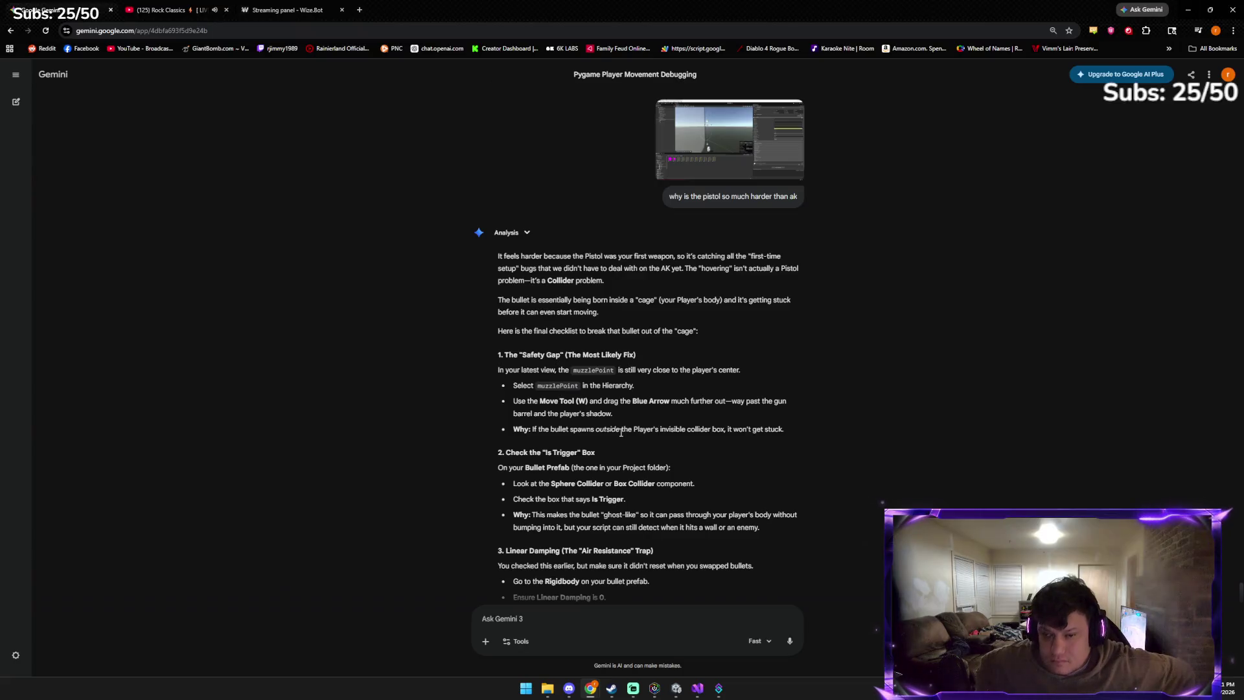
Leave Gemini's stuck-bullet checklist and switch to the Unity editor showing the doomtest project
key(alt+Tab)
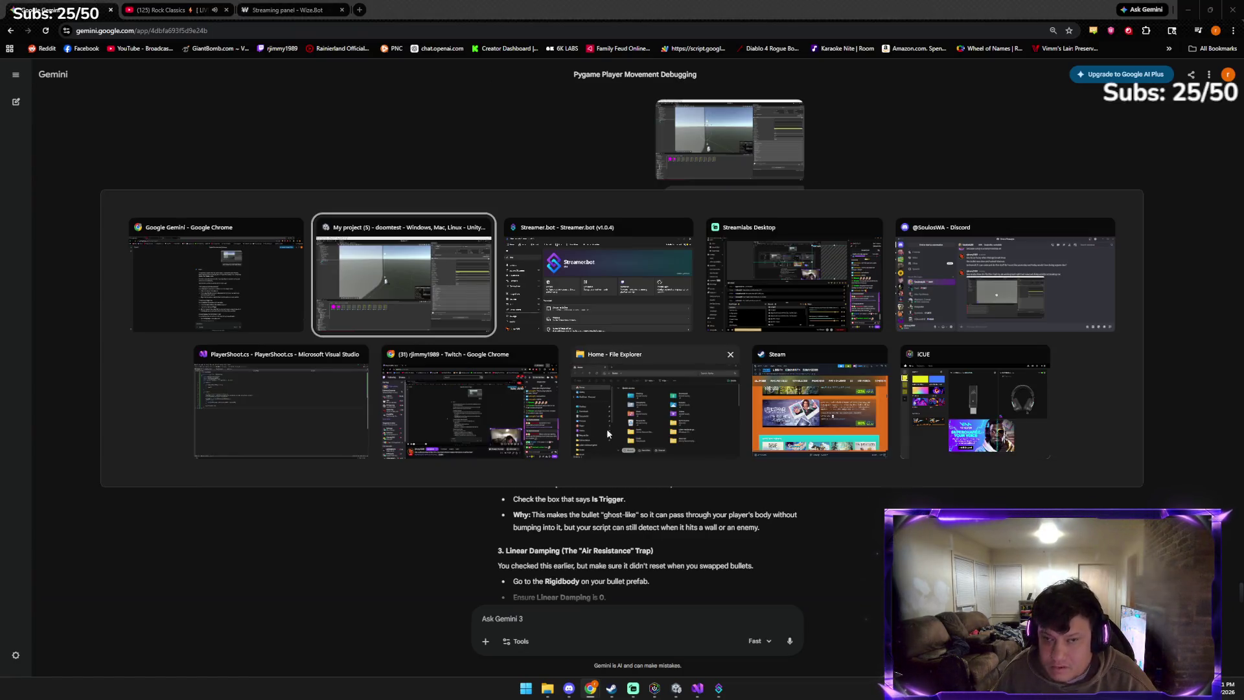
scroll(445, 261, up, 5)
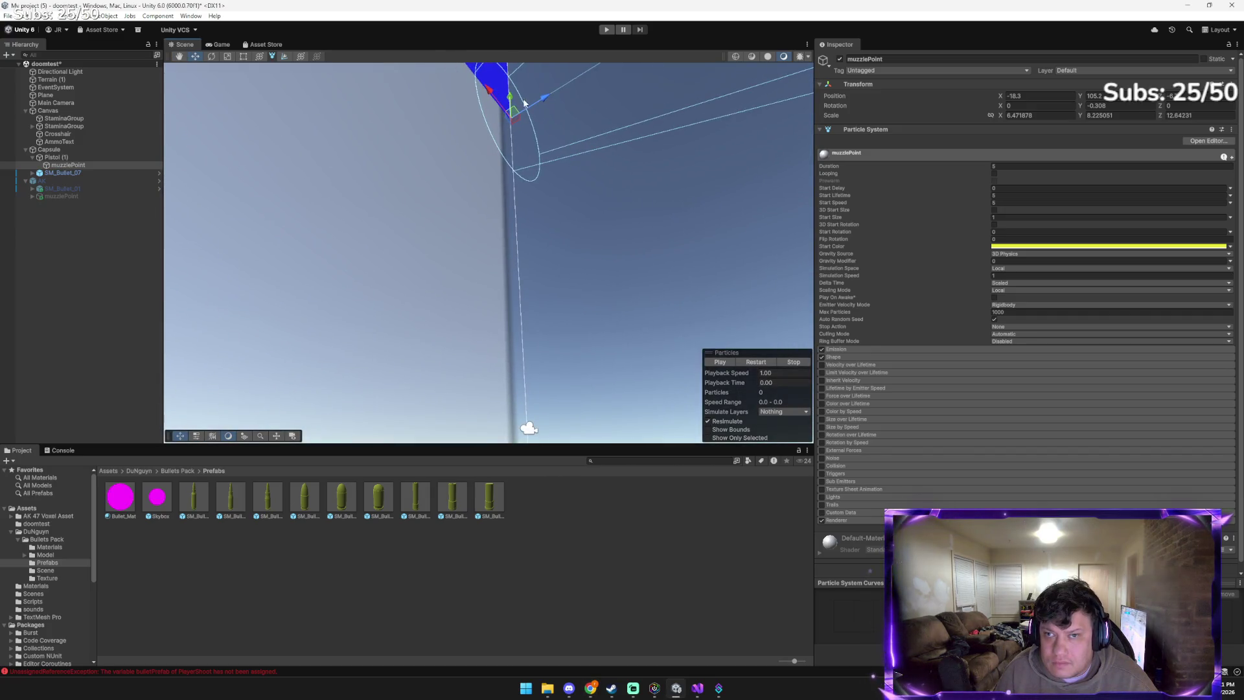
Move muzzlePoint along X, settling it at about -8.8
drag(542, 100, 746, 97)
drag(661, 144, 758, 65)
mouse_move(604, 220)
mouse_down()
mouse_move(833, 225)
mouse_move(803, 221)
mouse_move(836, 342)
mouse_up()
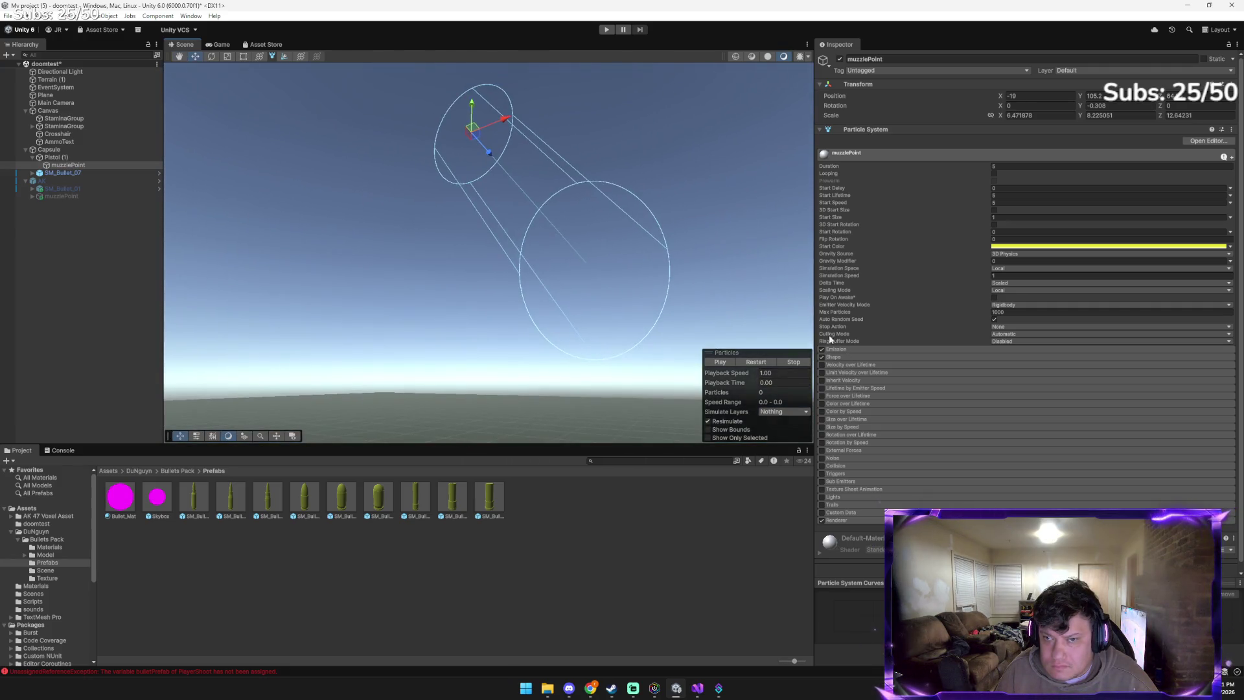
click(499, 152)
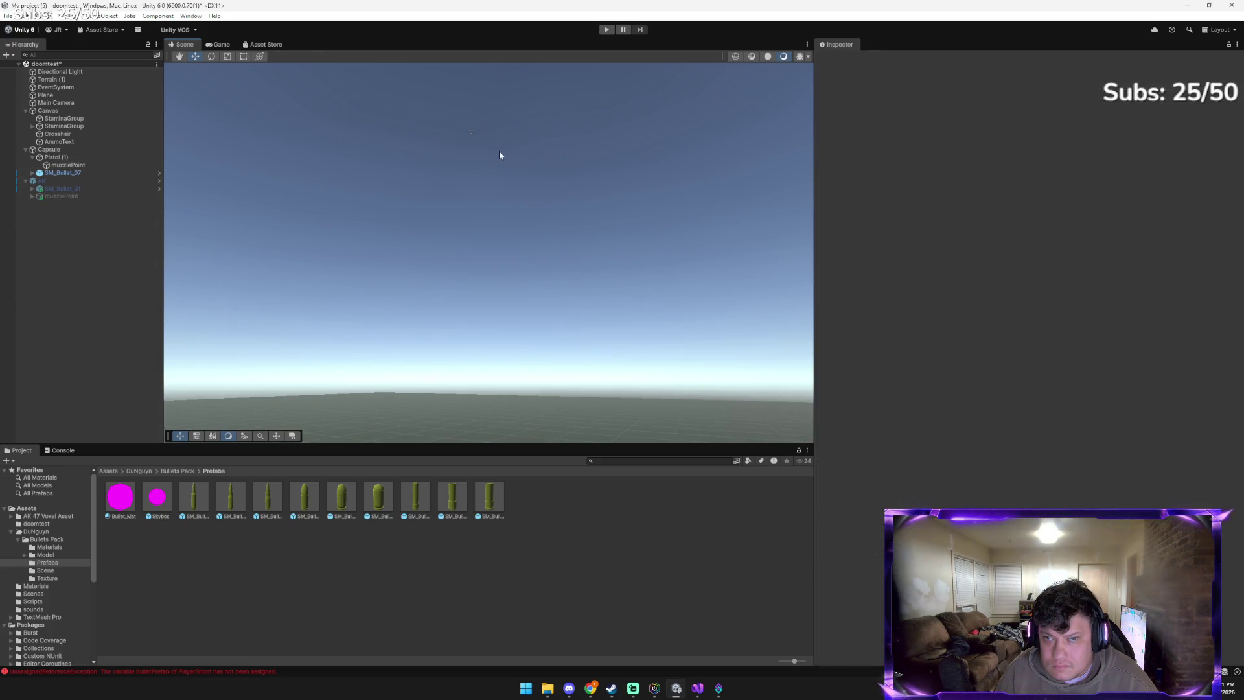
click(56, 157)
click(69, 165)
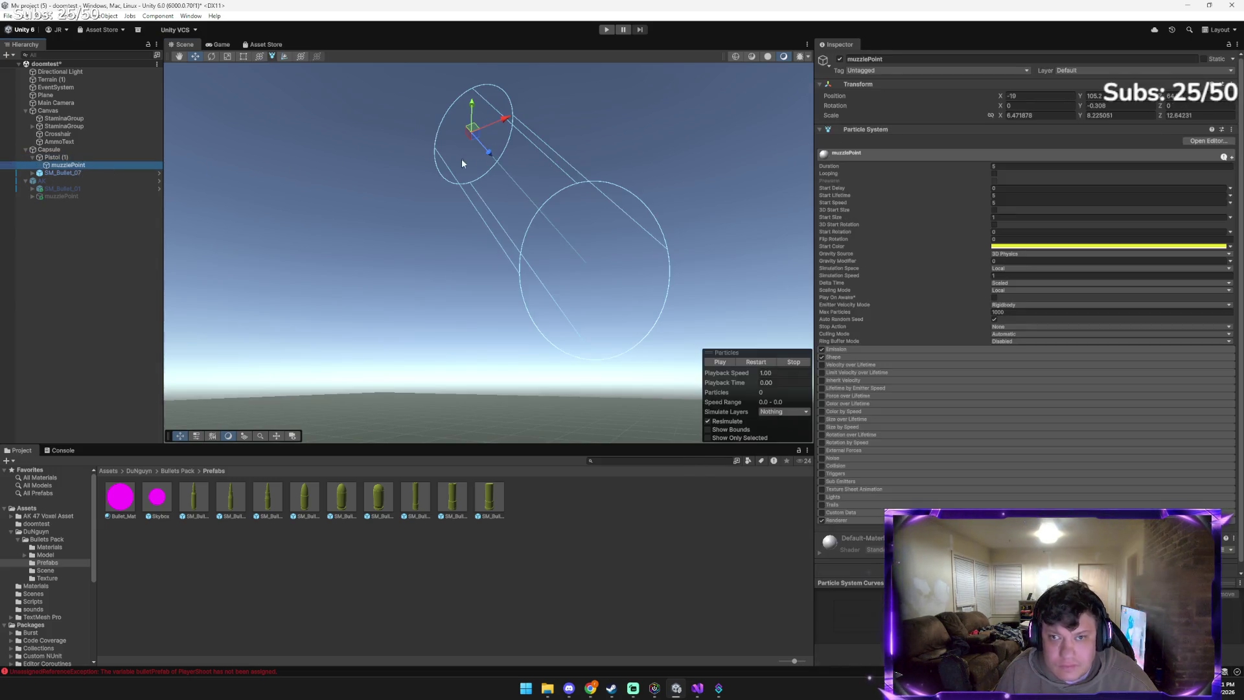
drag(504, 119, 526, 118)
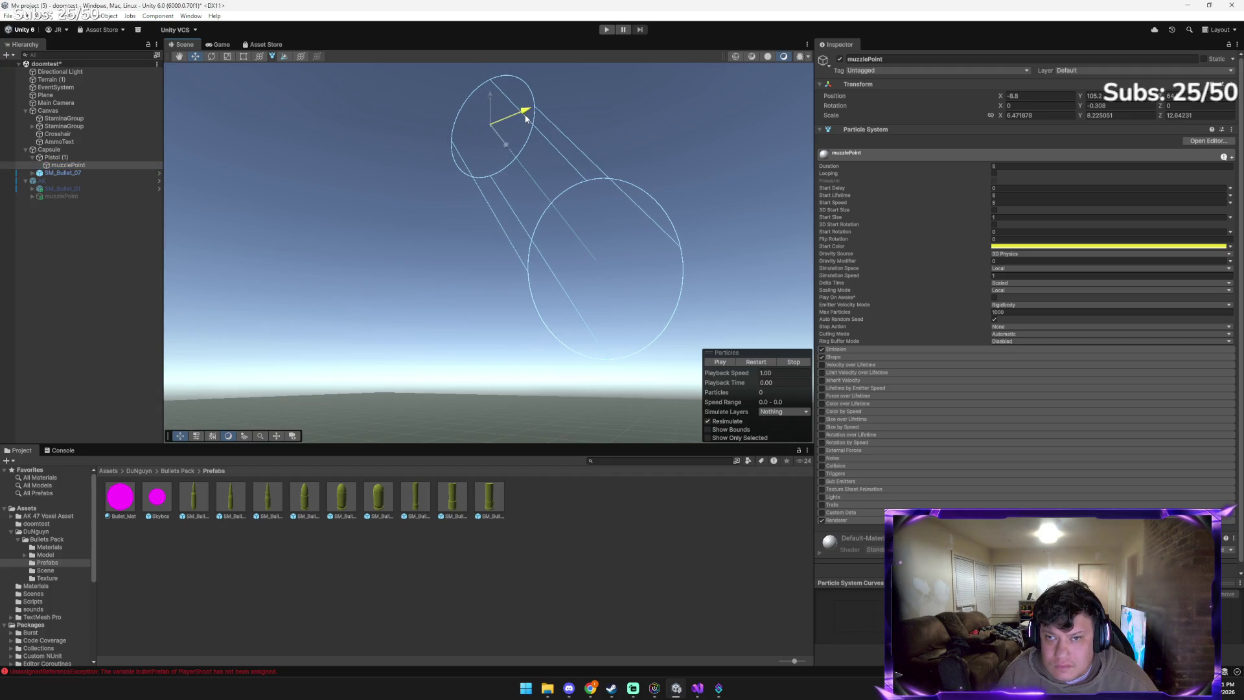
Rotate muzzlePoint to Y 85.231 and X 5.541, then start play mode
key(e)
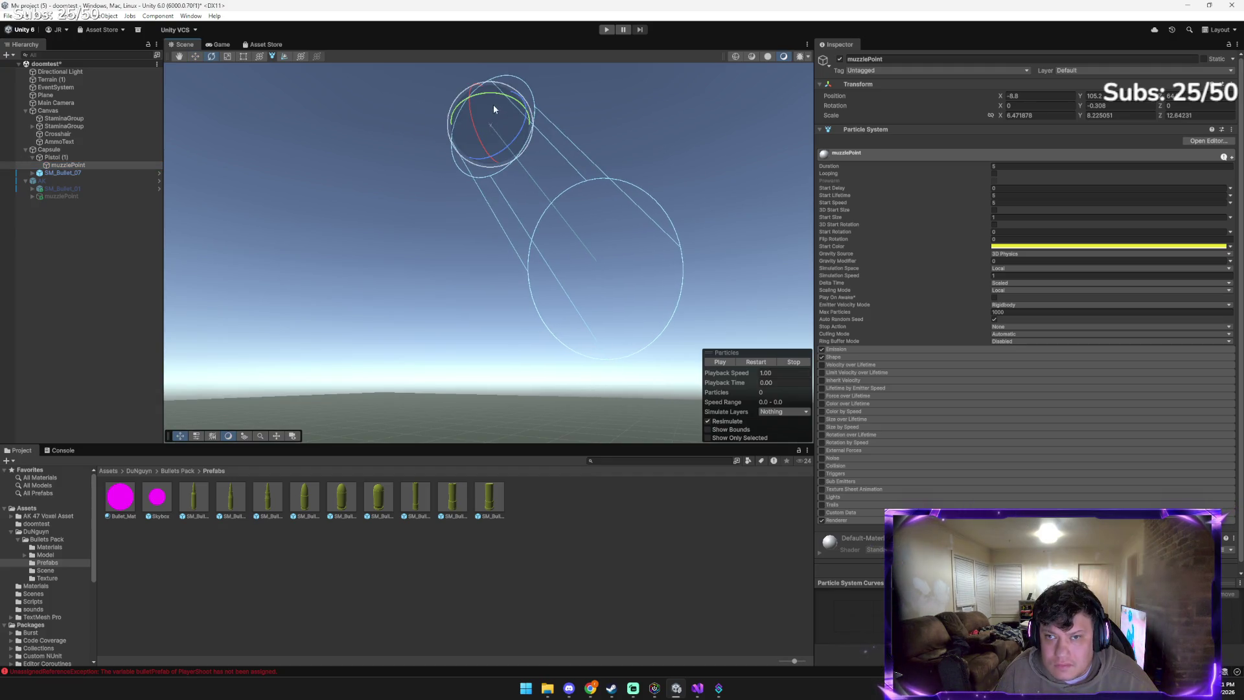
drag(464, 106, 437, 220)
key(w)
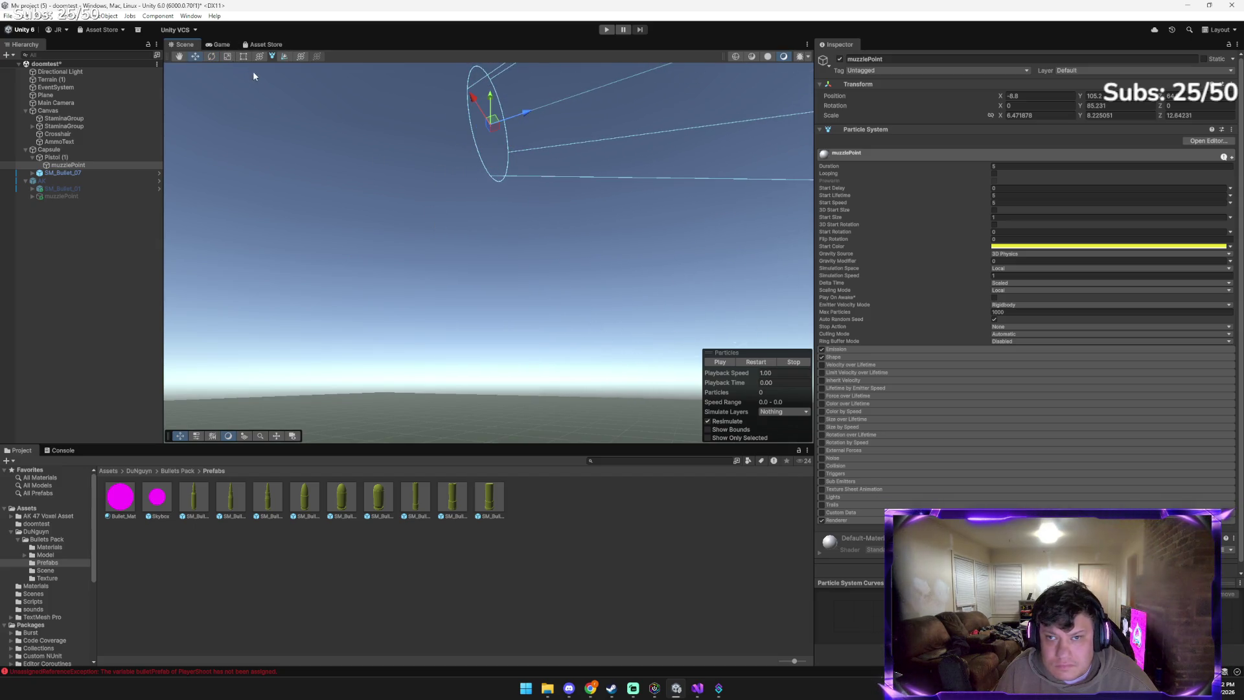
key(e)
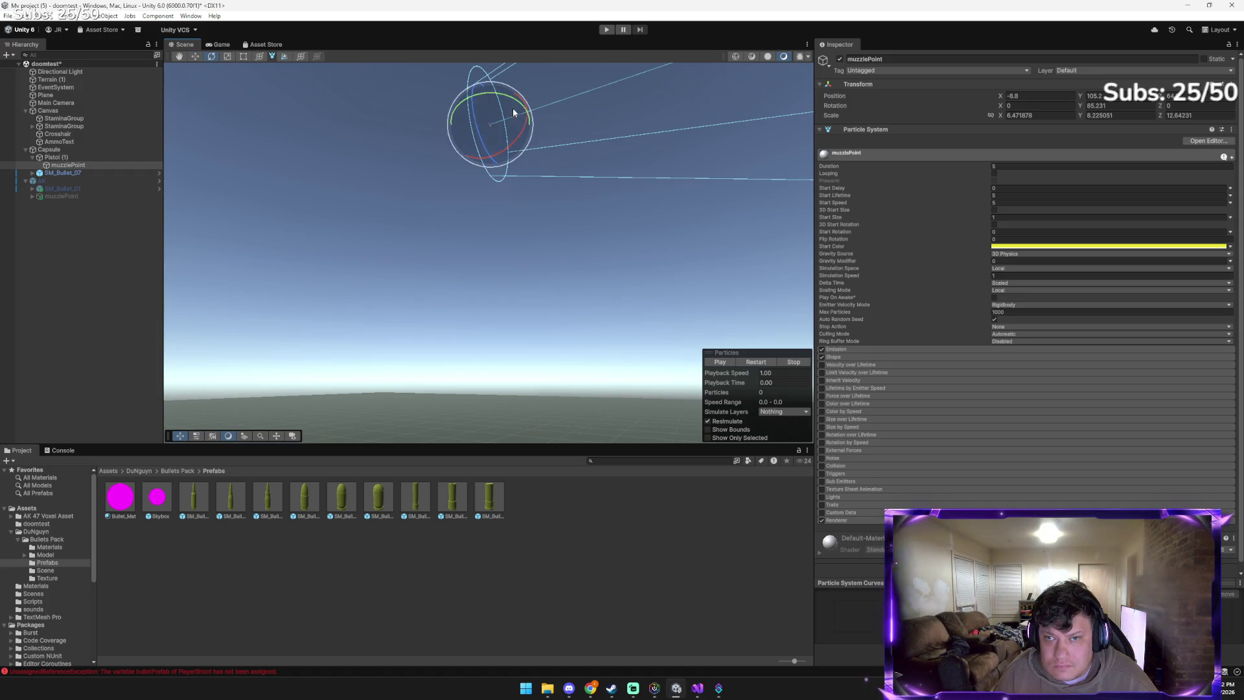
drag(523, 131, 517, 133)
key(w)
drag(421, 184, 293, 200)
click(607, 30)
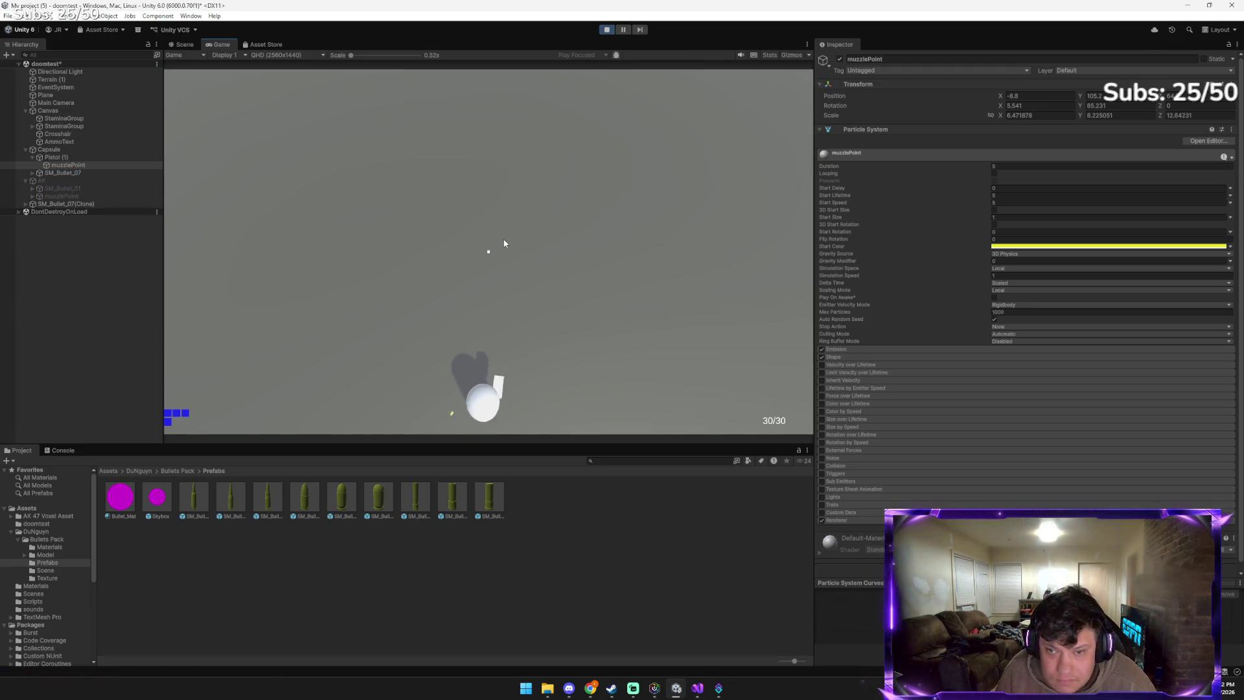
click(496, 185)
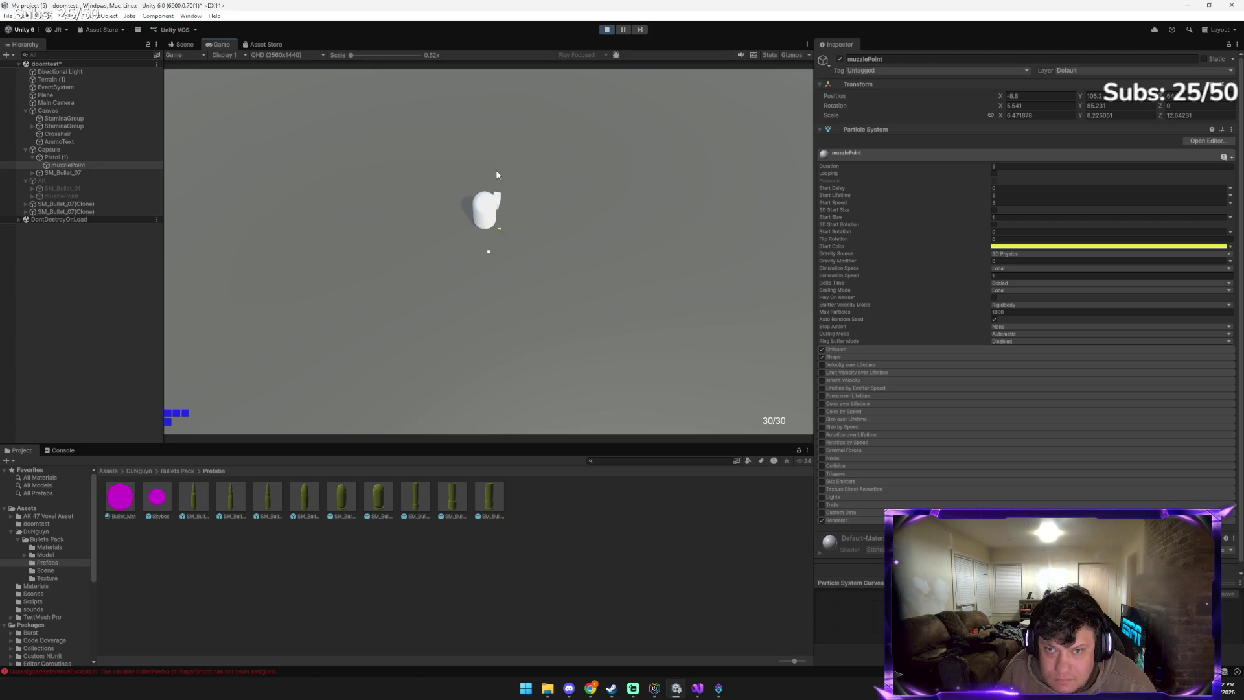
click(497, 181)
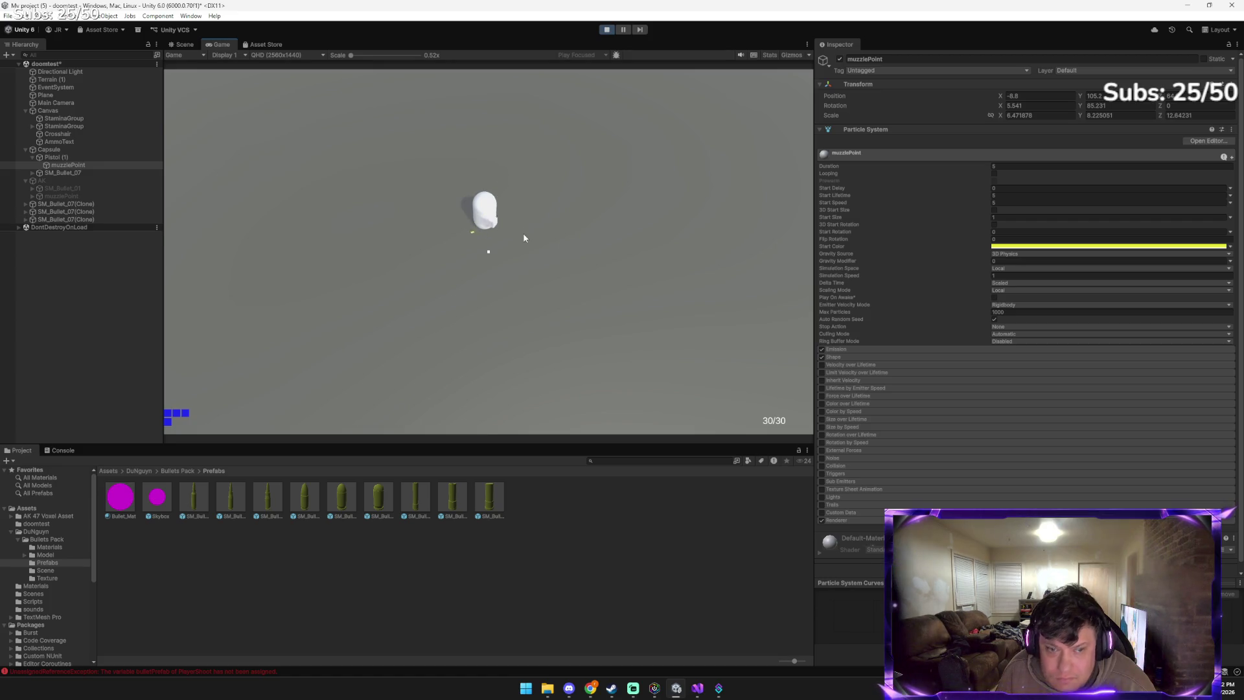
click(76, 450)
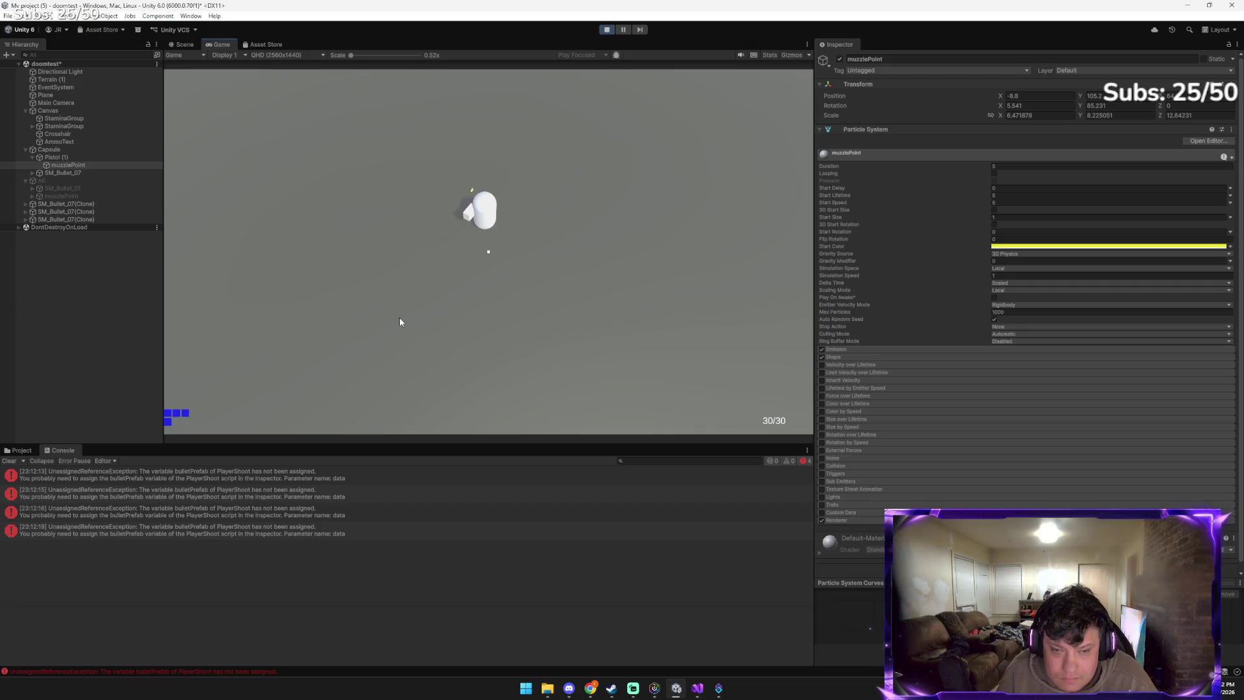
click(606, 30)
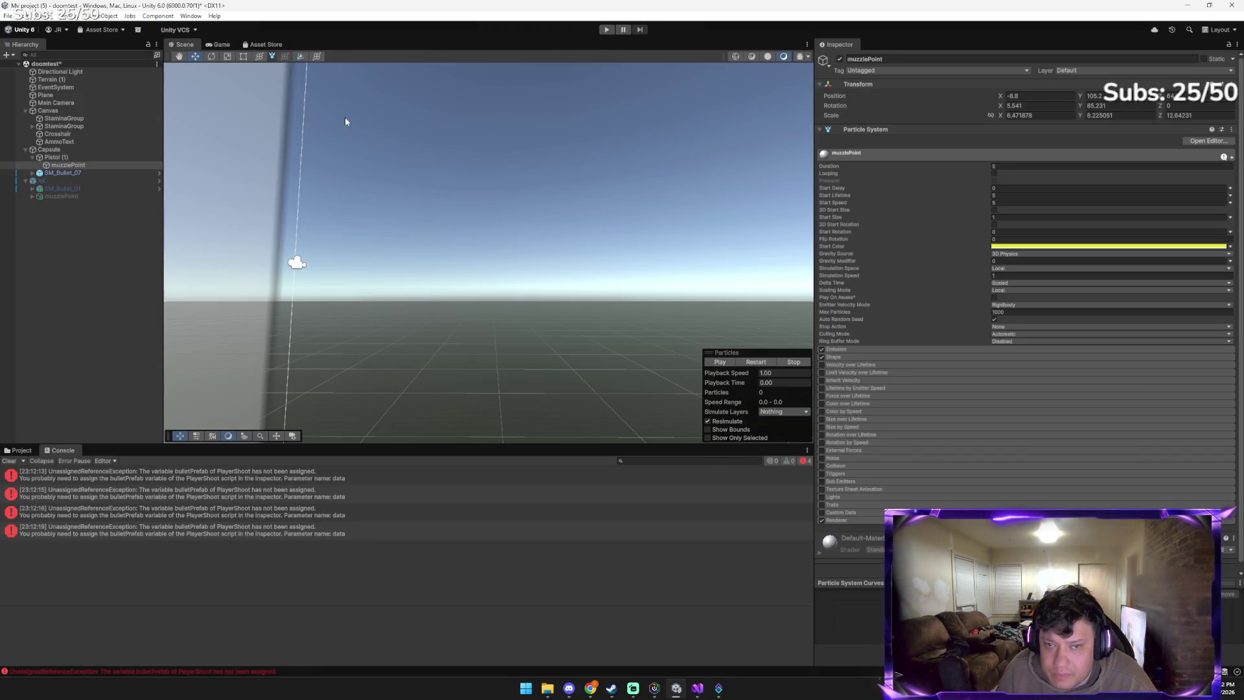
click(19, 449)
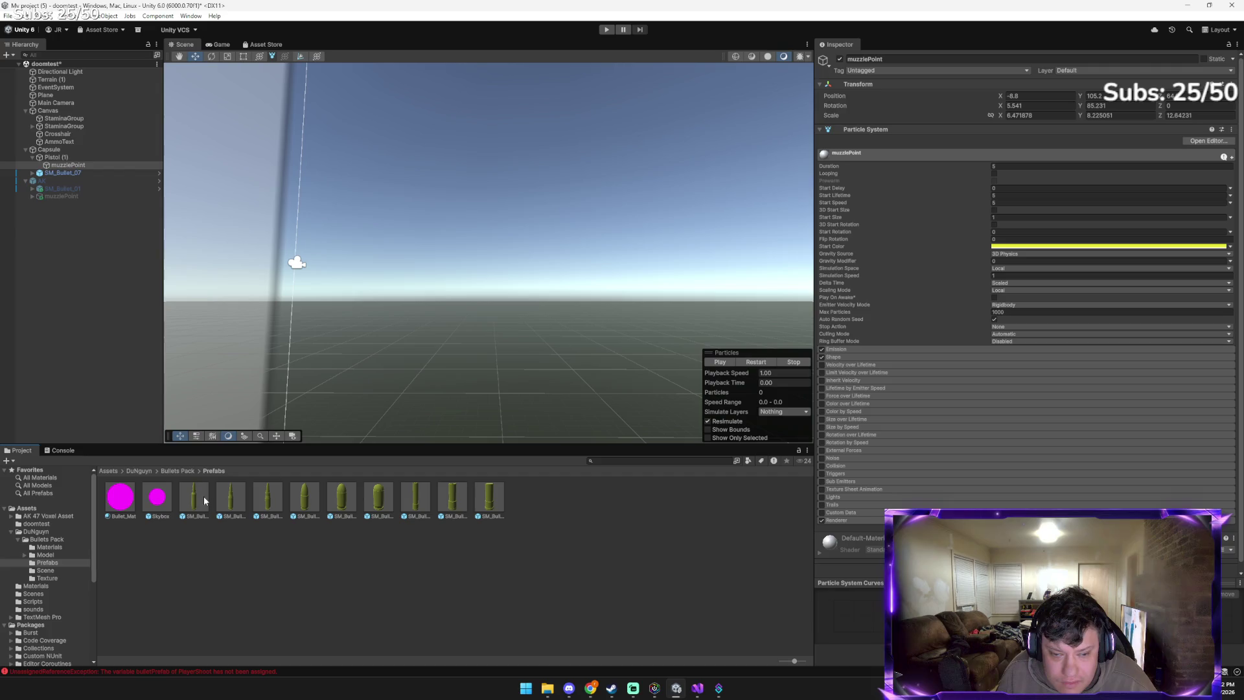
Check that SM_Bullet_07's Rigidbody Linear Damping is 0, then switch to the Gemini chat
click(73, 173)
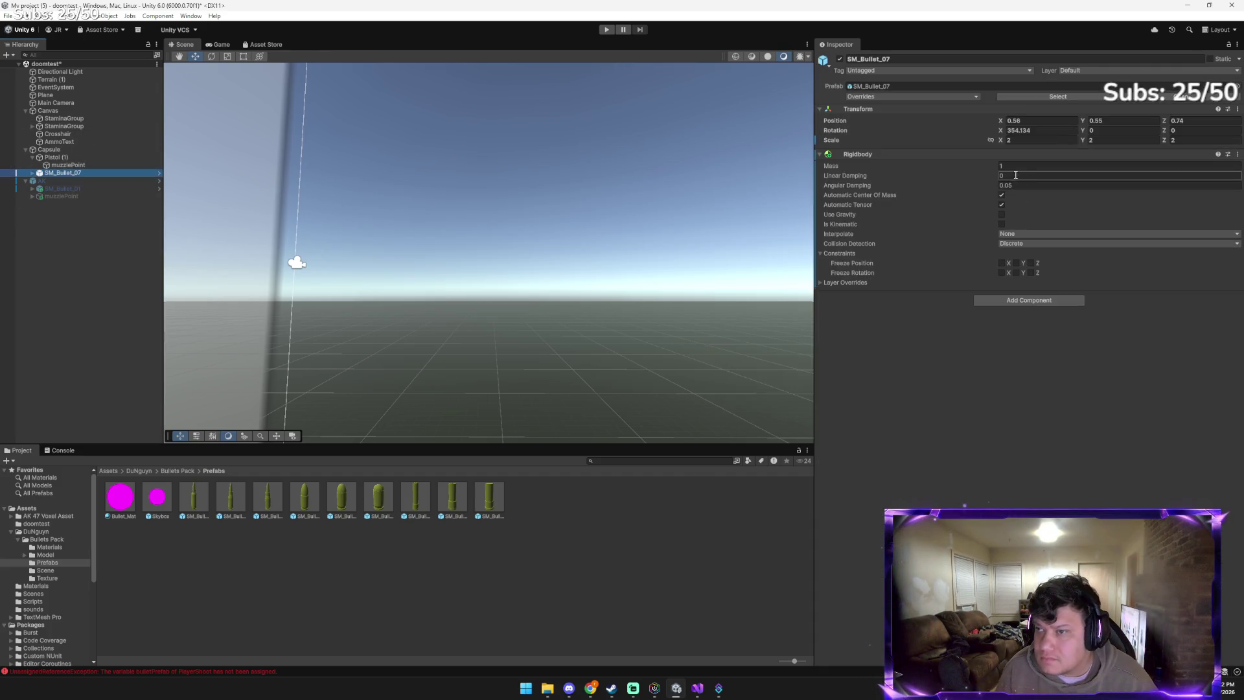
click(1001, 204)
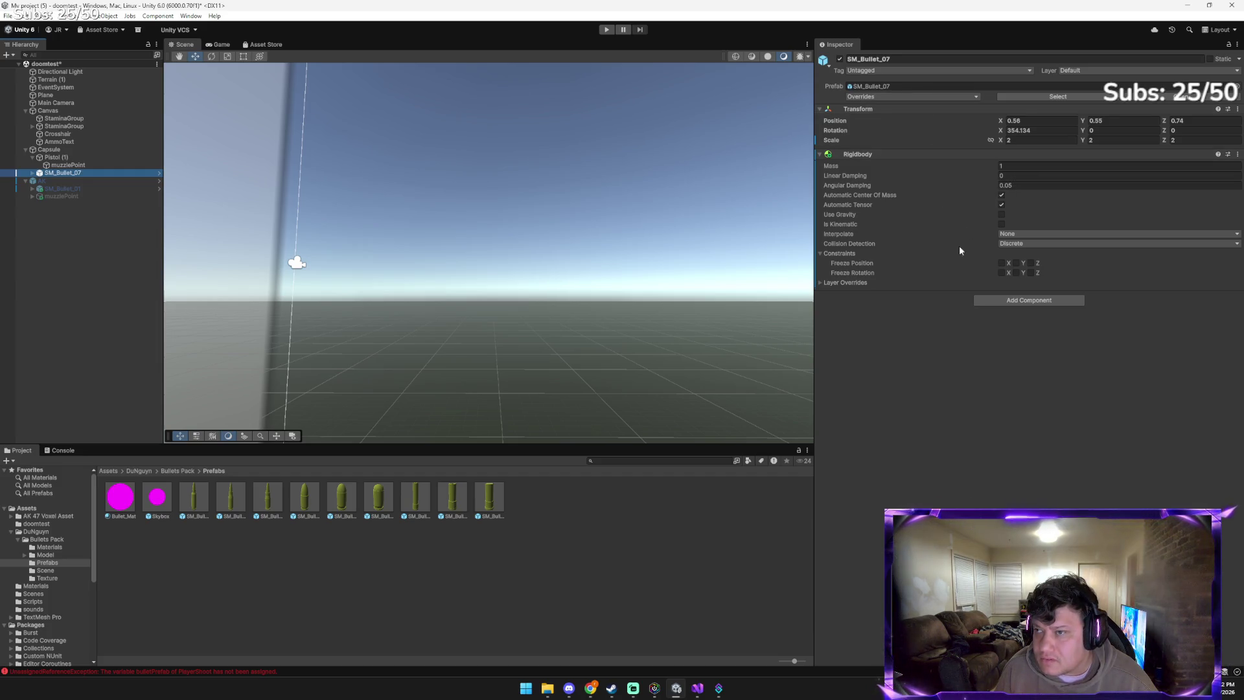
mouse_move(590, 689)
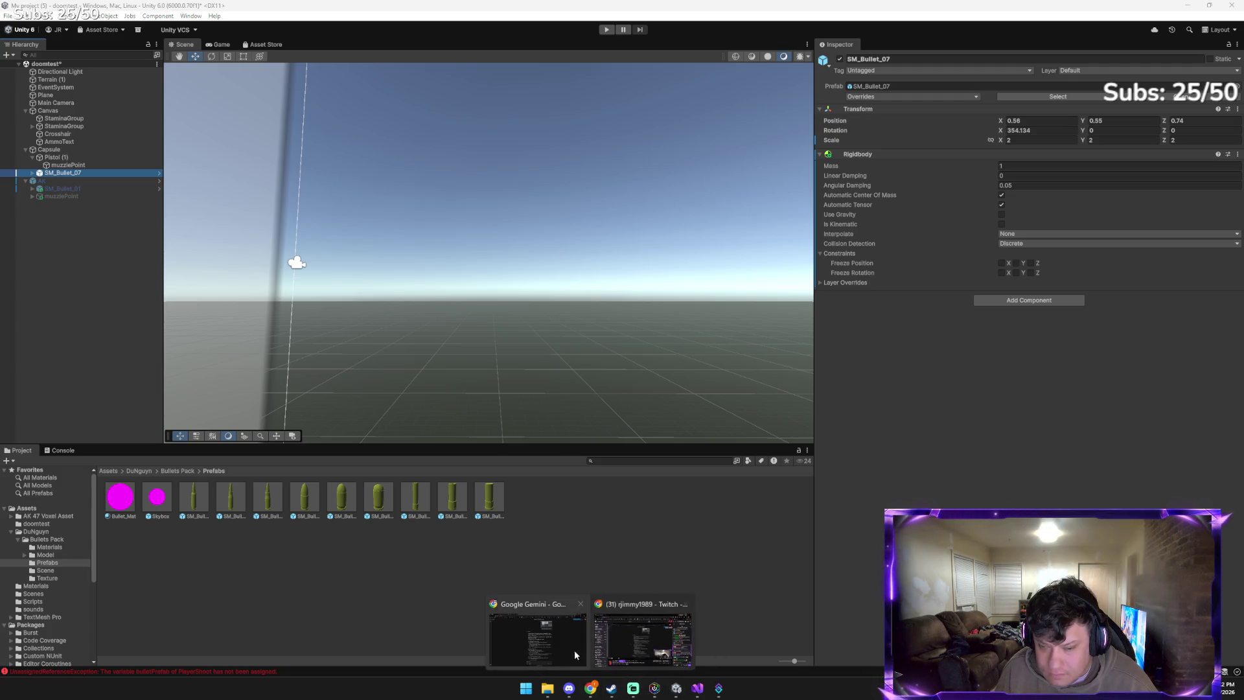
click(578, 652)
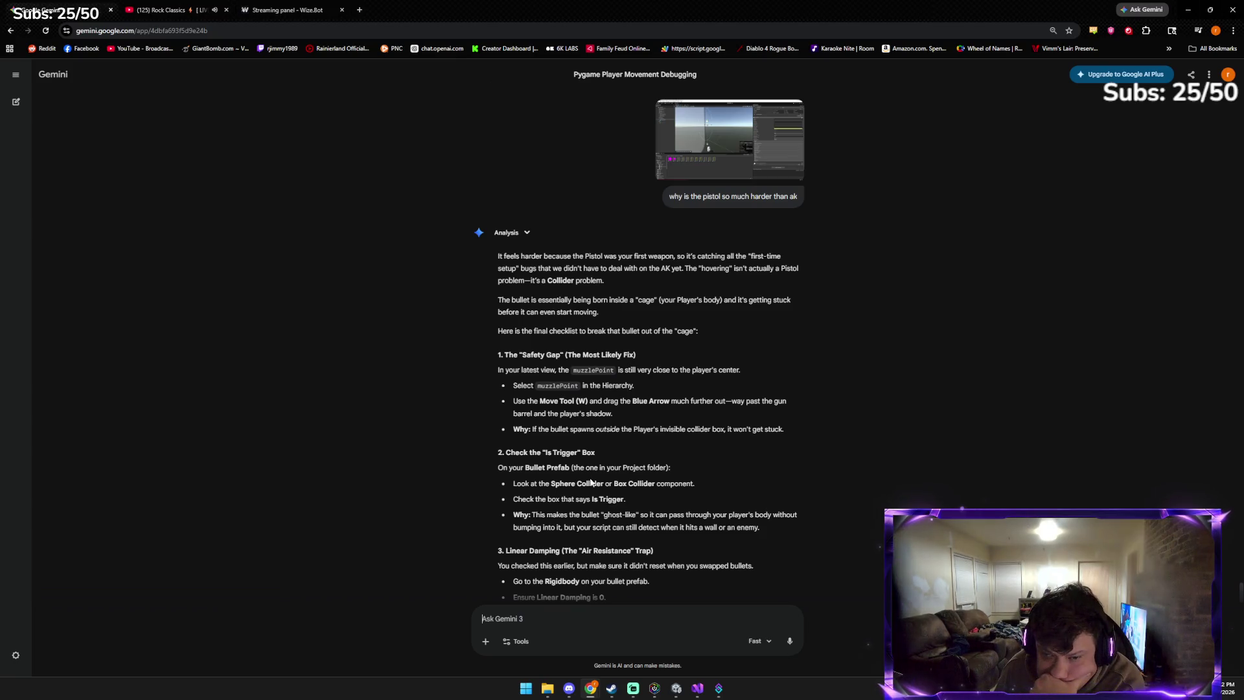
Reread Gemini's section 3 on Is Trigger and Linear Damping 0, then return to Unity
scroll(591, 482, down, 1)
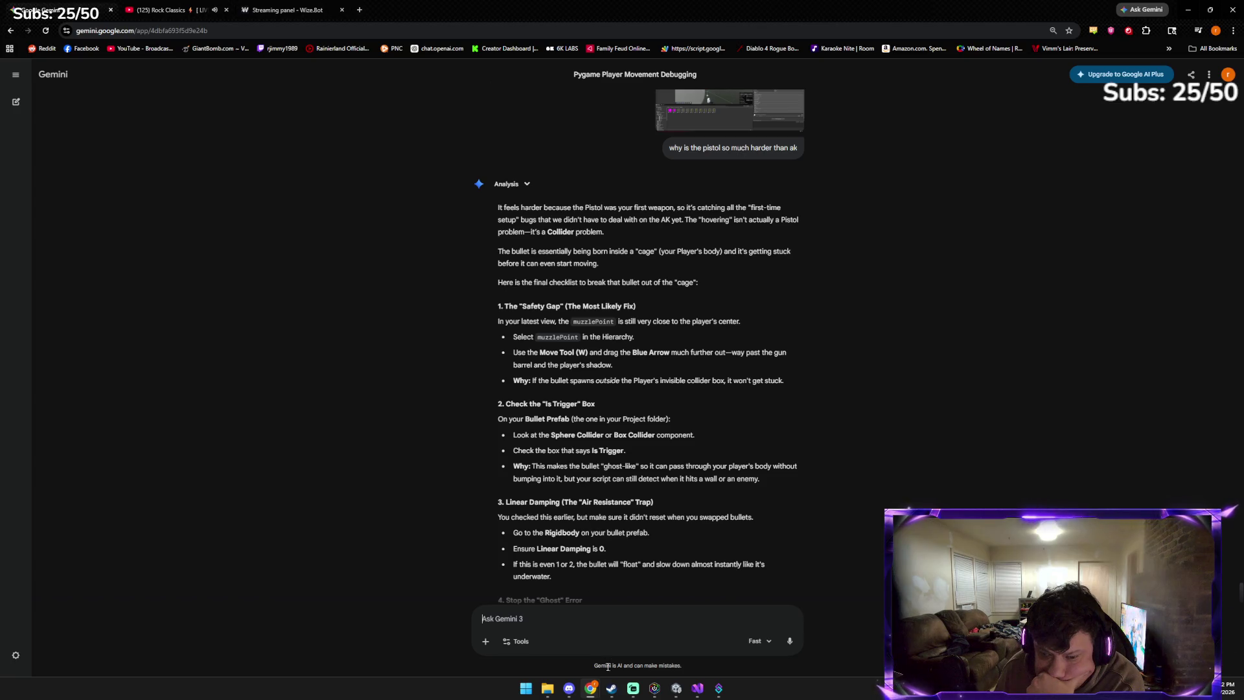
key(alt+Tab)
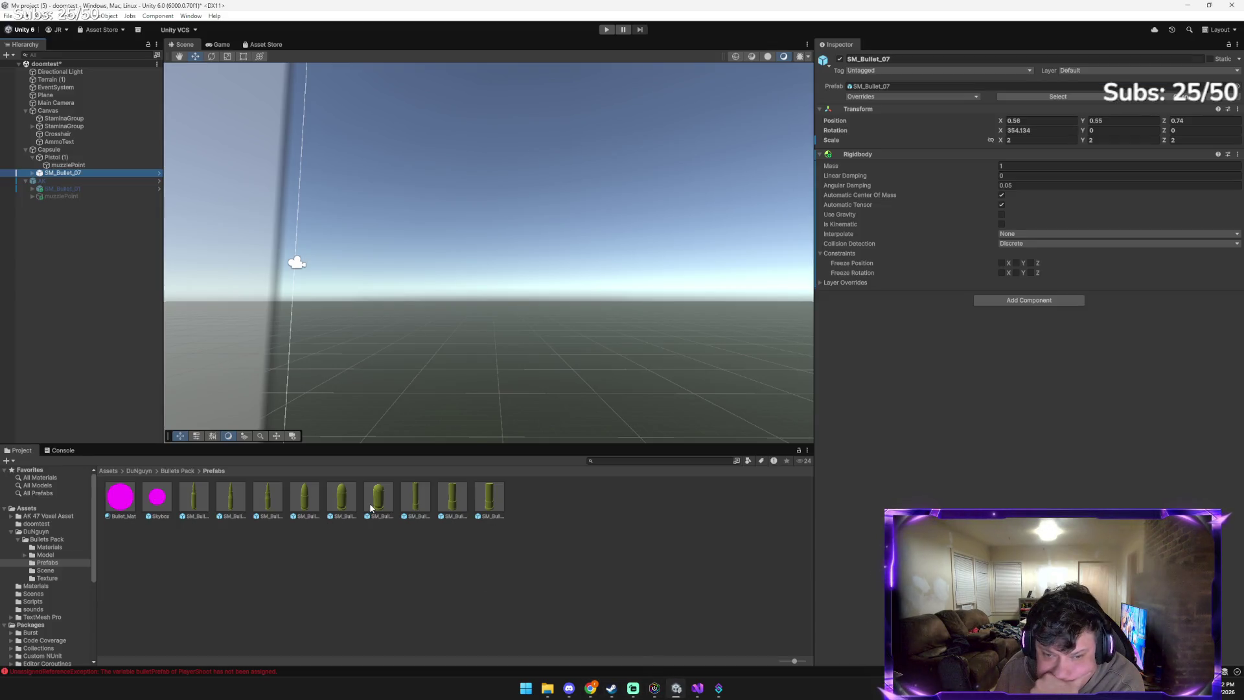
Open the SM_Bullet_07 prefab for editing and select its bullet mesh
click(379, 499)
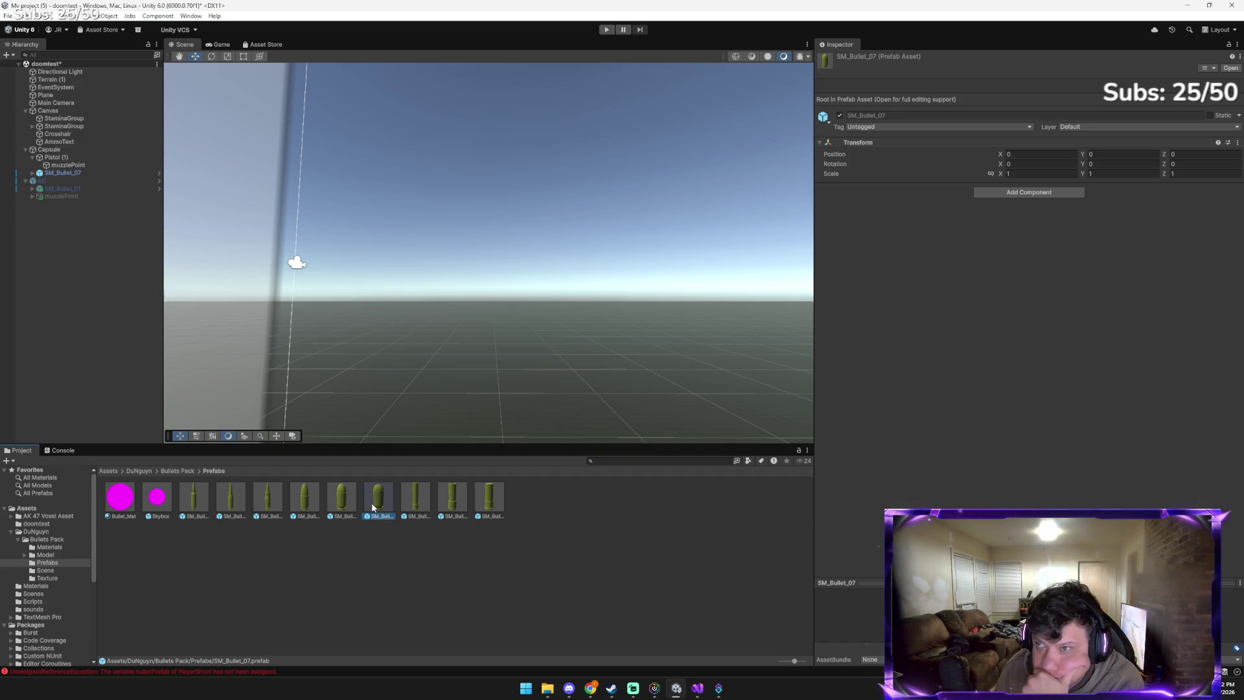
double_click(372, 507)
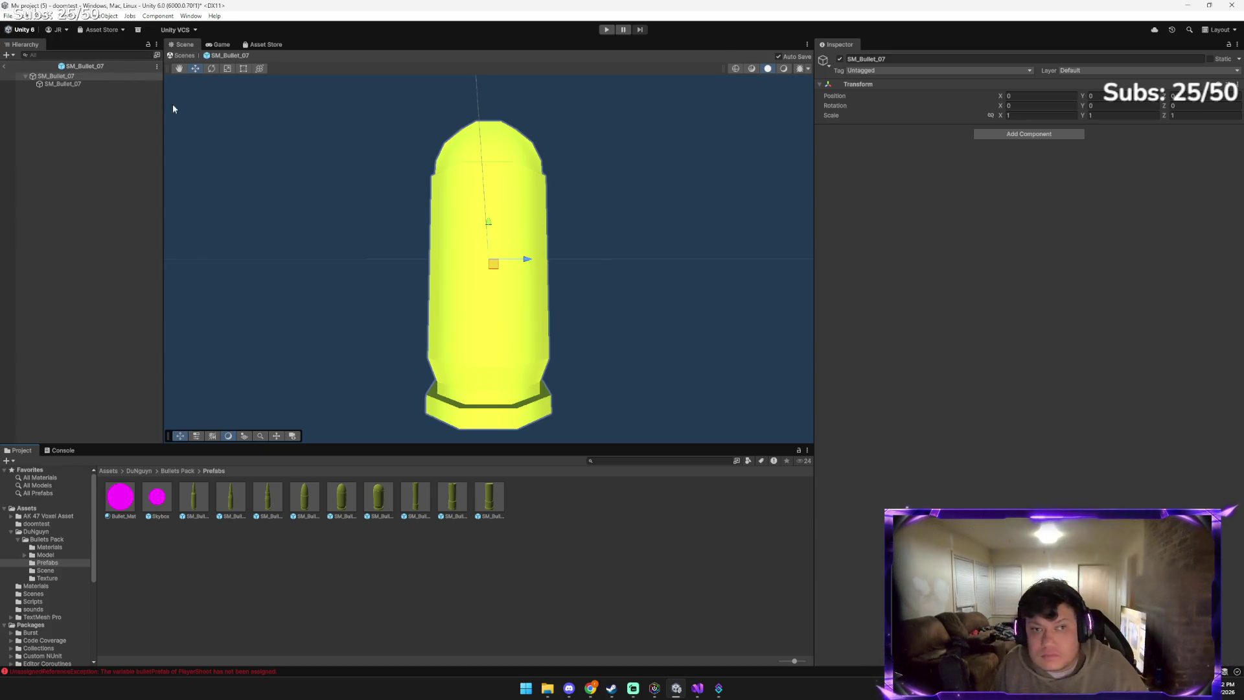
click(91, 83)
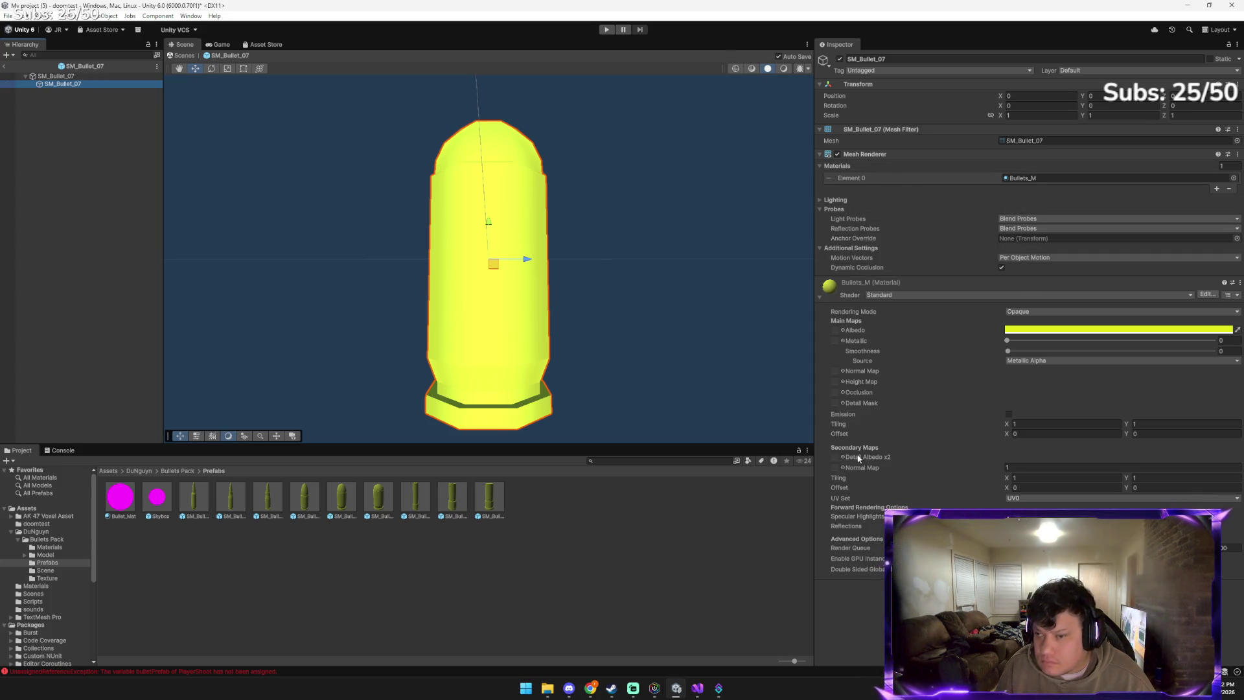
Rotate the bullet mesh through sideways, upright and diagonal orientations
key(e)
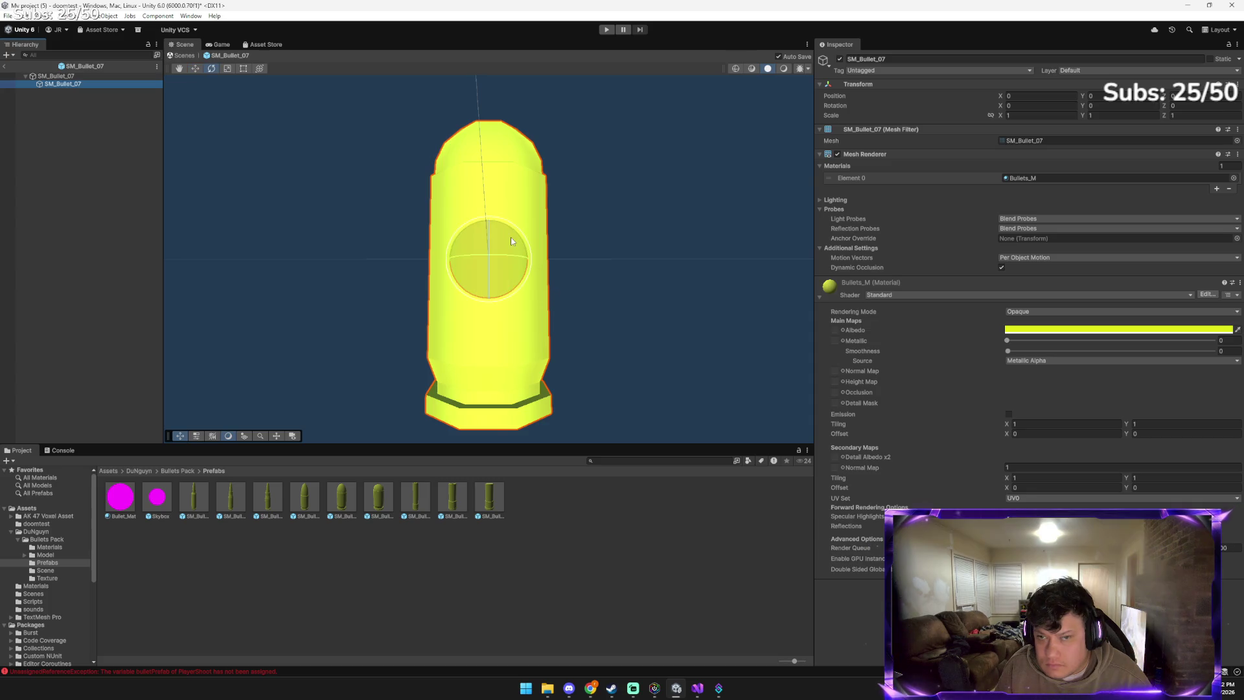
drag(519, 235, 500, 425)
key(w)
key(e)
mouse_move(524, 261)
mouse_down()
mouse_move(422, 395)
mouse_move(346, 462)
mouse_move(523, 411)
mouse_up()
key(w)
key(e)
mouse_move(517, 284)
mouse_down()
mouse_move(294, 263)
mouse_move(267, 247)
mouse_move(275, 177)
mouse_move(801, 353)
mouse_move(362, 422)
mouse_up()
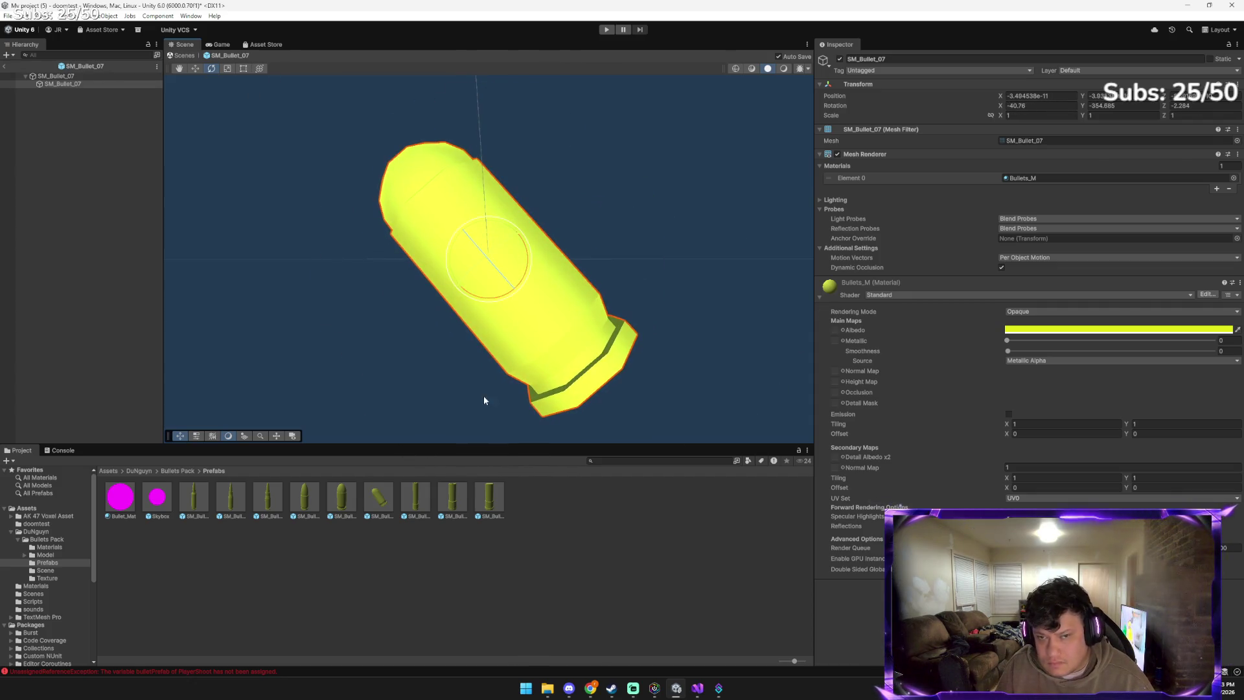
key(w)
Fine-tune the bullet's rotation until it stands upright, X rotation about -0.847
key(e)
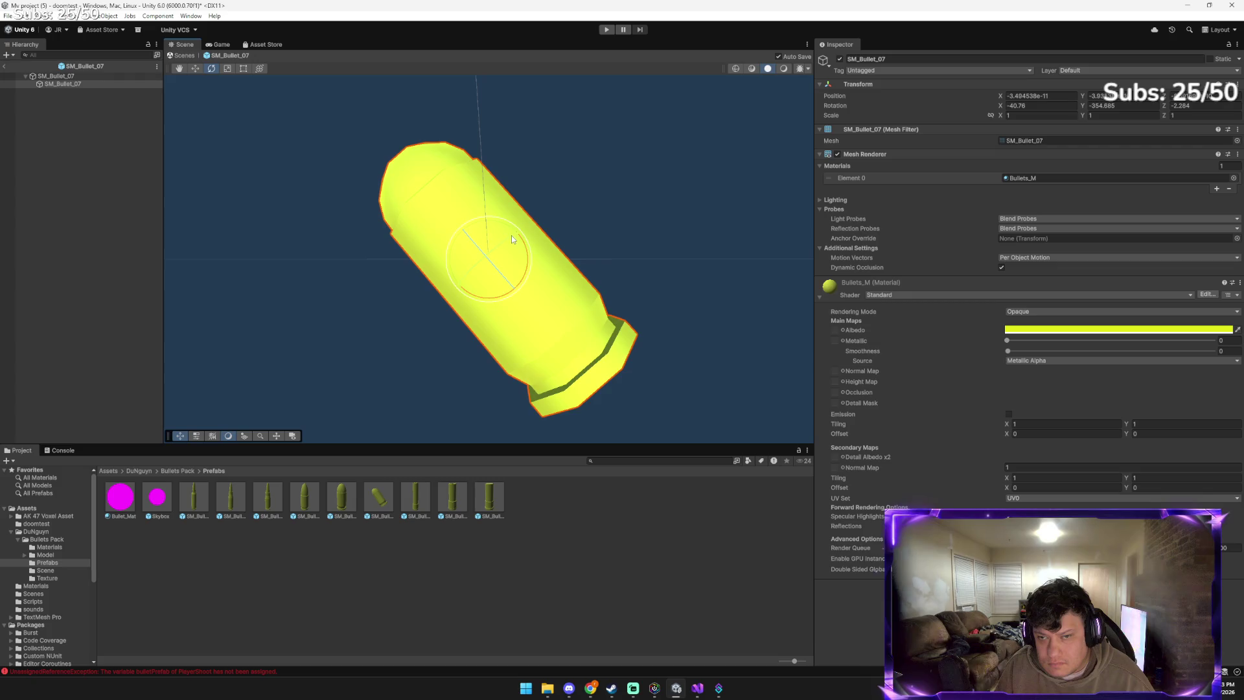
mouse_move(509, 237)
mouse_down()
mouse_move(449, 357)
mouse_move(320, 394)
mouse_move(525, 294)
mouse_move(599, 346)
mouse_move(582, 307)
mouse_up()
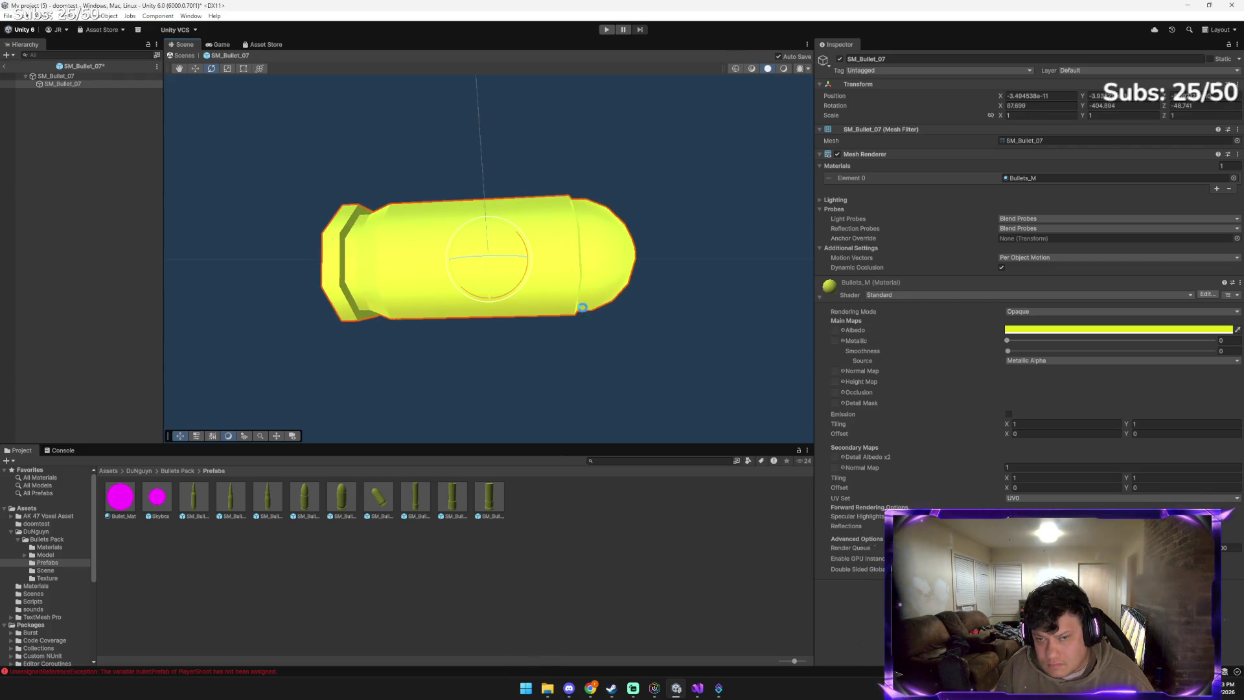
key(e)
mouse_move(517, 242)
mouse_down()
mouse_move(443, 208)
mouse_move(466, 219)
mouse_up()
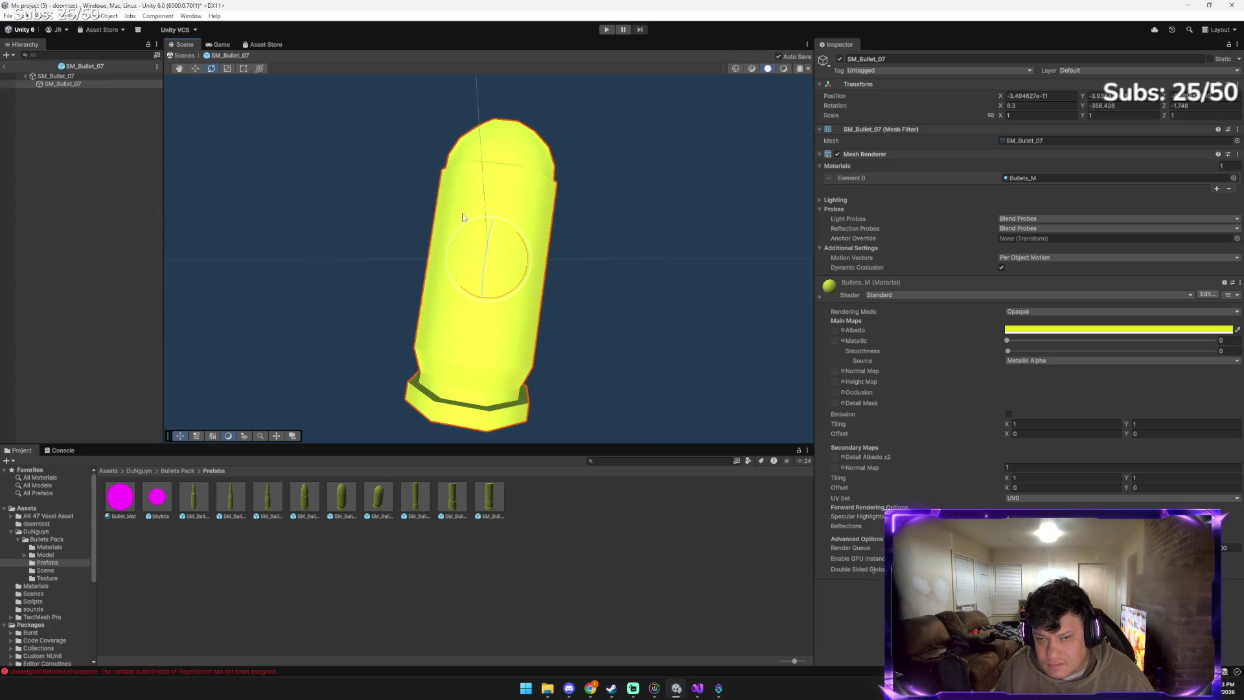
key(w)
key(e)
drag(487, 229, 467, 234)
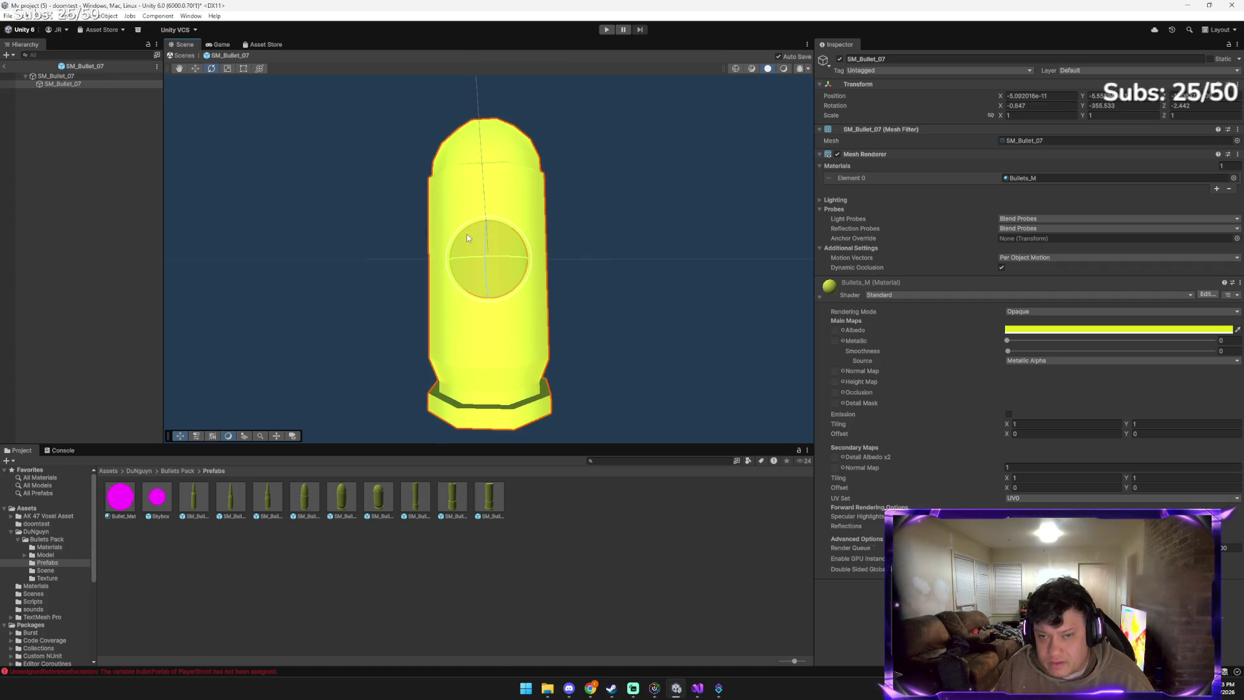
key(w)
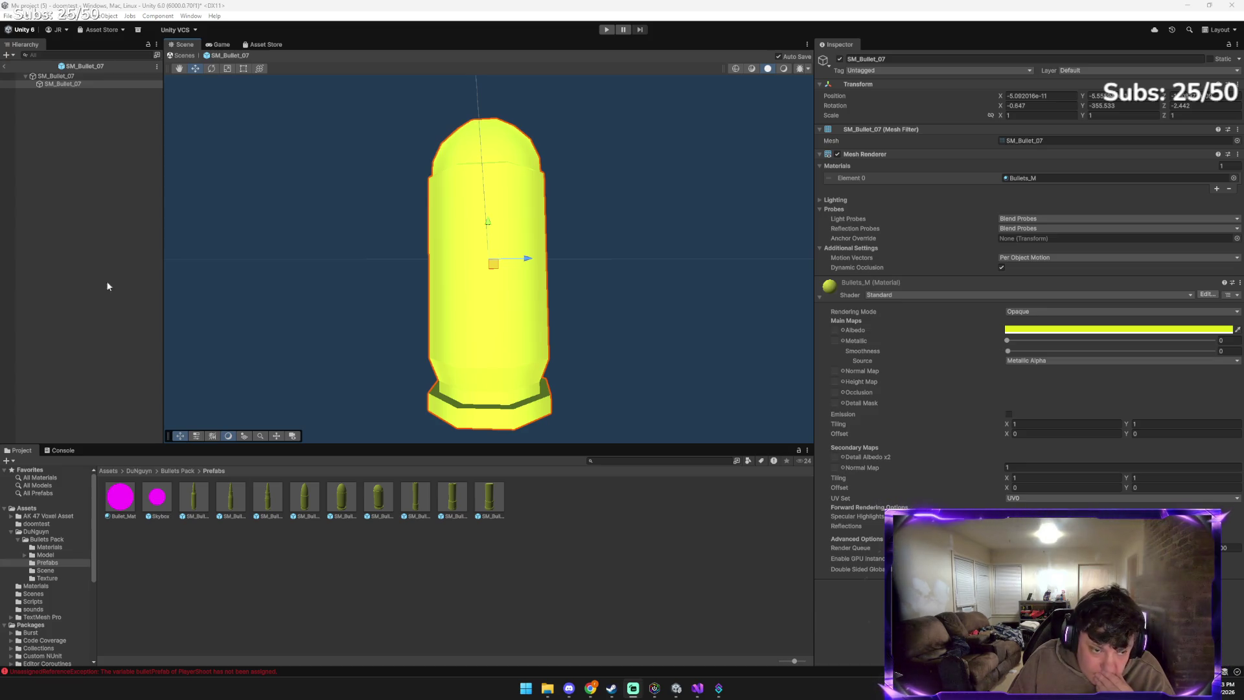
mouse_move(586, 696)
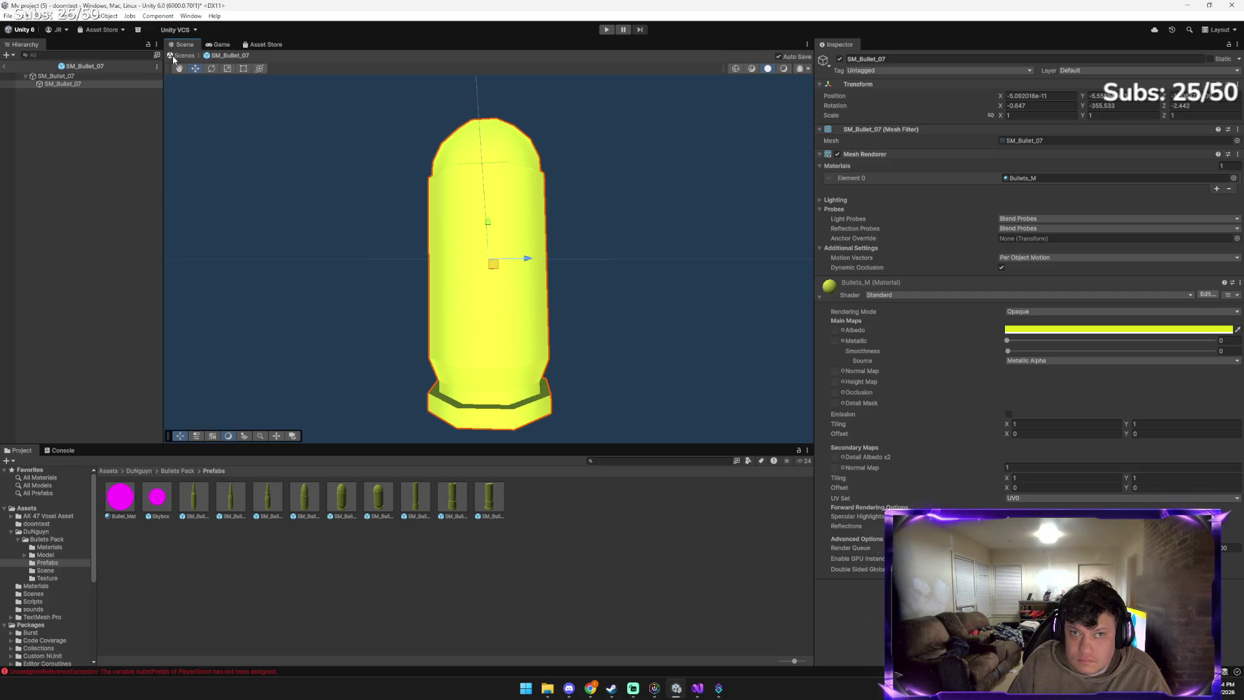
Exit prefab mode to doomtest, run a brief play test, then bring up Gemini
click(5, 66)
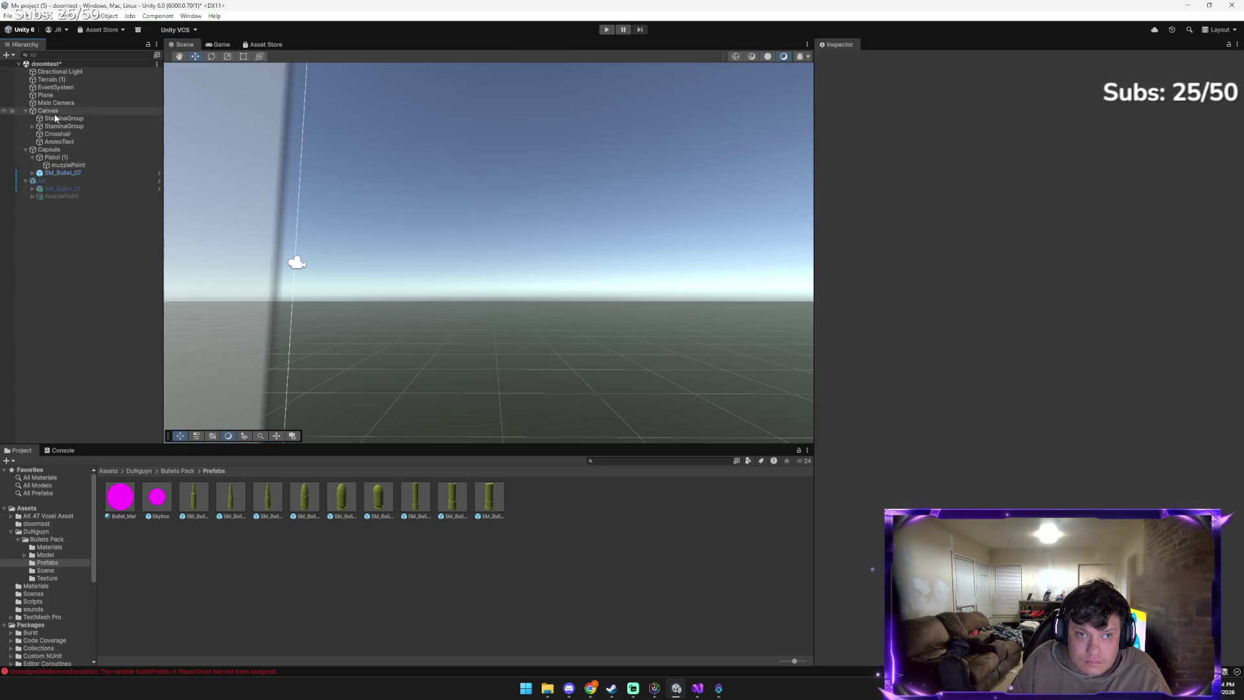
mouse_move(394, 318)
mouse_down()
mouse_move(392, 391)
mouse_move(381, 373)
mouse_up()
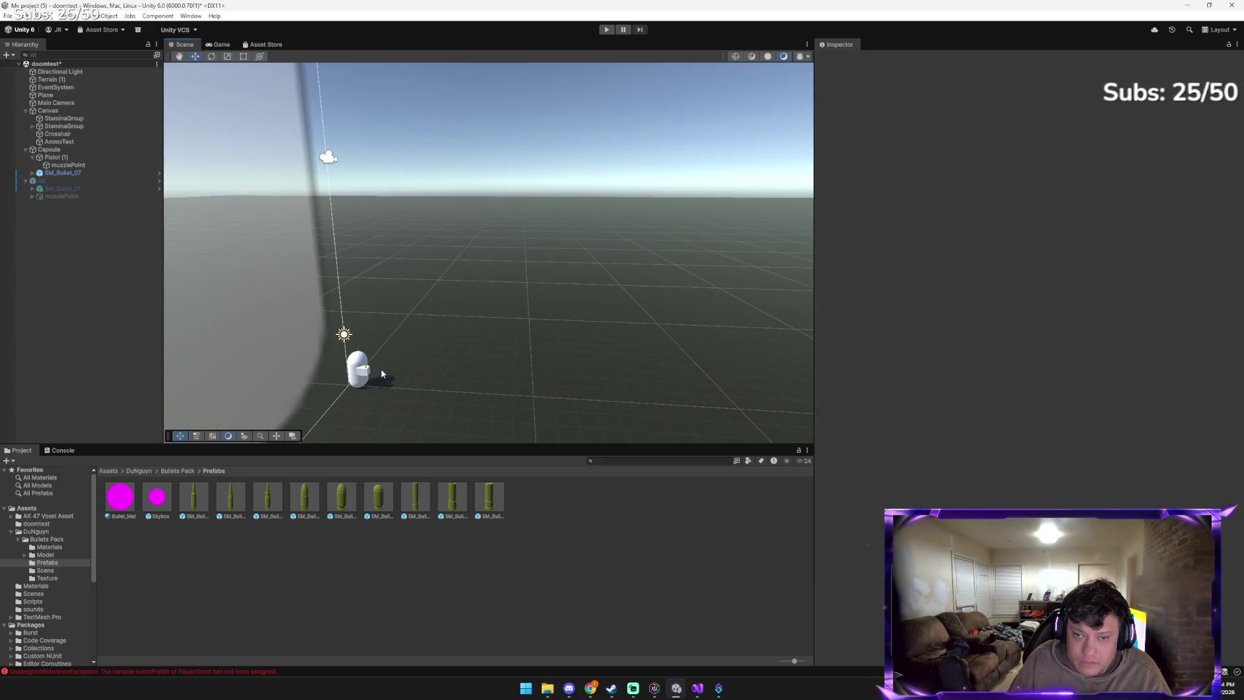
click(607, 29)
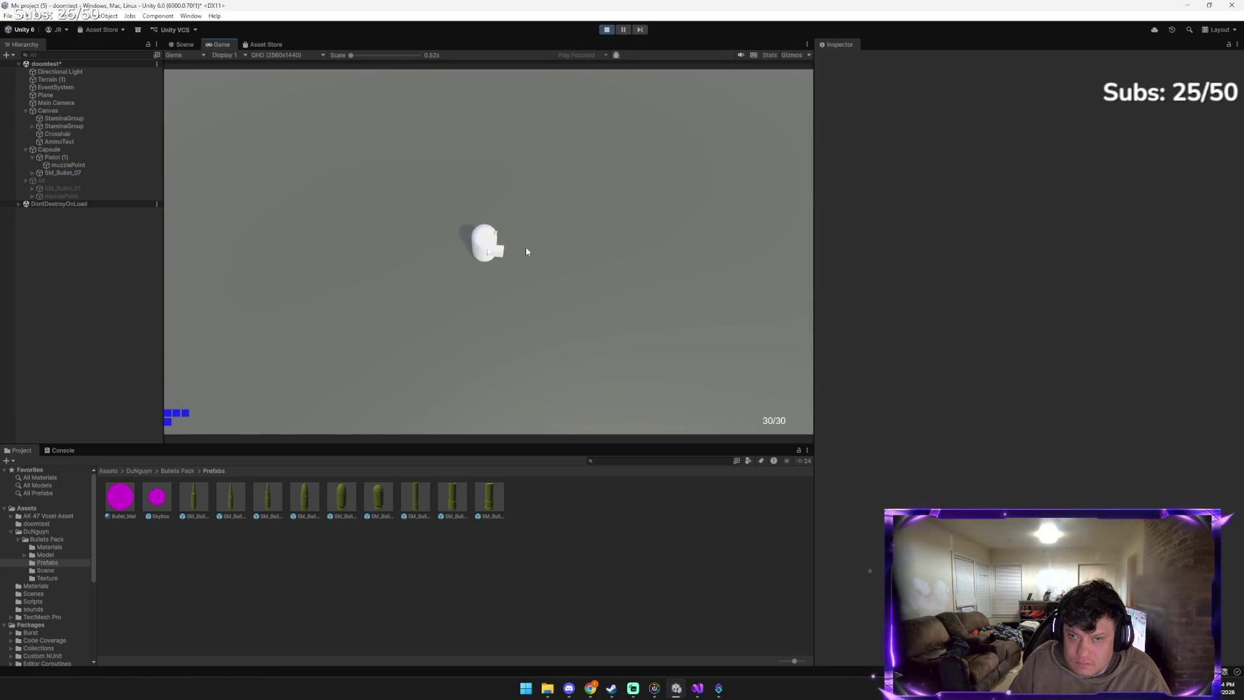
click(605, 30)
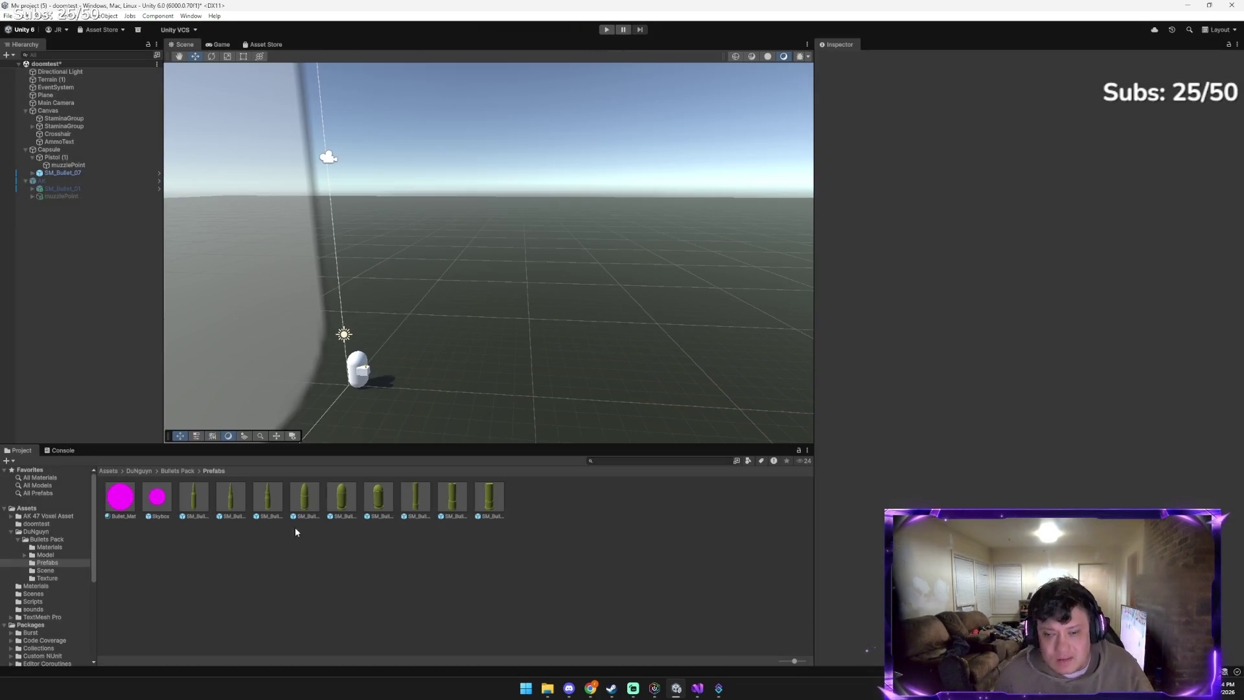
click(566, 644)
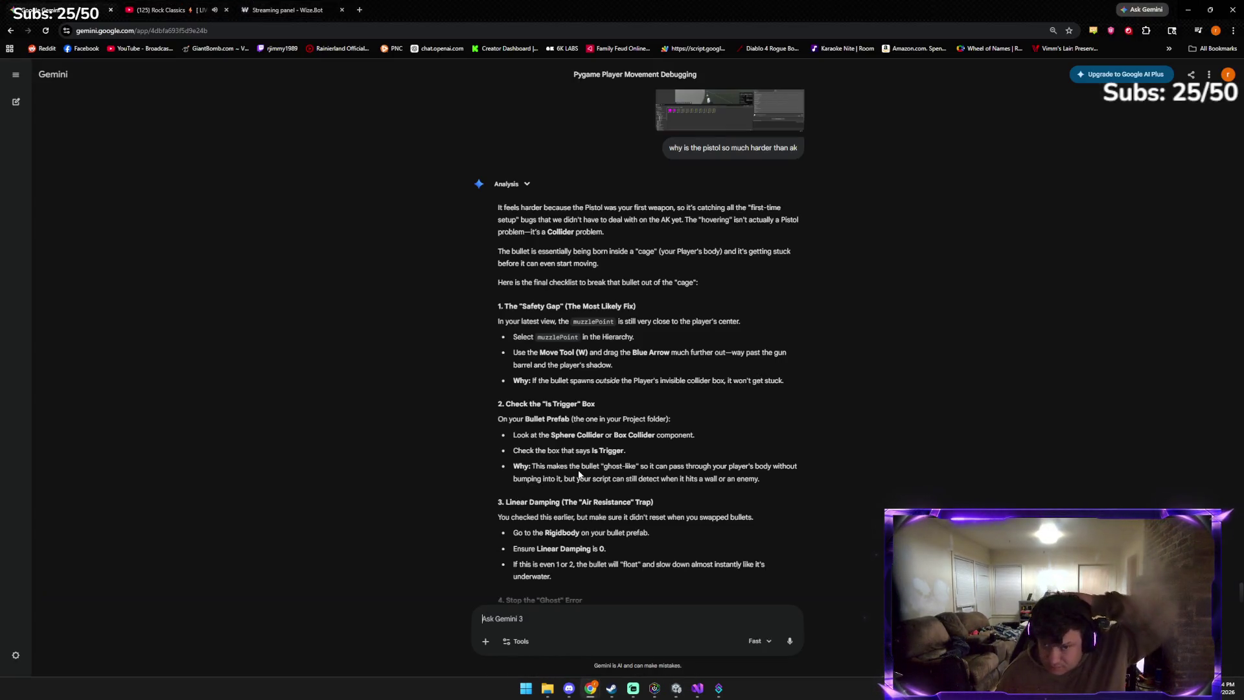
scroll(596, 486, down, 2)
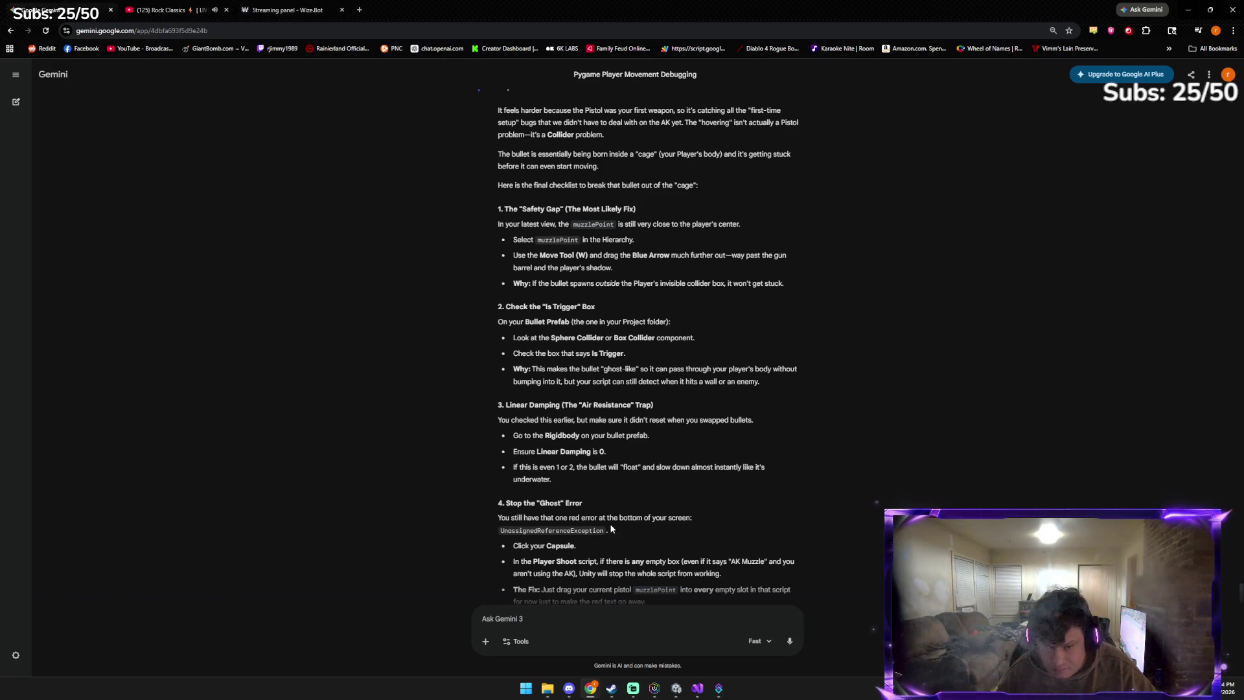
scroll(648, 549, down, 1)
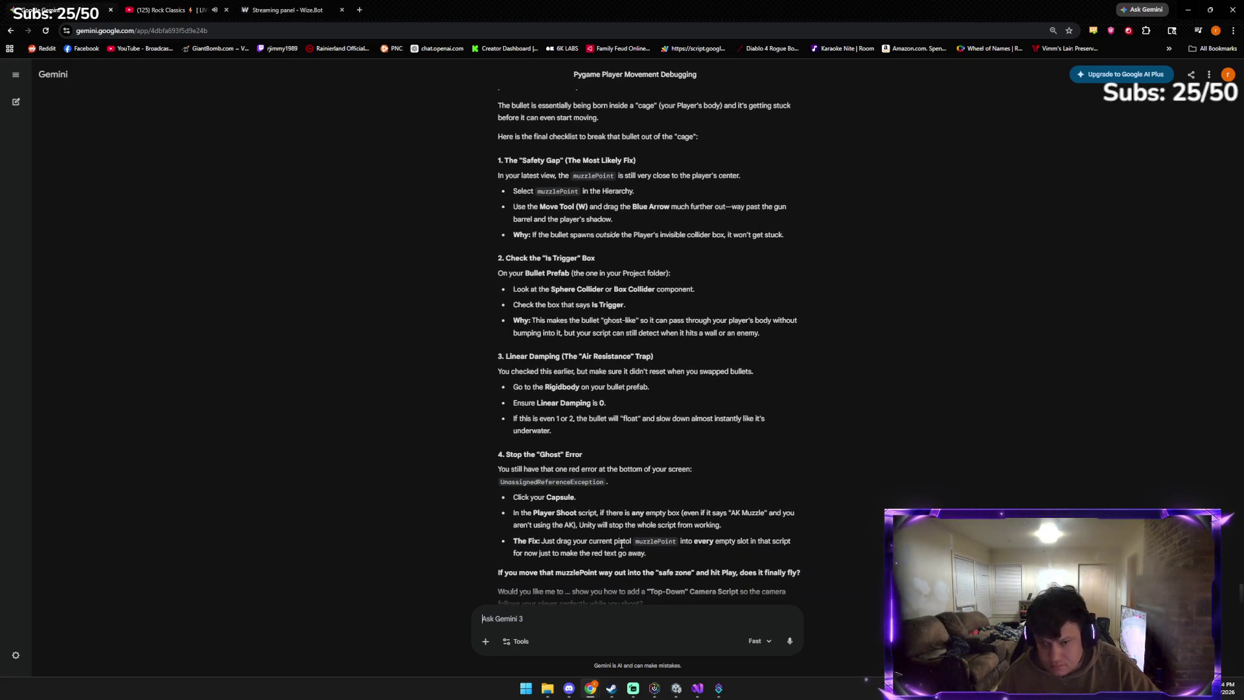
scroll(595, 552, down, 1)
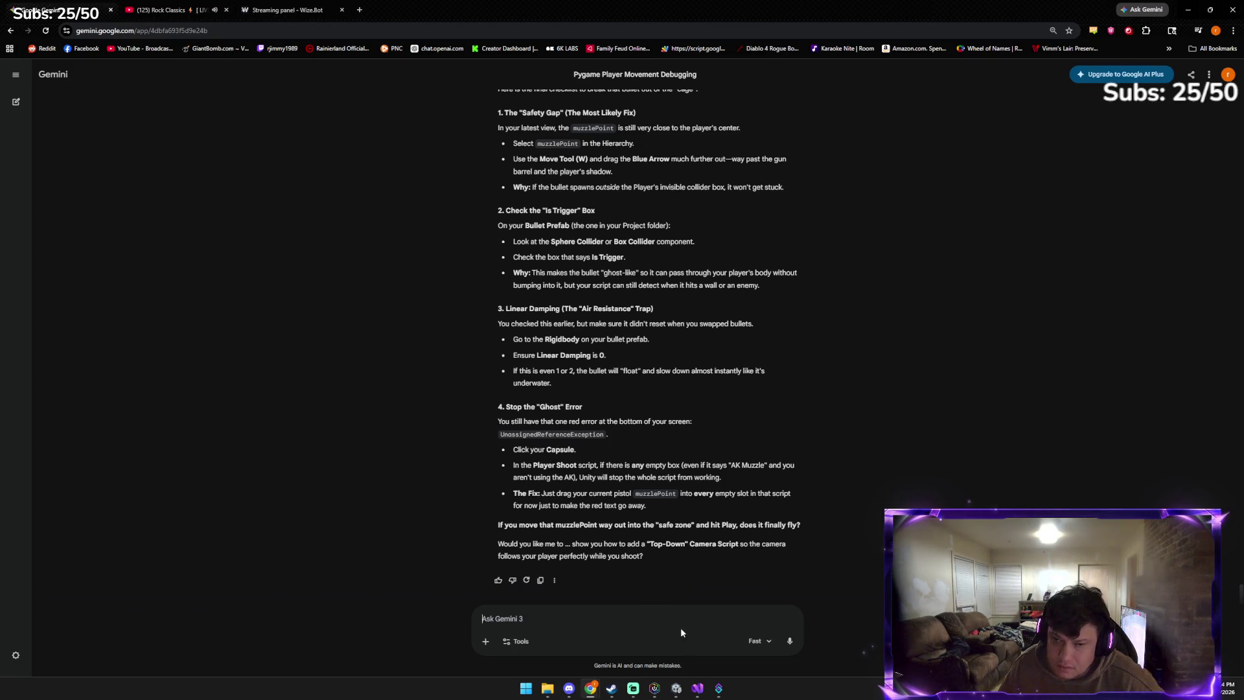
click(676, 688)
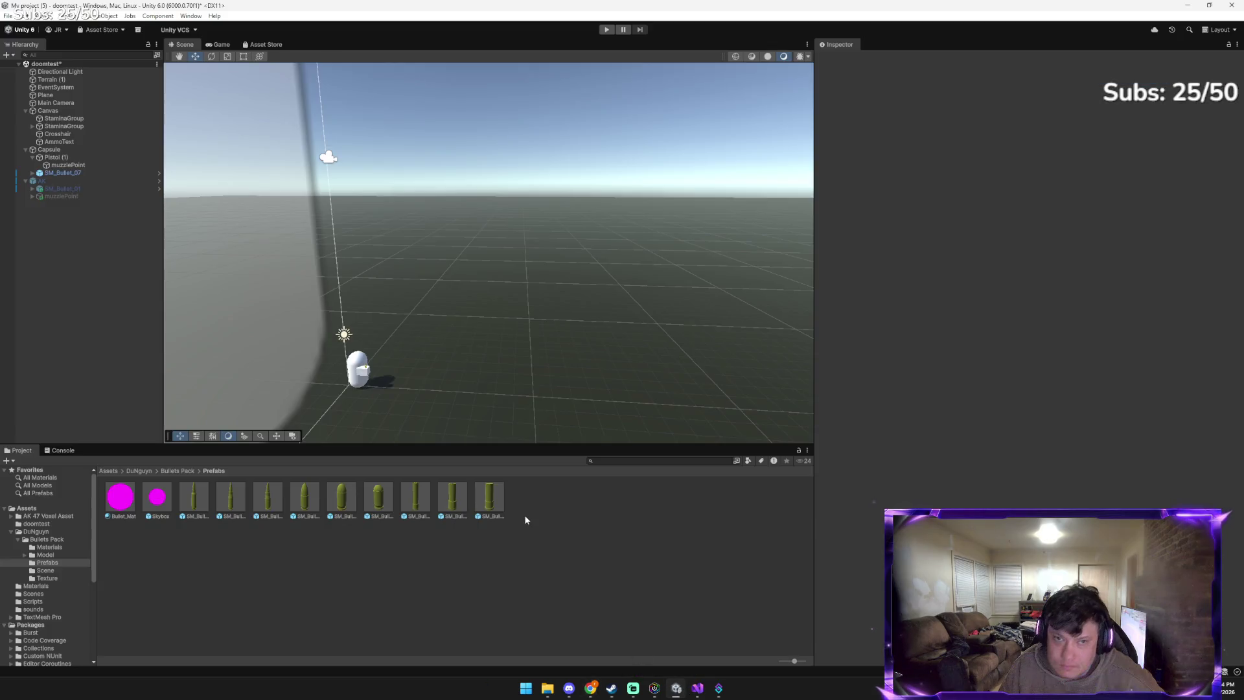
Assign muzzlePoint to the Capsule's Player Shoot Bullet Prefab field
click(71, 149)
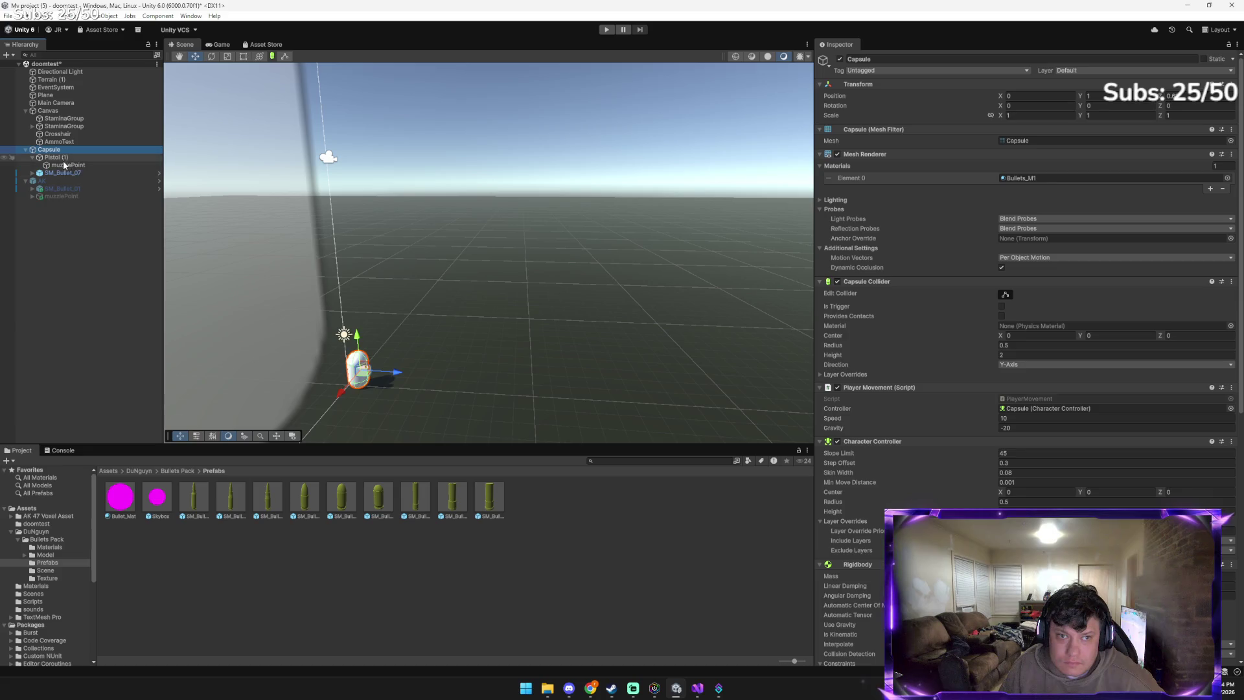
click(68, 166)
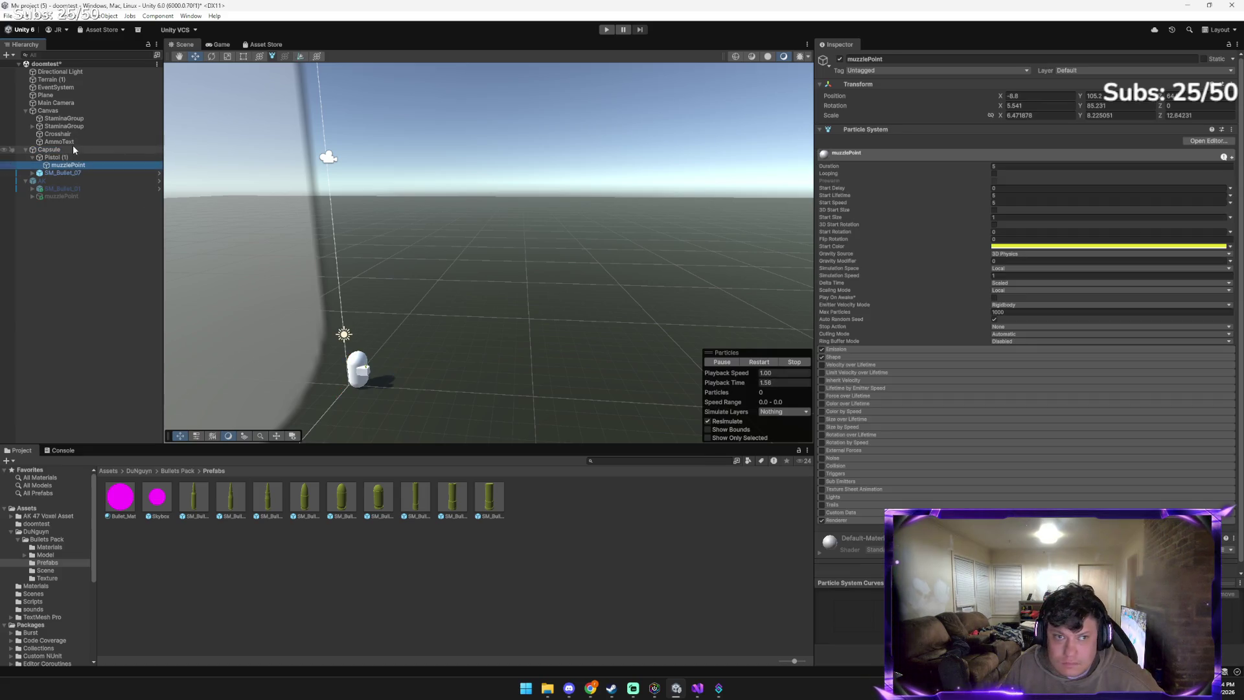
click(73, 147)
scroll(860, 384, down, 5)
scroll(858, 383, down, 4)
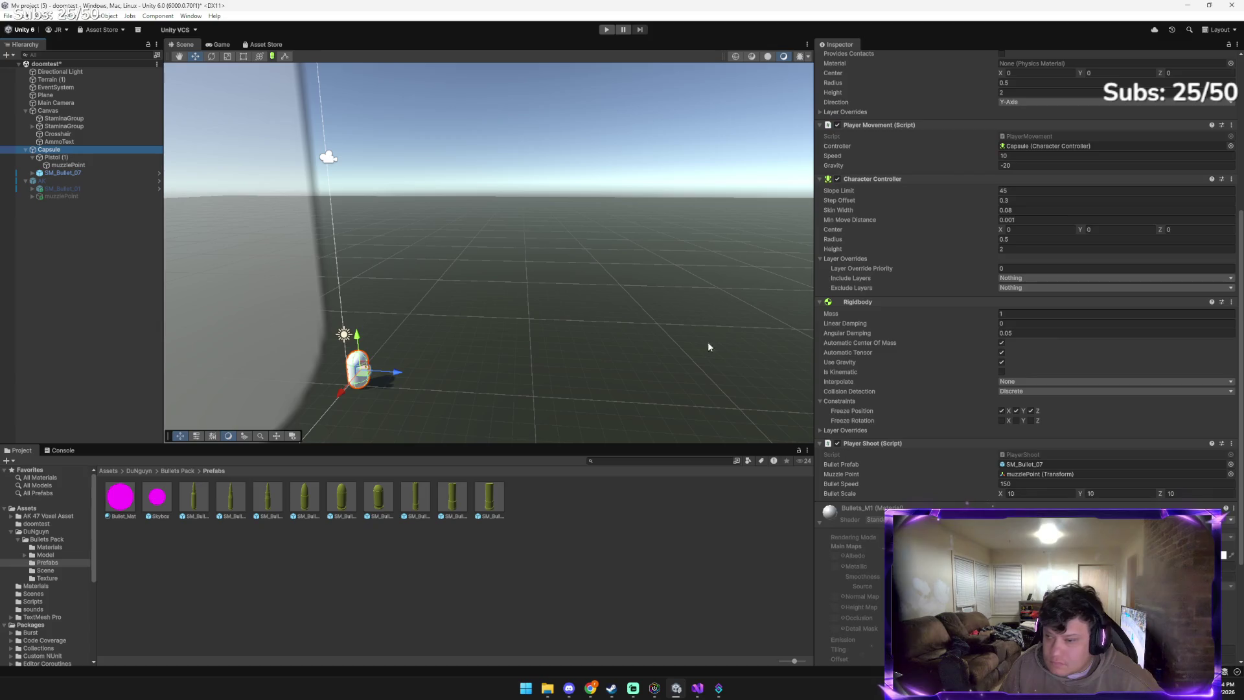
mouse_move(79, 149)
mouse_down()
mouse_move(375, 211)
mouse_move(1102, 466)
mouse_up()
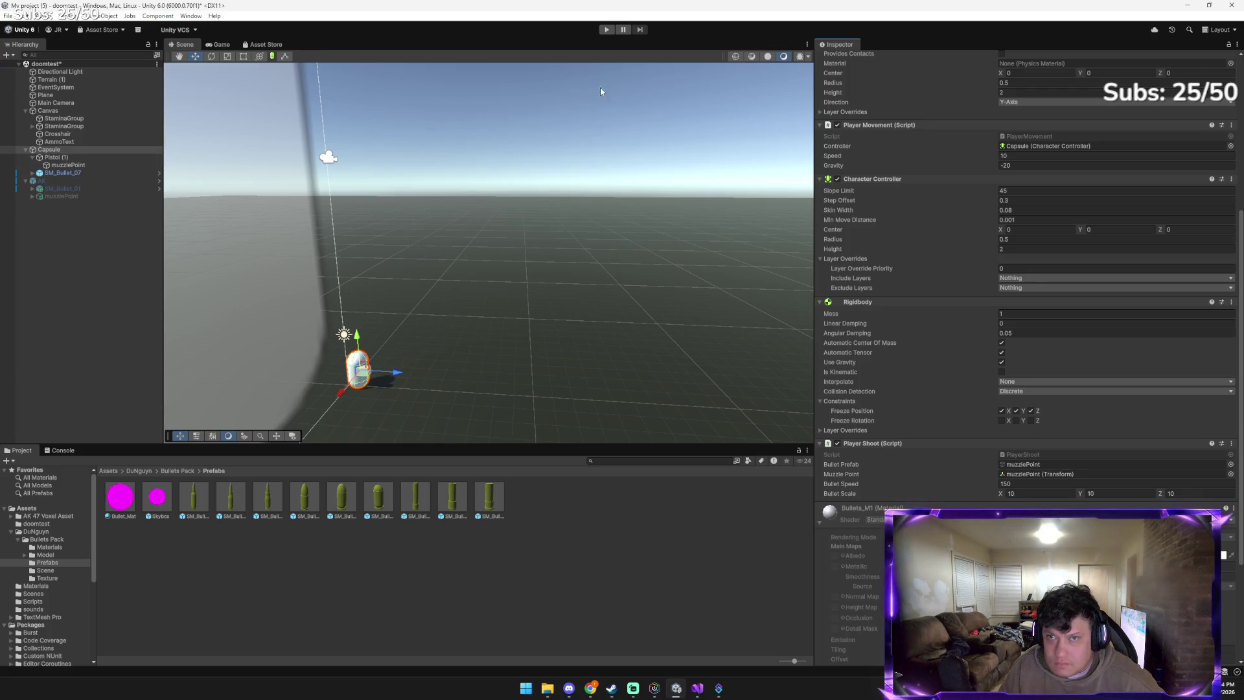
Play the game and fire several shots, which logs bulletPrefab errors, then switch to Gemini
click(607, 30)
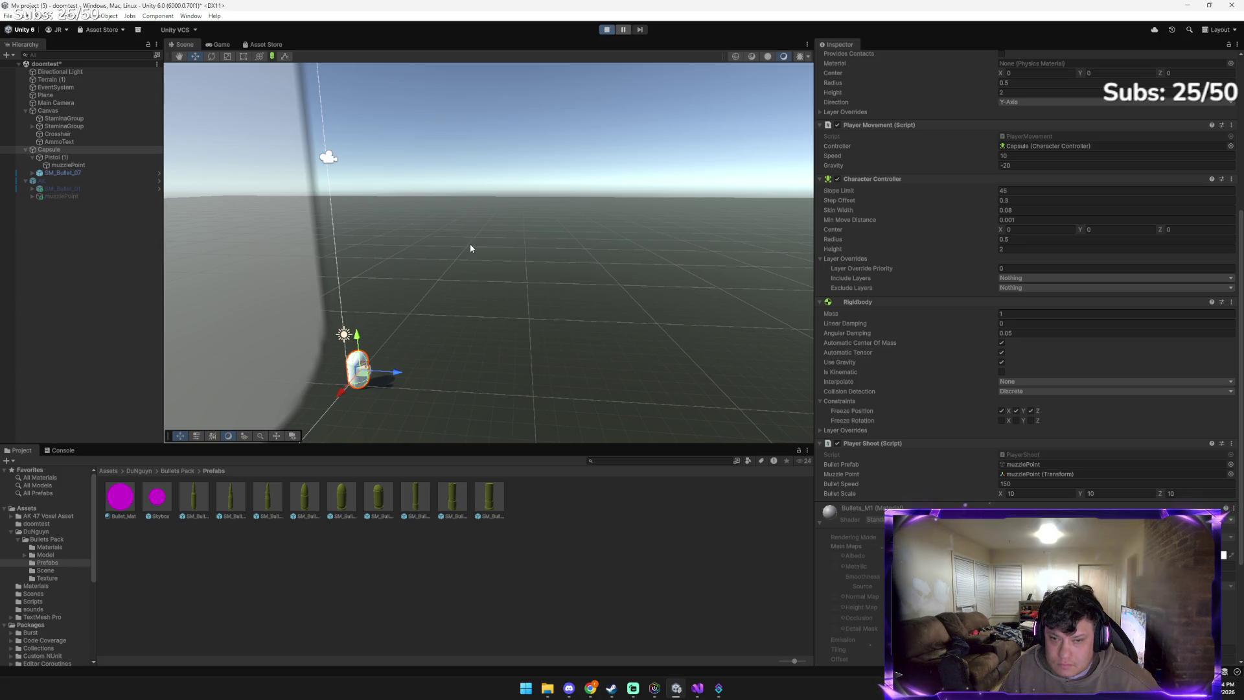
click(473, 280)
click(470, 289)
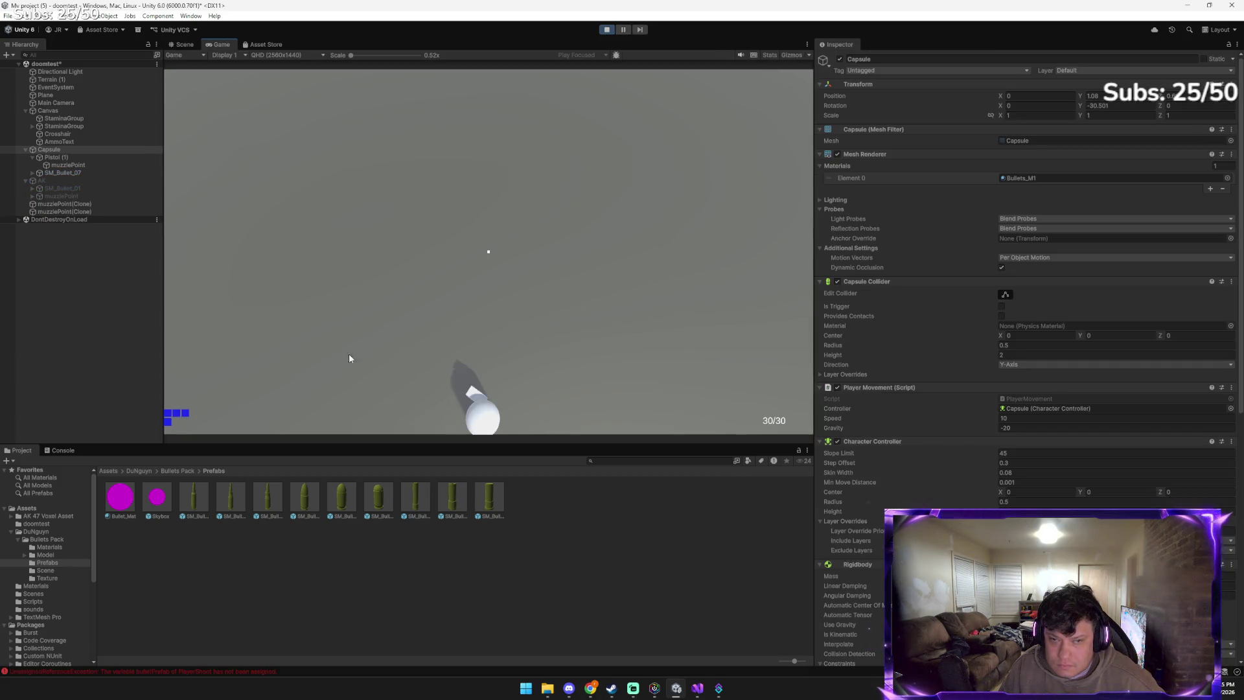
key(ctrl+shift+c)
click(448, 353)
click(452, 348)
scroll(1059, 426, down, 8)
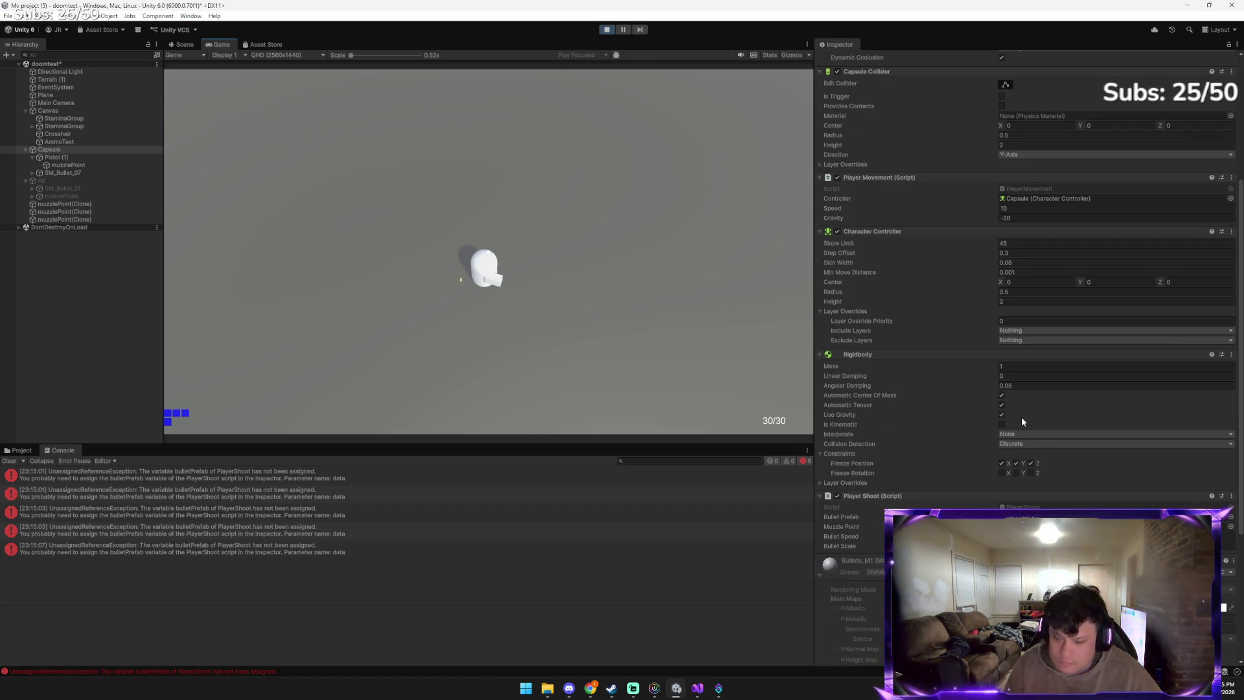
key(alt+Tab)
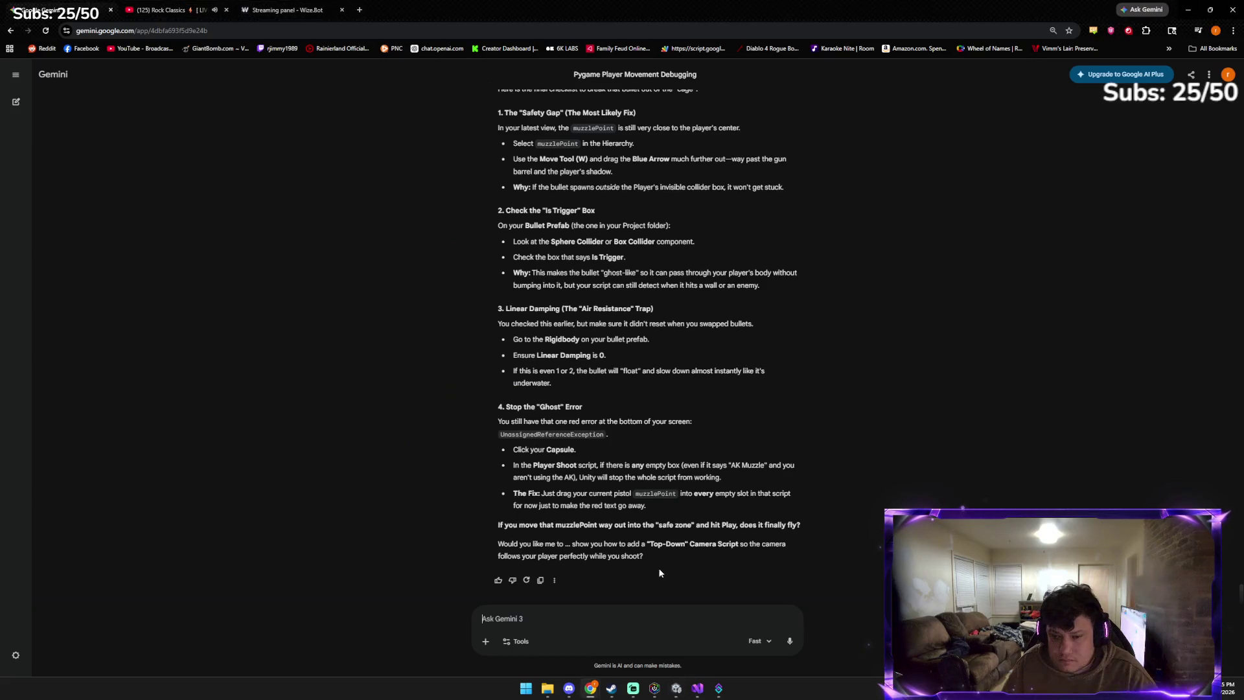
Send Gemini a screenshot with the message 'still doing'
key(ctrl+v)
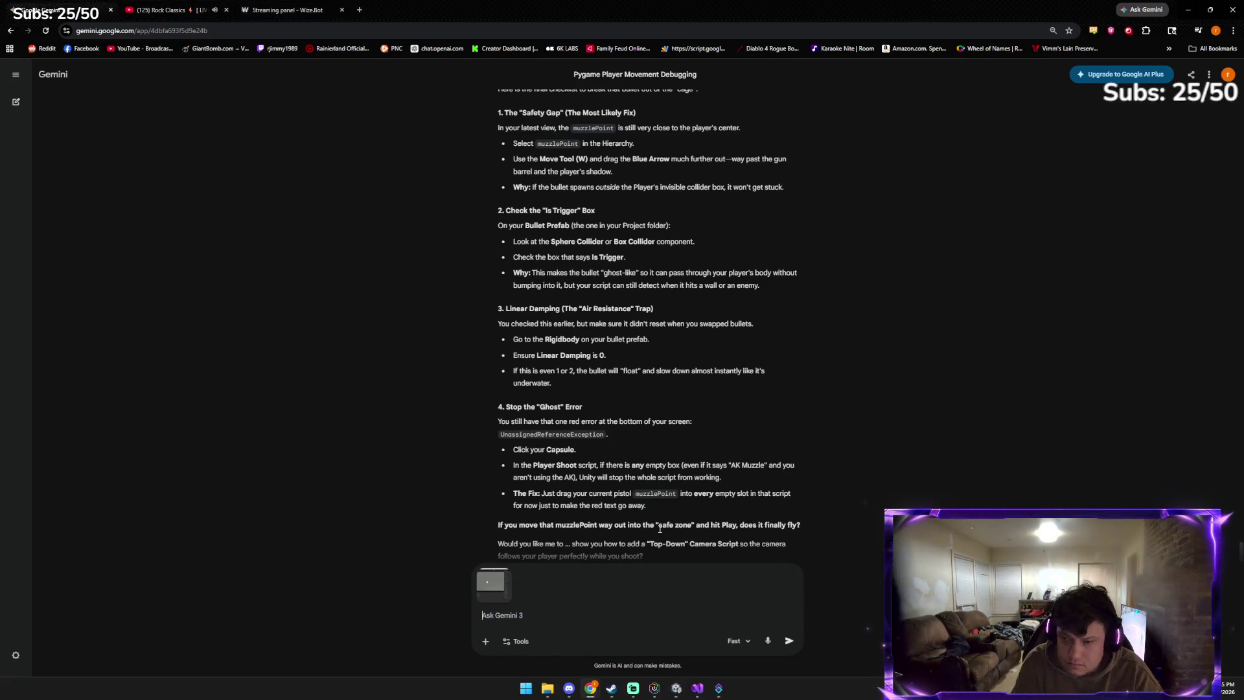
text(its still doing)
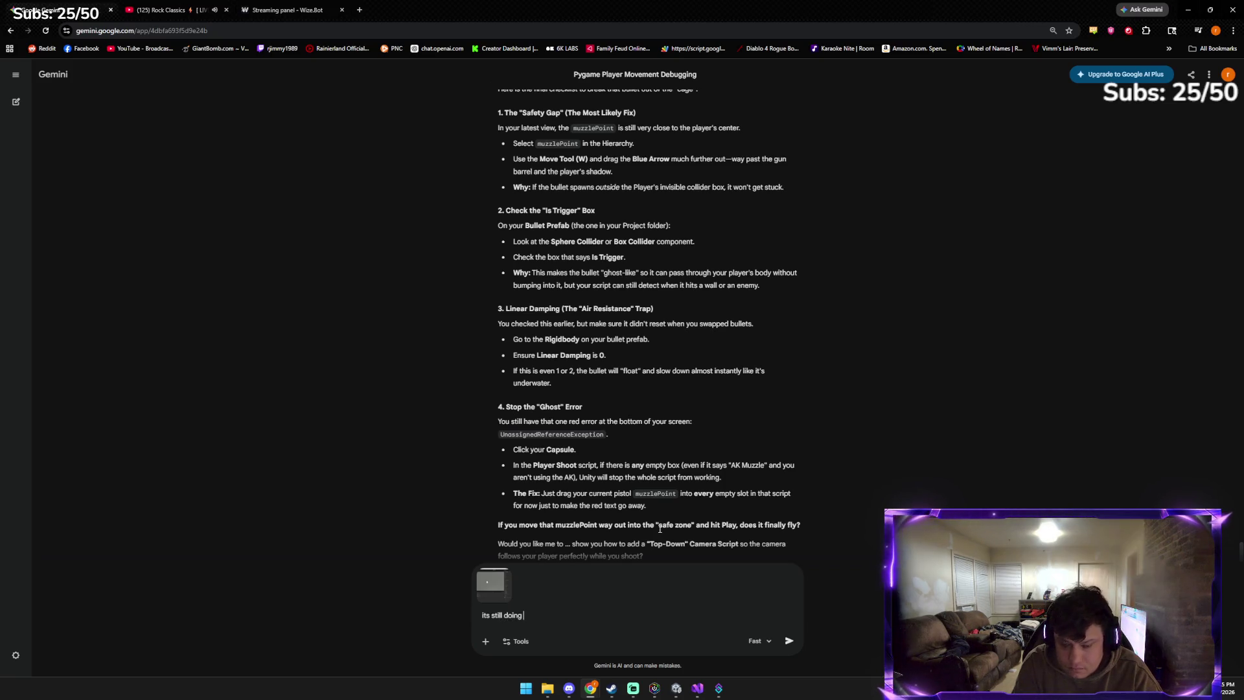
key(Return)
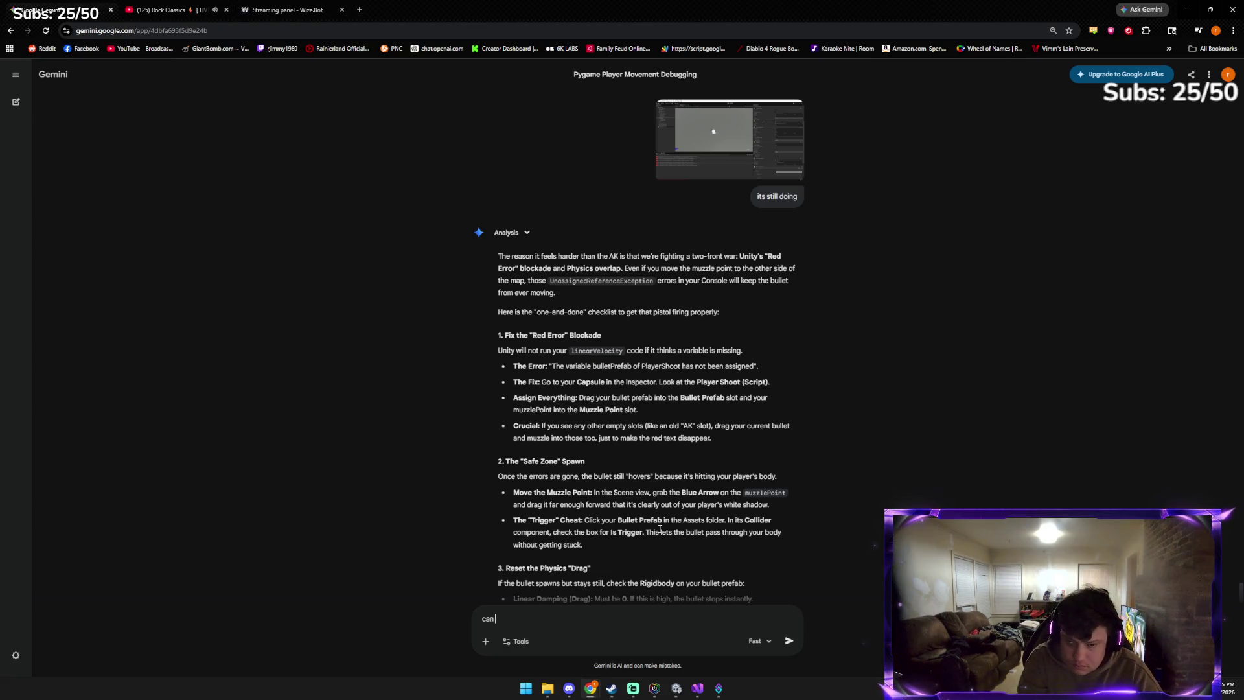
Ask Gemini to 'write the whole player shoot code', then return to Unity
text(write the whole player shoot code and see if that does anything)
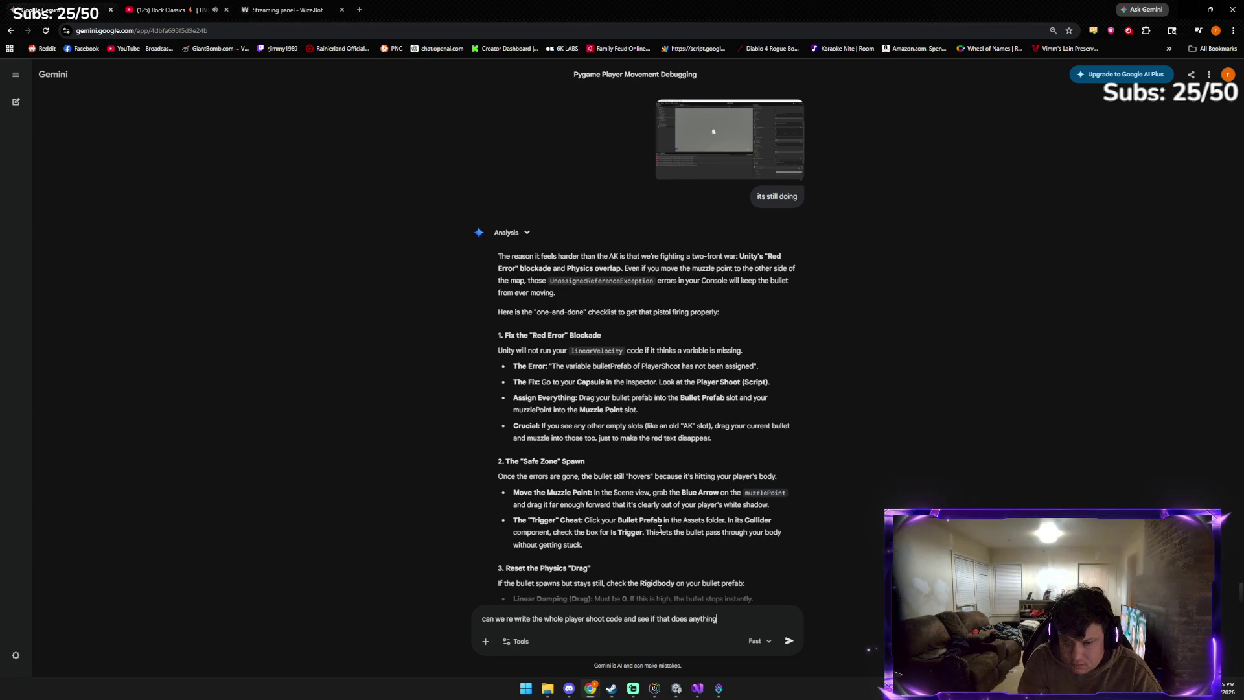
key(Return)
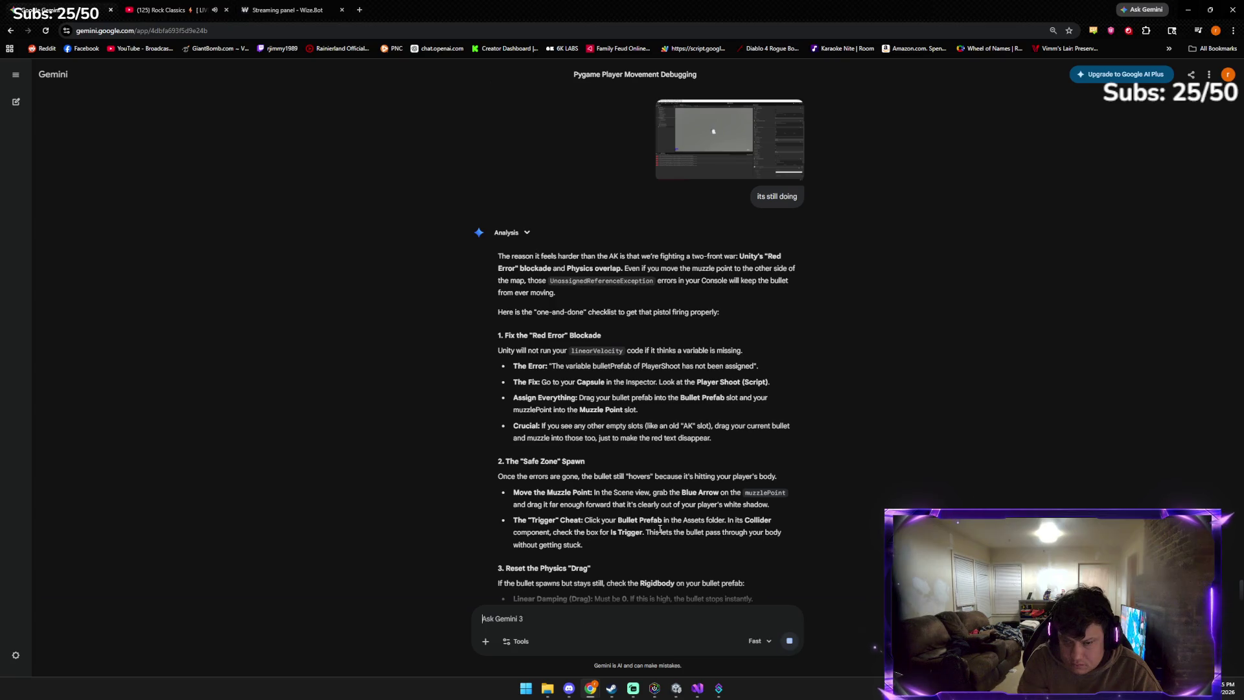
scroll(726, 272, up, 4)
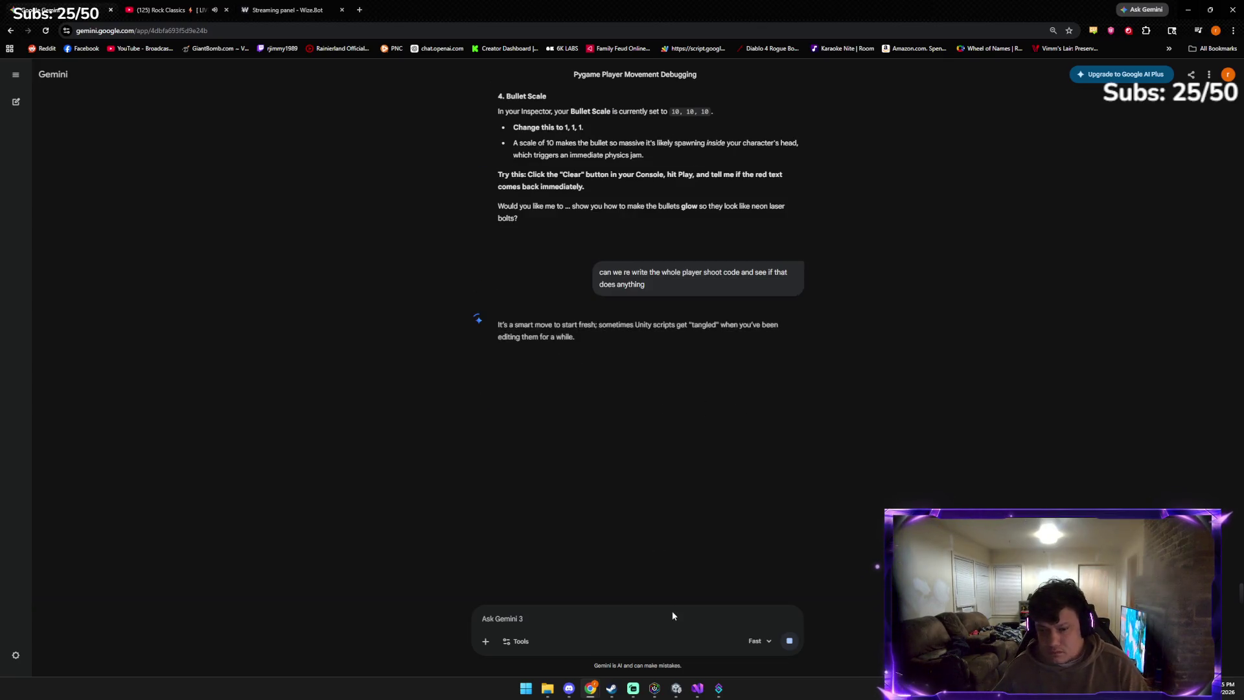
click(681, 697)
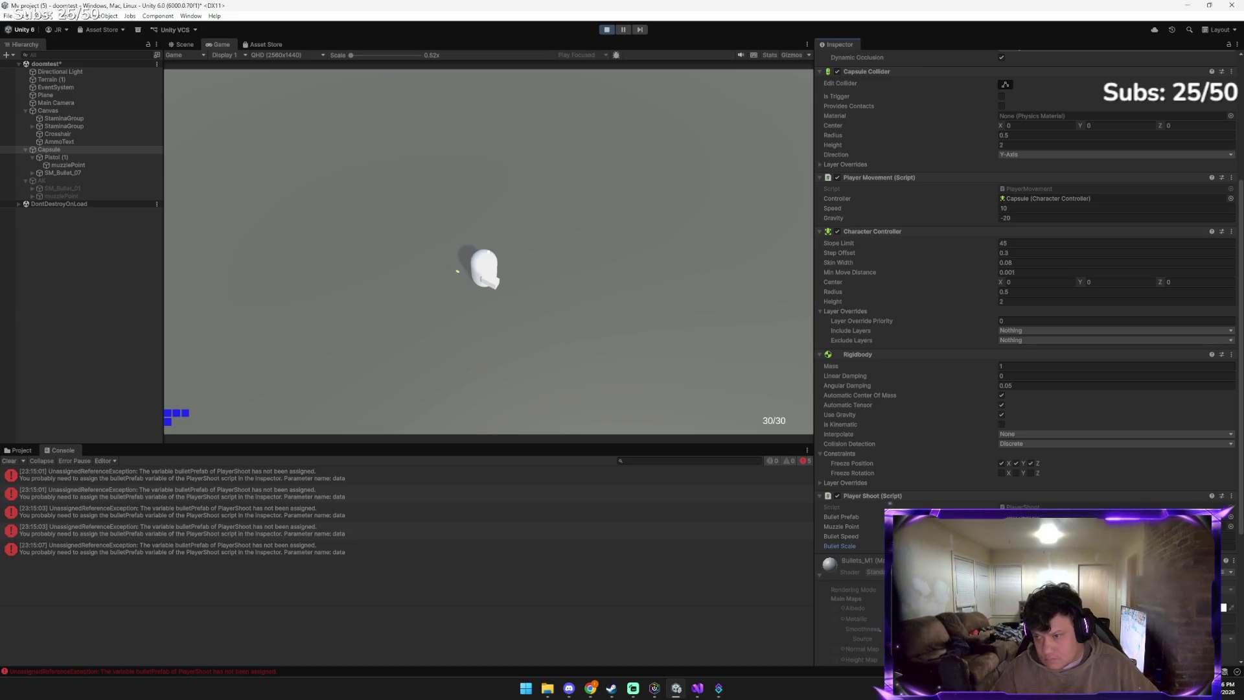
Stop play mode in Unity and switch back to Gemini's Solo Gun script reply
click(606, 29)
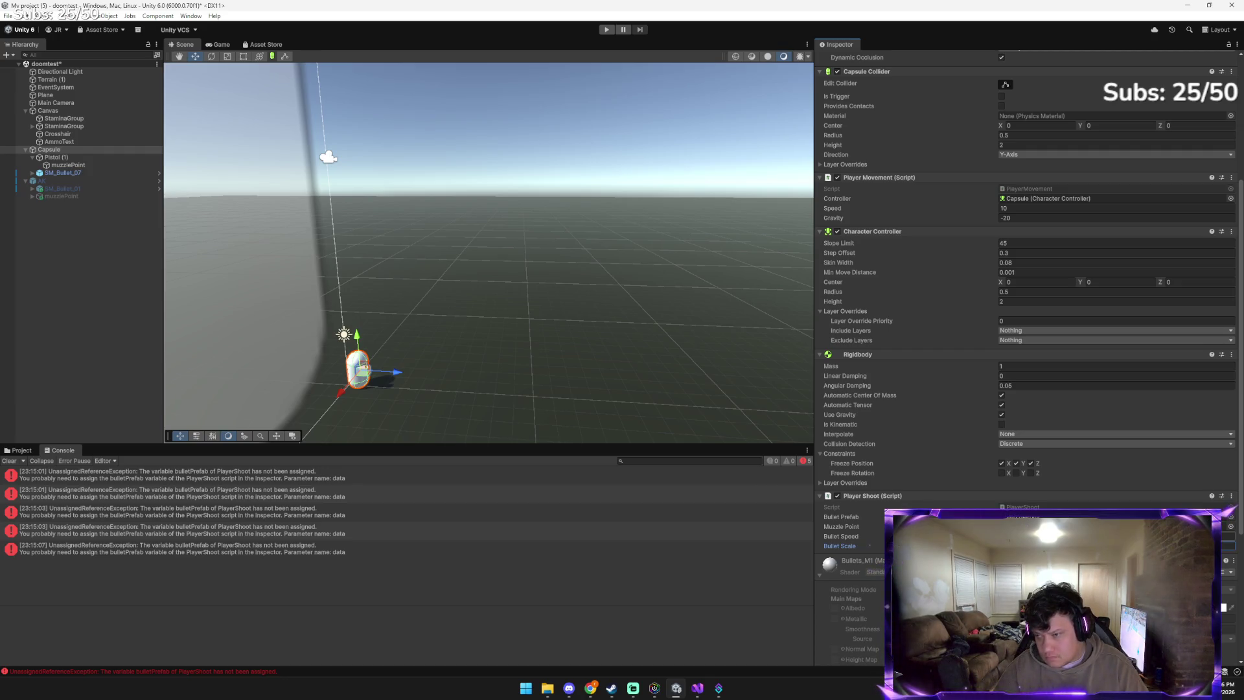
click(674, 689)
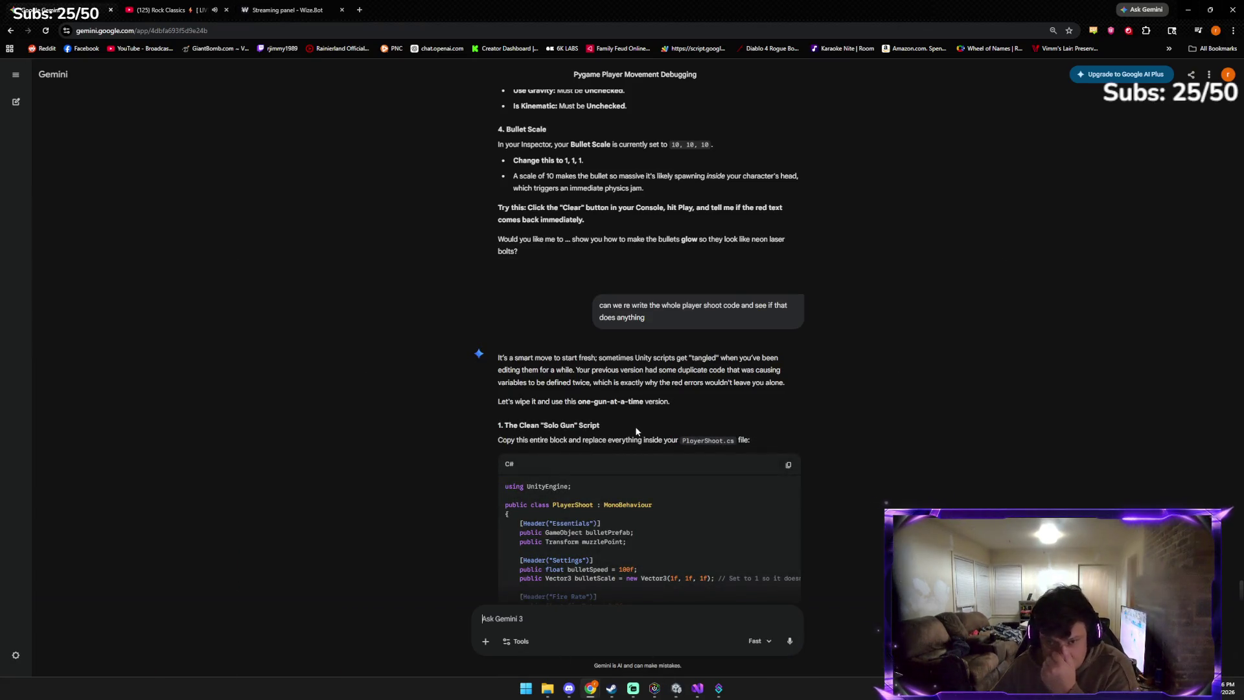
Copy Gemini's Solo Gun PlayerShoot script, review its setup steps, and return to Unity
scroll(649, 433, down, 1)
click(787, 417)
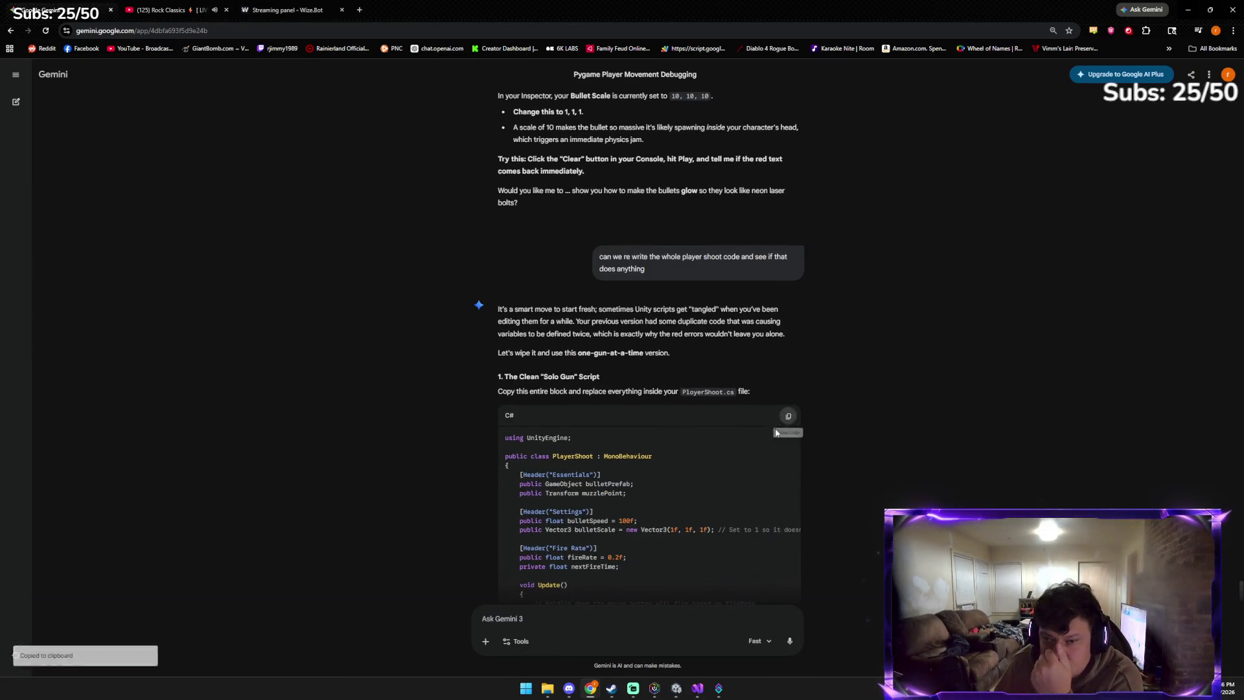
scroll(588, 476, down, 8)
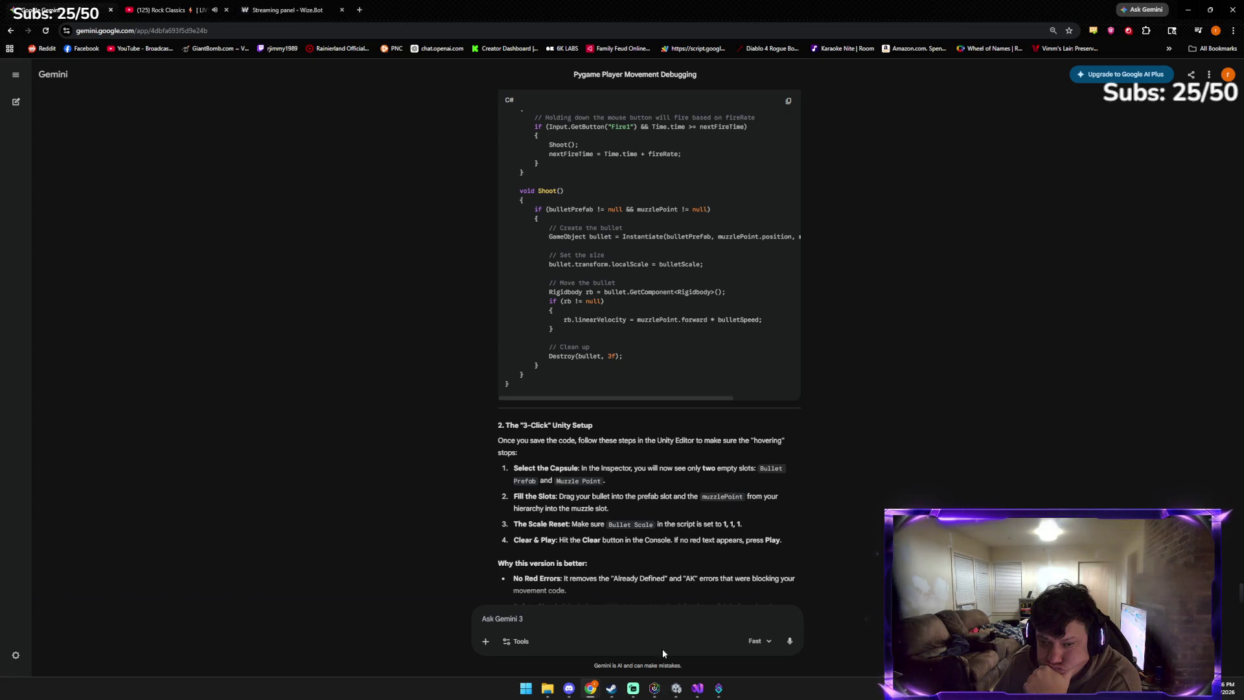
click(676, 689)
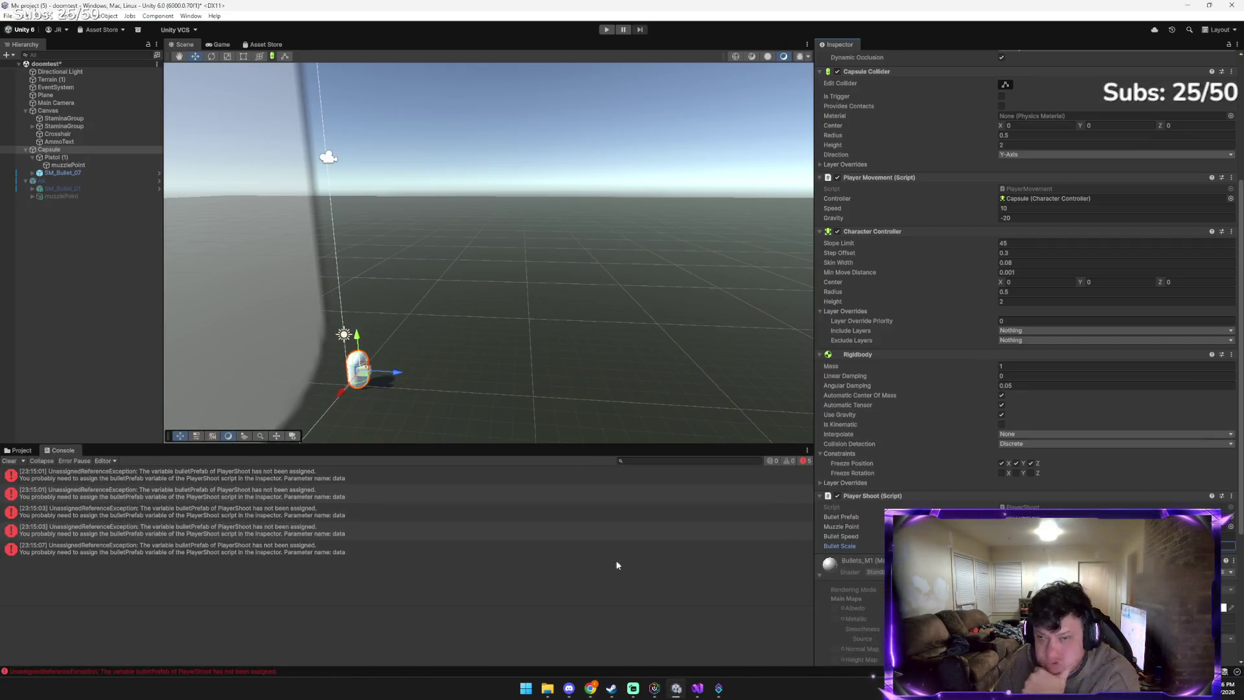
Paste the PlayerShoot code with header groups and 0.2 fire rate over the old script, save, return to Unity
click(697, 688)
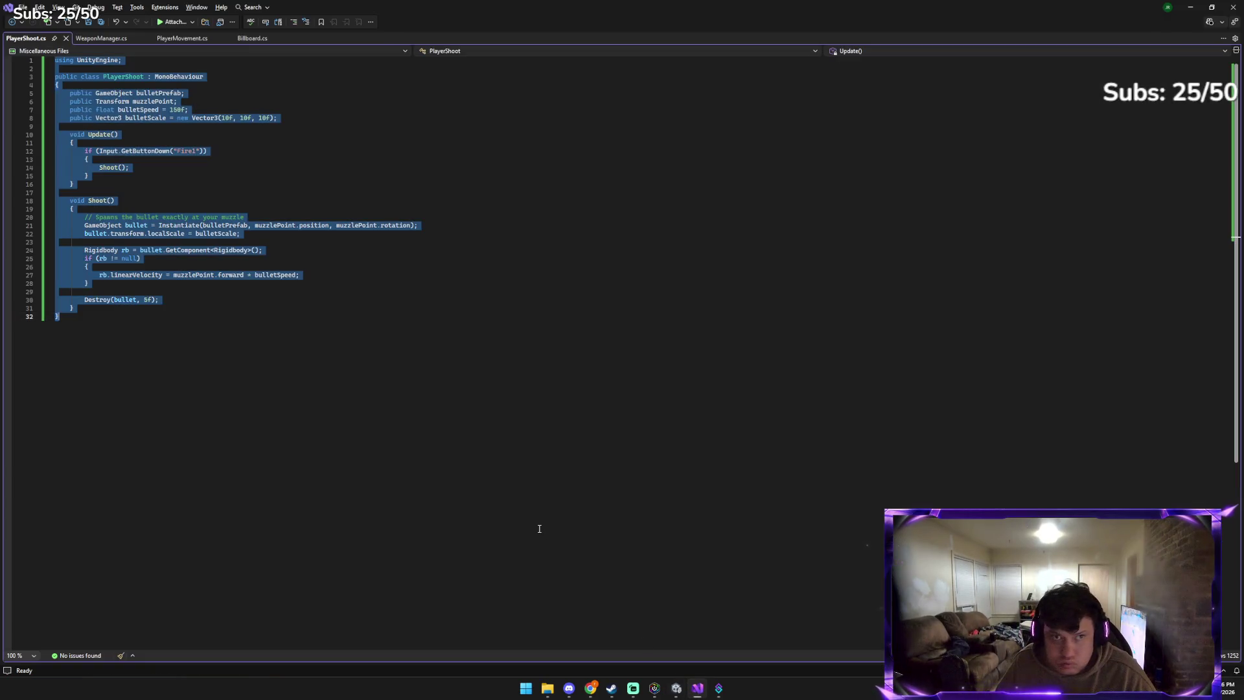
key(ctrl+v)
key(ctrl+s)
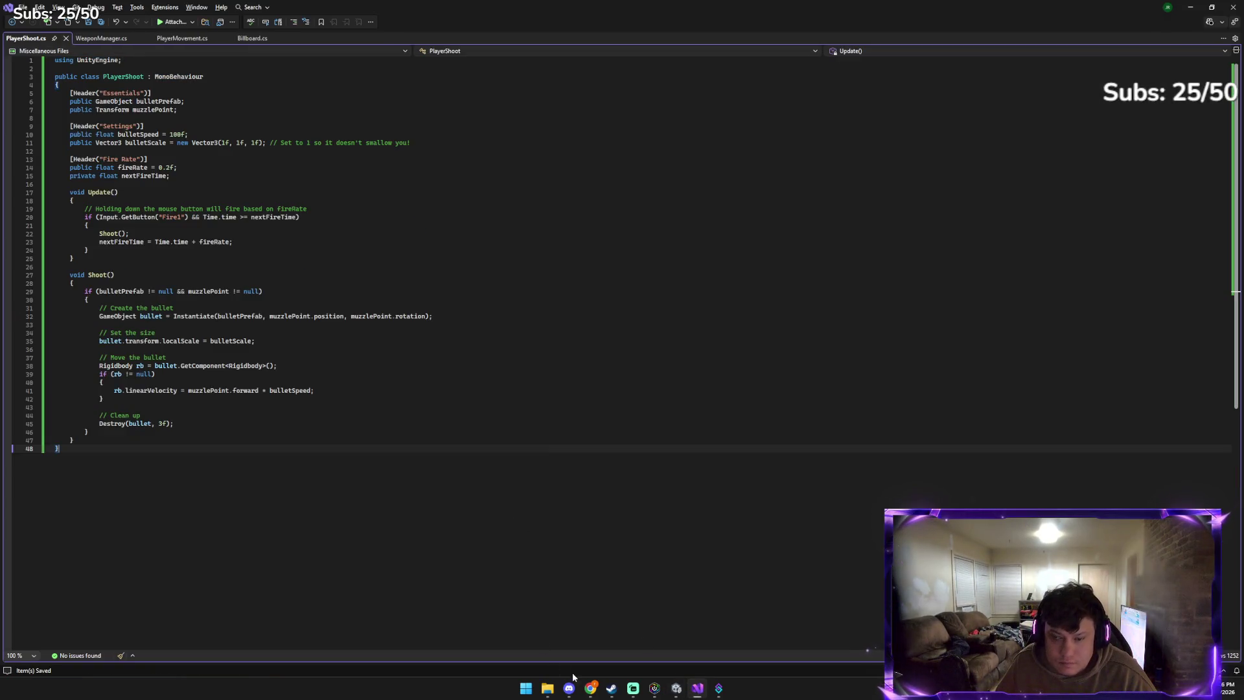
click(676, 688)
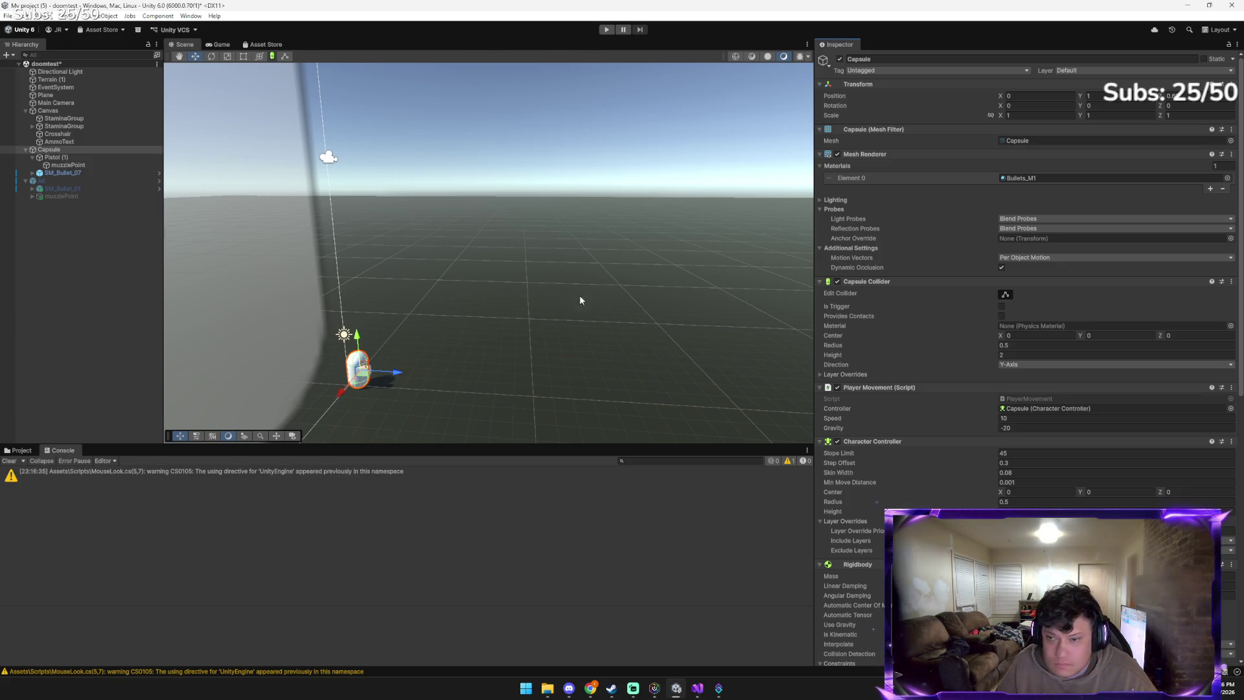
Remove the Player Shoot component from the capsule, then undo to restore it
scroll(876, 398, down, 5)
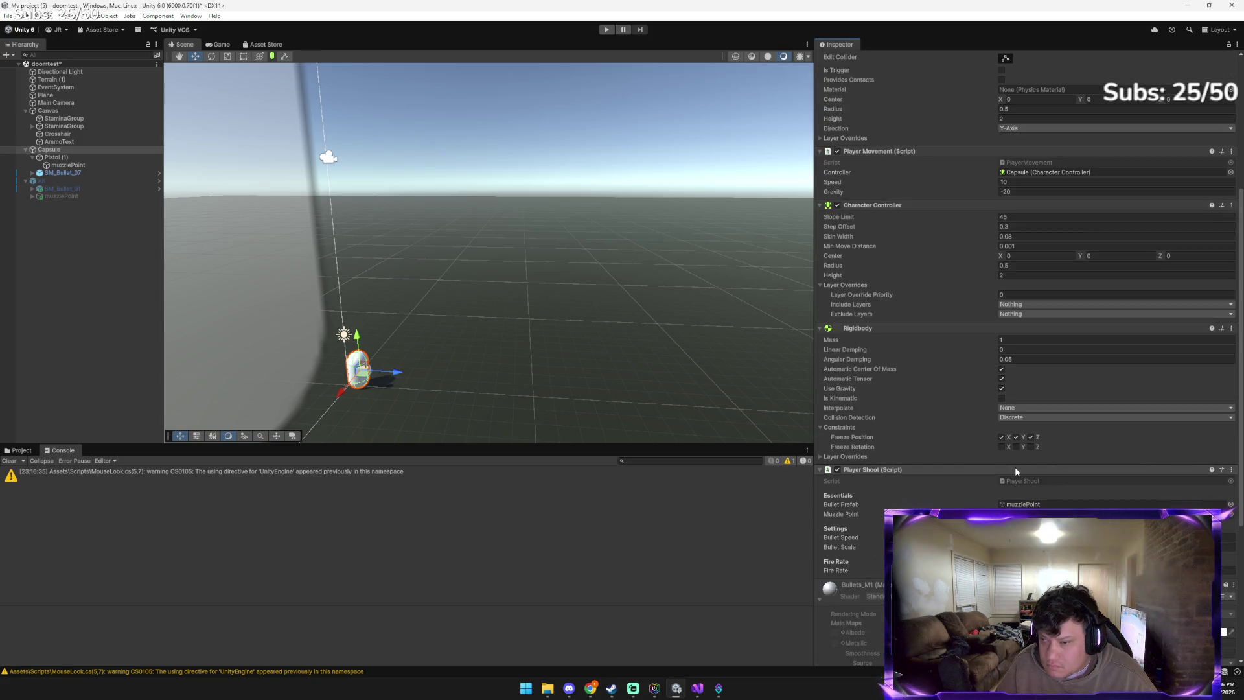
click(1232, 470)
click(1166, 493)
scroll(881, 564, down, 3)
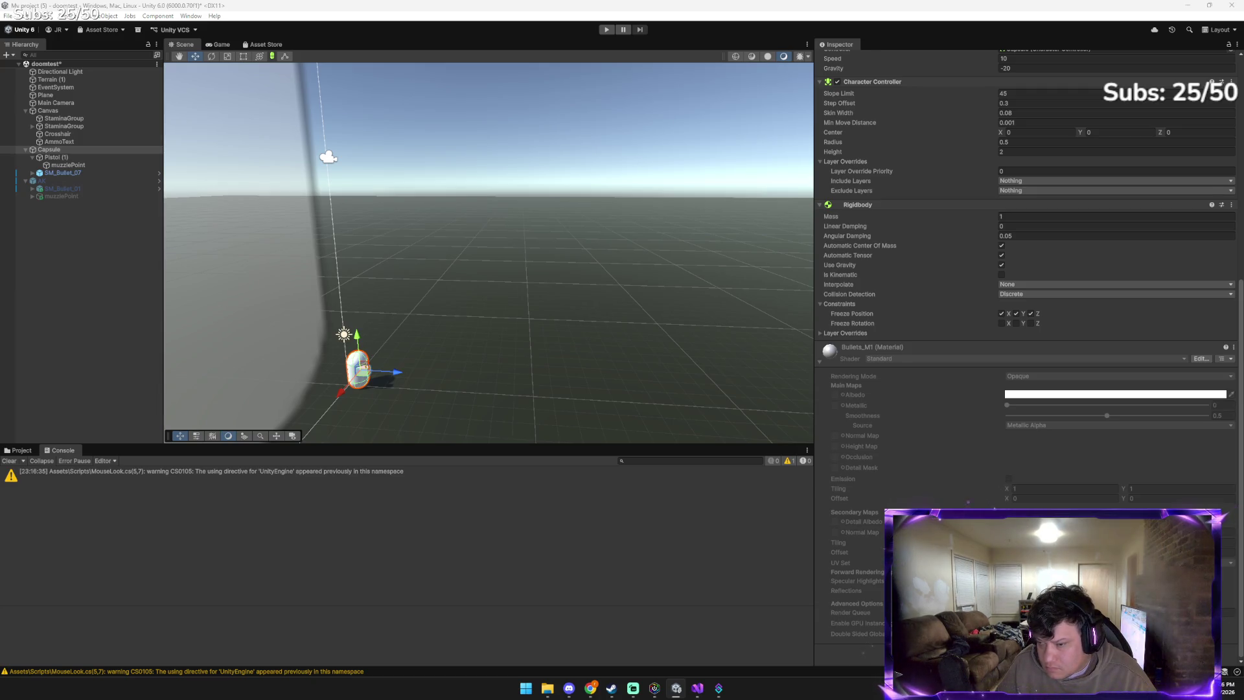
key(ctrl+z)
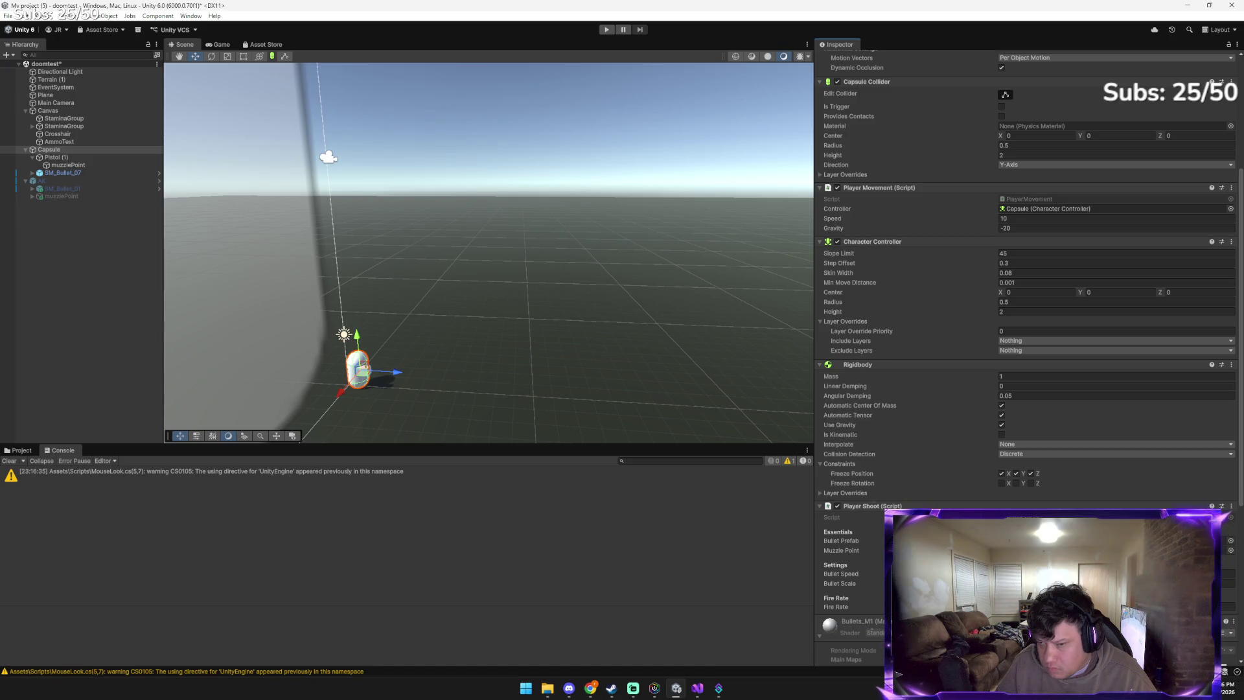
Assign SM_Bullet_07 as Bullet Prefab and muzzlePoint as Muzzle Point on Player Shoot
click(96, 172)
drag(96, 174, 1050, 540)
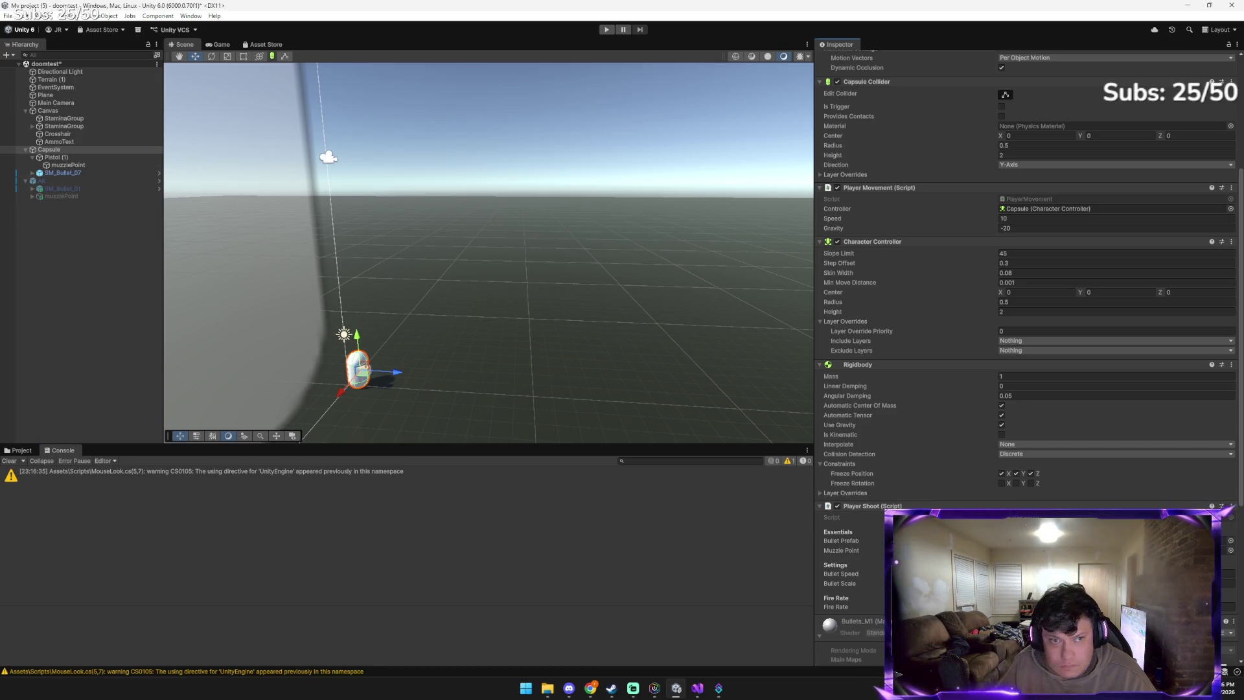
drag(541, 313, 637, 337)
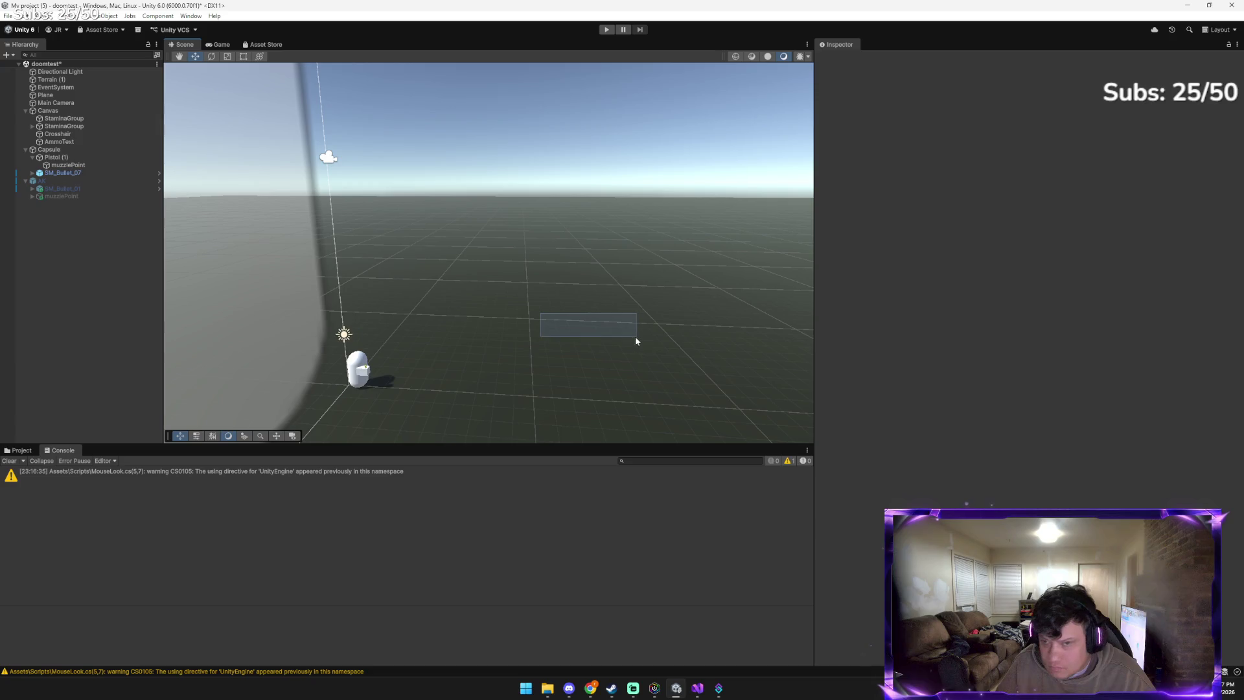
click(57, 150)
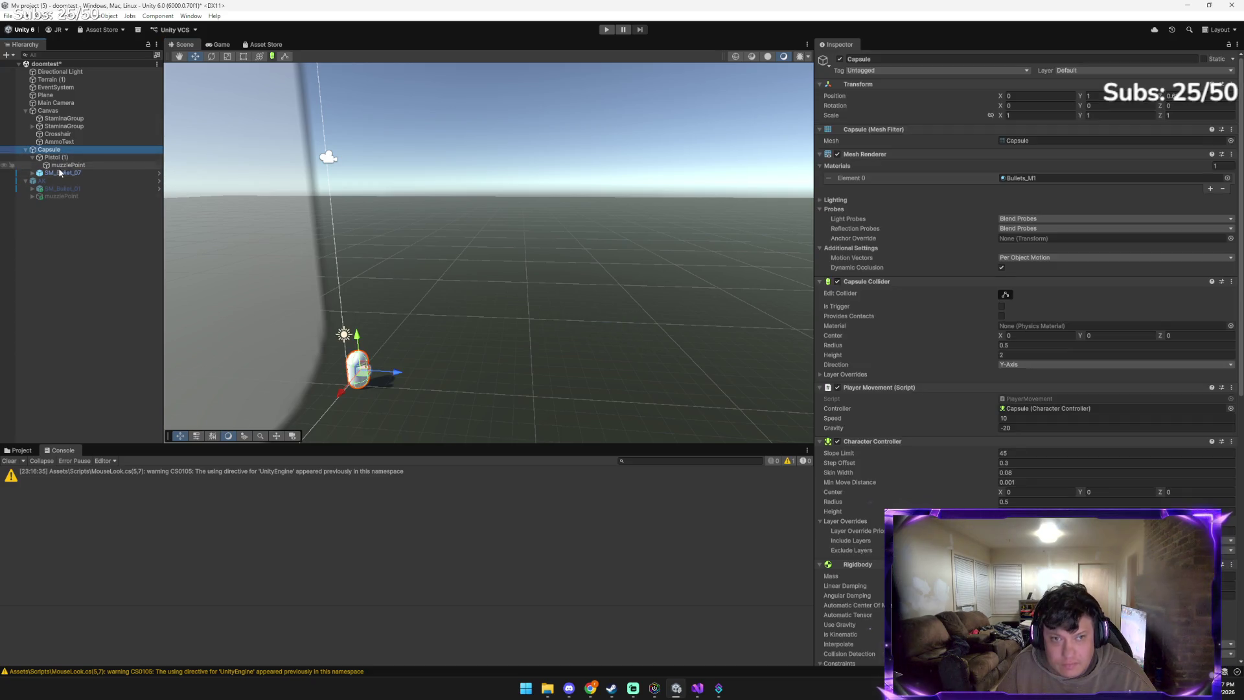
mouse_move(59, 168)
mouse_down()
mouse_move(675, 387)
mouse_move(913, 512)
mouse_move(973, 519)
mouse_move(1102, 648)
mouse_move(1101, 634)
mouse_up()
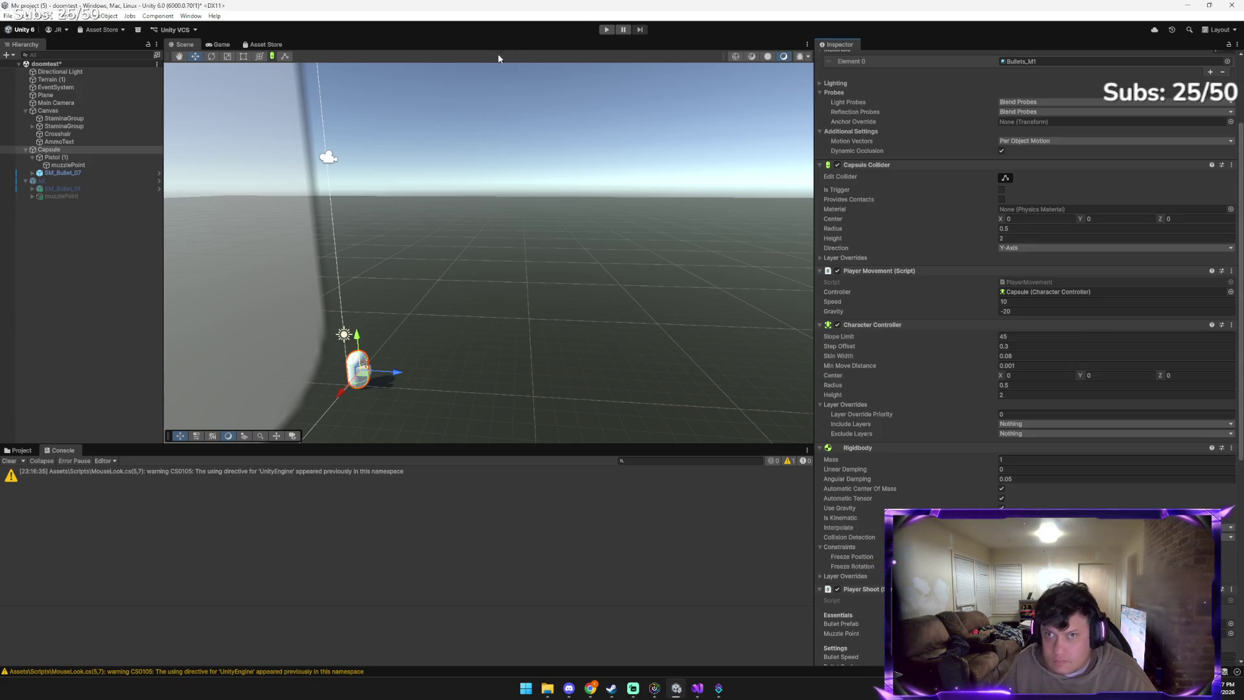
Play-test by moving forward and firing a burst of bullets, then stop Play mode
click(606, 30)
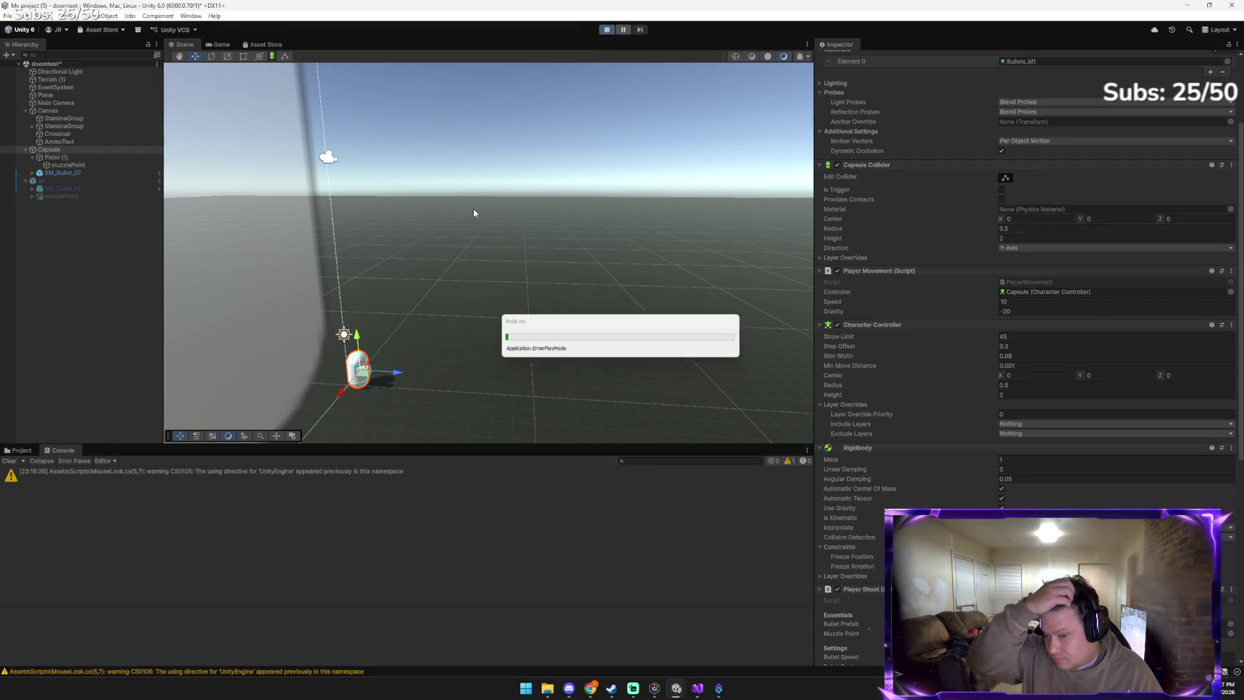
key(w)
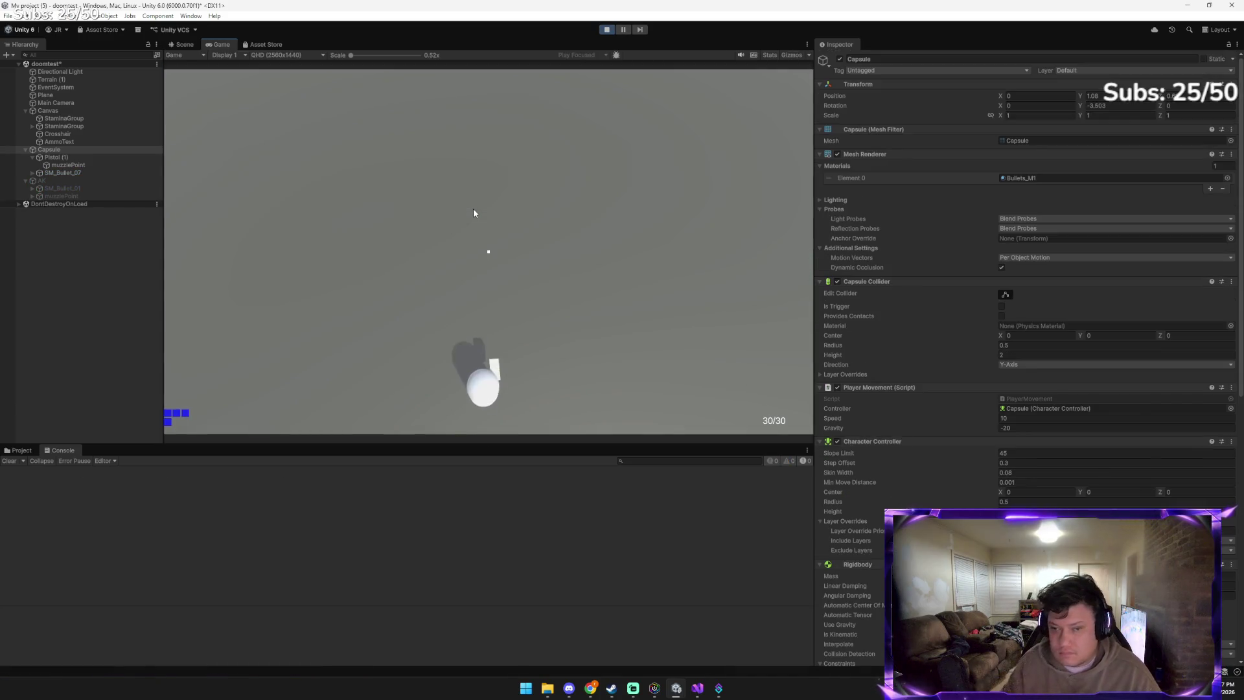
click(471, 212)
click(471, 213)
click(470, 212)
click(468, 207)
click(468, 206)
click(466, 209)
click(466, 211)
click(465, 213)
click(463, 215)
click(463, 214)
click(463, 214)
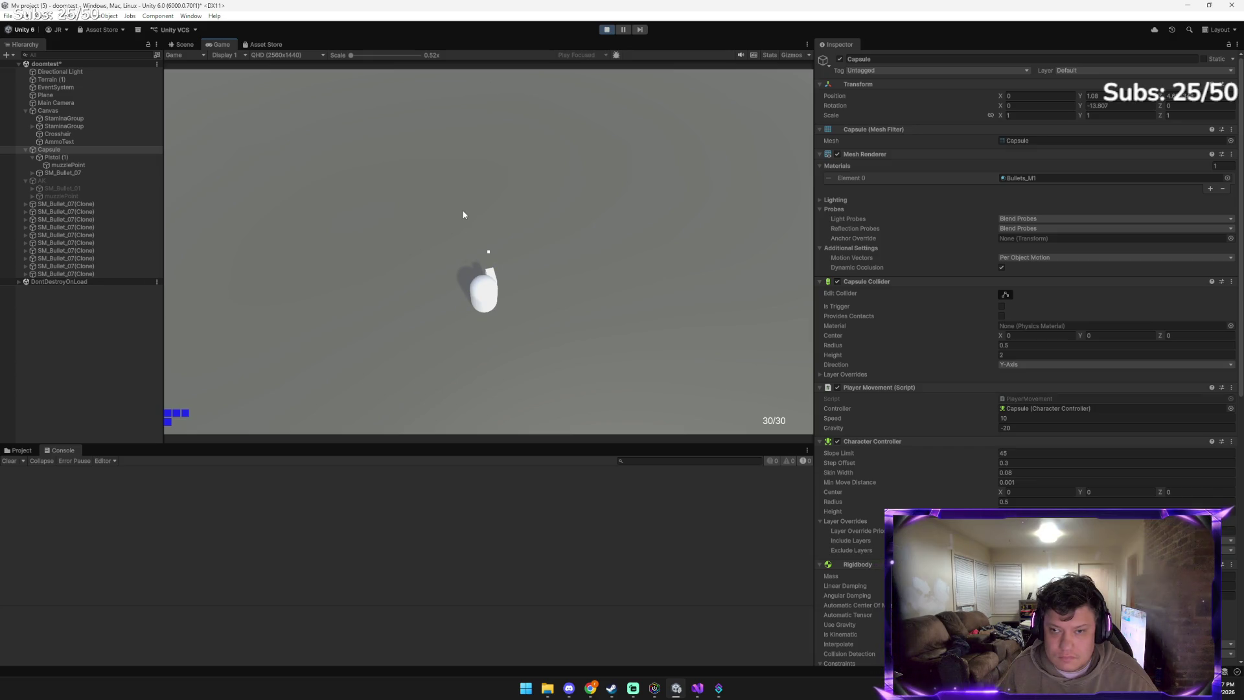
click(464, 215)
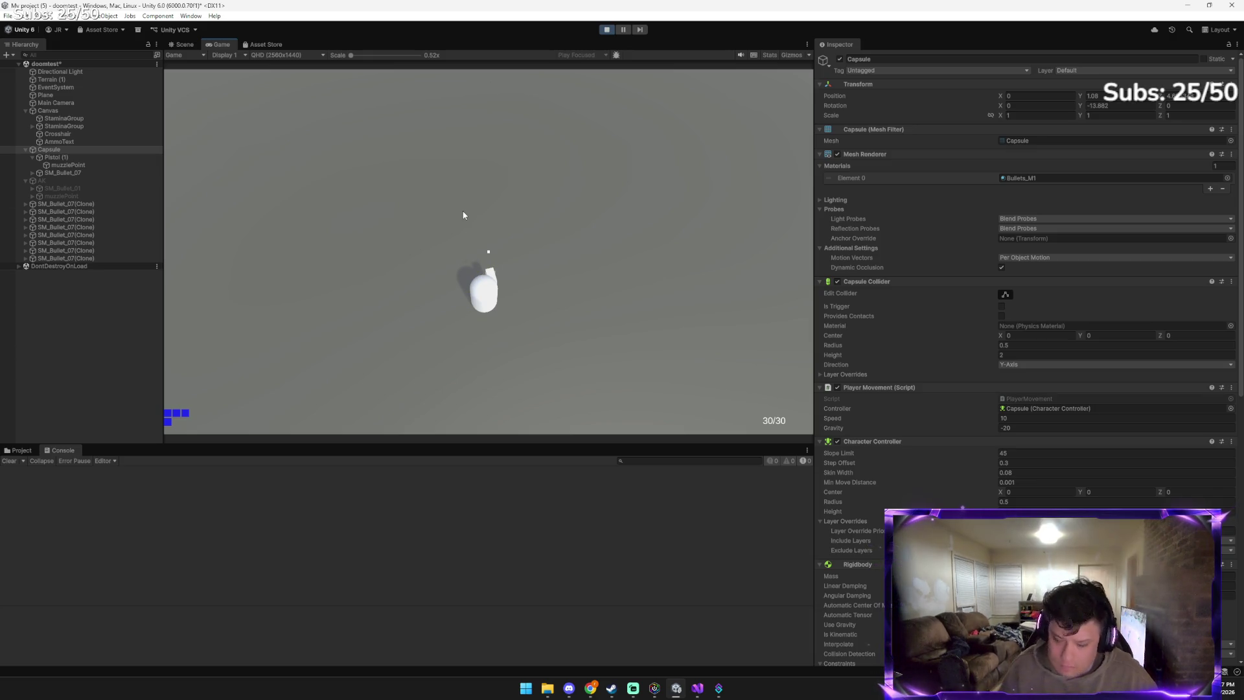
click(607, 29)
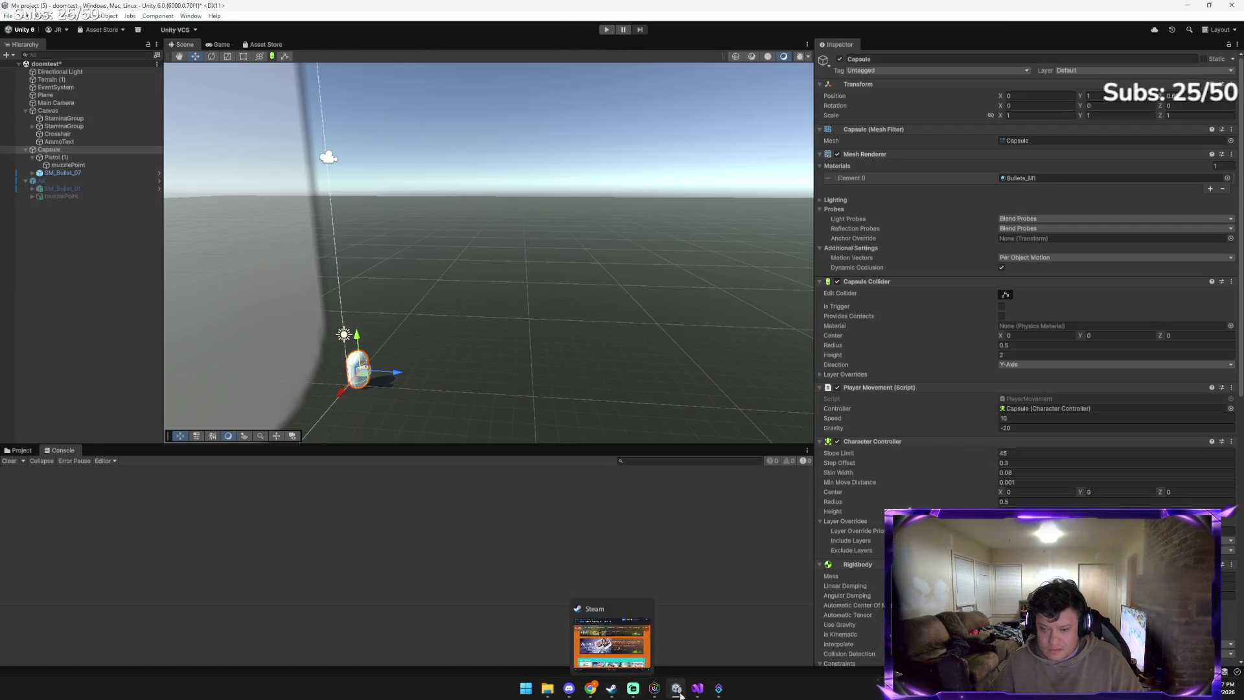
Send Gemini a screenshot saying there are no errors but bullets still hover, then return to Unity
click(673, 692)
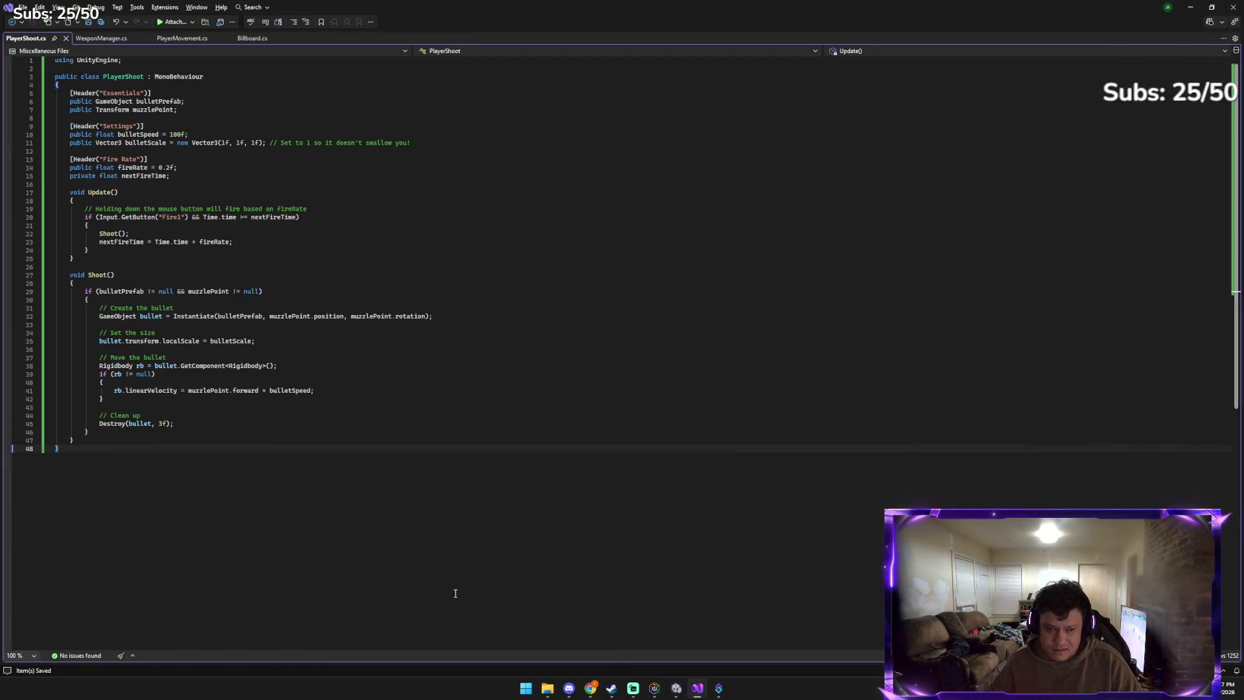
mouse_move(590, 688)
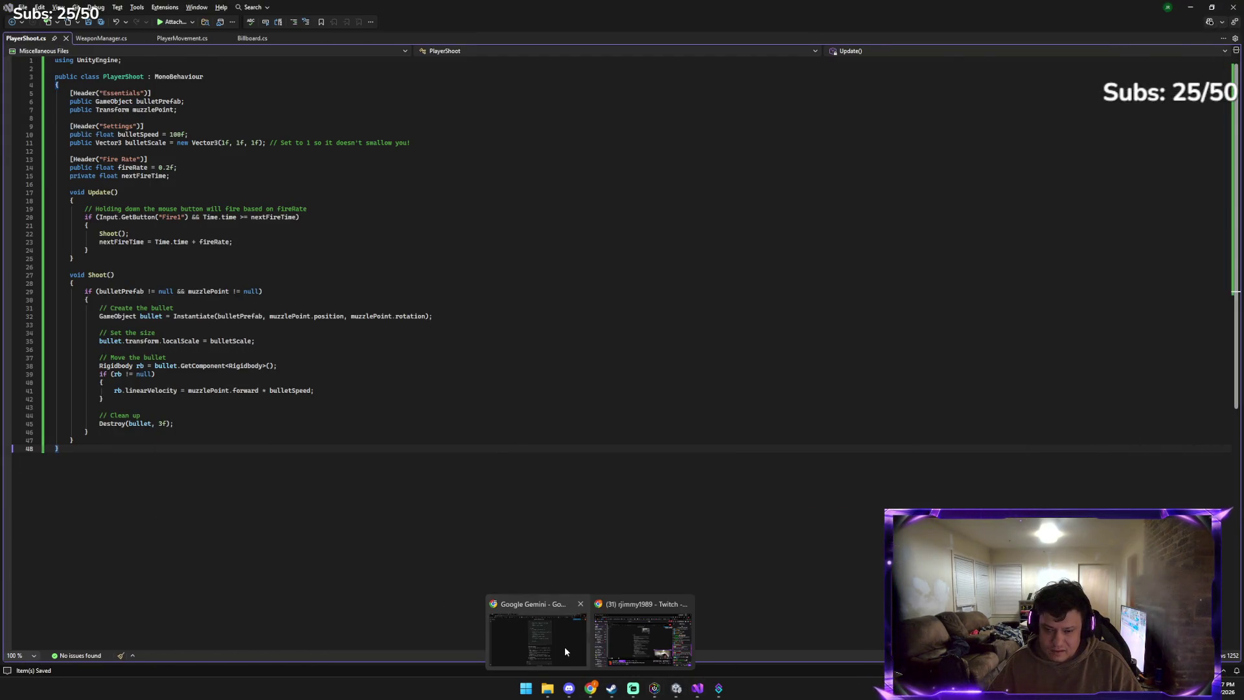
click(566, 647)
key(ctrl+v)
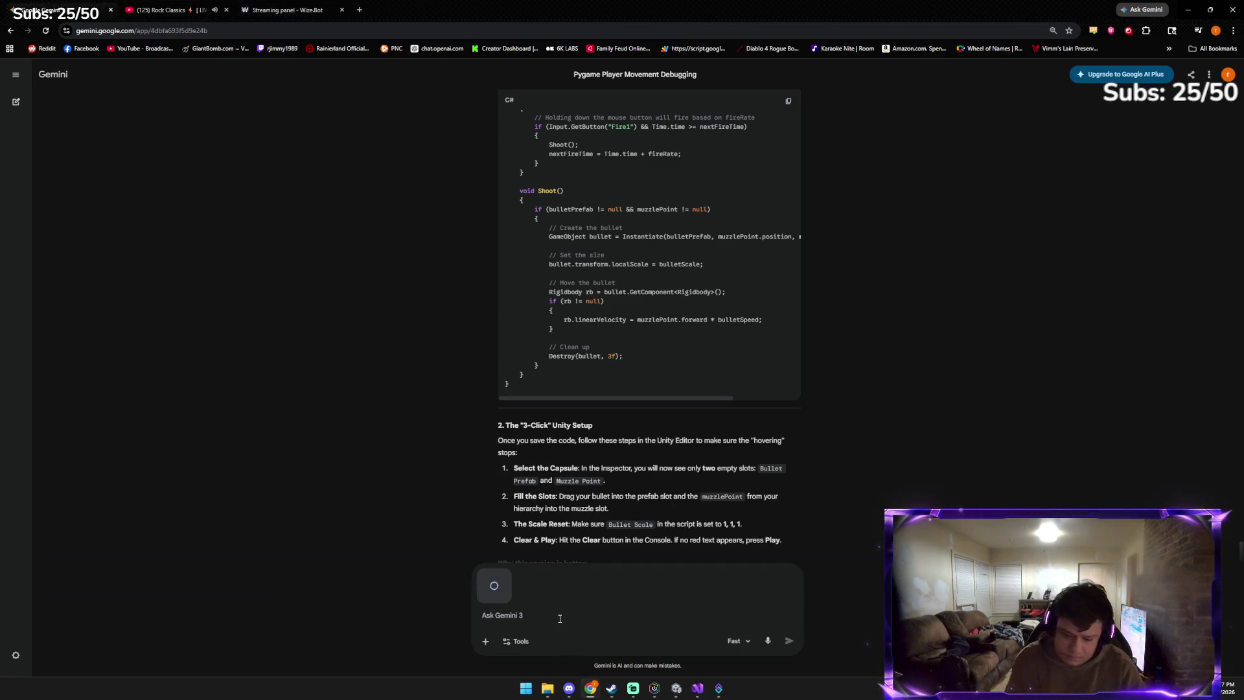
text(ror)
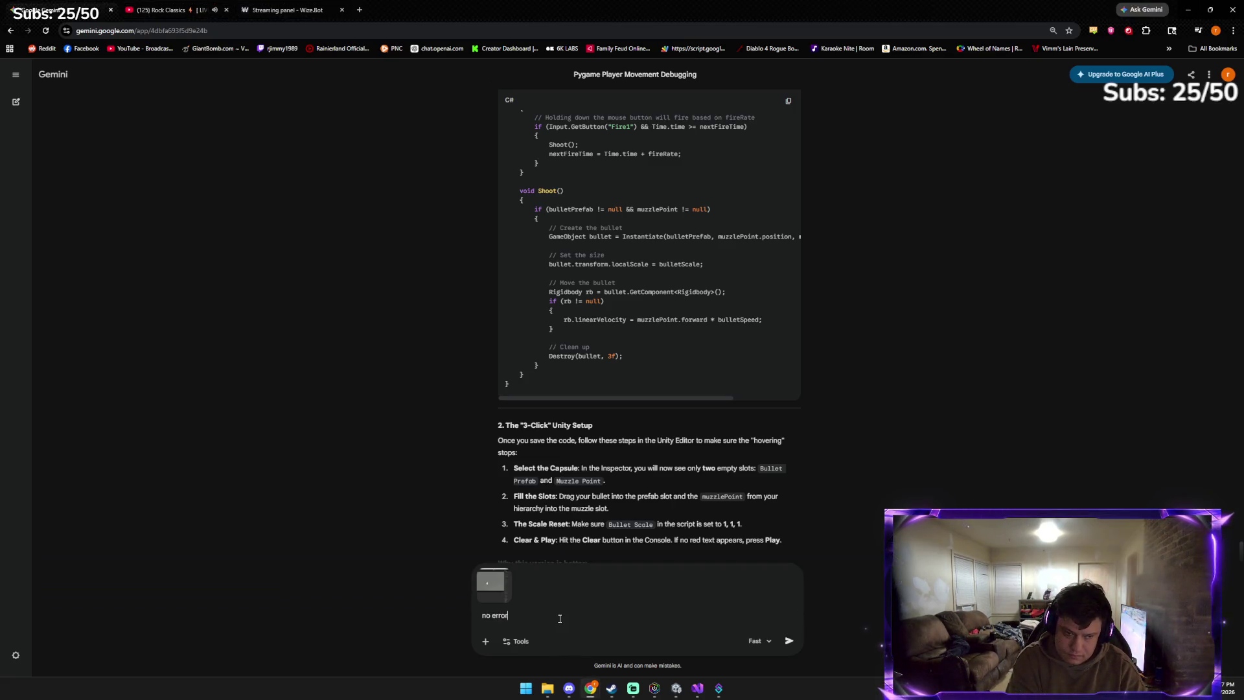
text(s! but still)
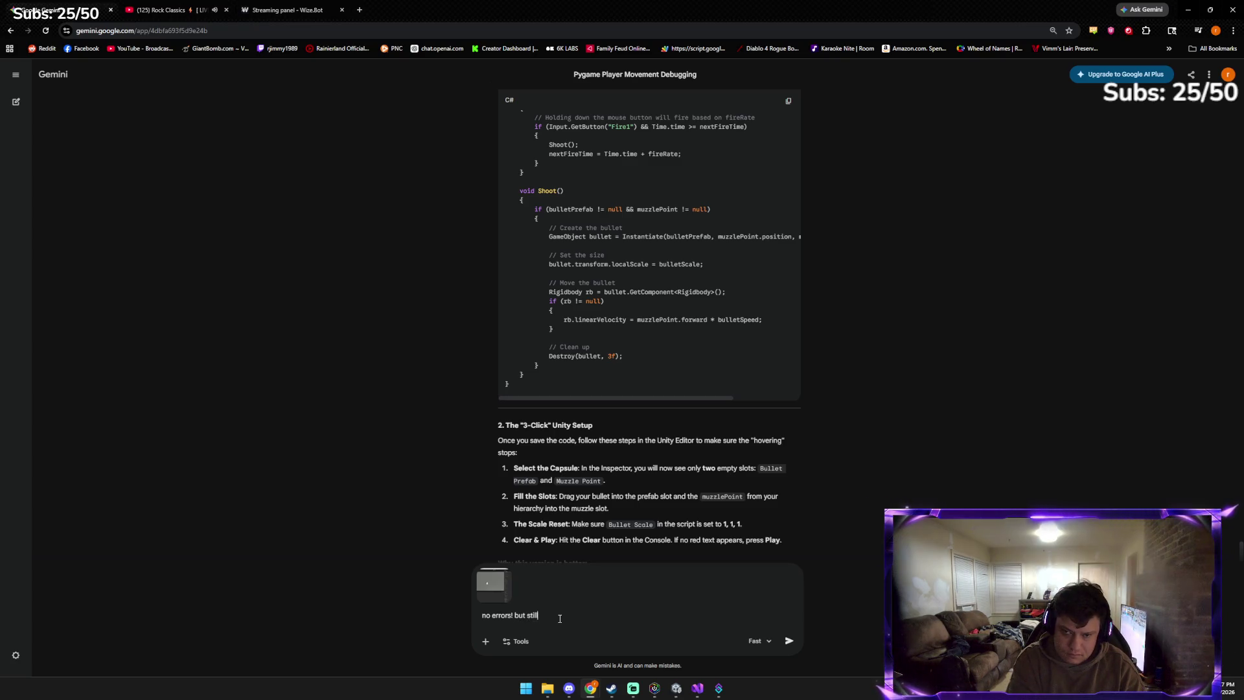
text( doin the hover)
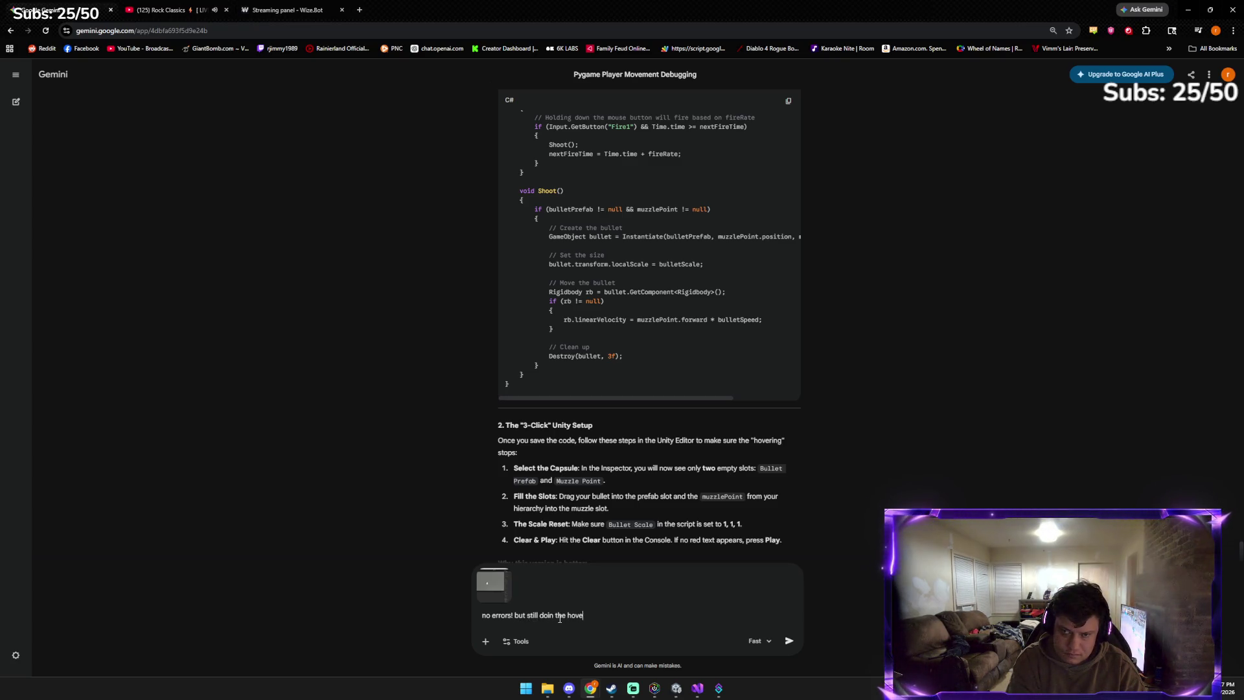
key(Return)
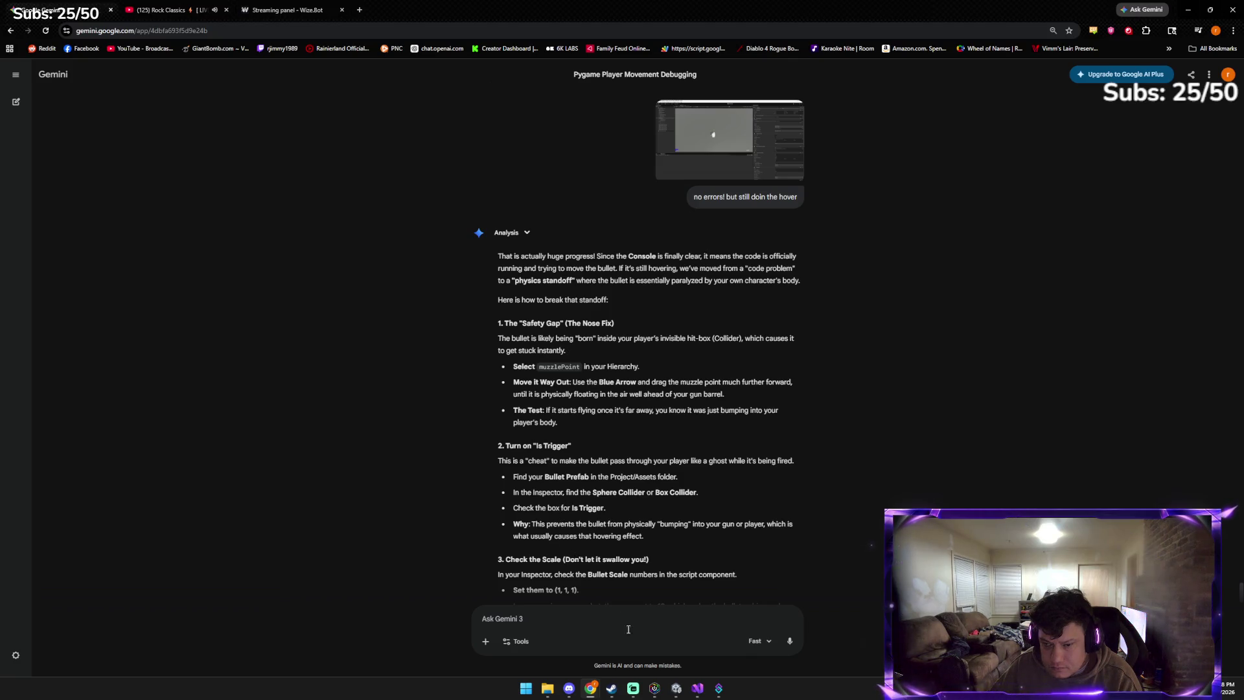
click(676, 690)
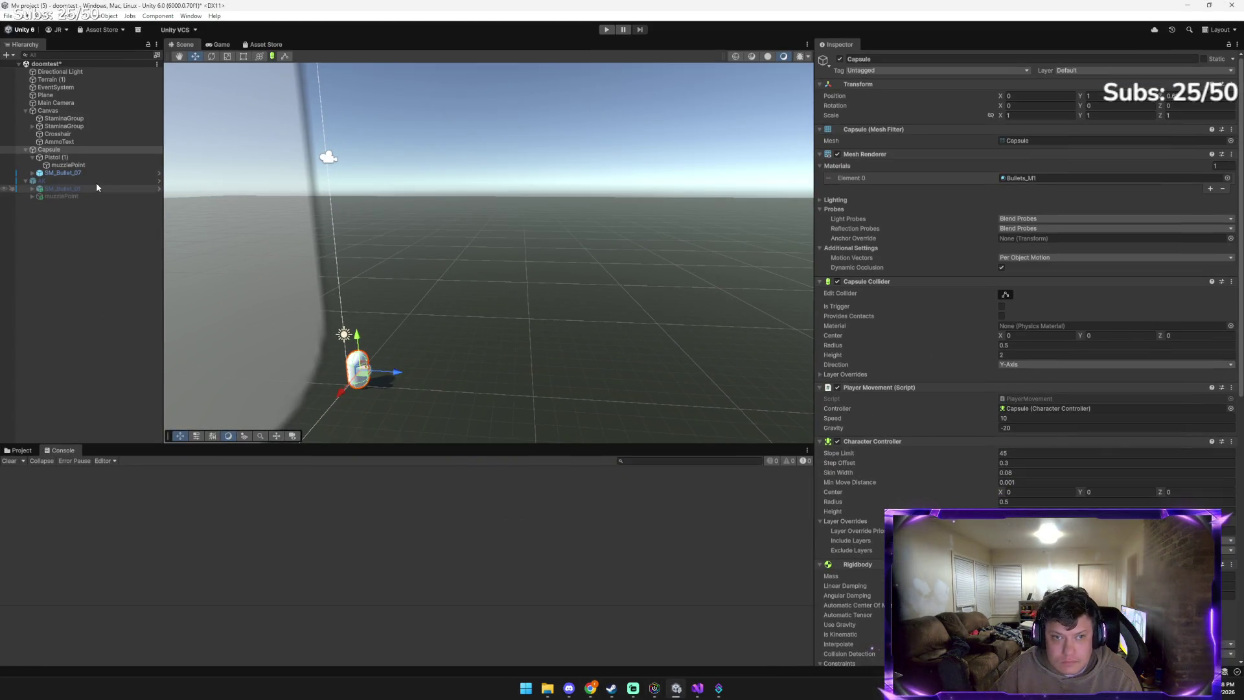
Browse Assets > DuNguyn > Bullets Pack > Prefabs and inspect the SM_Bullet_07 prefab
click(95, 173)
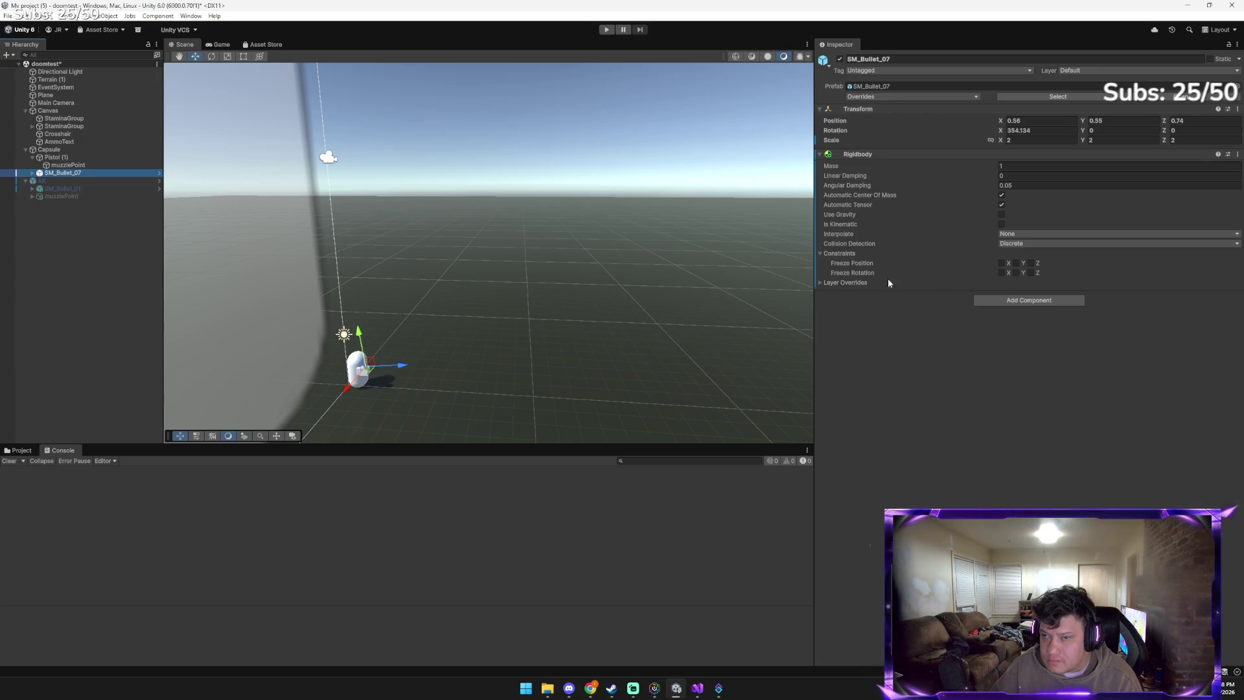
click(98, 149)
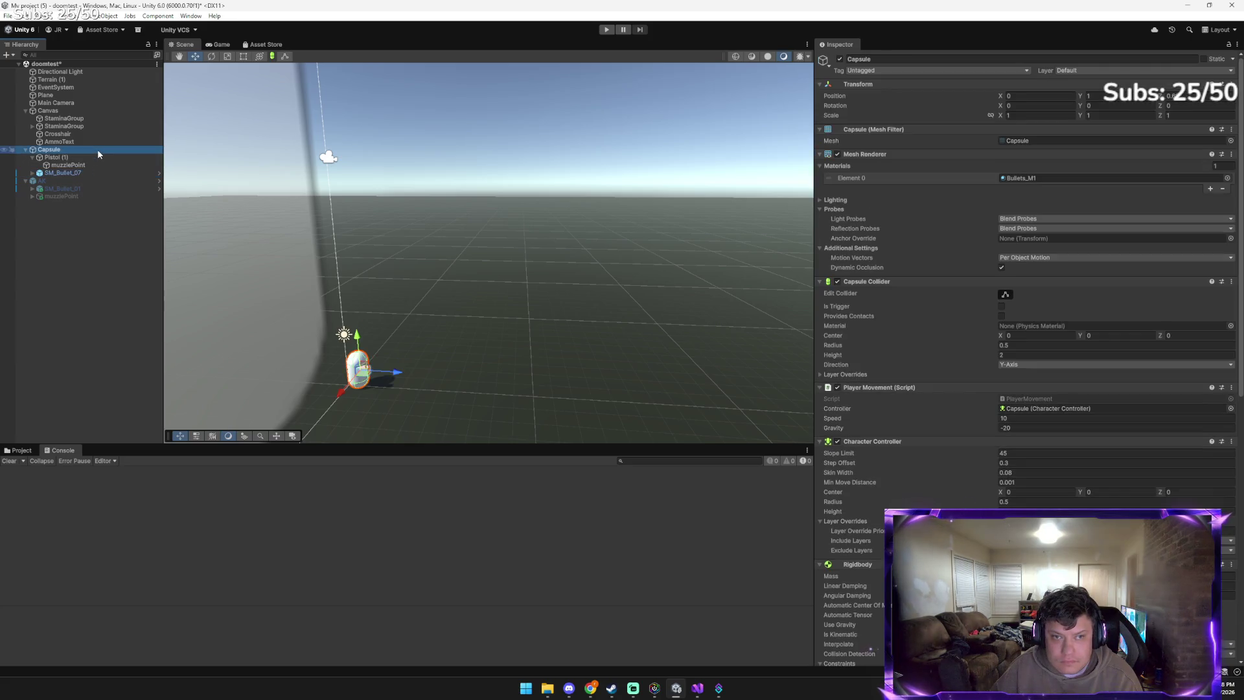
click(19, 450)
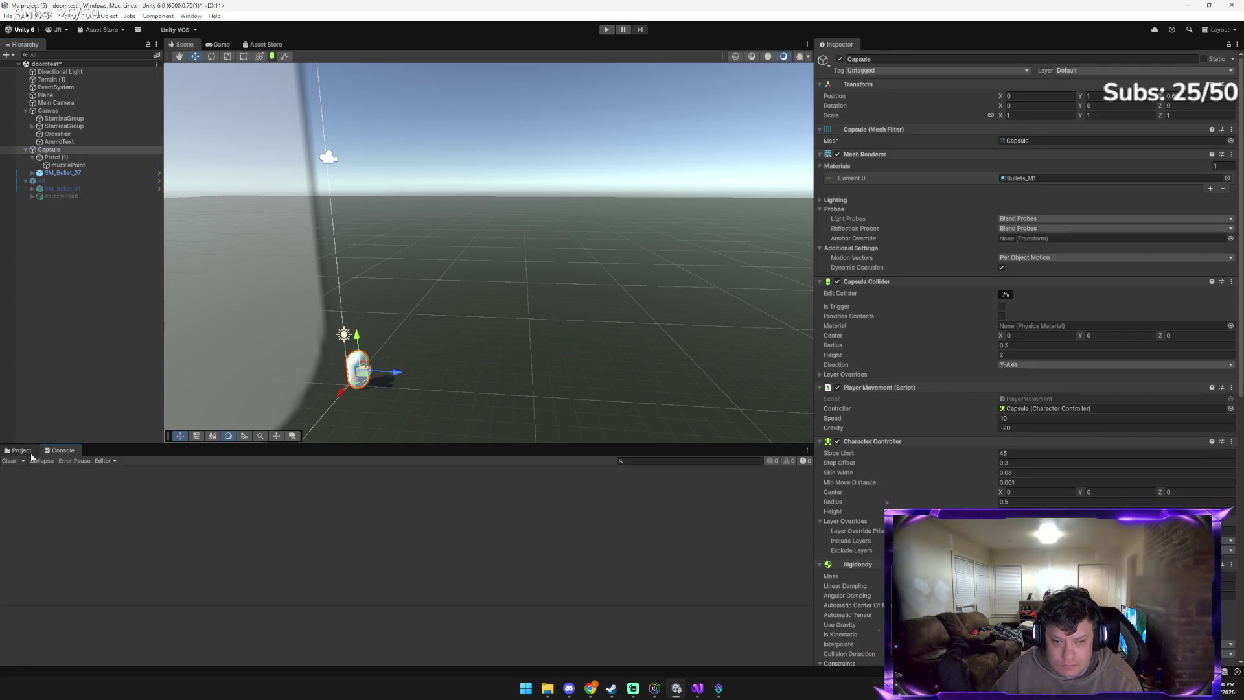
click(120, 472)
click(109, 470)
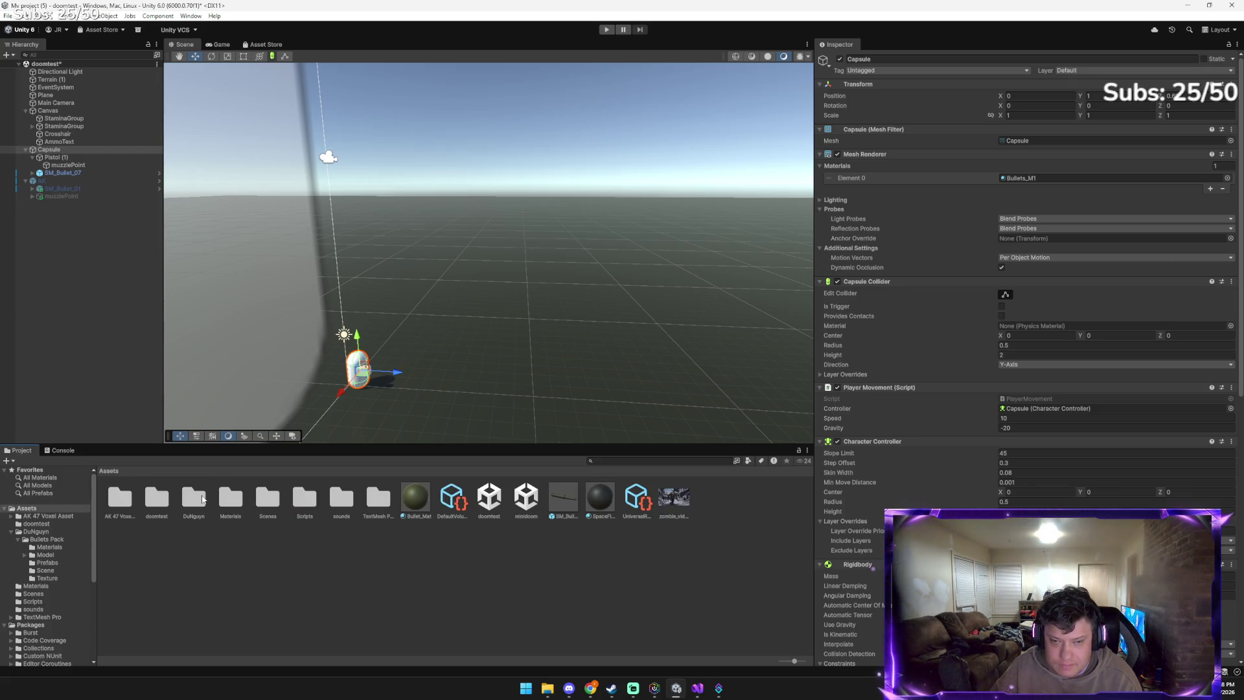
double_click(194, 499)
double_click(121, 493)
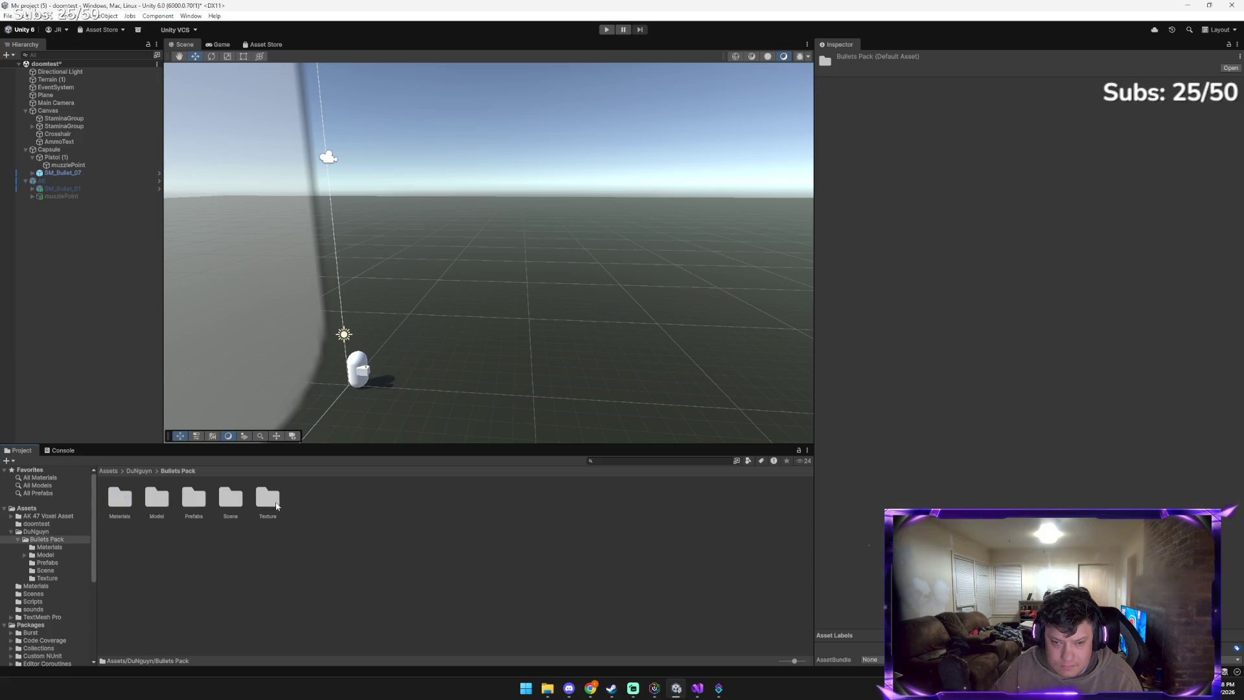
double_click(184, 504)
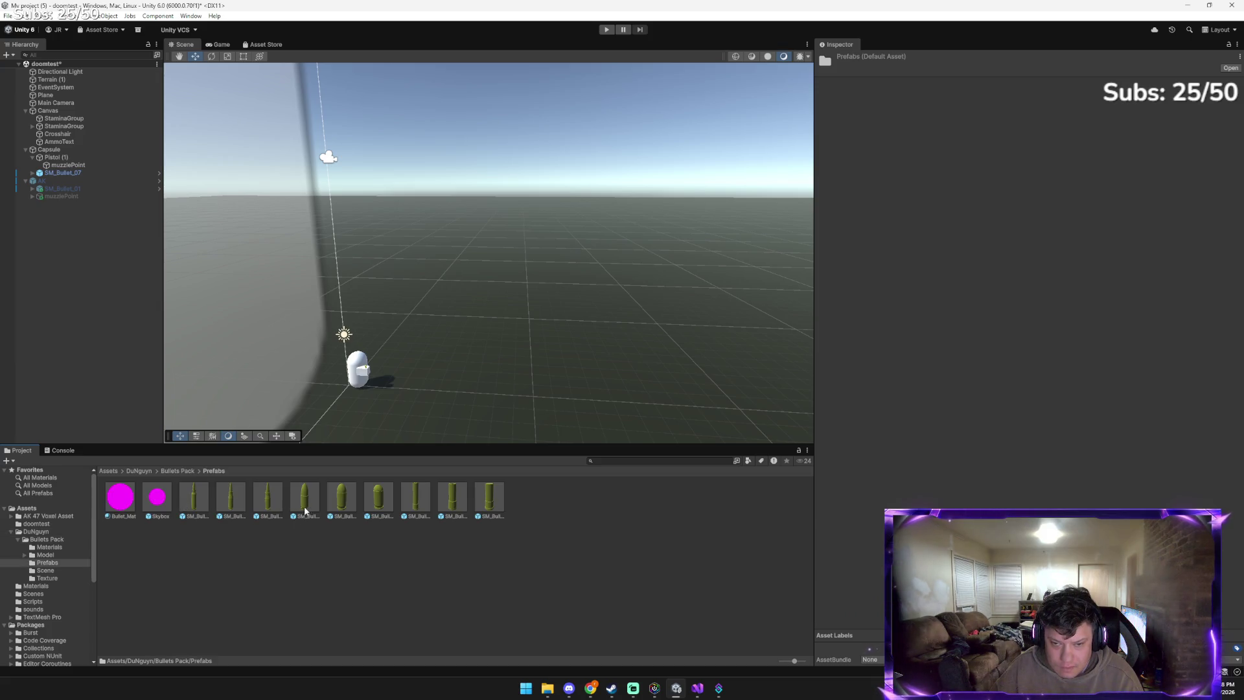
click(367, 508)
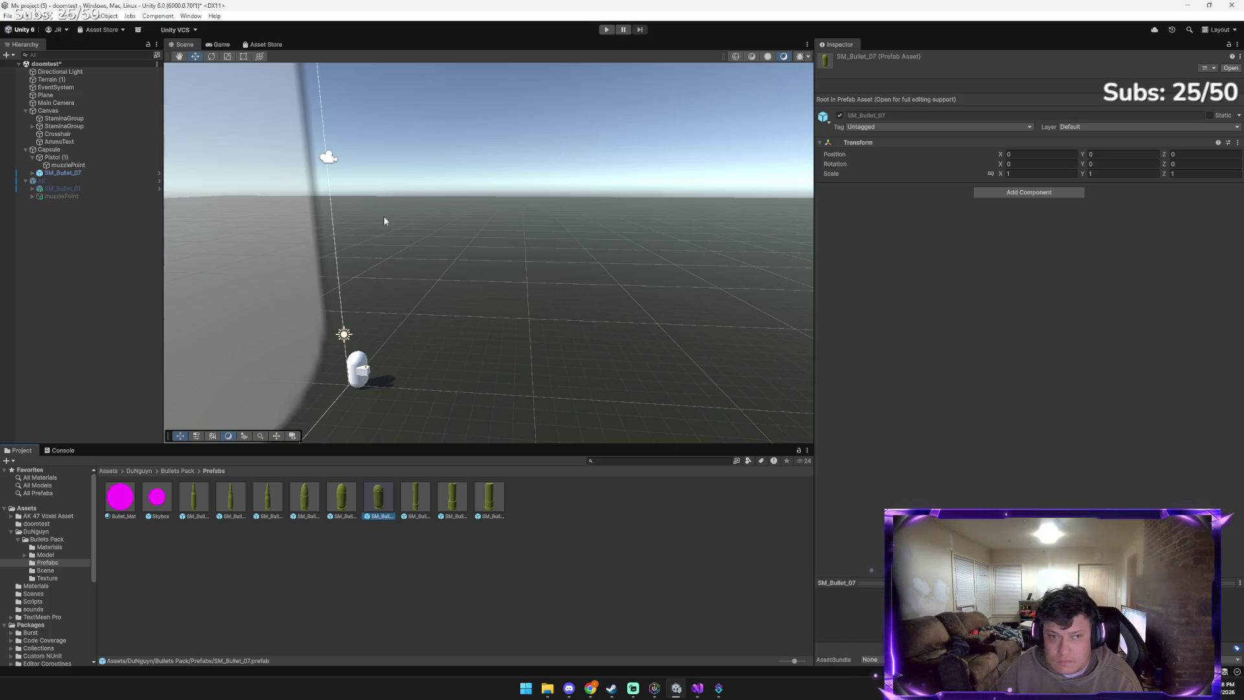
right_click(382, 491)
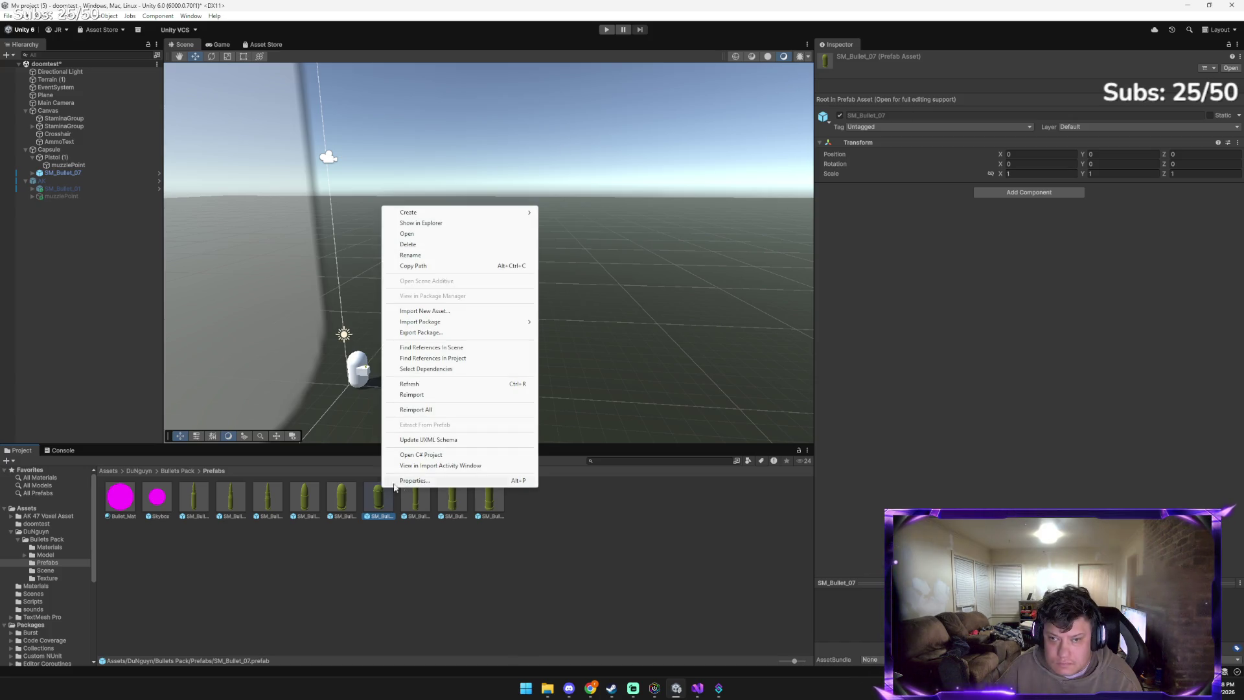
click(602, 506)
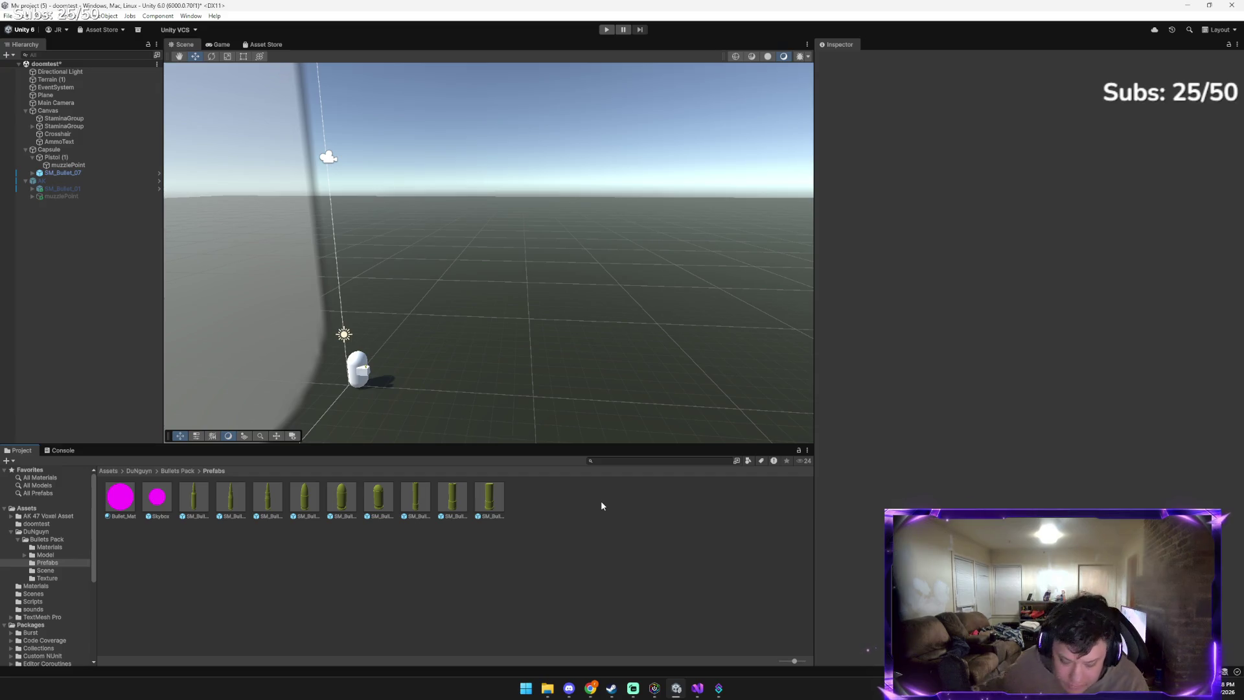
Switch to Chrome and bring up the Rock Classics live stream on YouTube
key(alt+Tab)
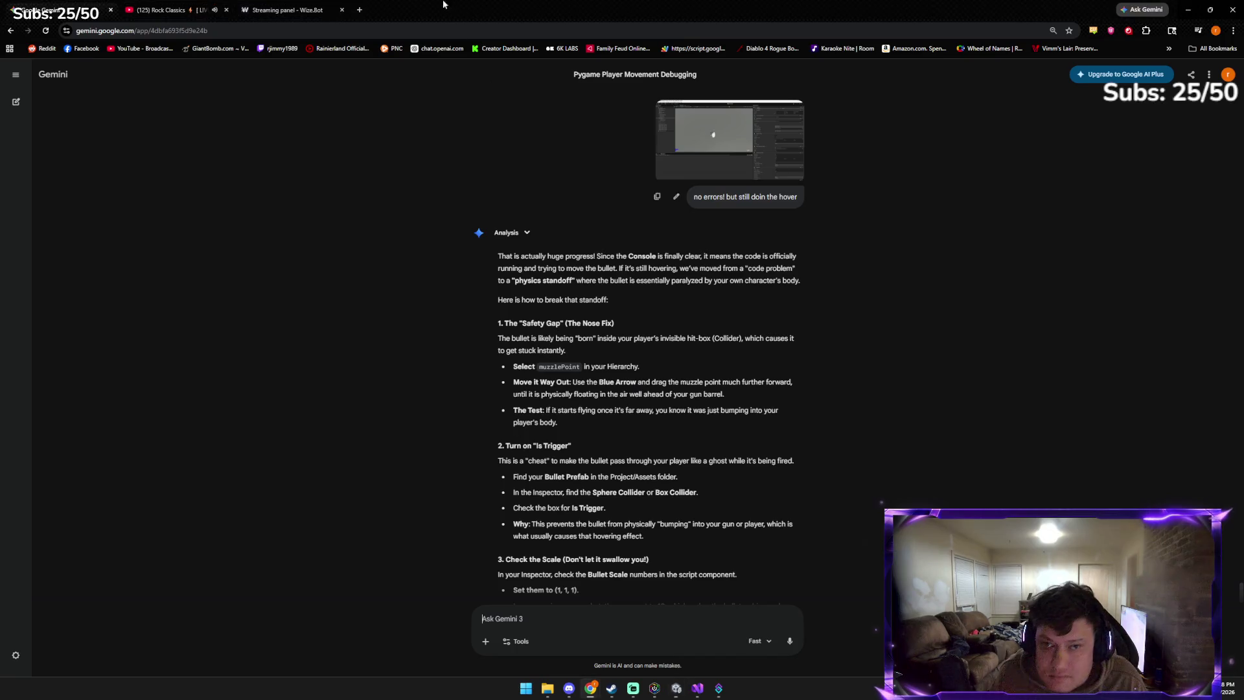
click(159, 9)
scroll(925, 496, down, 2)
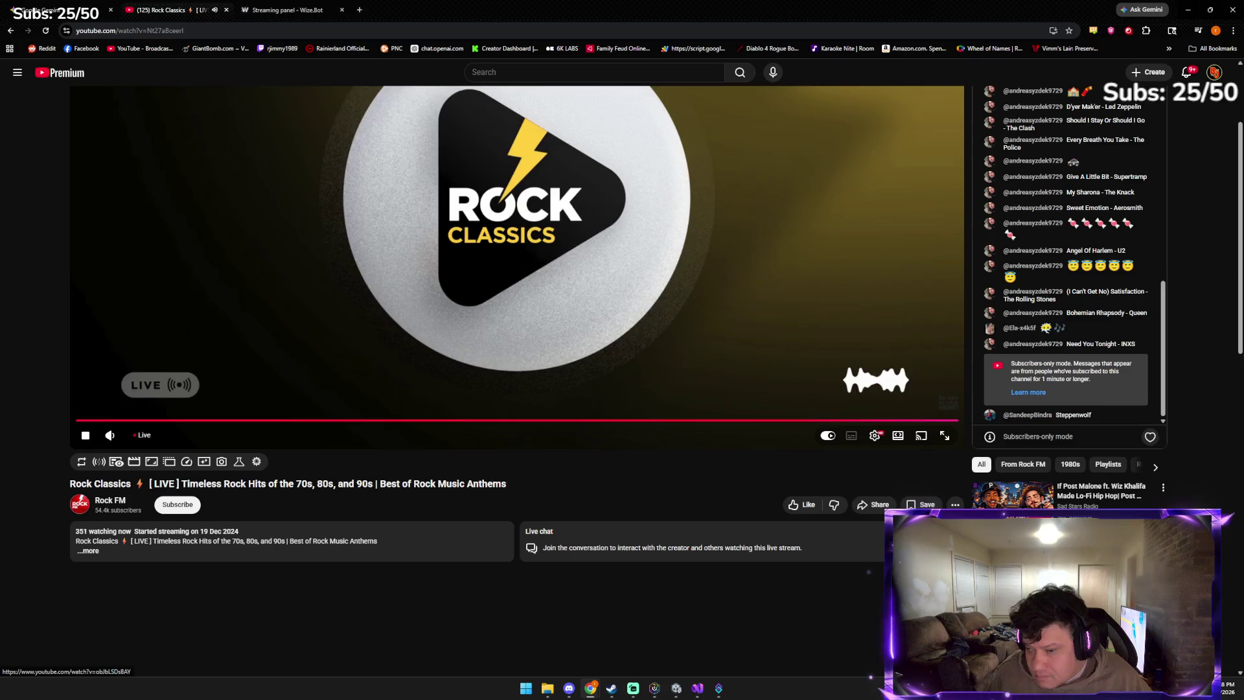
scroll(1037, 499, down, 2)
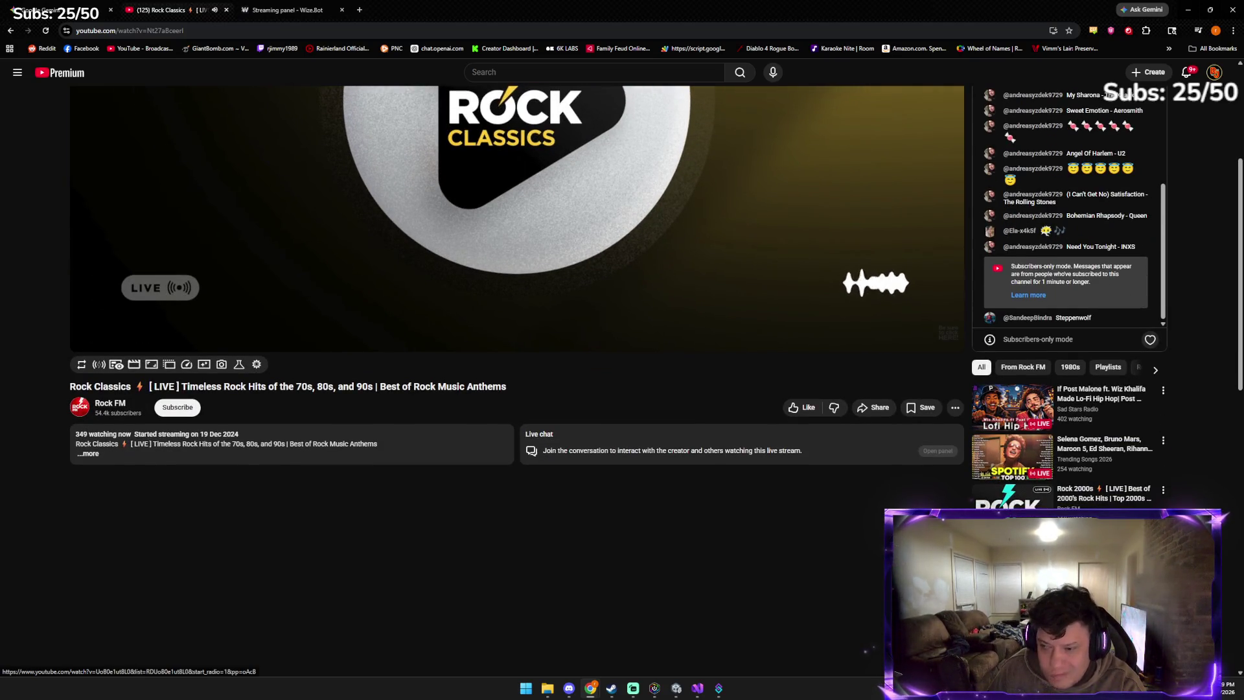
Start the recommended Techno Mix 2026 video, close the Wize.Bot Streaming panel tab, return to Gemini
click(1011, 551)
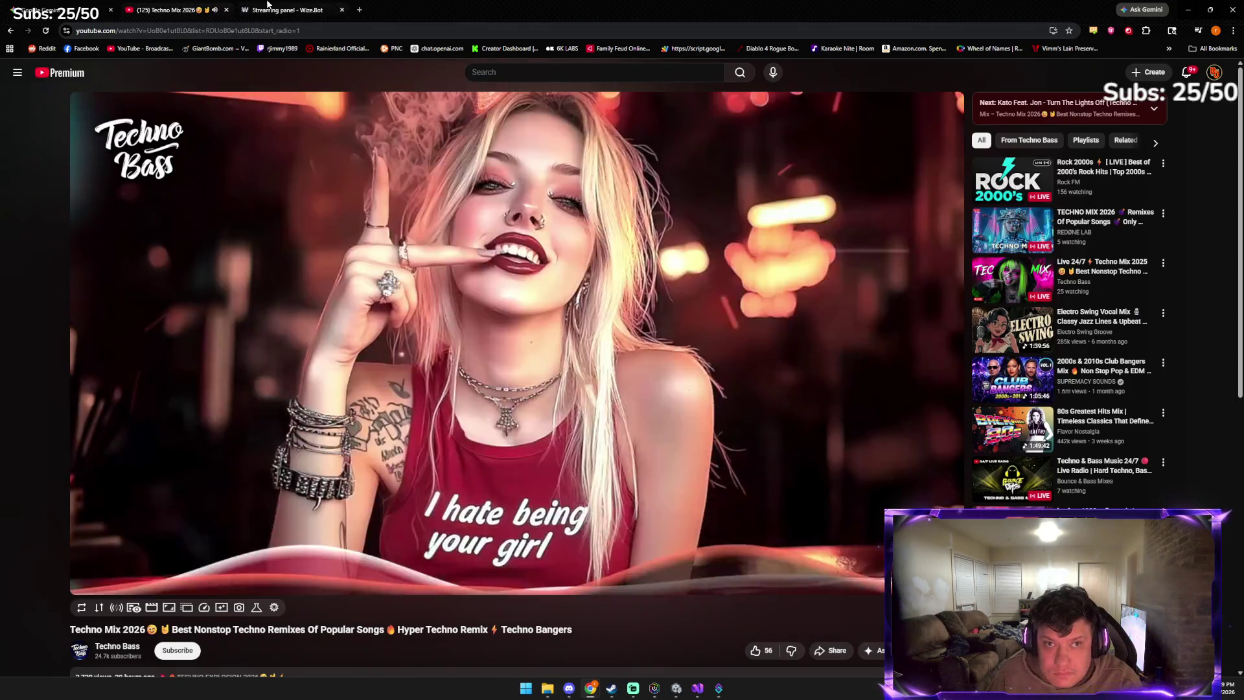
click(342, 10)
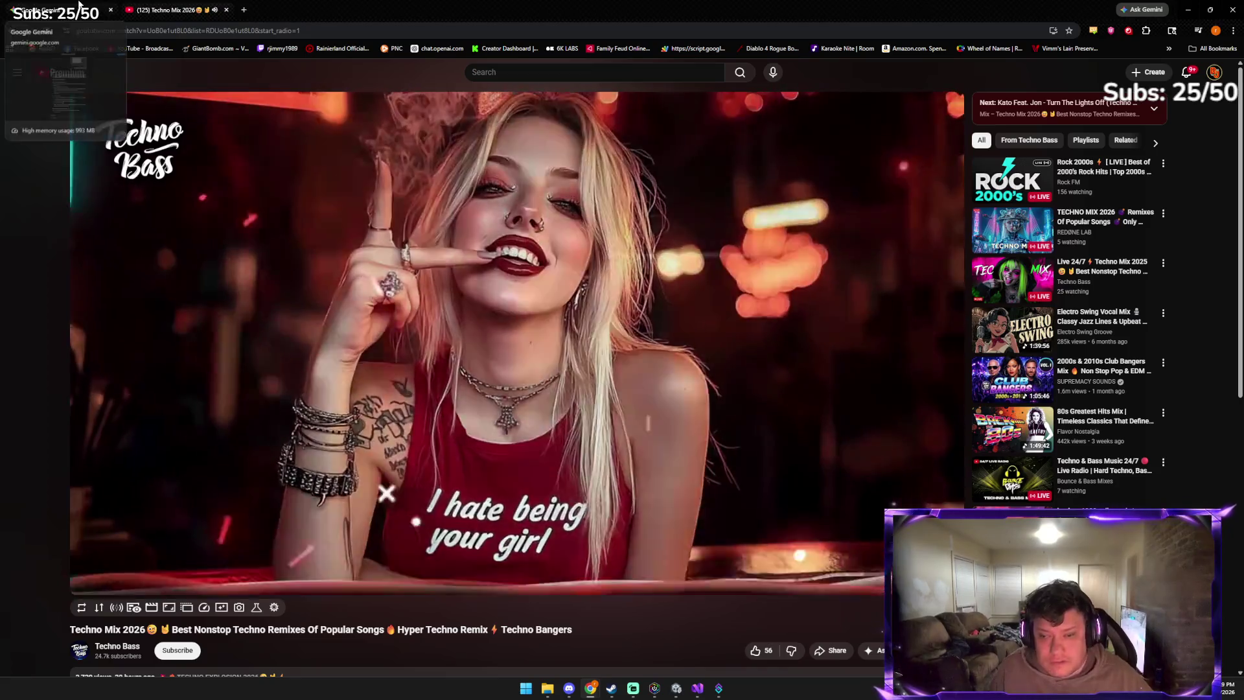
click(78, 4)
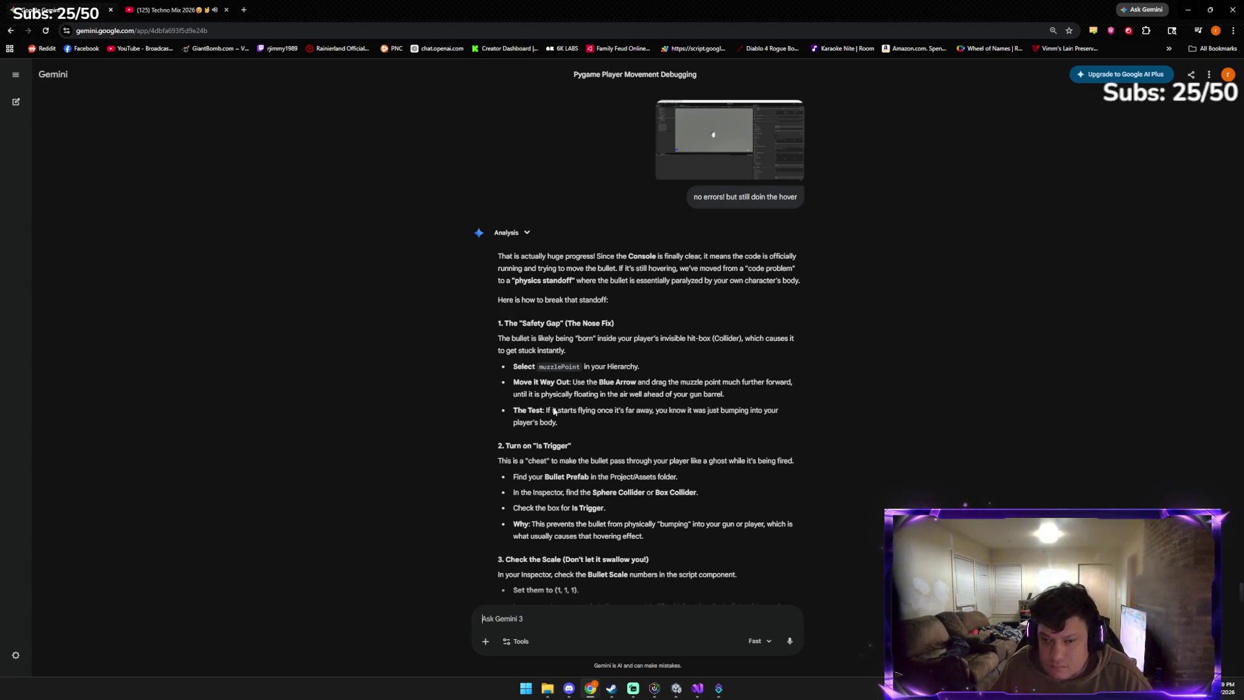
Leave Gemini's safety-gap, Is Trigger and scale advice and switch back to Unity
key(alt+Tab)
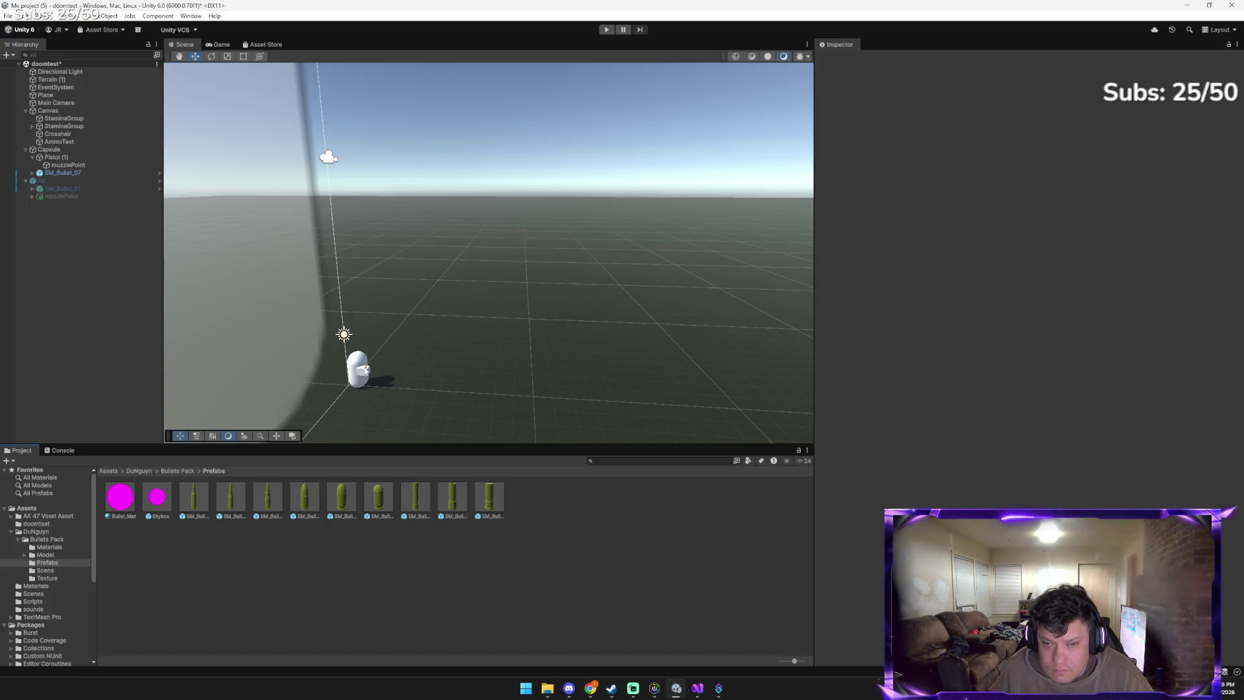
Raise Pistol (1) slightly on the capsule, then undo so it keeps its original height
click(368, 370)
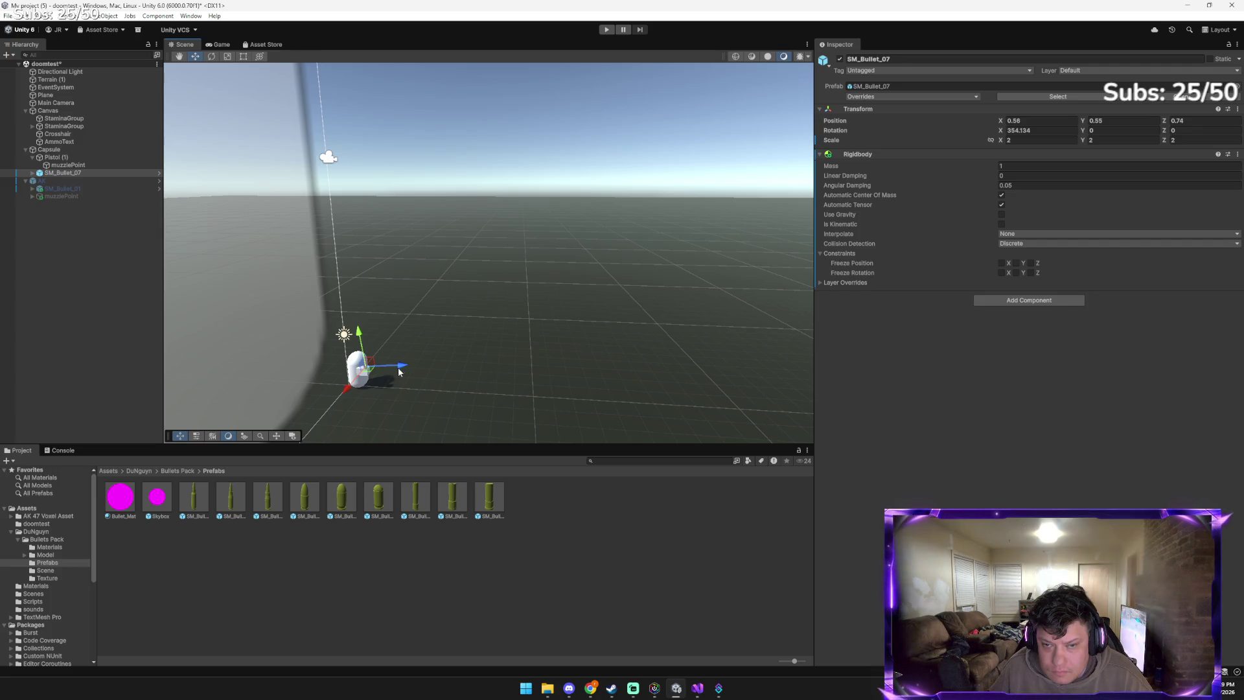
click(396, 372)
click(367, 371)
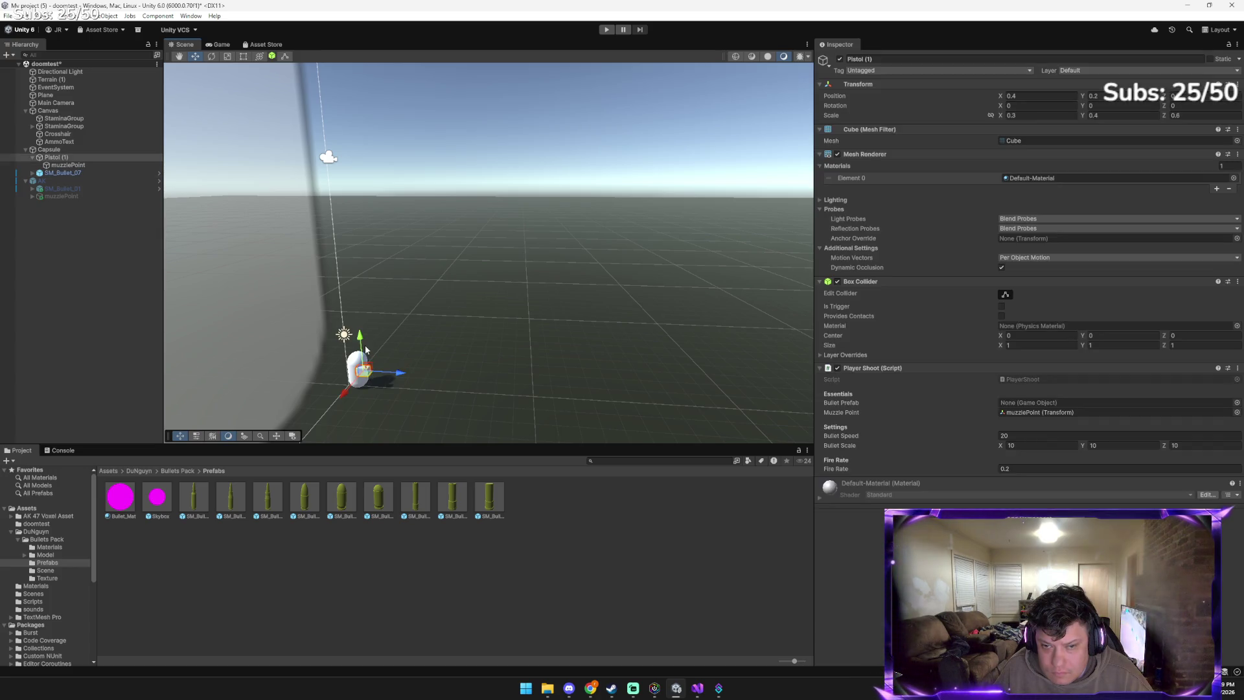
drag(362, 342, 362, 337)
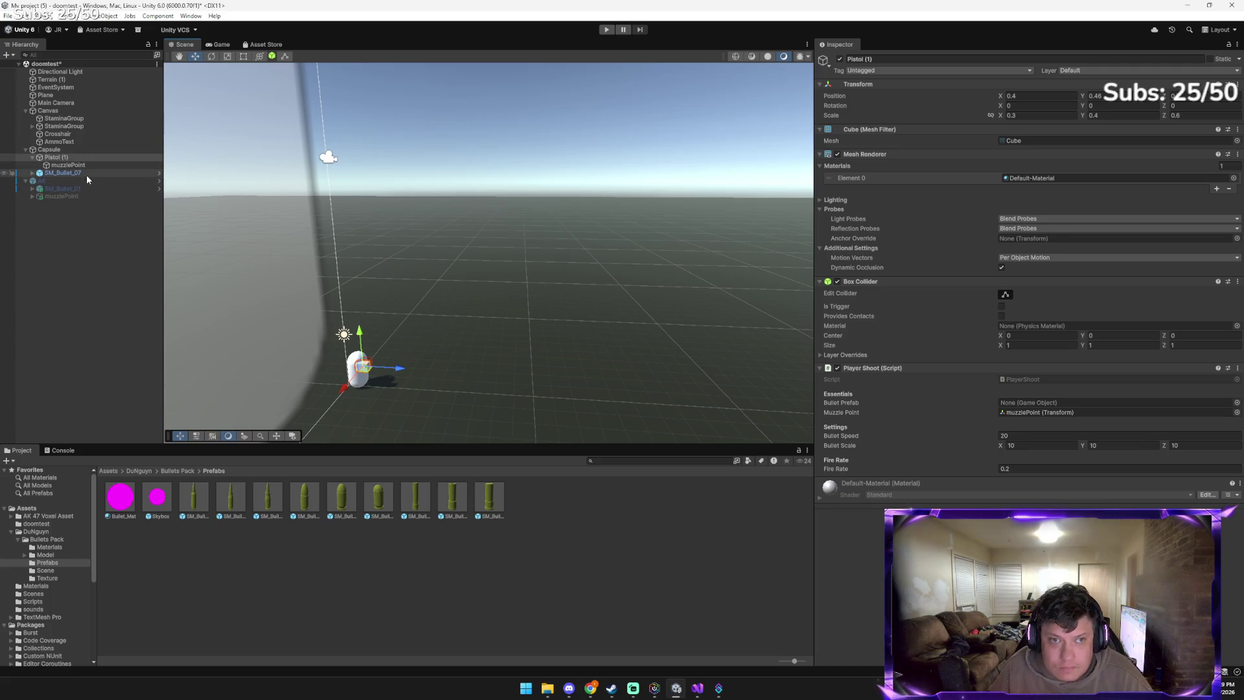
key(ctrl+z)
key(ctrl+z)
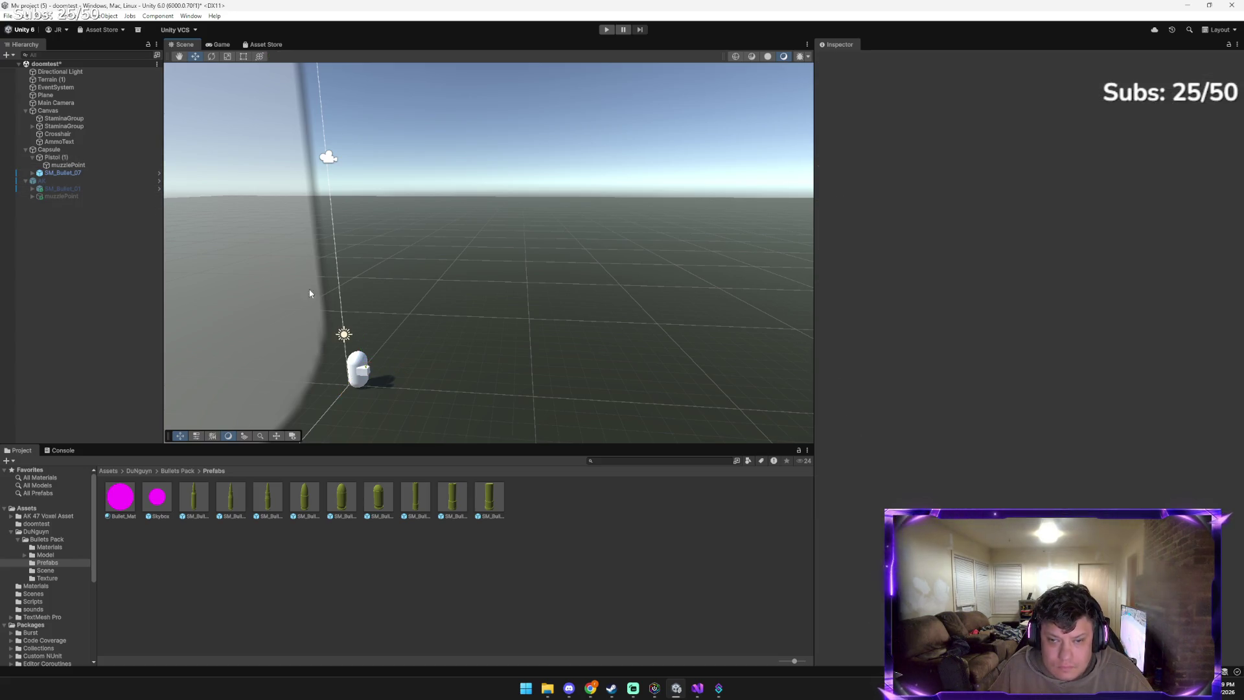
Move SM_Bullet_07 forward to 0.56, 0.02, 2.84 in front of the capsule and start Play
click(84, 172)
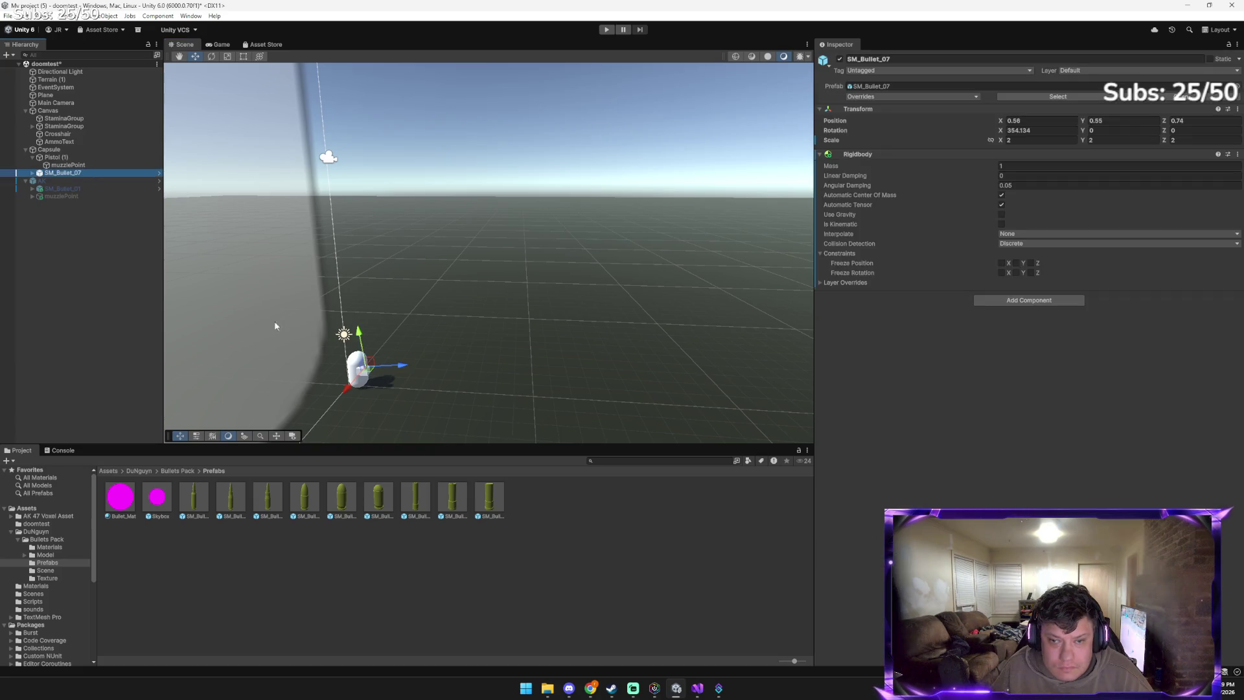
drag(361, 341, 449, 377)
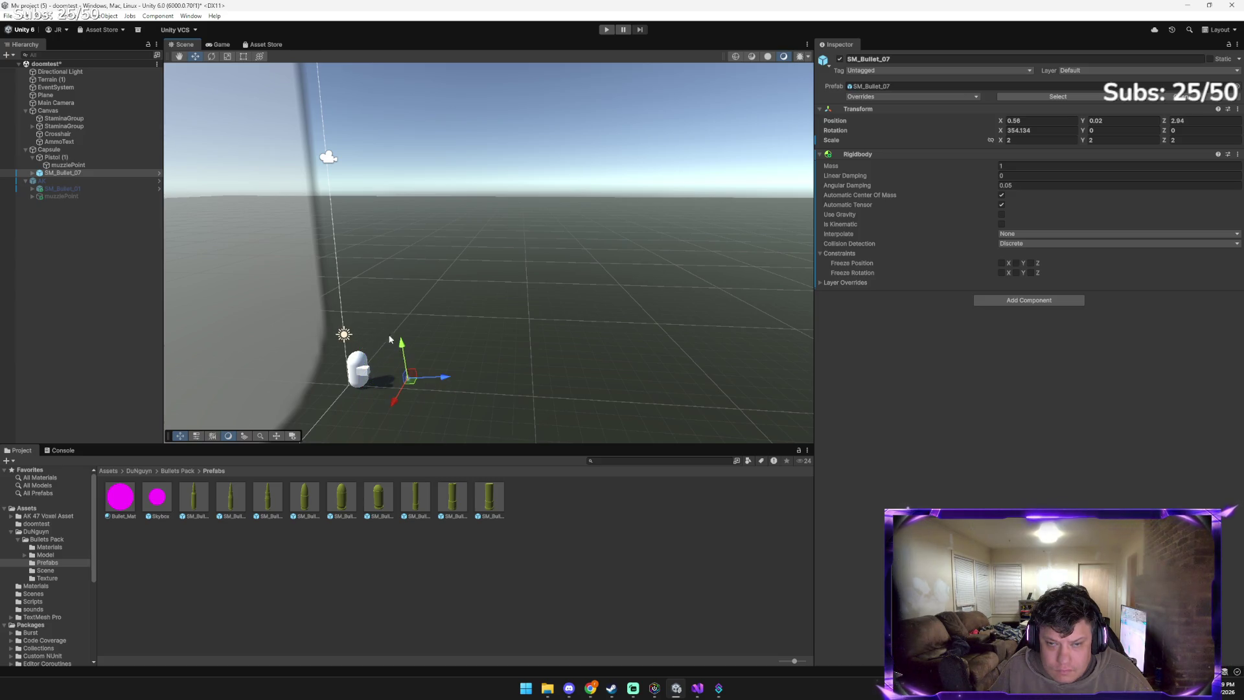
click(606, 30)
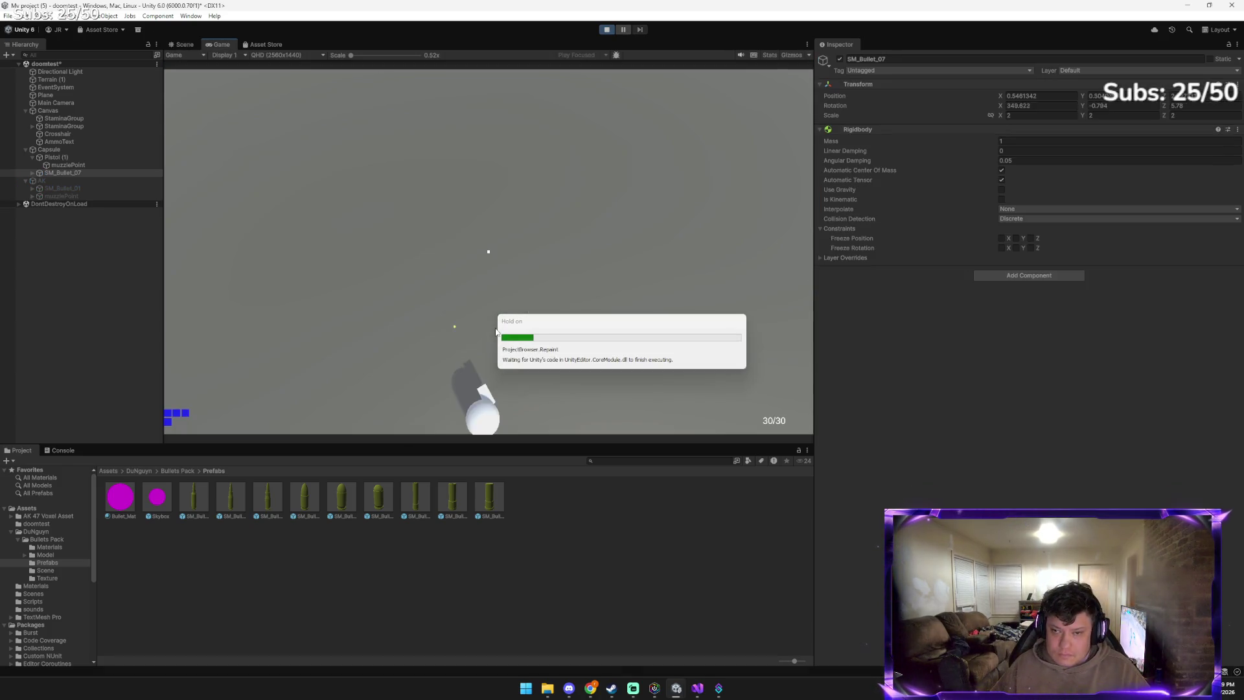
click(477, 313)
click(477, 313)
click(477, 313)
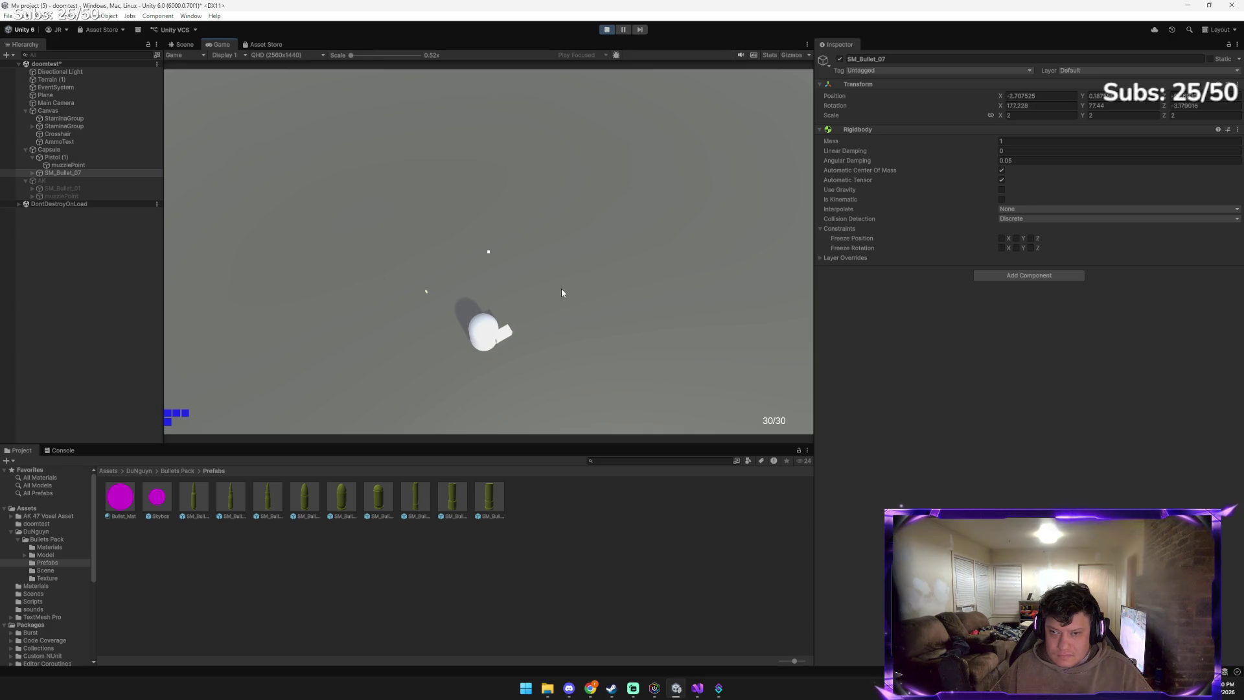
click(504, 272)
click(504, 272)
click(505, 272)
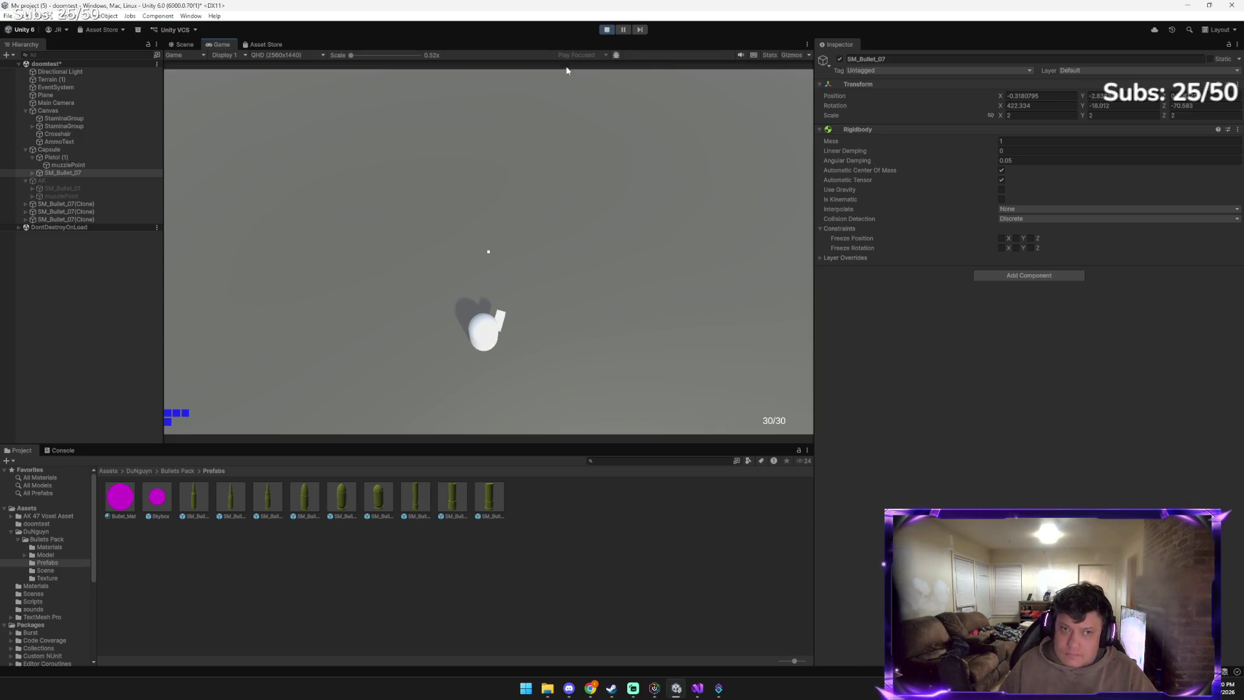
click(605, 30)
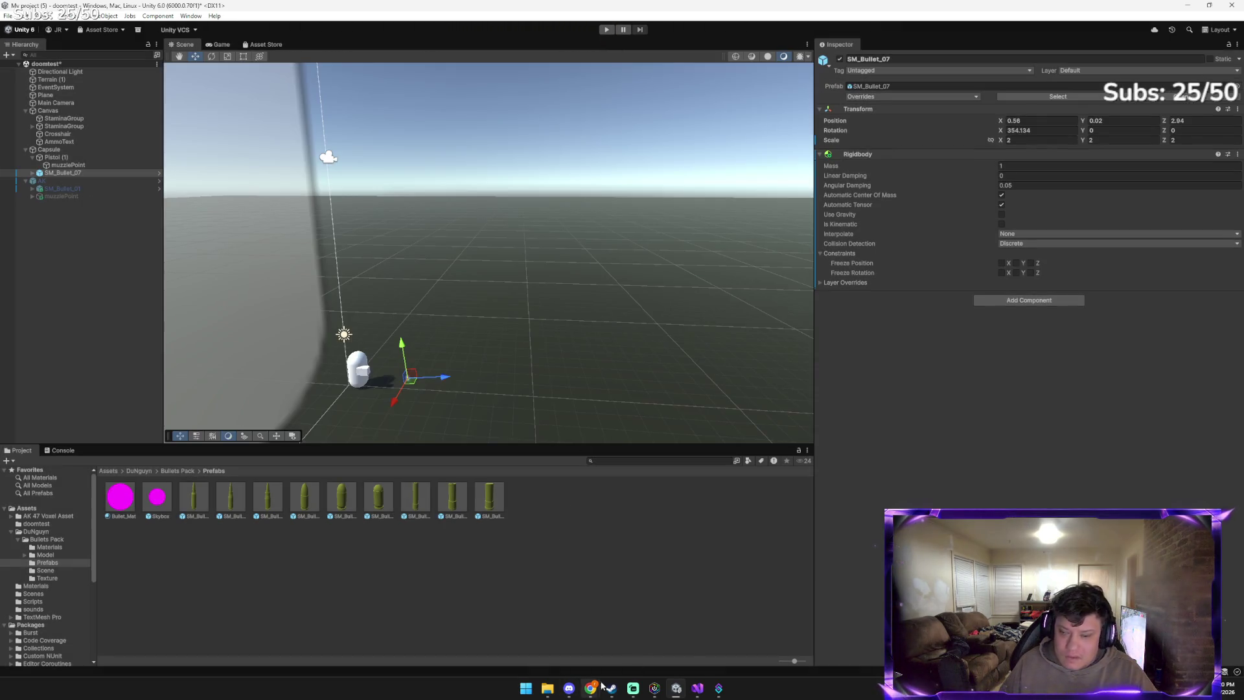
Paste a screenshot and tell Gemini the bullet still hovers after moving it past the shadow
mouse_move(593, 685)
click(548, 641)
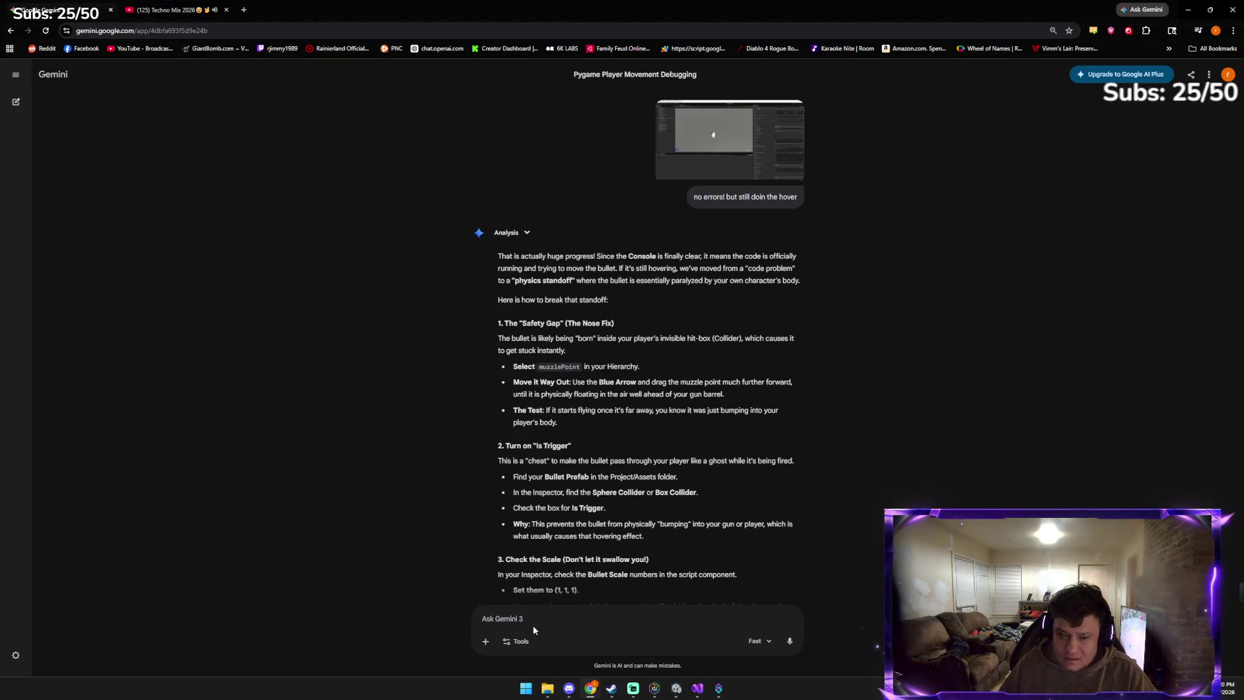
key(ctrl+v)
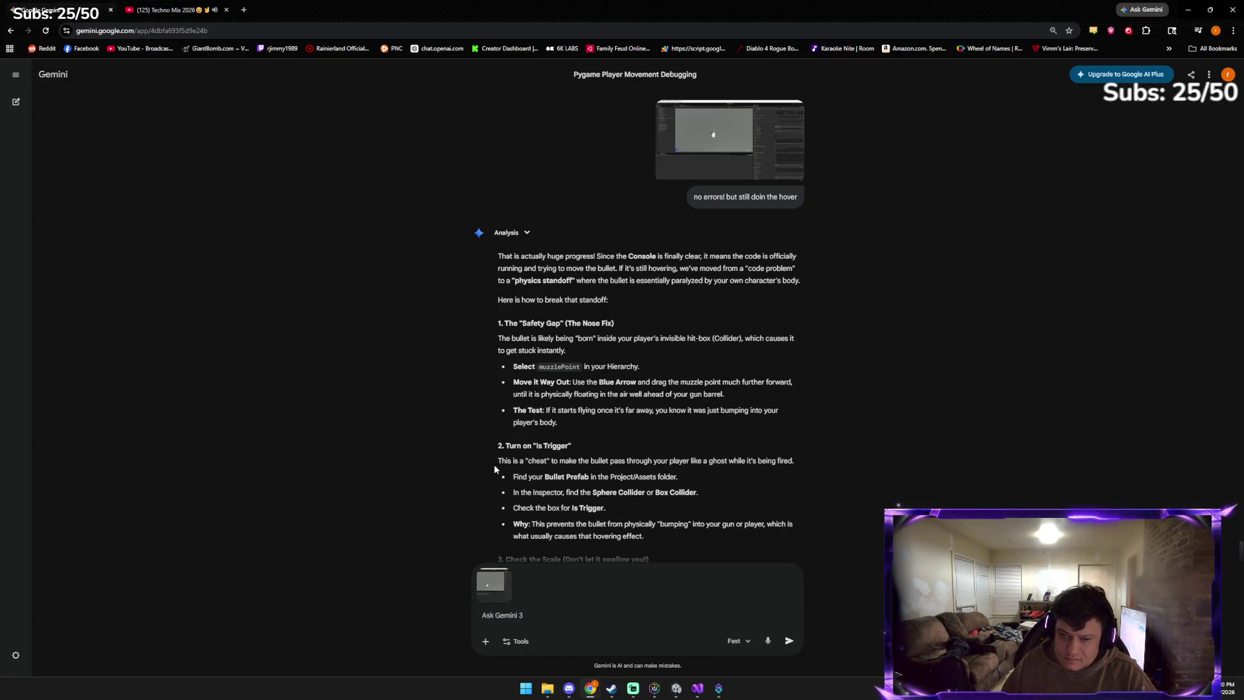
text(f still hover)
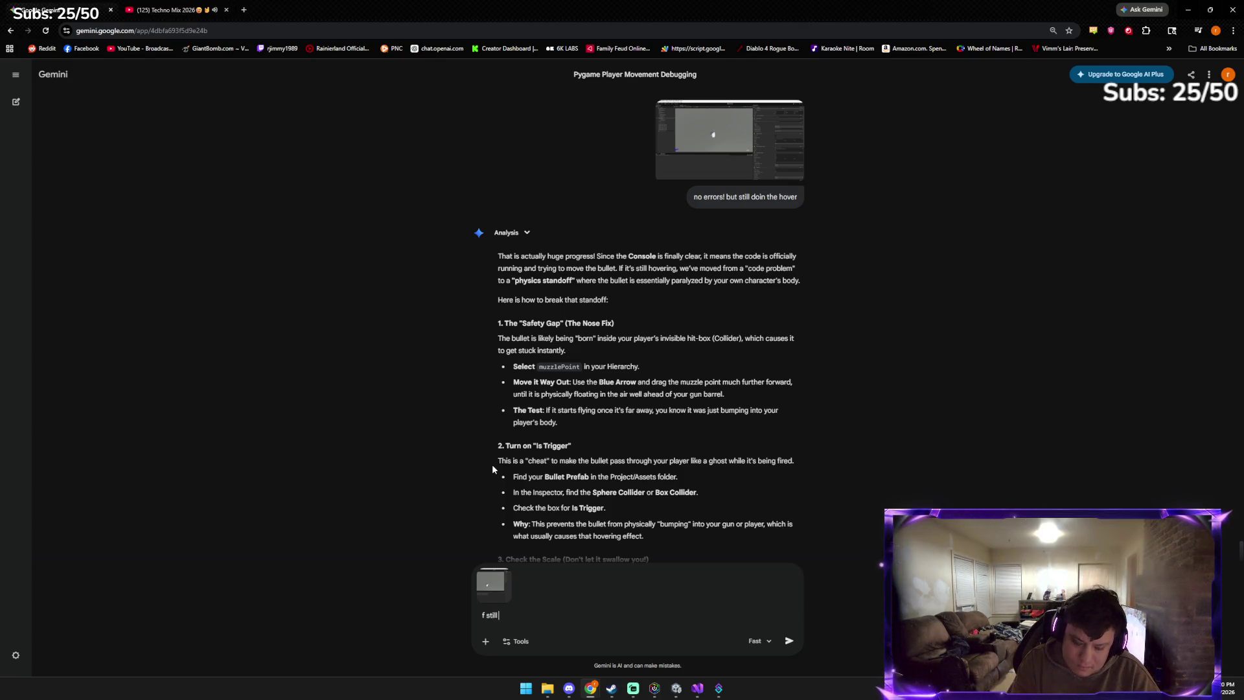
text(ing)
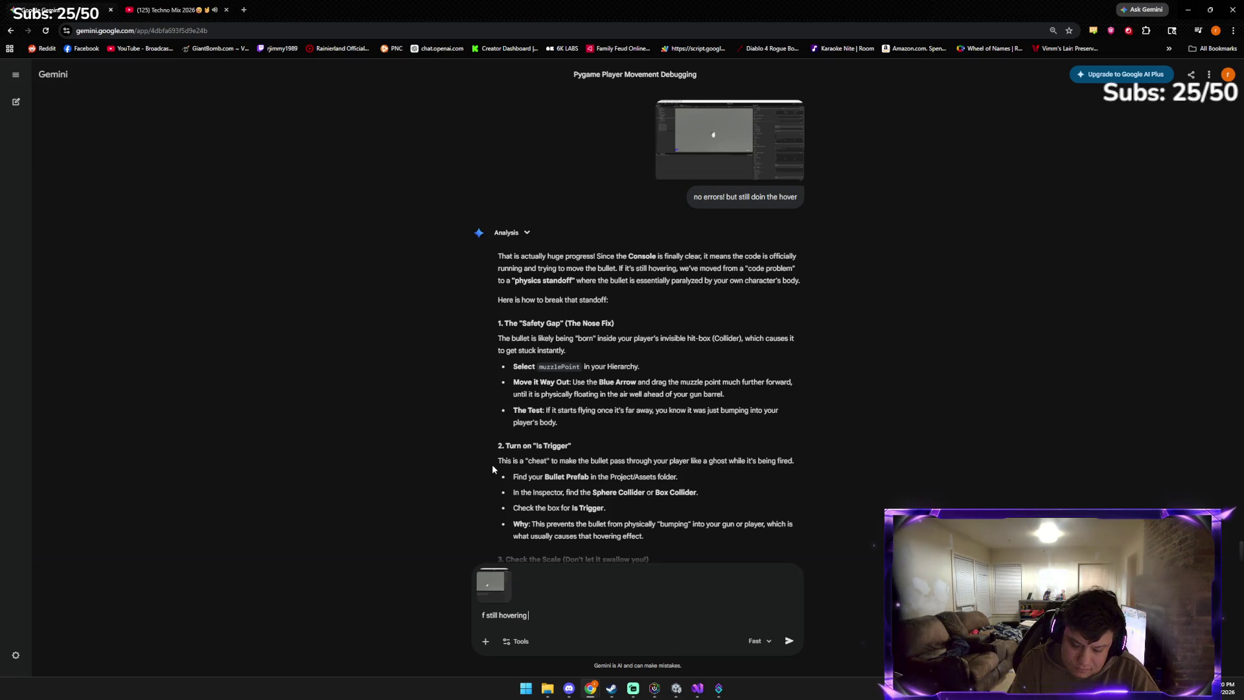
text( and i moved the bullet passed the shad)
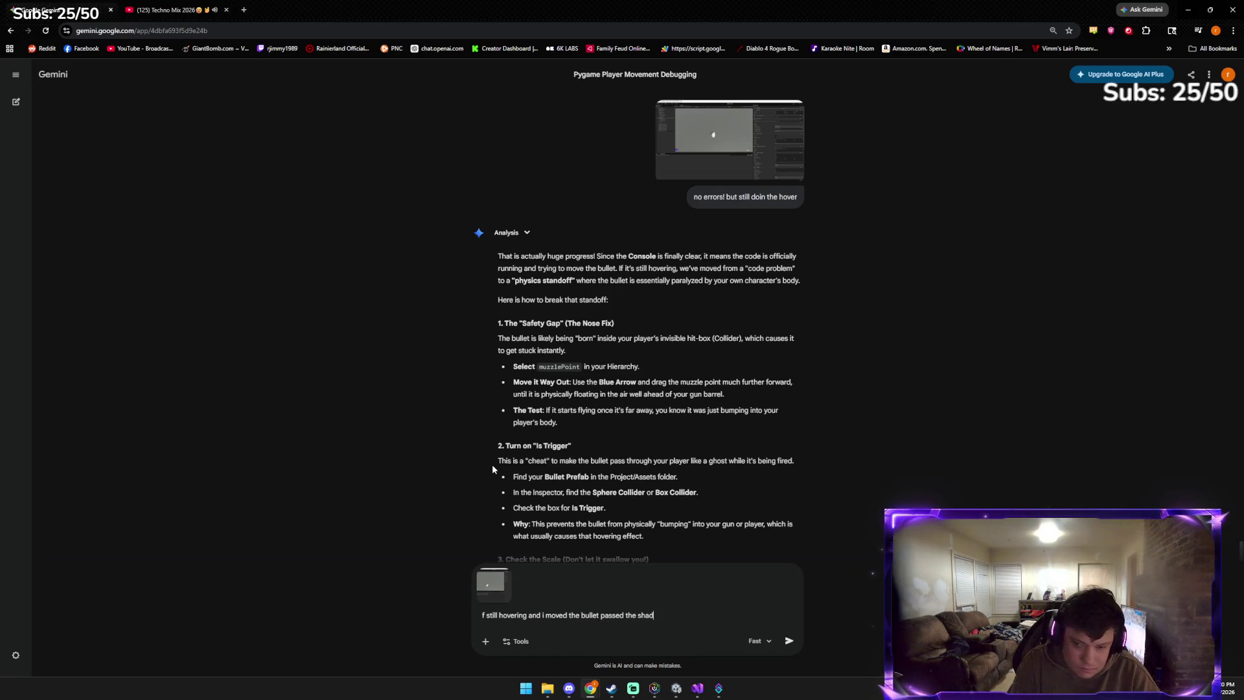
key(Return)
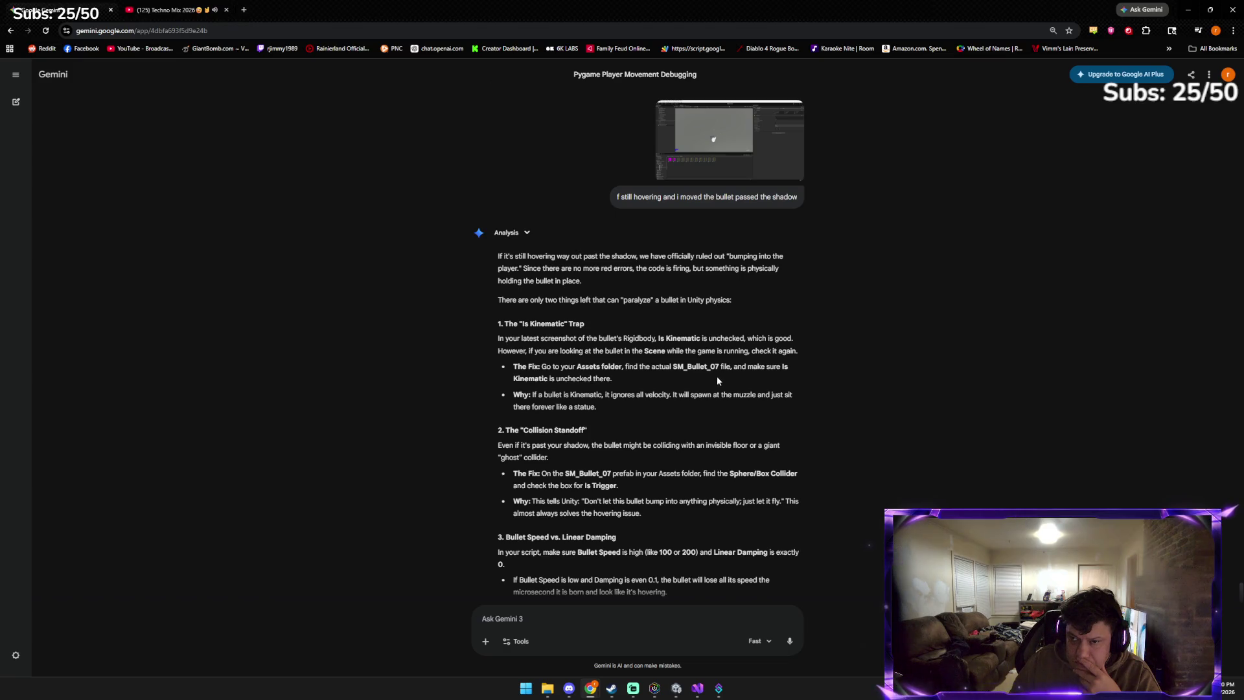
click(676, 688)
Open the SM_Bullet_07 prefab, select its child bullet mesh, then switch to Gemini's chat
click(69, 173)
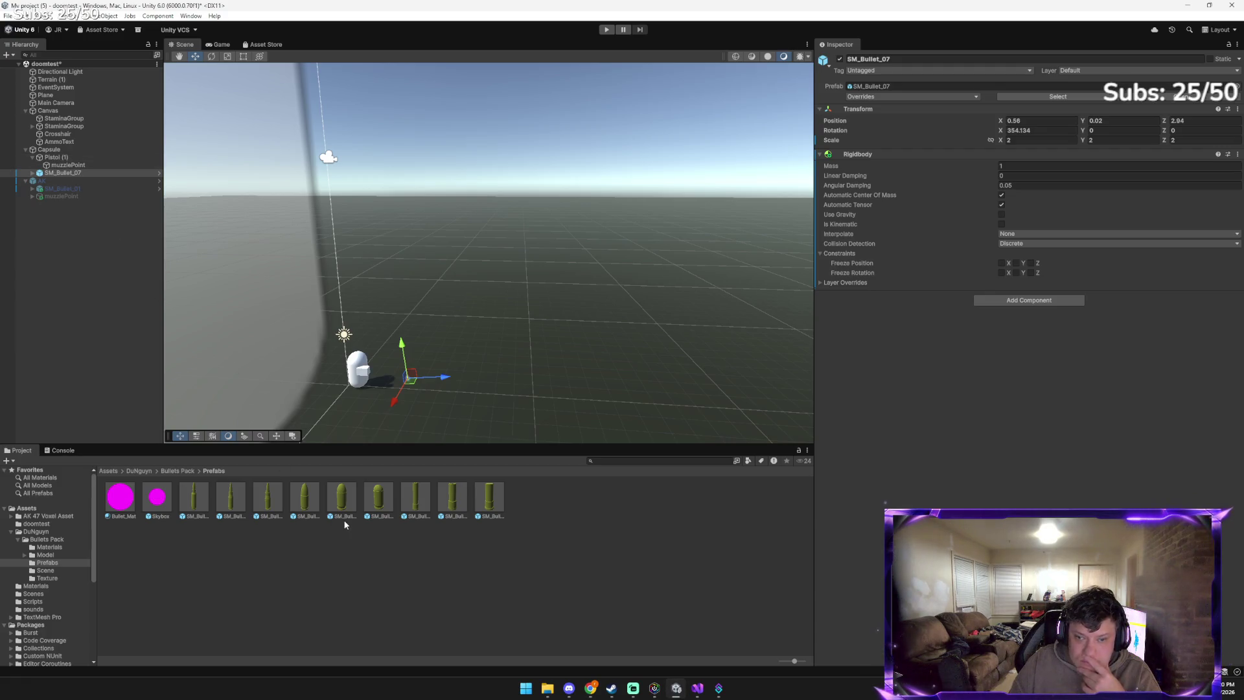
click(378, 497)
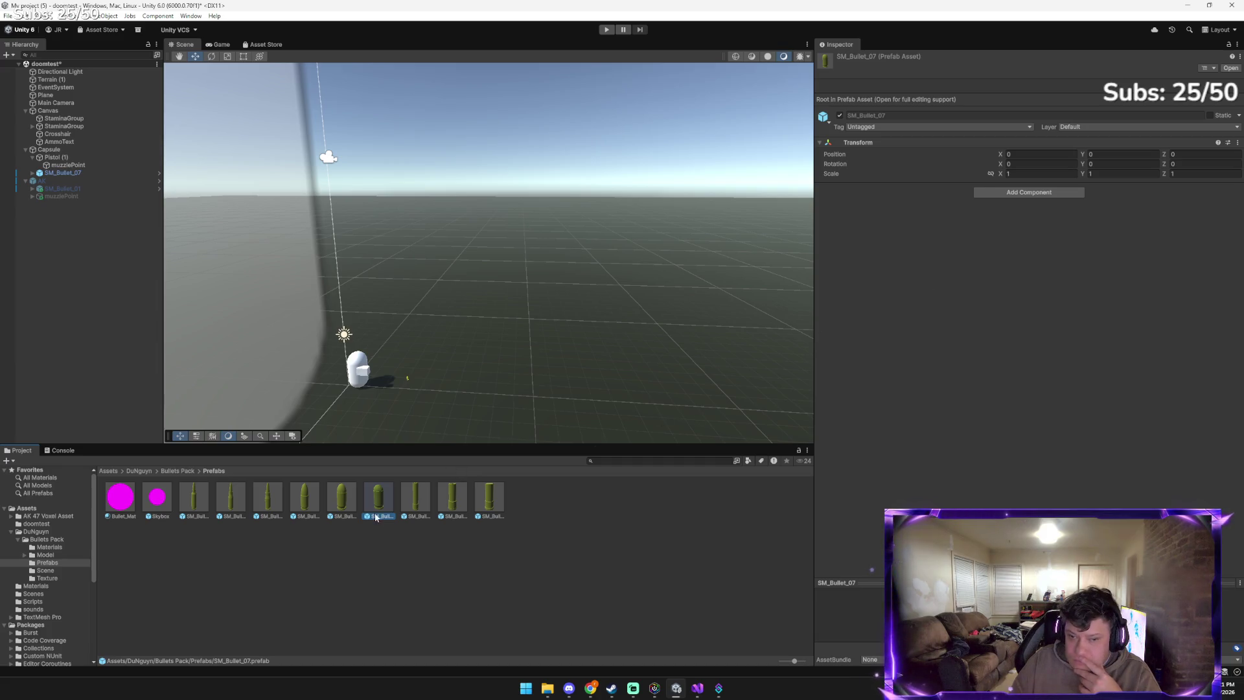
double_click(381, 502)
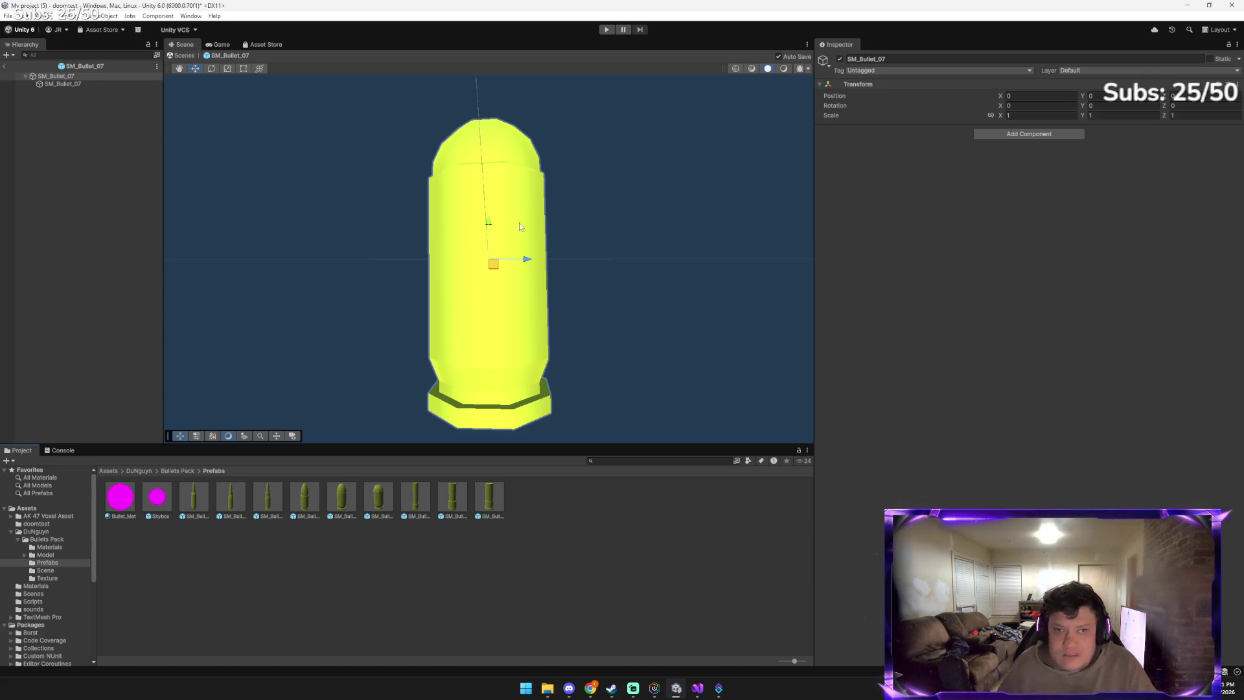
click(83, 84)
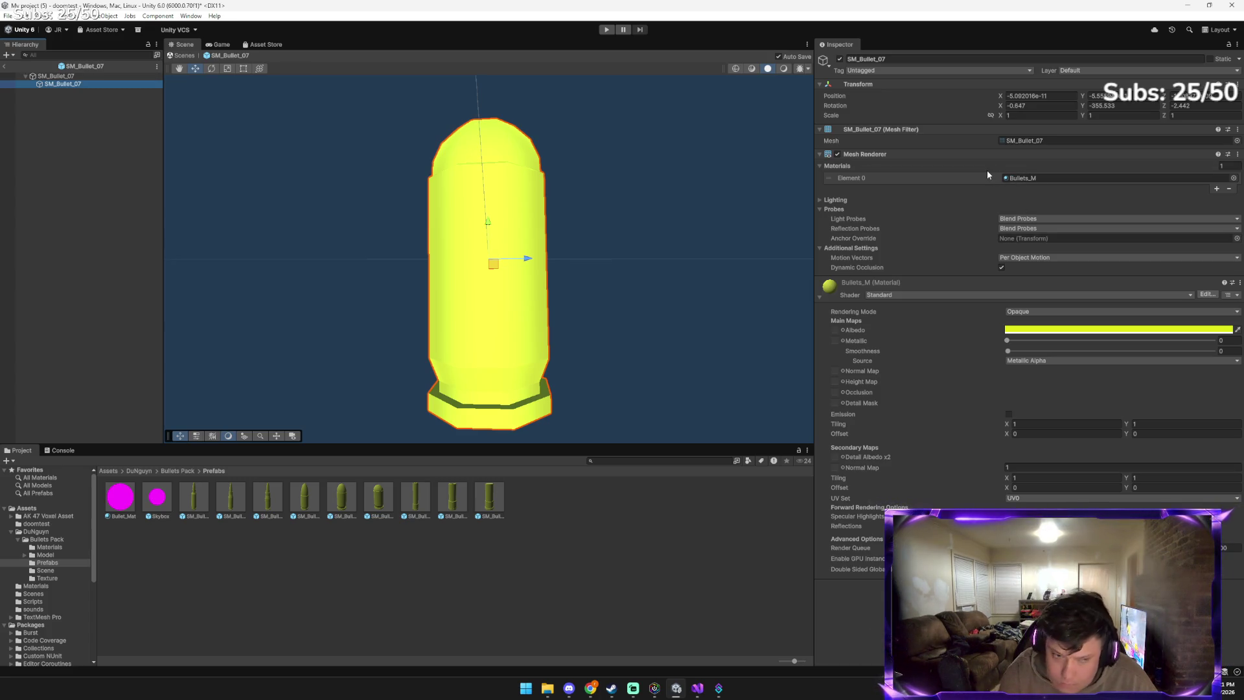
key(alt+Tab)
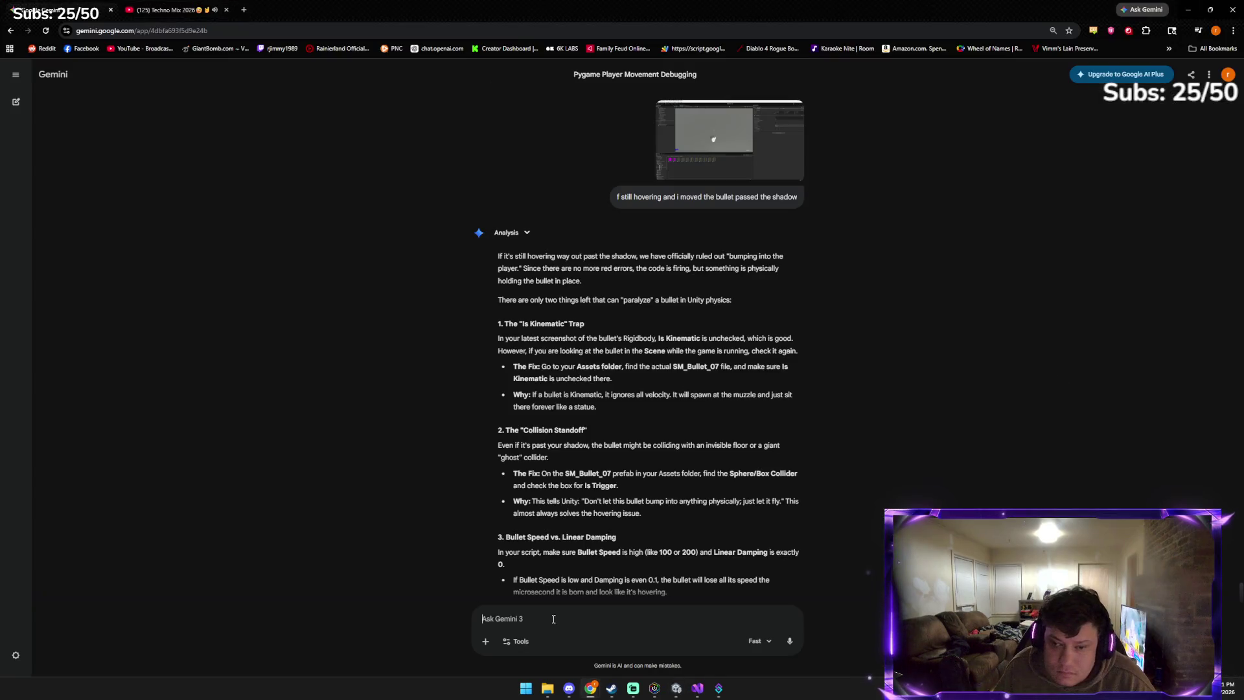
Send Gemini the screenshot of the yellow SM_Bullet_07 prefab, then return to Unity
key(ctrl+v)
key(Return)
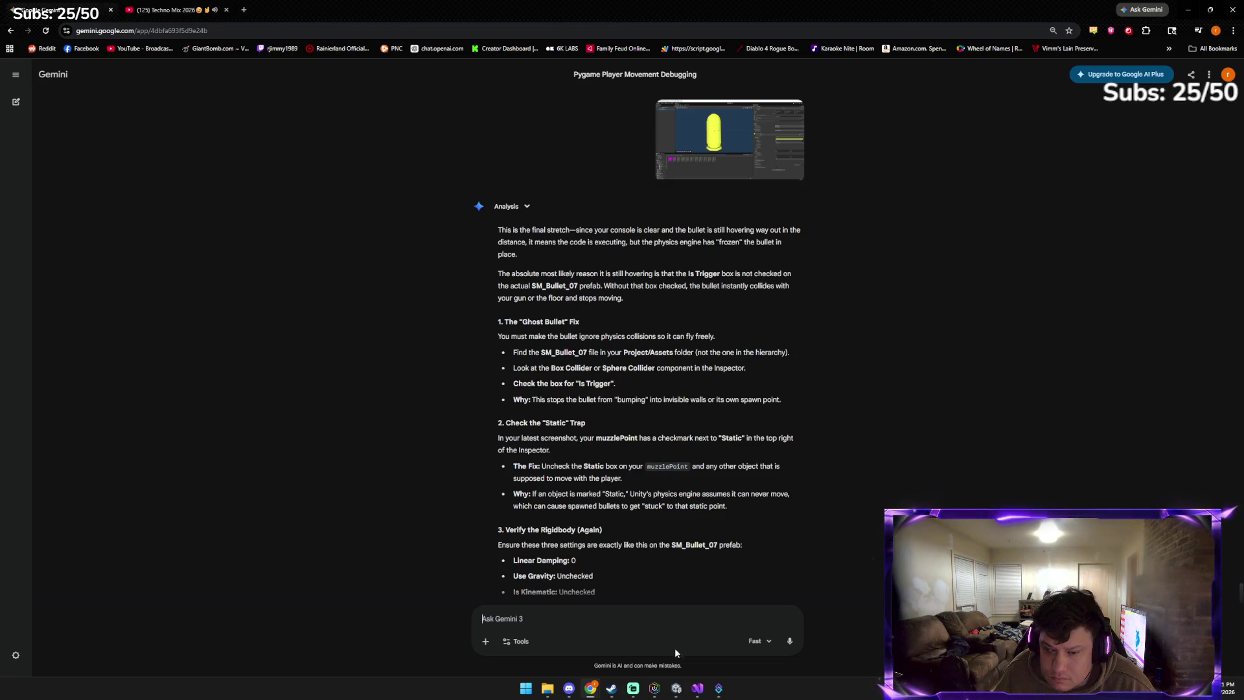
click(676, 689)
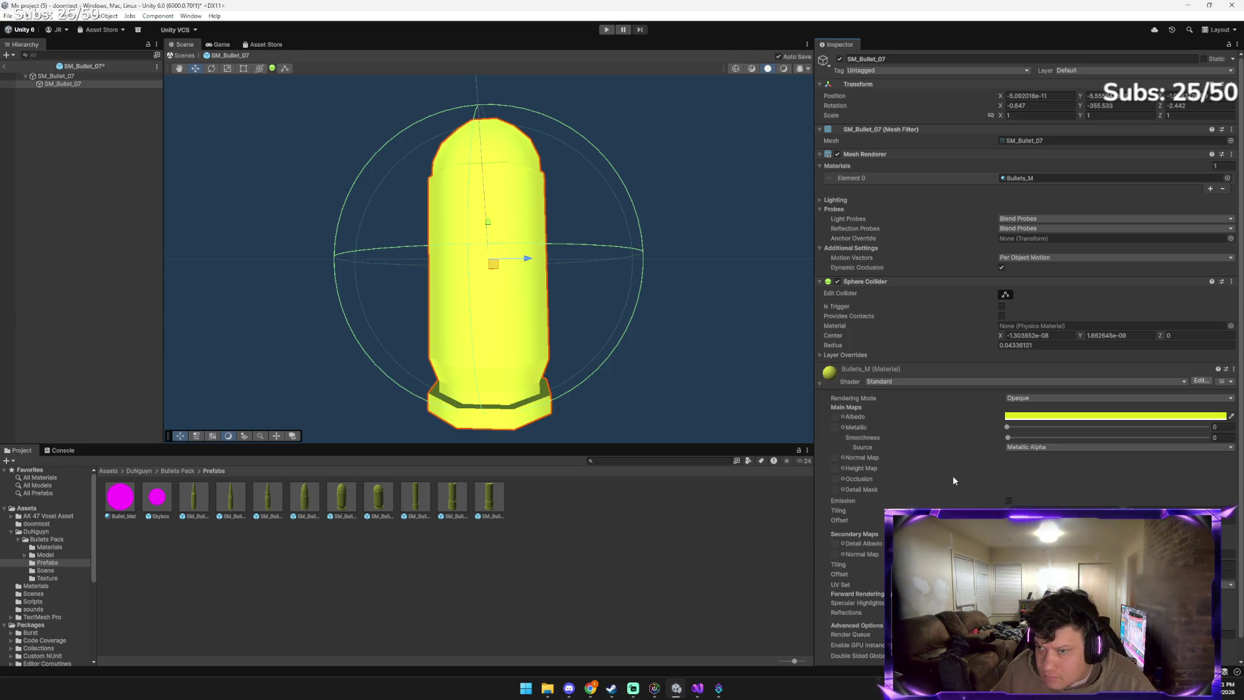
Review SM_Bullet_07's Sphere Collider with Is Trigger unchecked, then switch back to Gemini
scroll(901, 417, down, 1)
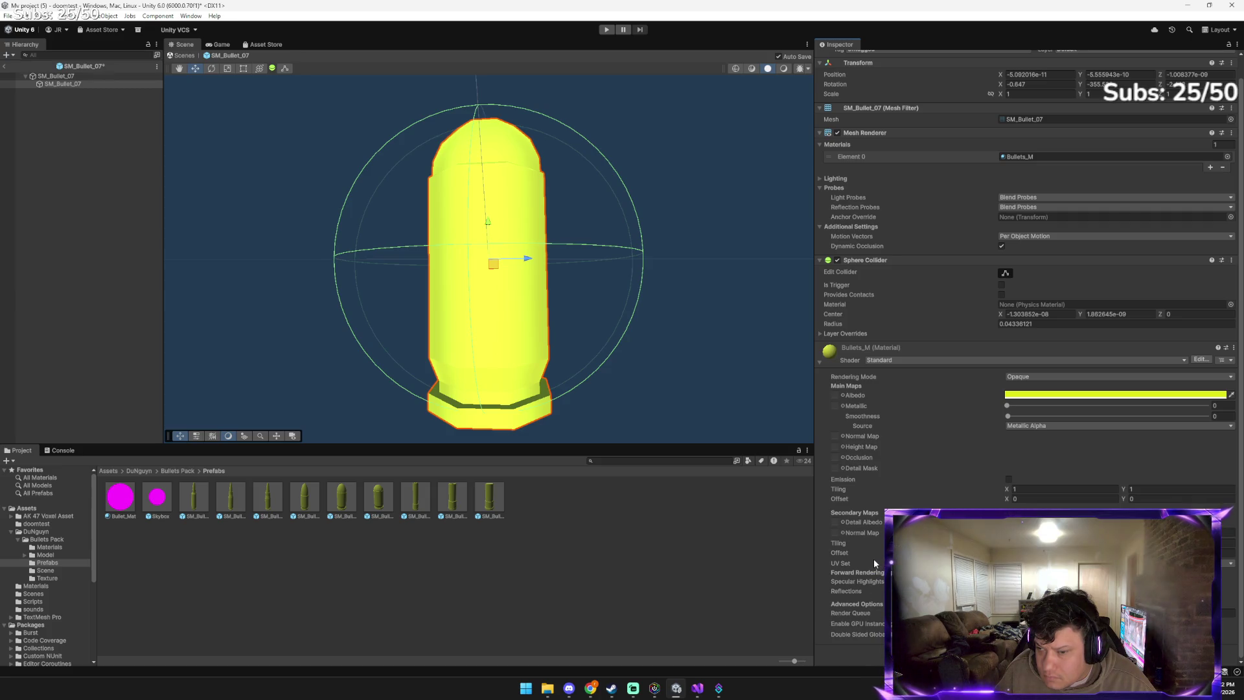
scroll(867, 370, up, 1)
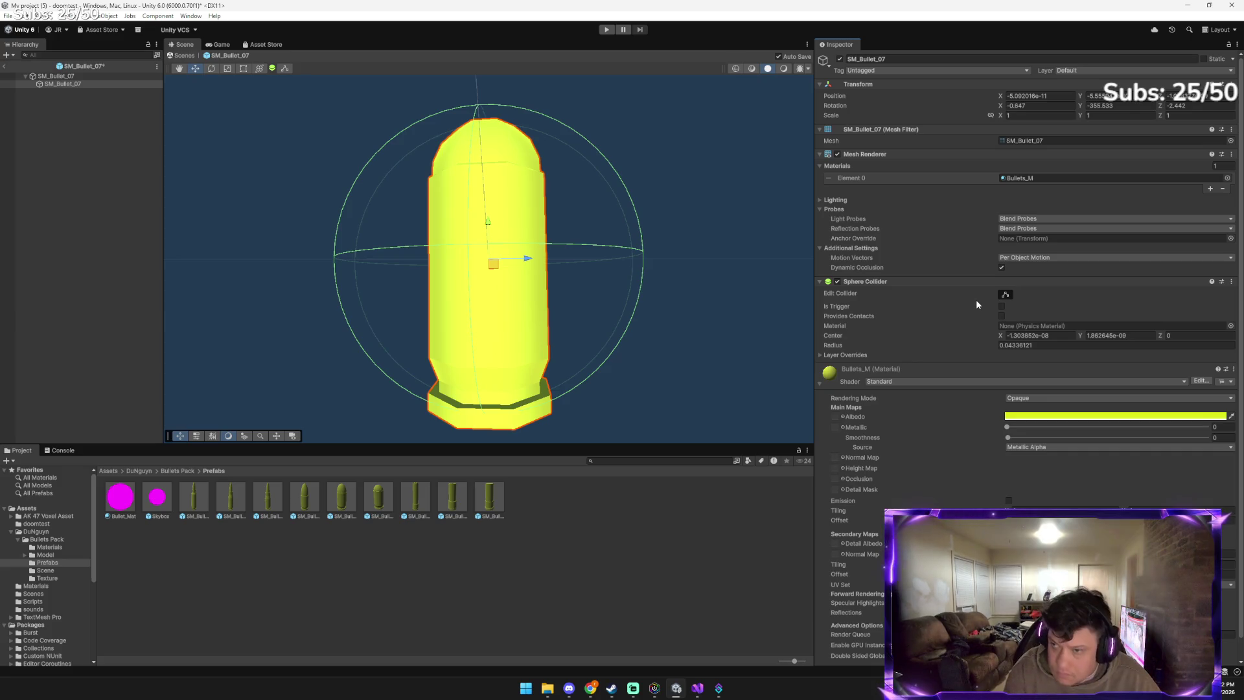
key(alt+Tab)
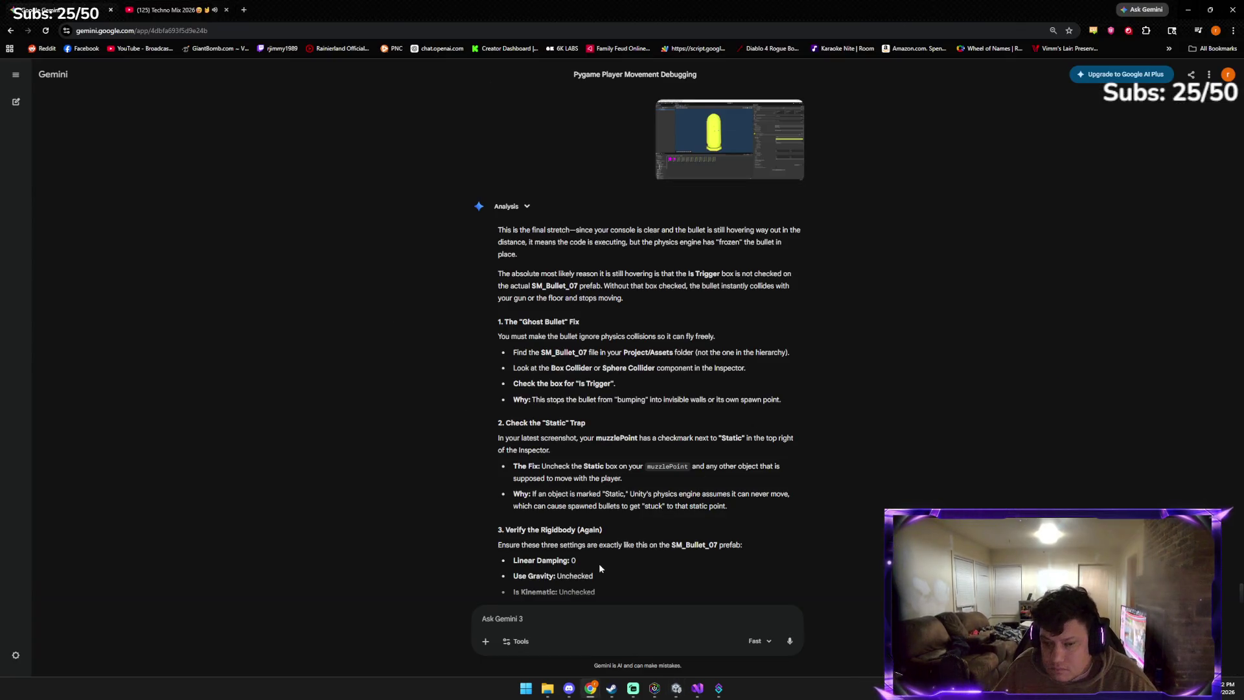
Send Gemini the collider screenshot with the message 'i just added it and its unchecked'
key(ctrl+v)
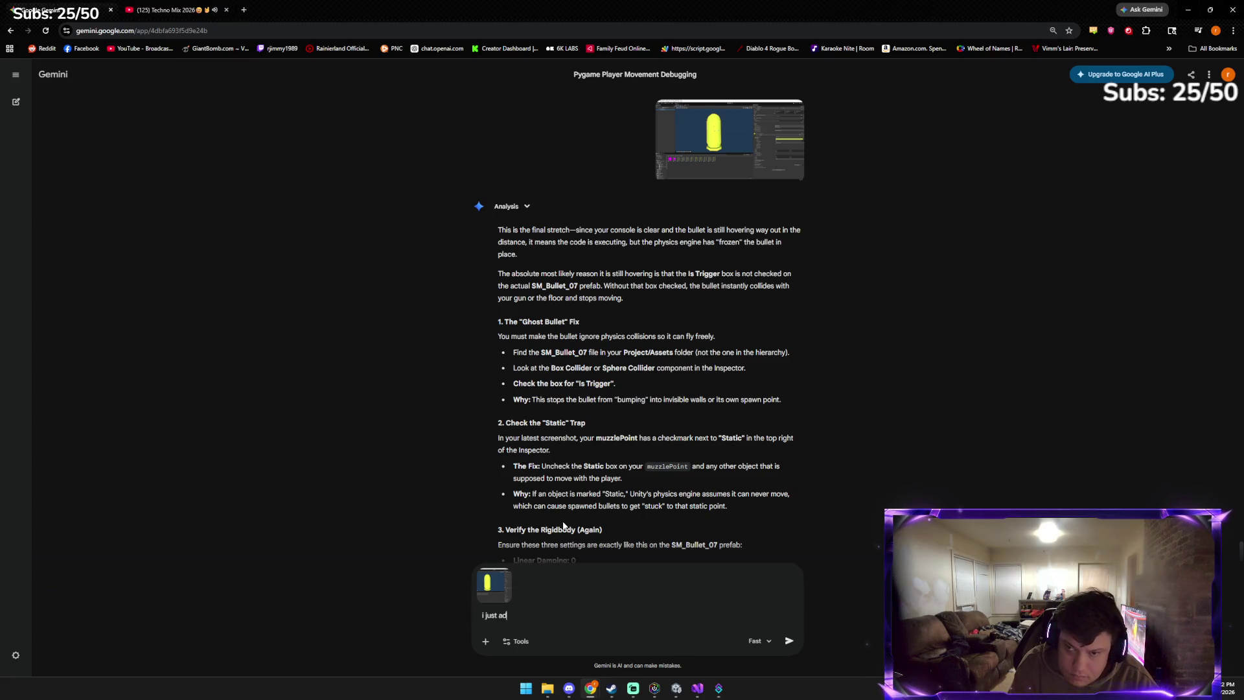
text(its)
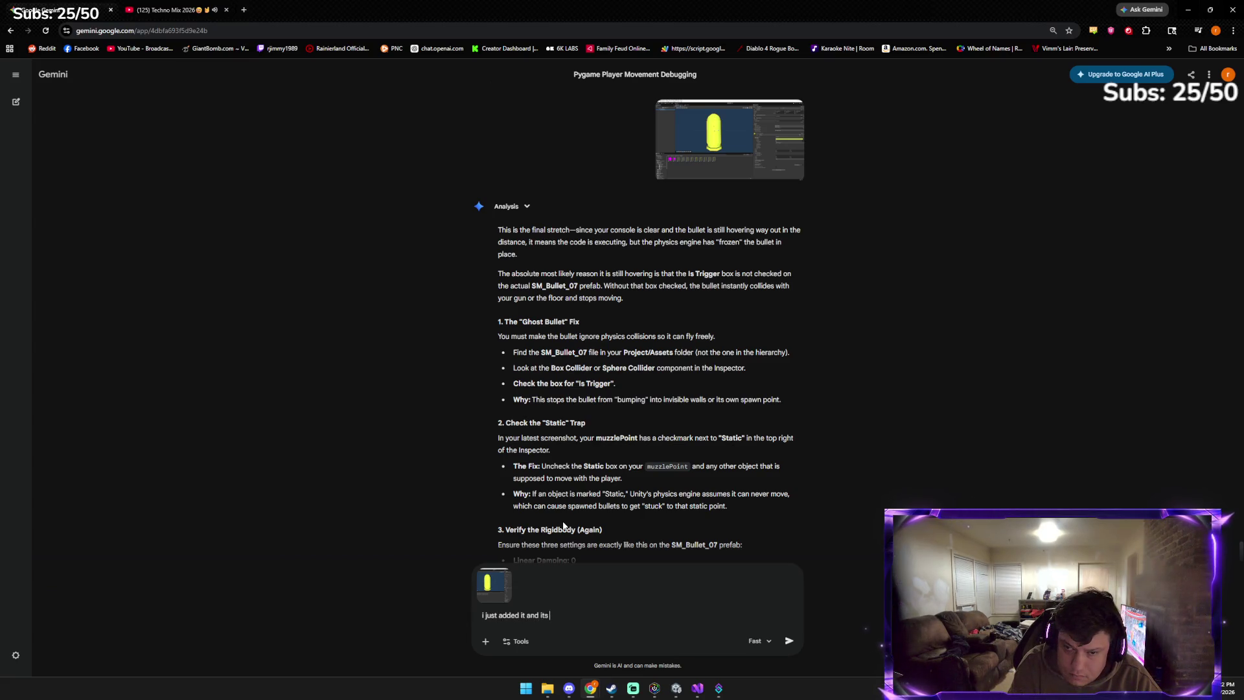
text(ed)
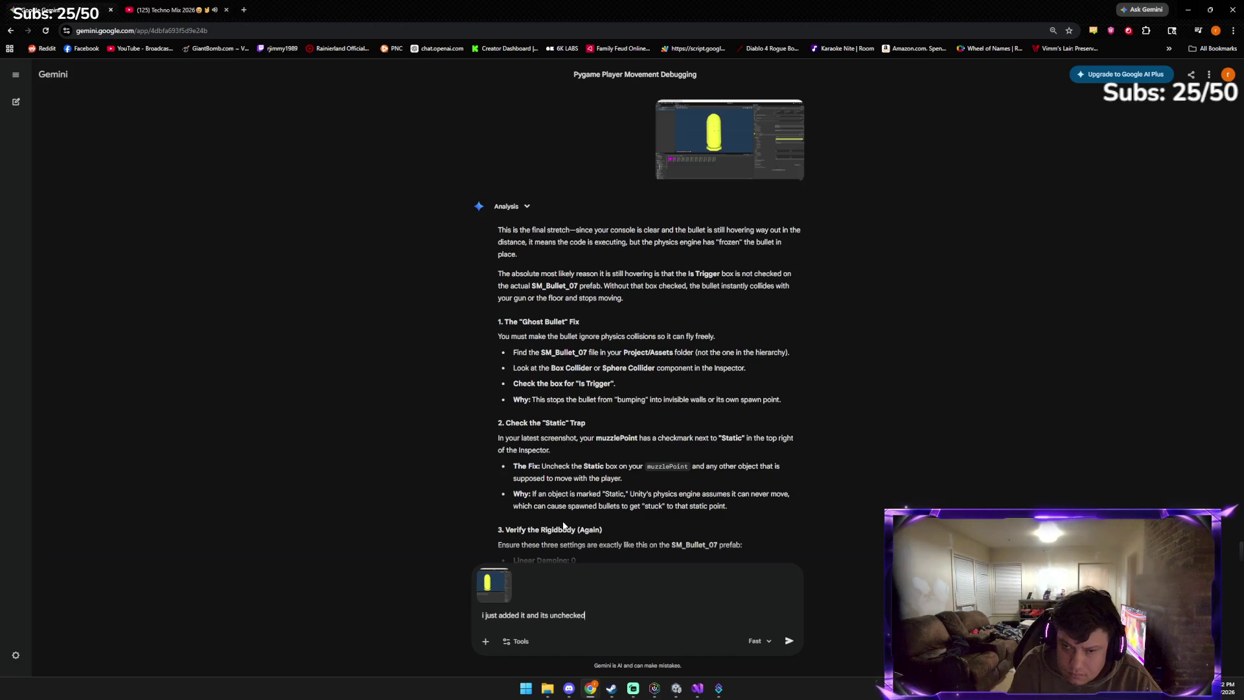
key(Return)
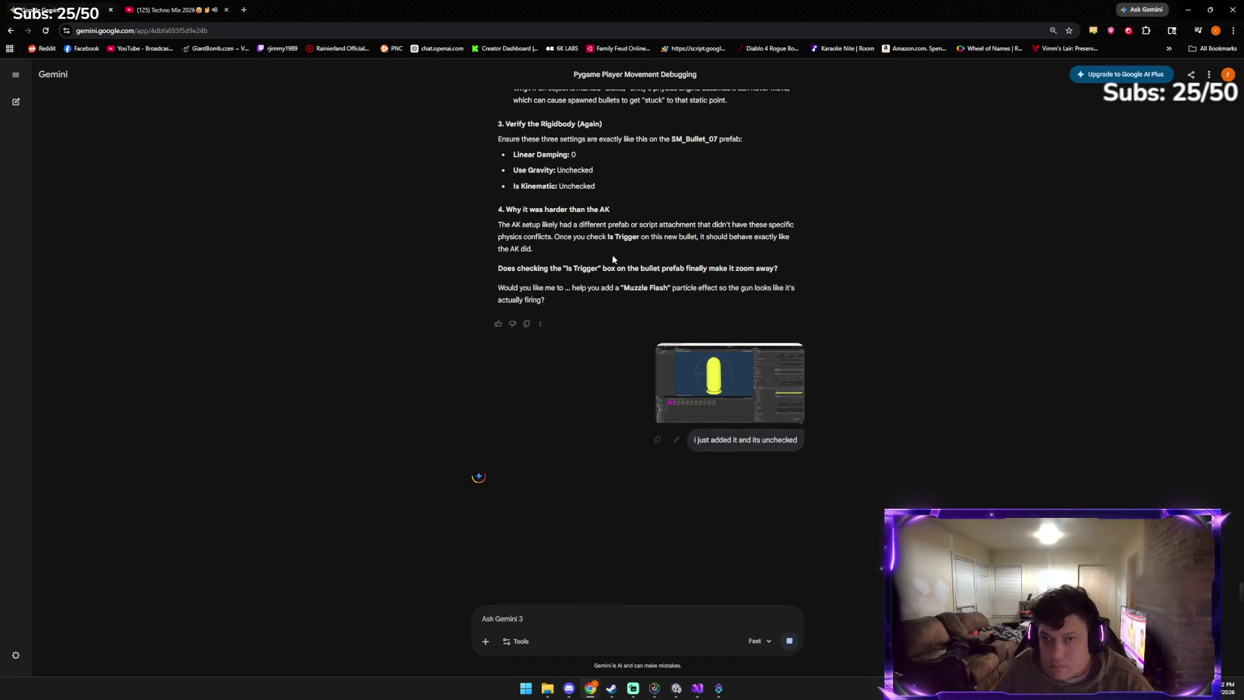
Read Gemini's 'Ghost' fix reply about making the bullet a trigger, then return to Unity
scroll(614, 255, up, 4)
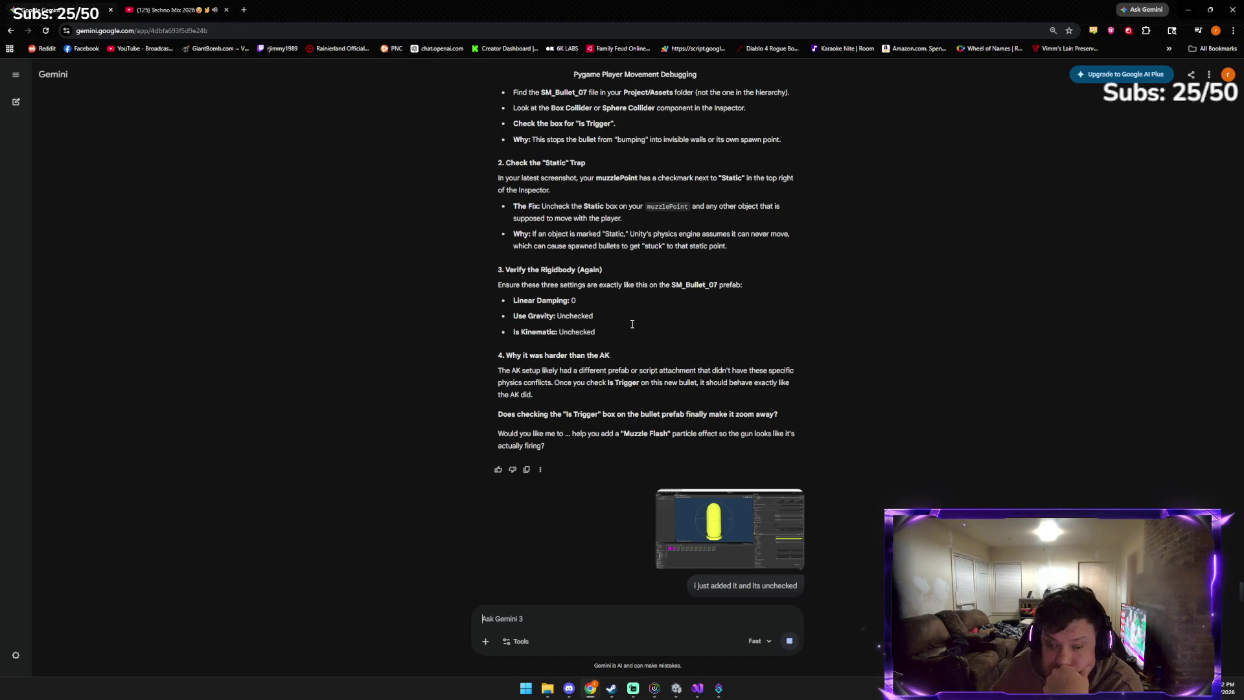
scroll(630, 331, down, 3)
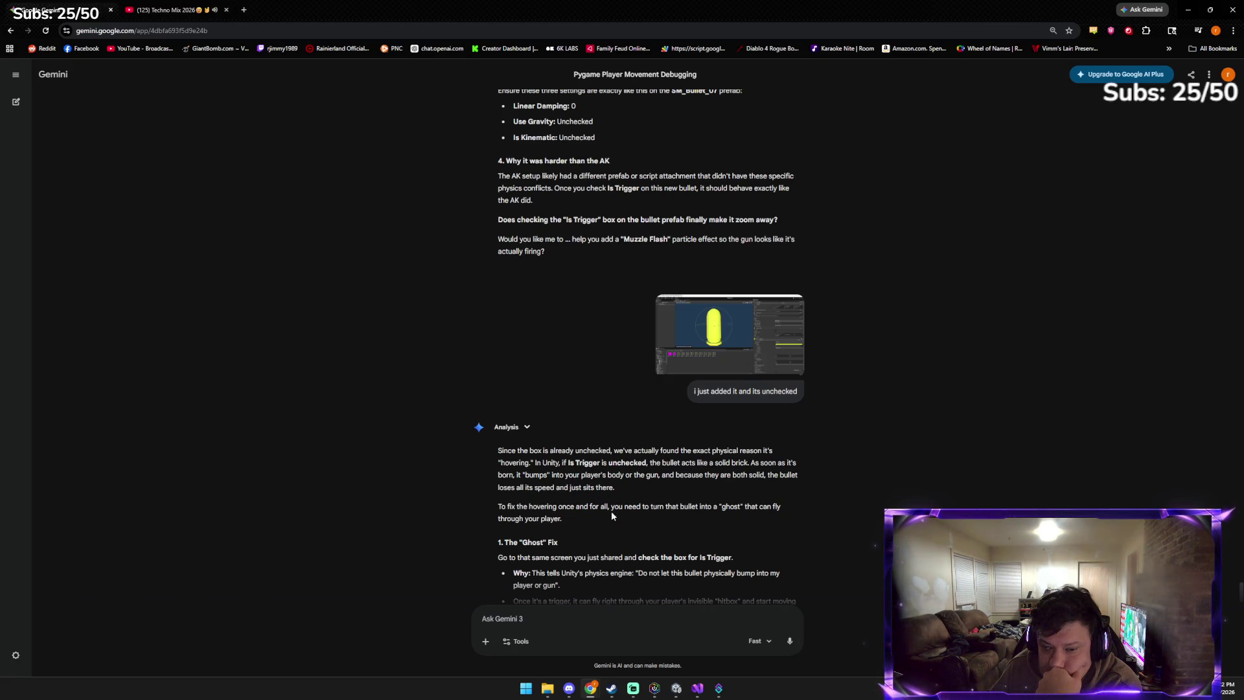
scroll(575, 517, down, 1)
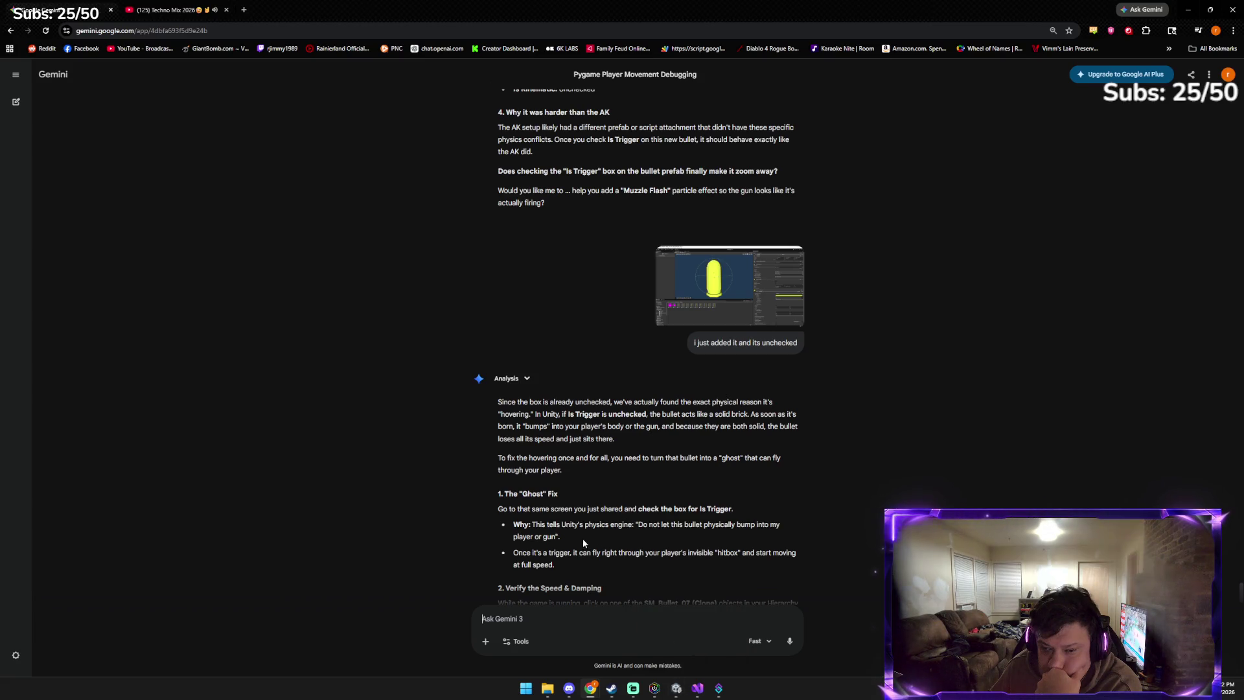
scroll(651, 540, down, 1)
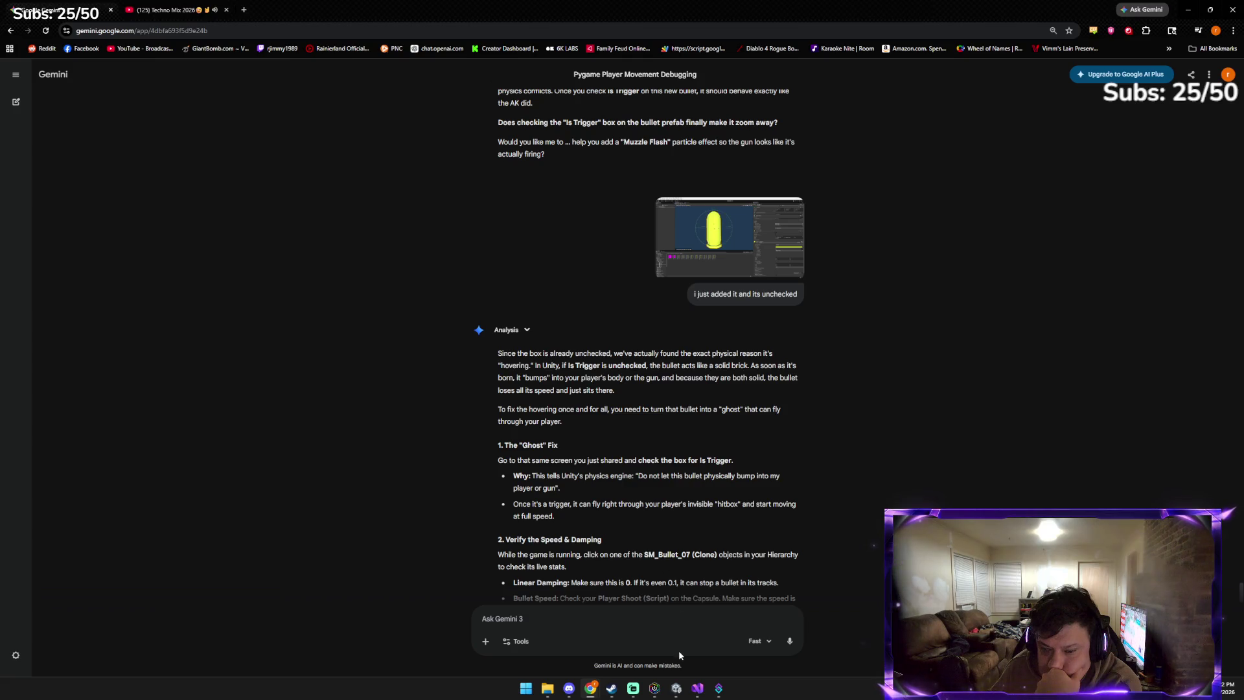
click(677, 688)
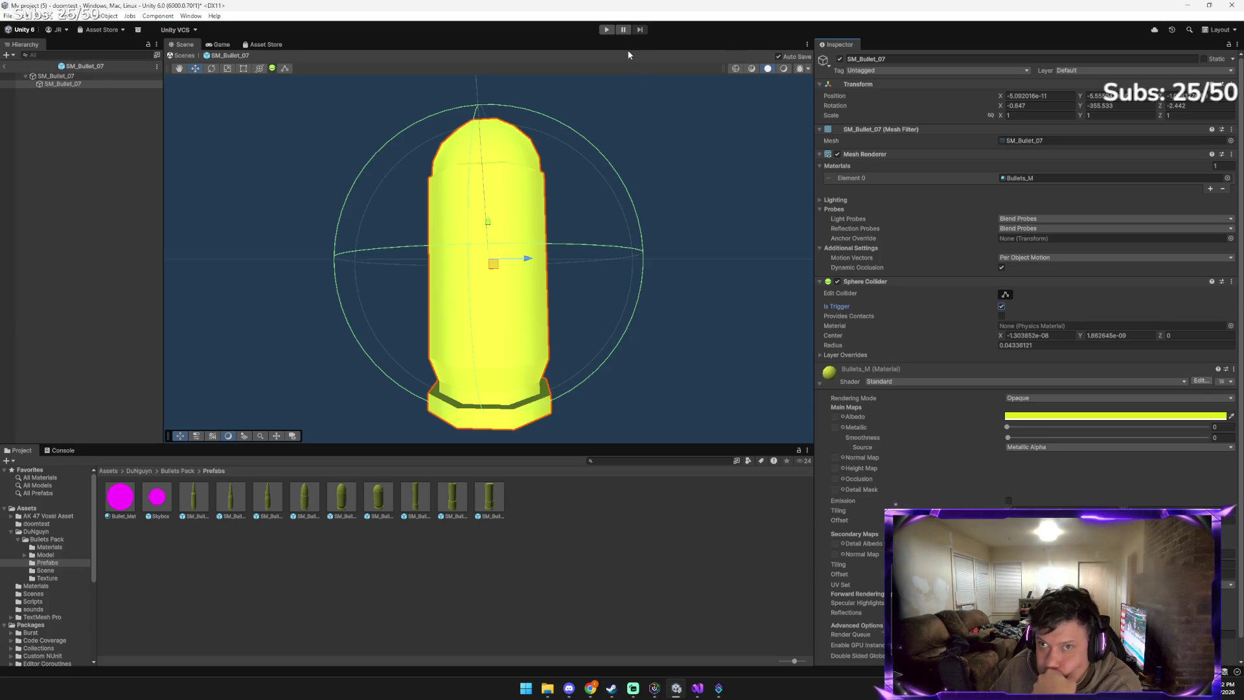
Play-test bullet firing with the Console tab showing, then stop play mode
click(607, 29)
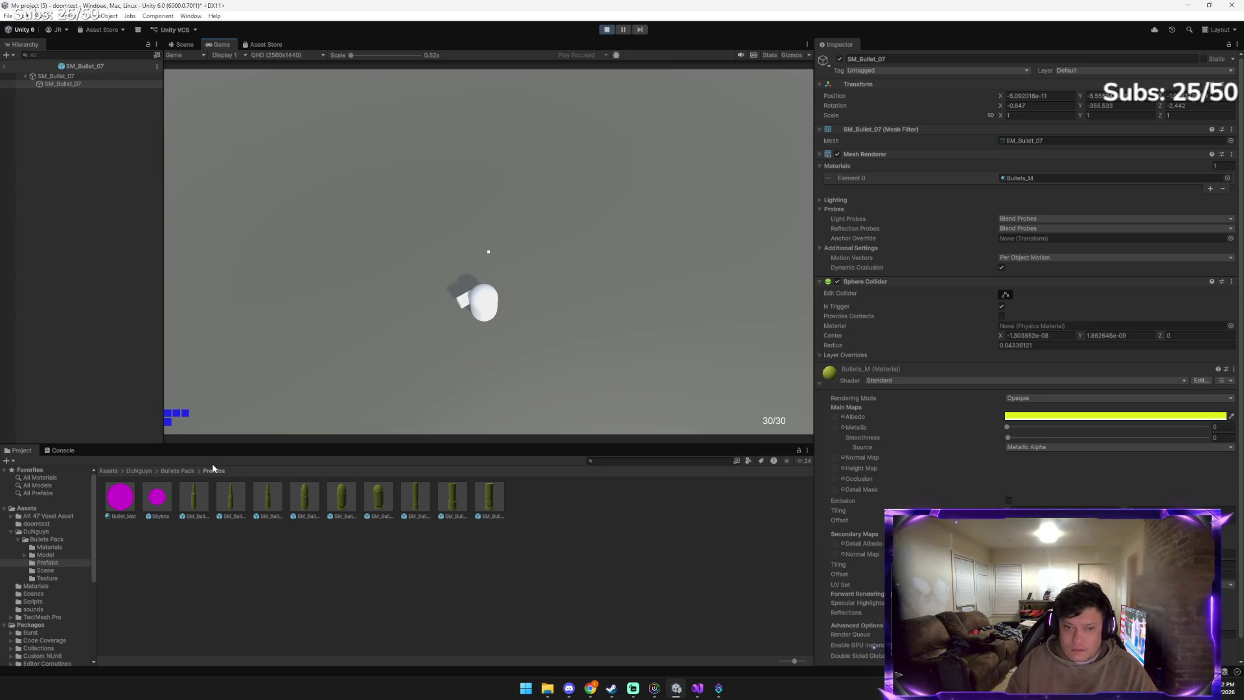
click(75, 452)
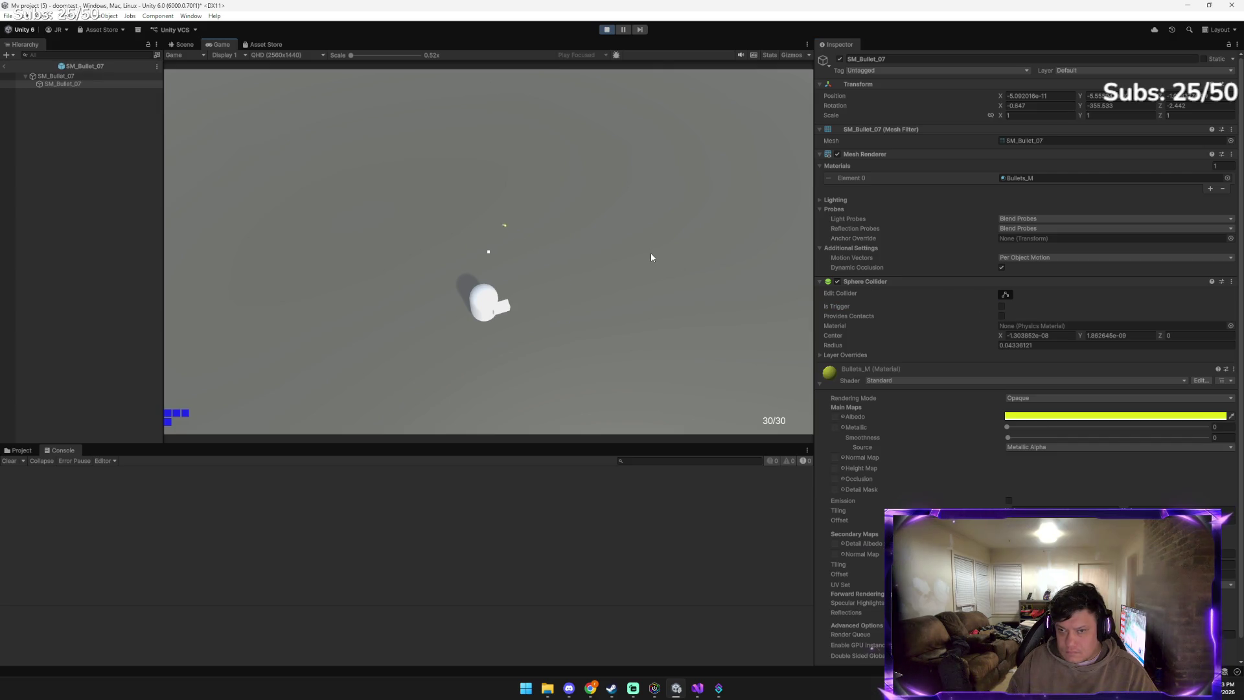
click(1002, 305)
click(606, 29)
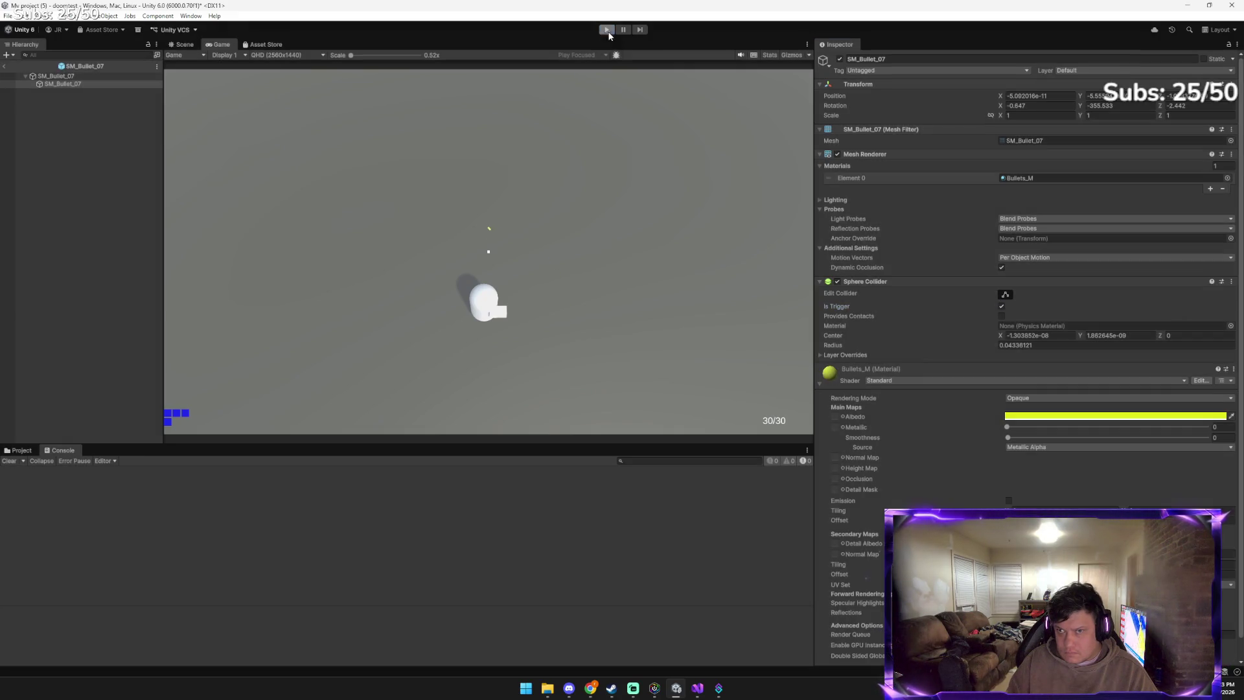
Toggle Edit Collider on the Sphere Collider on and off, then return to Gemini
click(1006, 295)
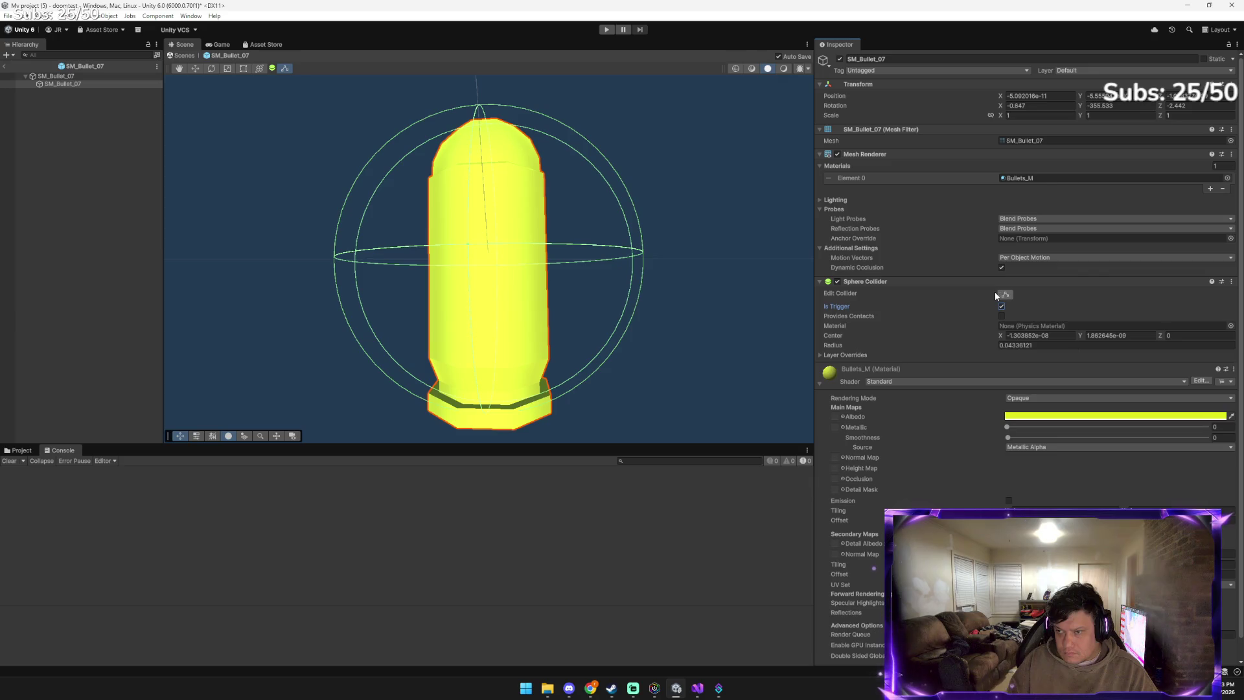
click(1003, 295)
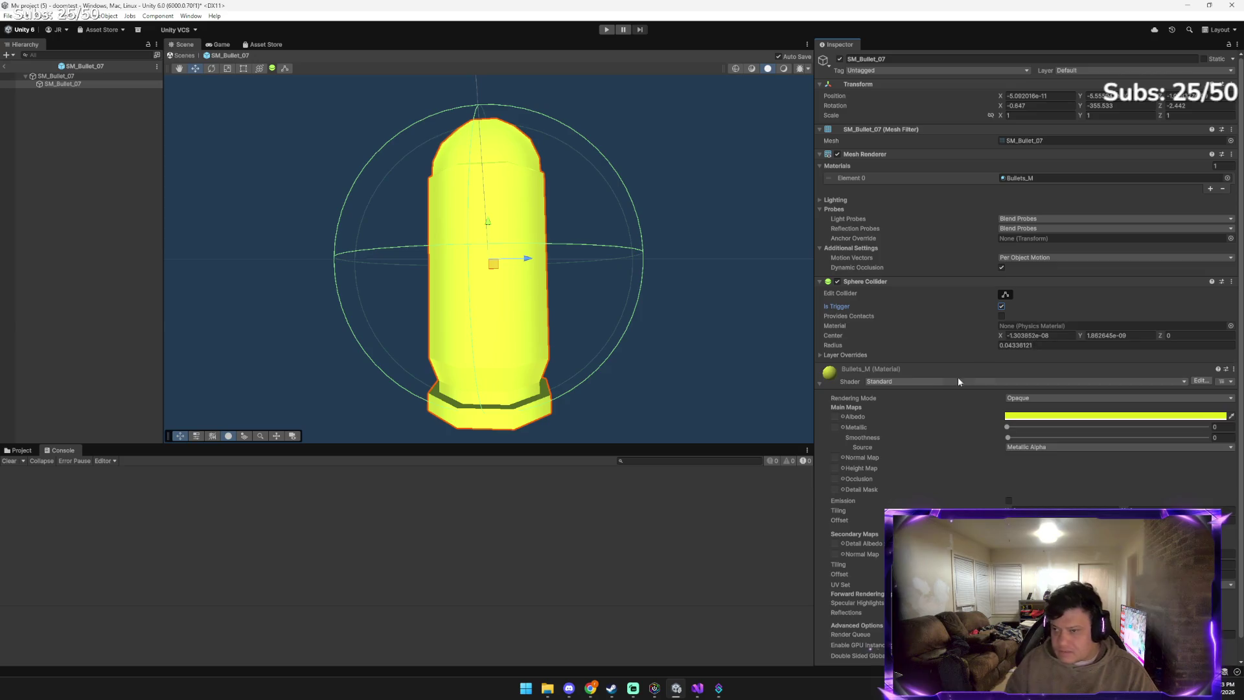
key(alt+Tab)
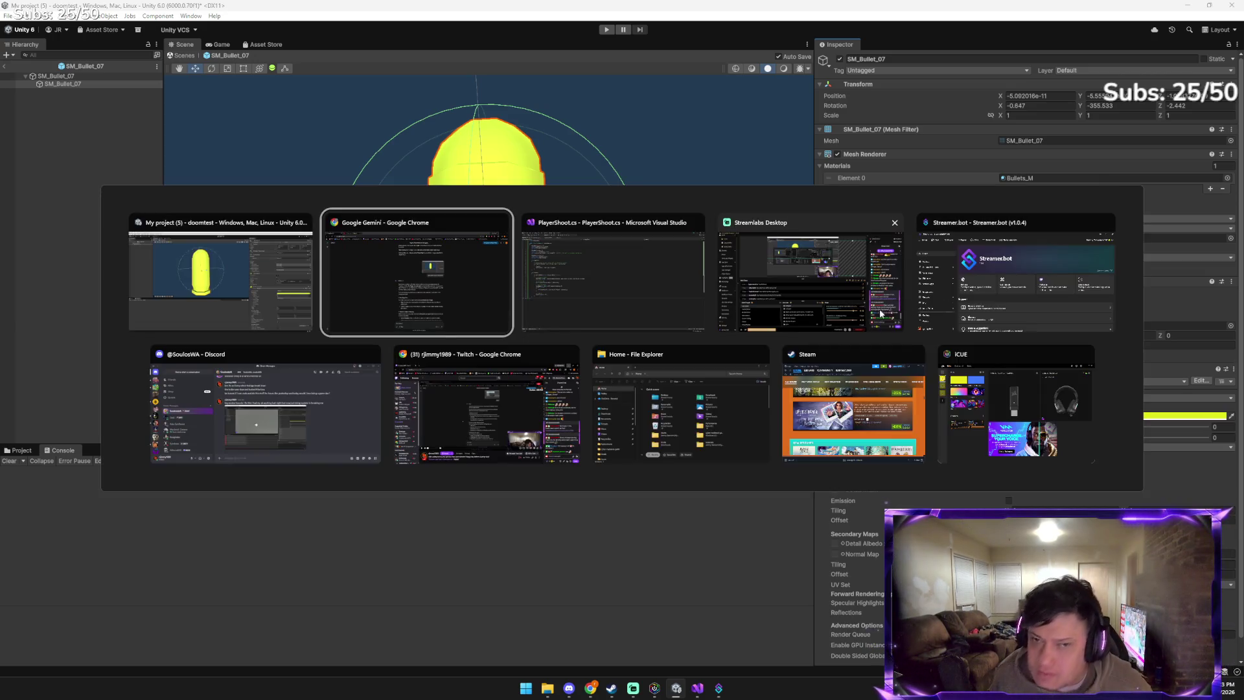
Reread Gemini's advice on trigger, bullet speed and moving the muzzle forward, then return to Unity
scroll(653, 491, down, 3)
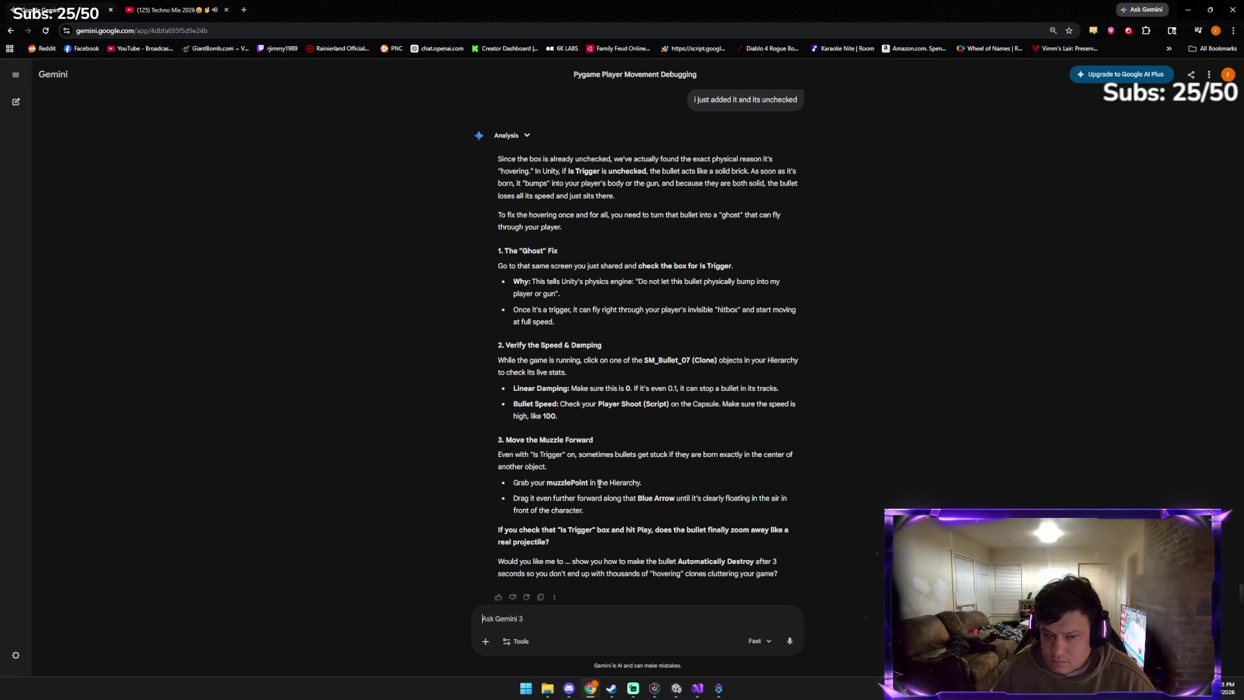
scroll(599, 484, down, 1)
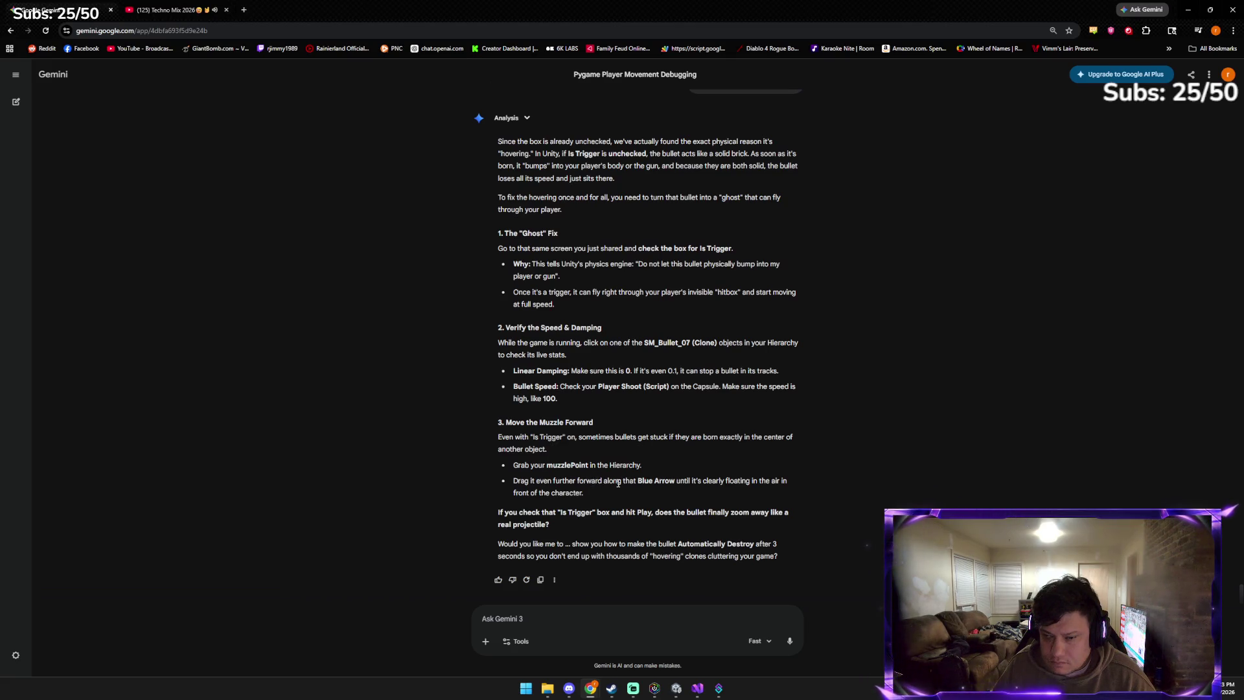
key(alt+Tab)
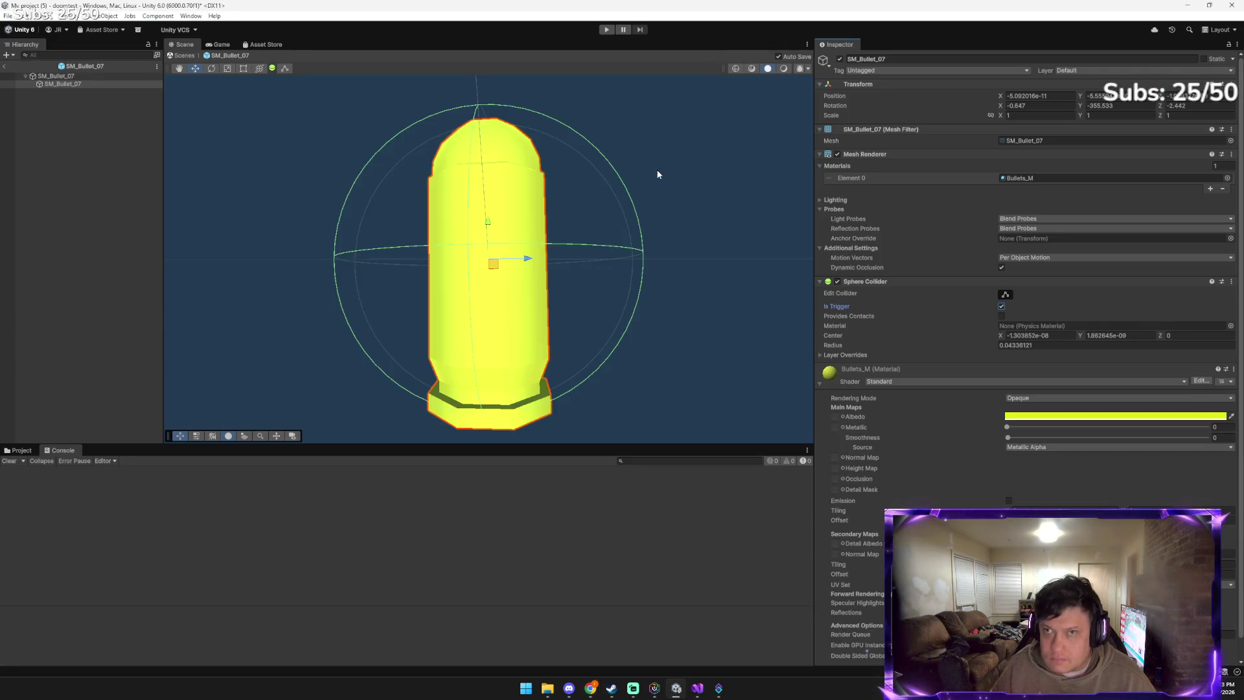
Leave the SM_Bullet_07 prefab for the doomtest scene and frame the pistol's muzzlePoint
click(5, 69)
click(5, 67)
mouse_move(583, 260)
mouse_down()
mouse_move(607, 110)
mouse_move(761, 89)
mouse_move(667, 75)
mouse_up()
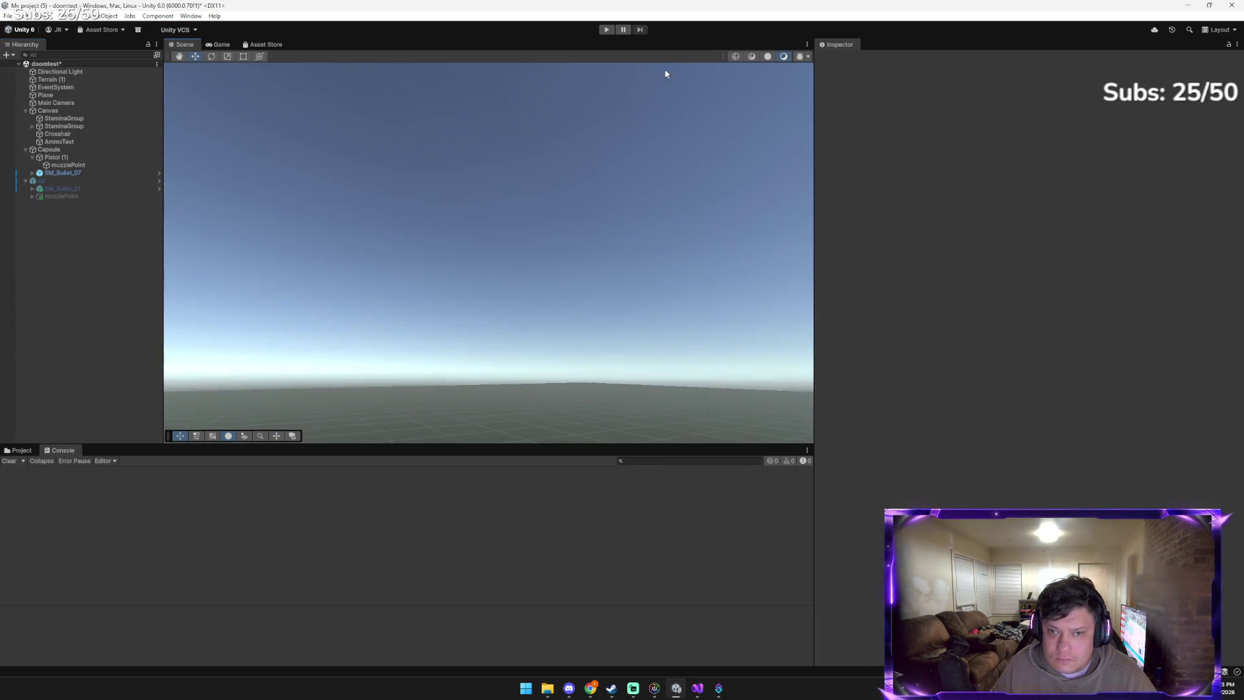
click(66, 167)
key(f)
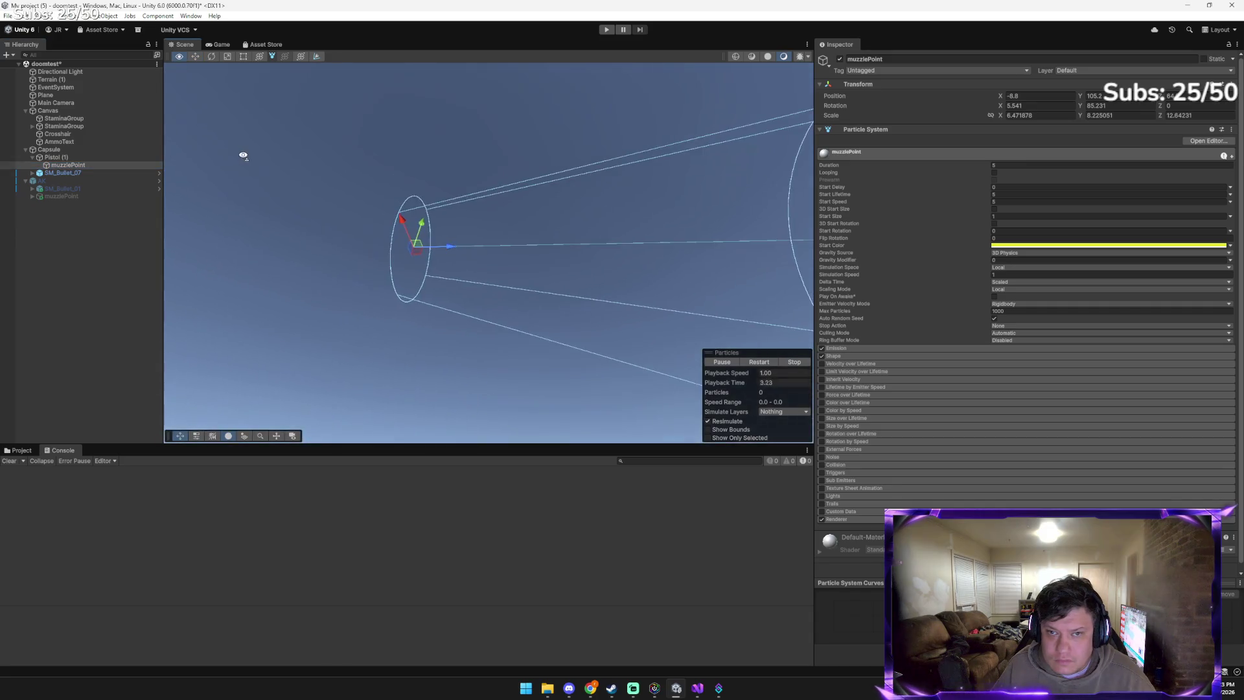
Rotate the muzzlePoint and push it further forward, then start a play test
click(212, 56)
mouse_move(416, 217)
mouse_down()
mouse_move(432, 222)
mouse_move(450, 196)
mouse_move(450, 211)
mouse_up()
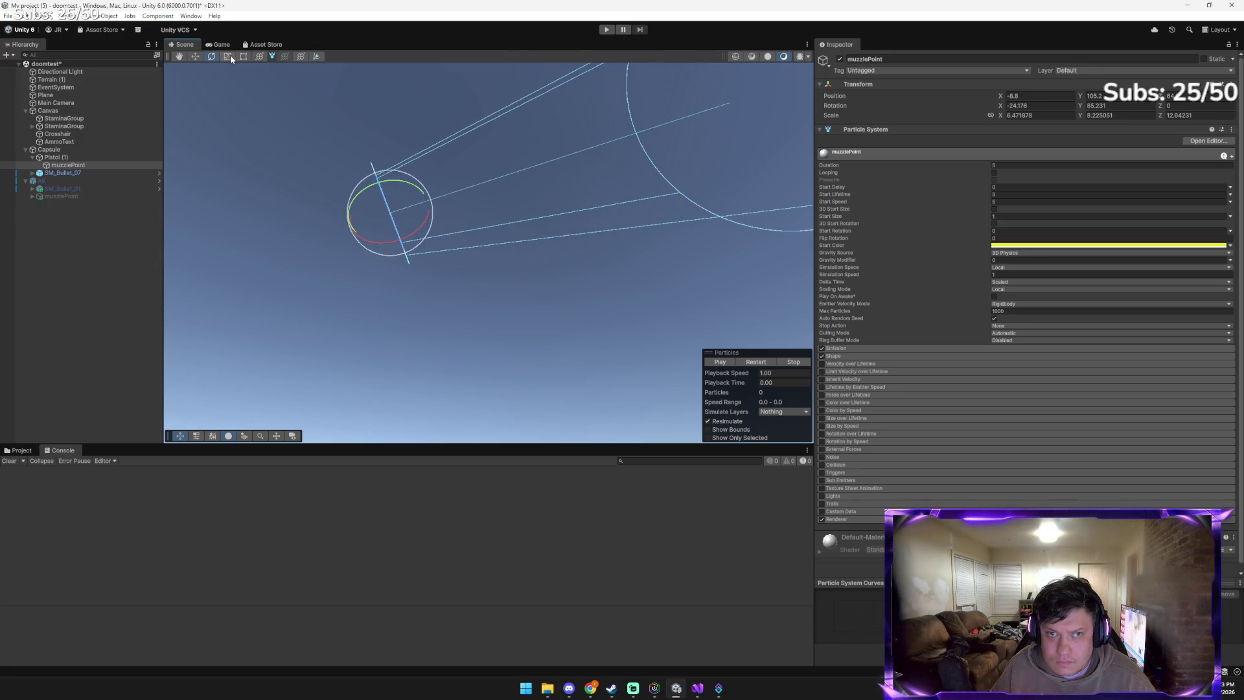
click(200, 56)
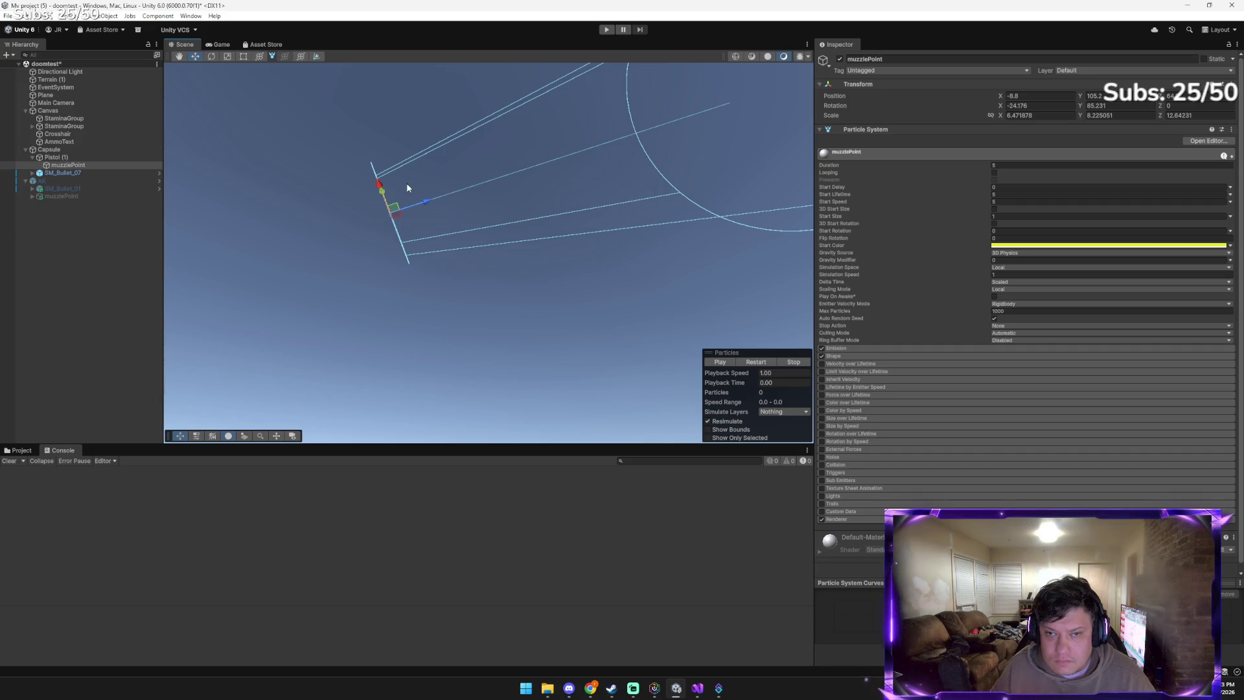
mouse_move(421, 201)
mouse_down()
mouse_move(583, 232)
mouse_move(675, 209)
mouse_move(661, 192)
mouse_move(766, 210)
mouse_up()
right_click(583, 215)
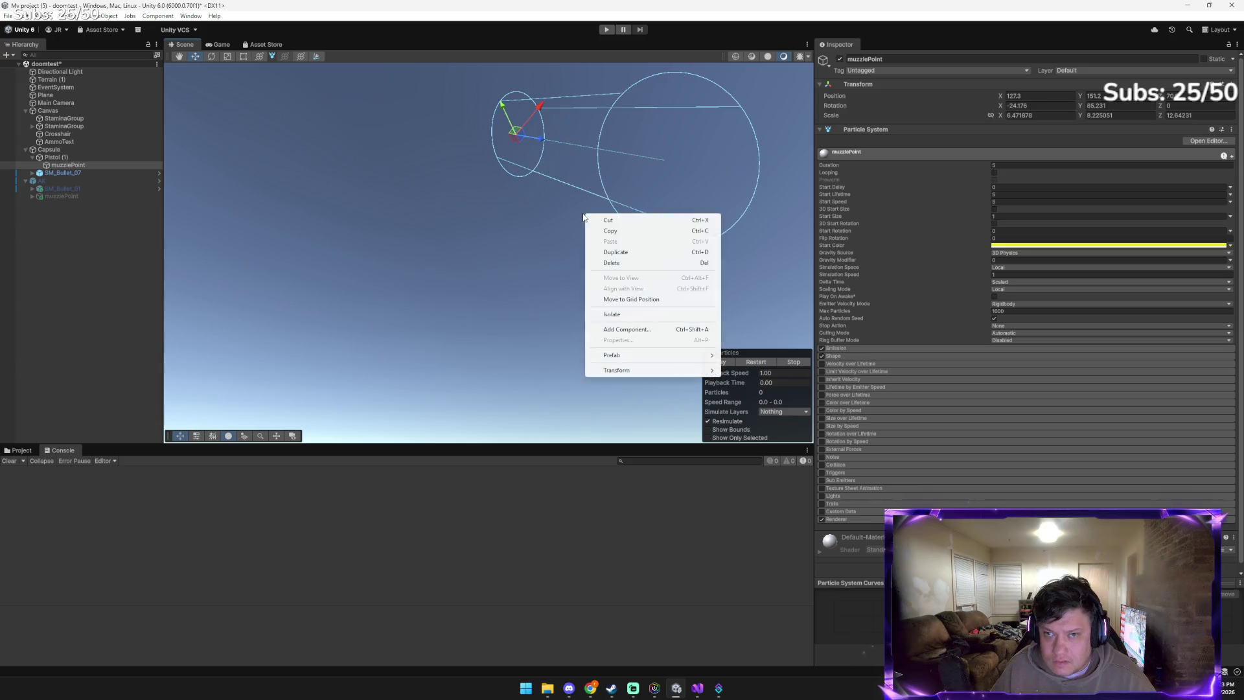
click(545, 225)
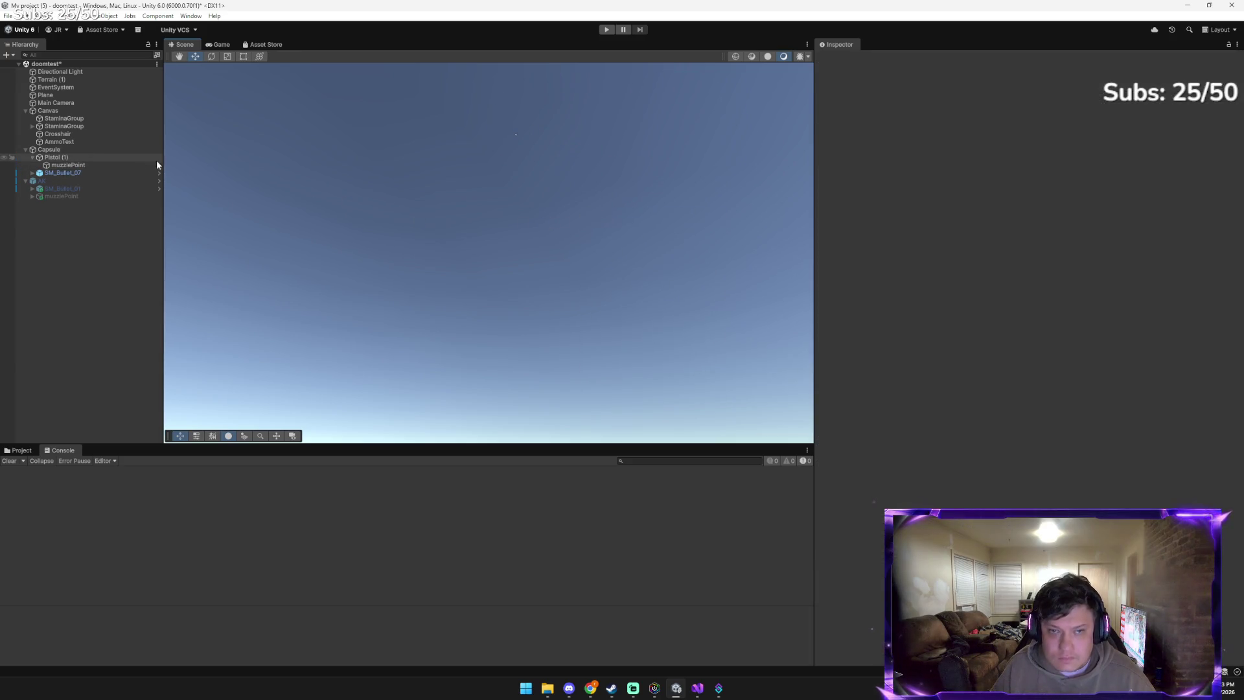
click(606, 30)
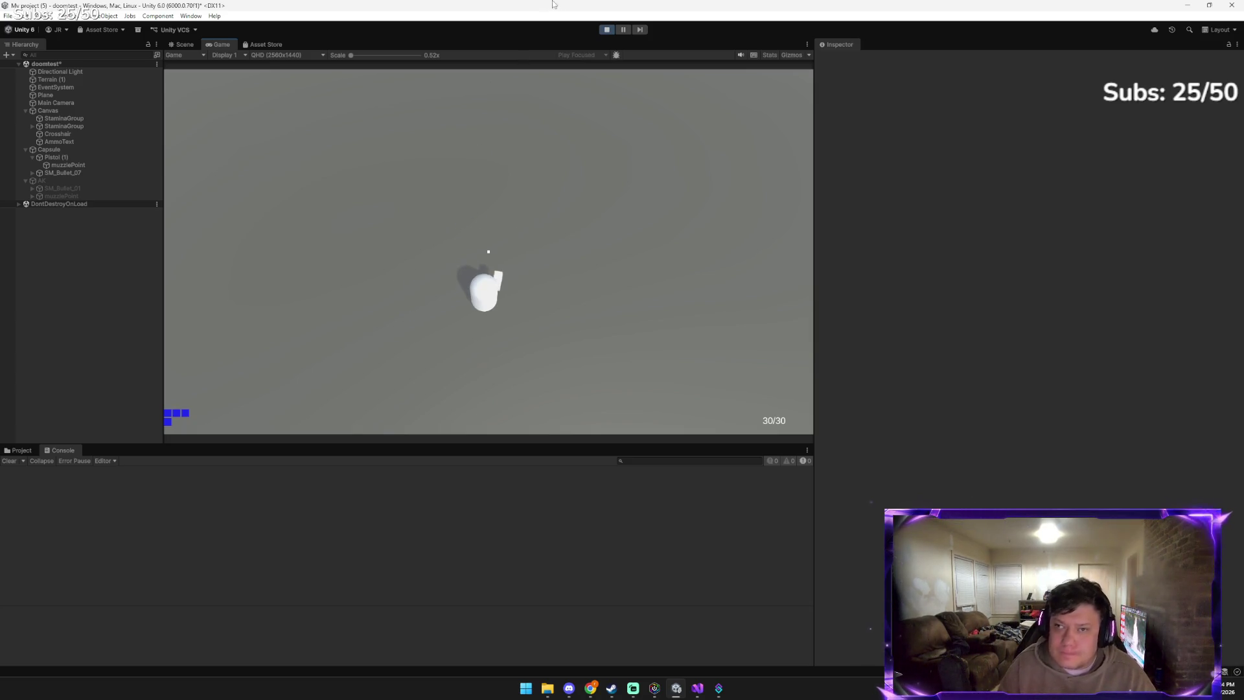
click(606, 29)
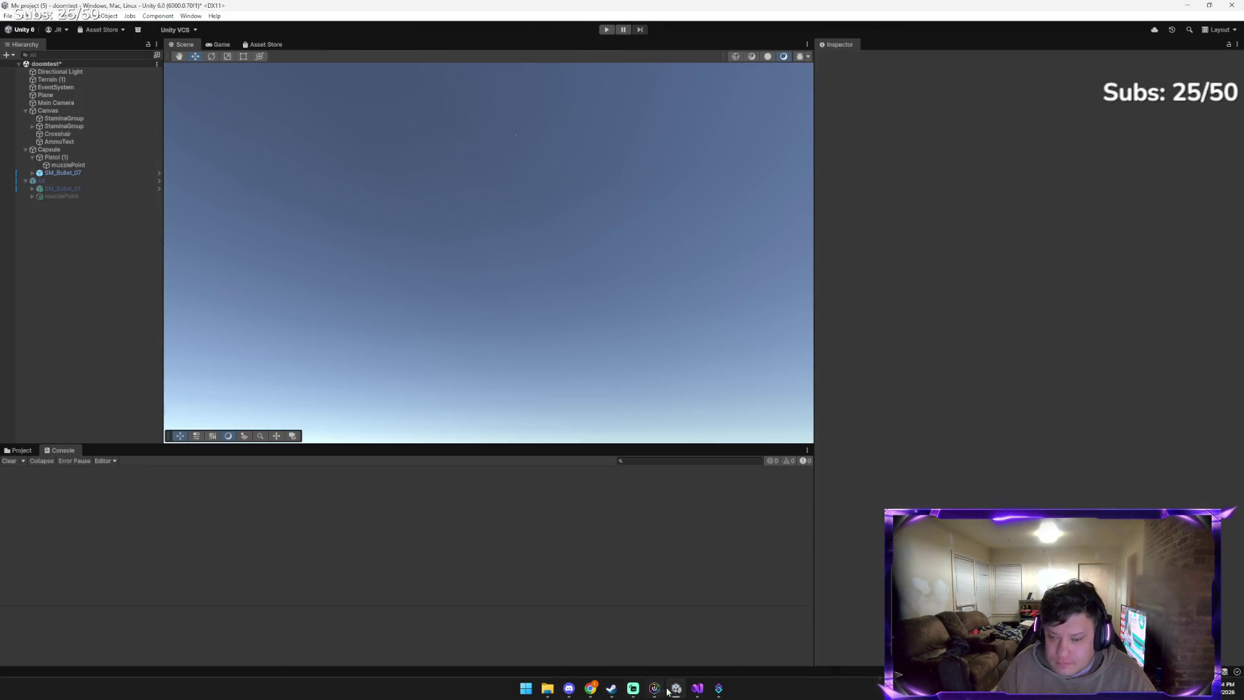
mouse_move(588, 687)
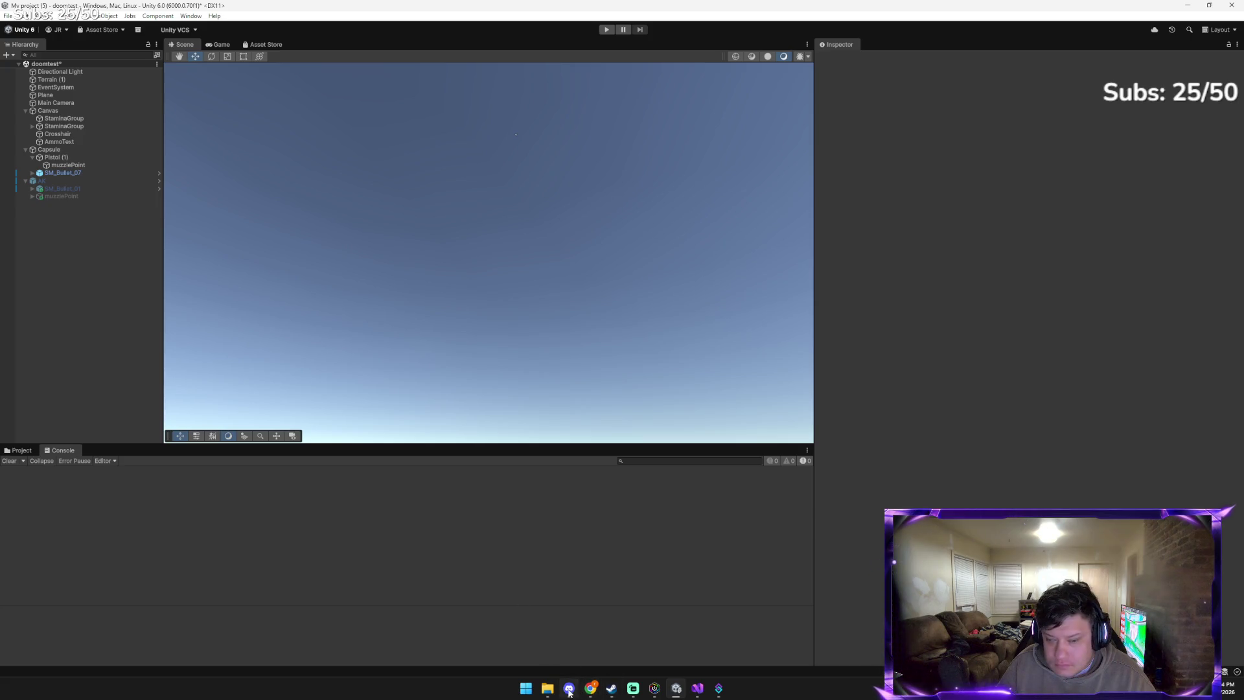
Ask Gemini whether to drop multiple weapons, go back to the AK and just add enemies
click(554, 644)
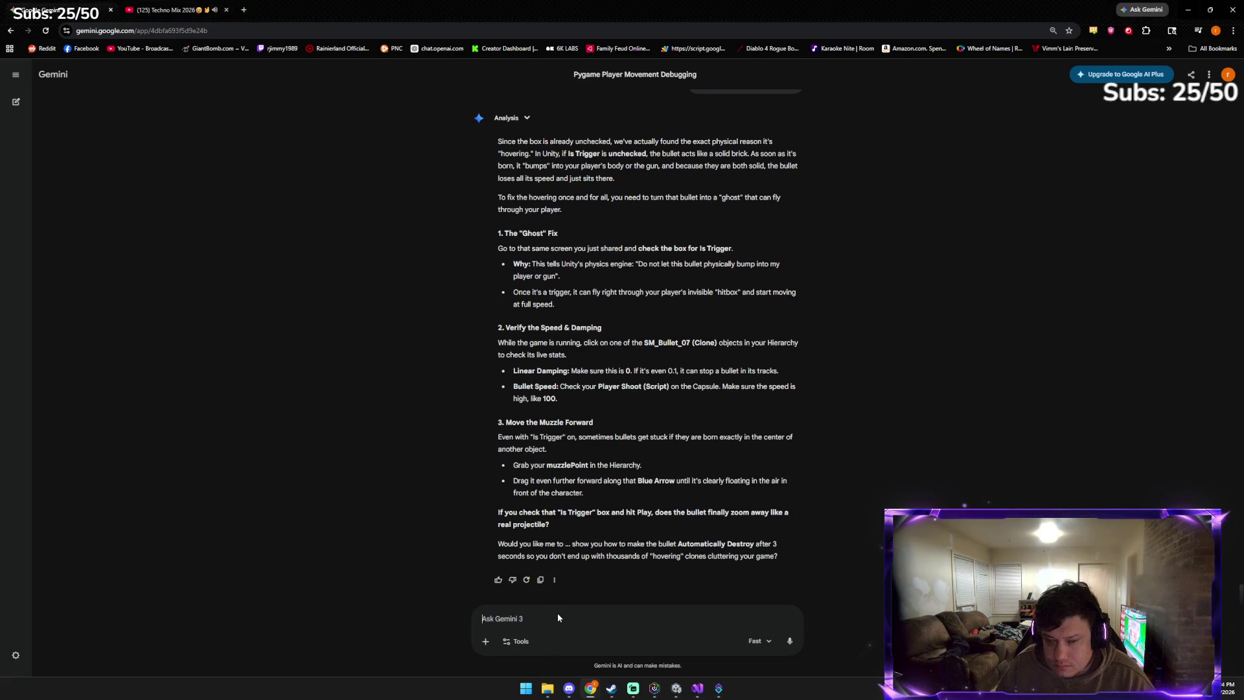
text(should)
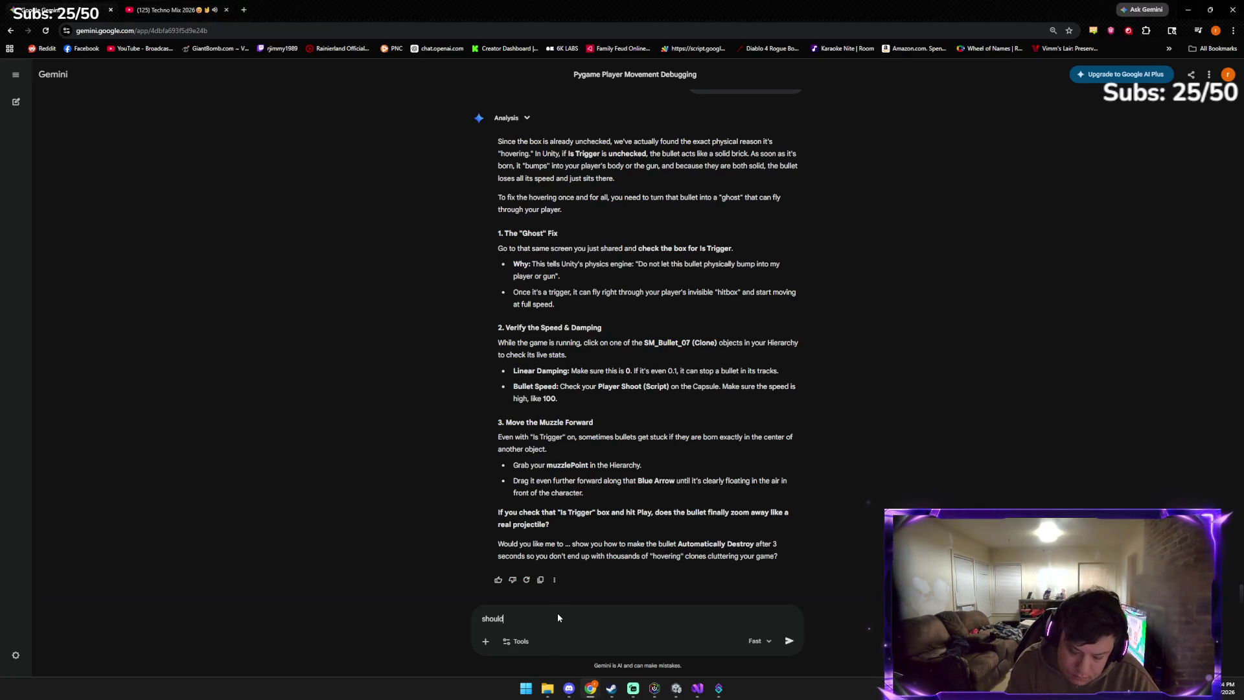
text( wet mu)
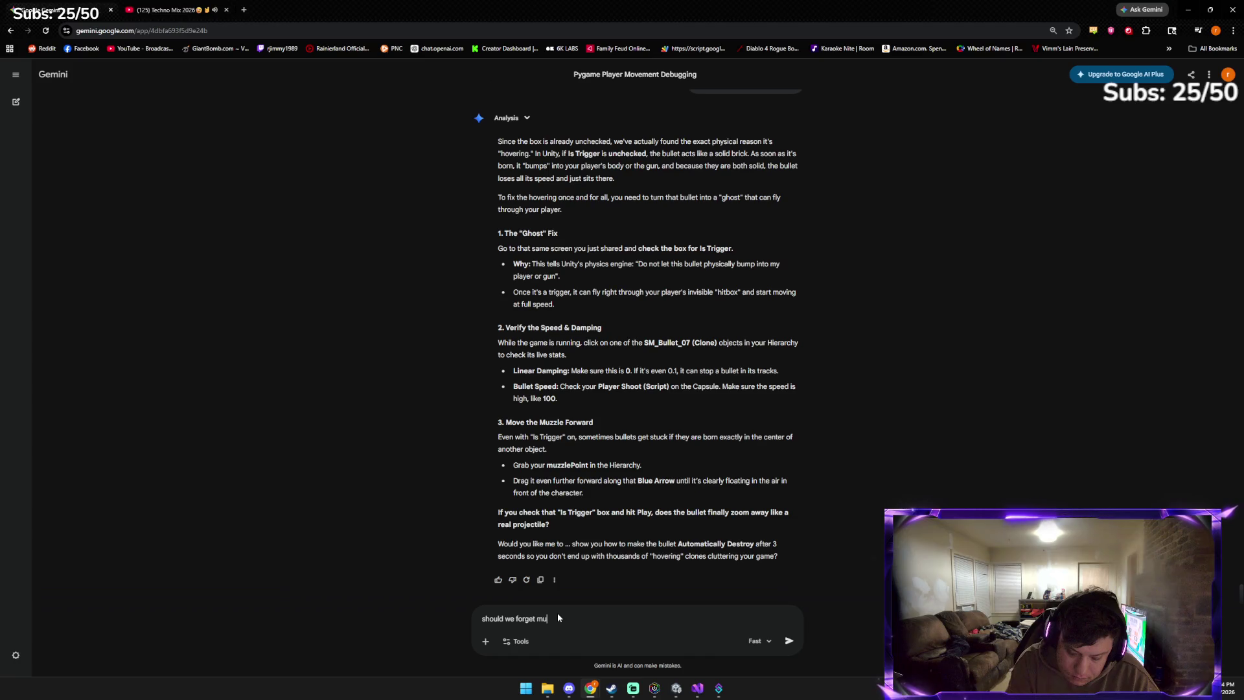
text(ltip weapo)
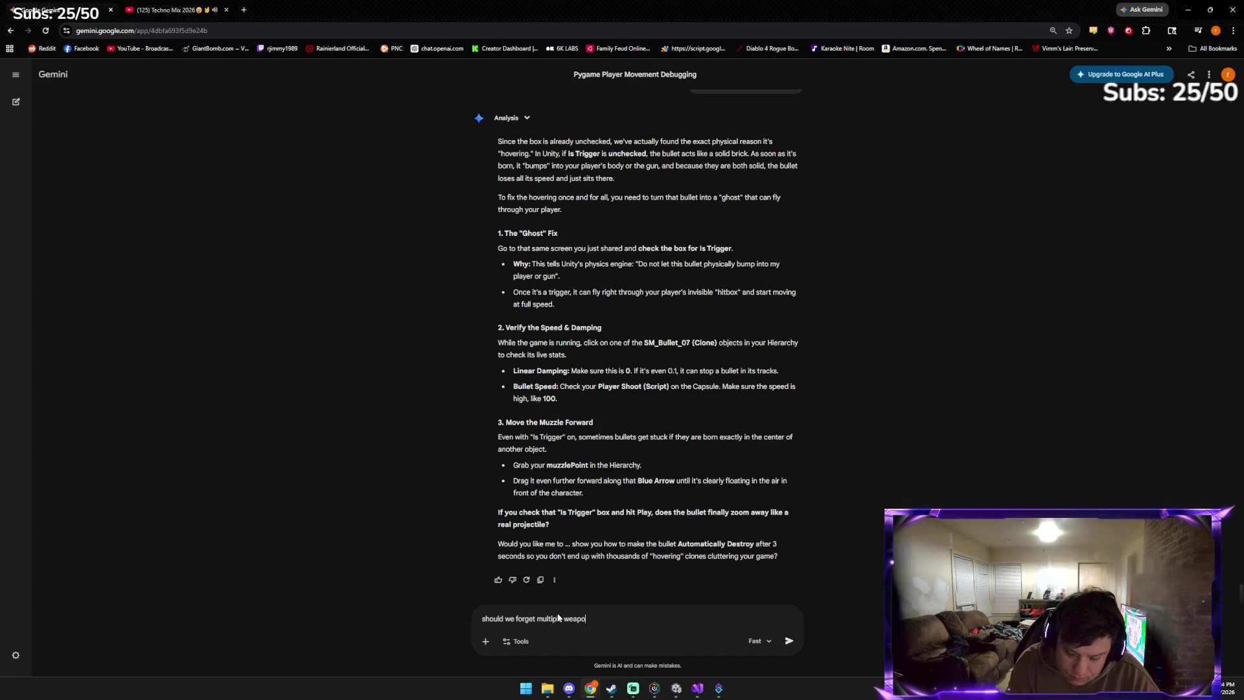
text( and go back to w)
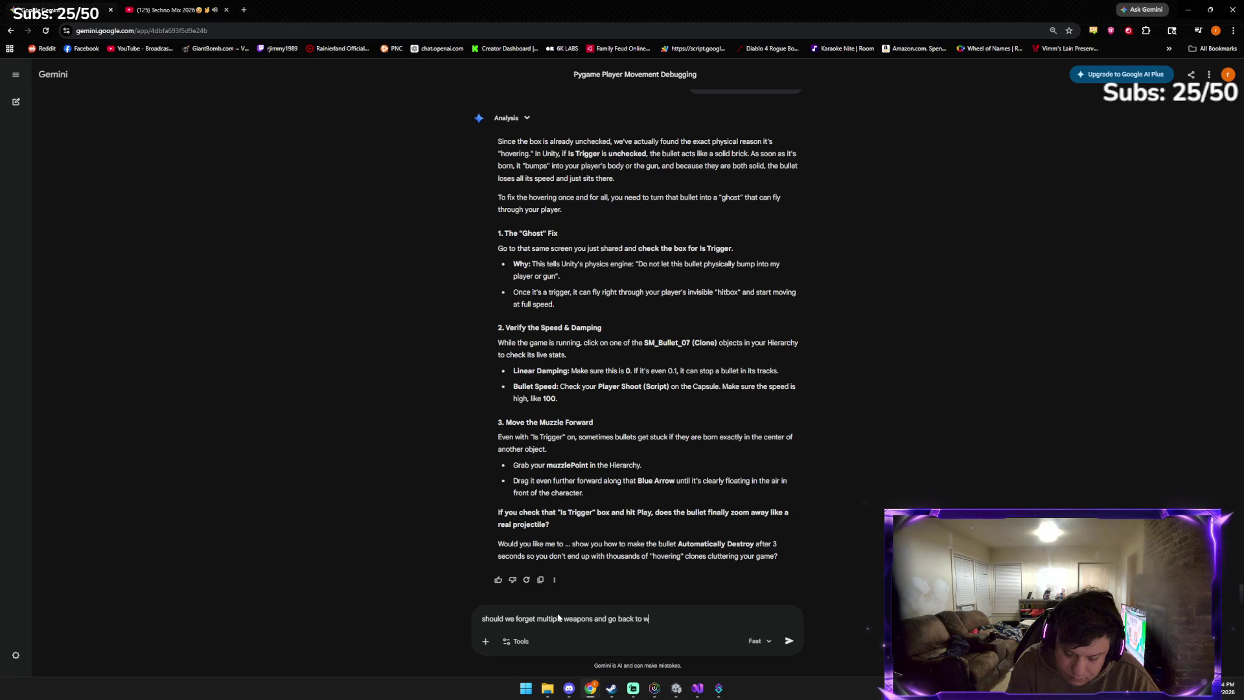
text(ing a)
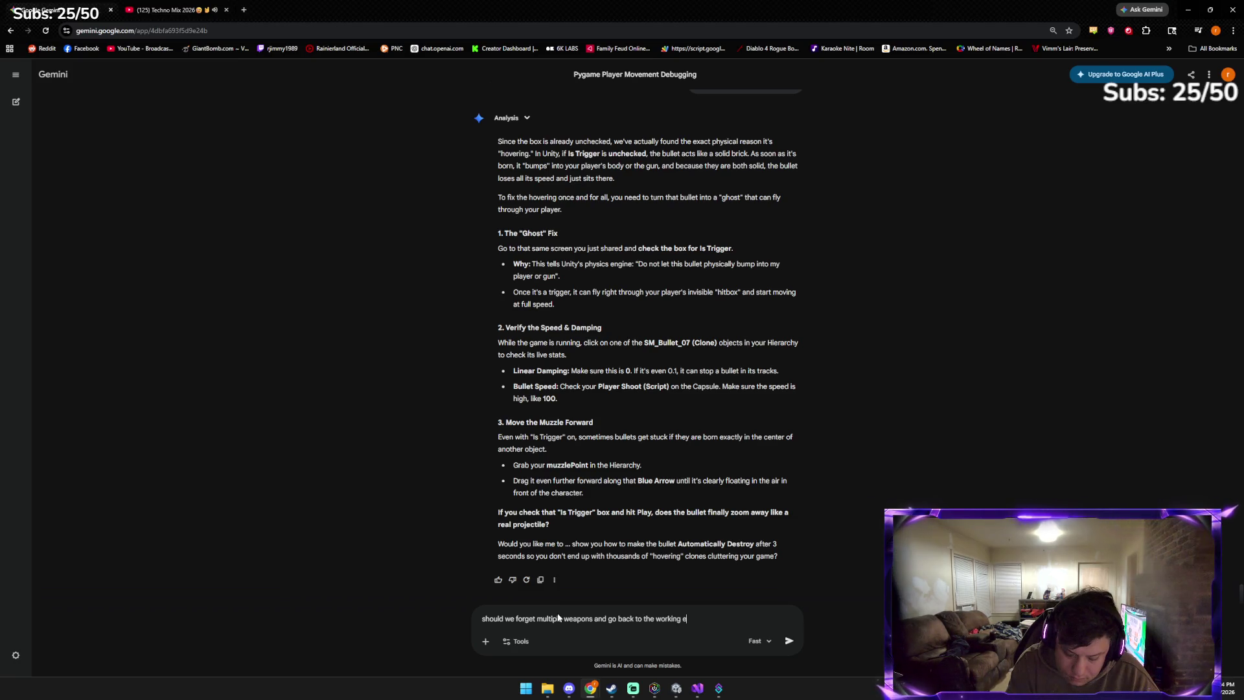
text(k and just add enemi)
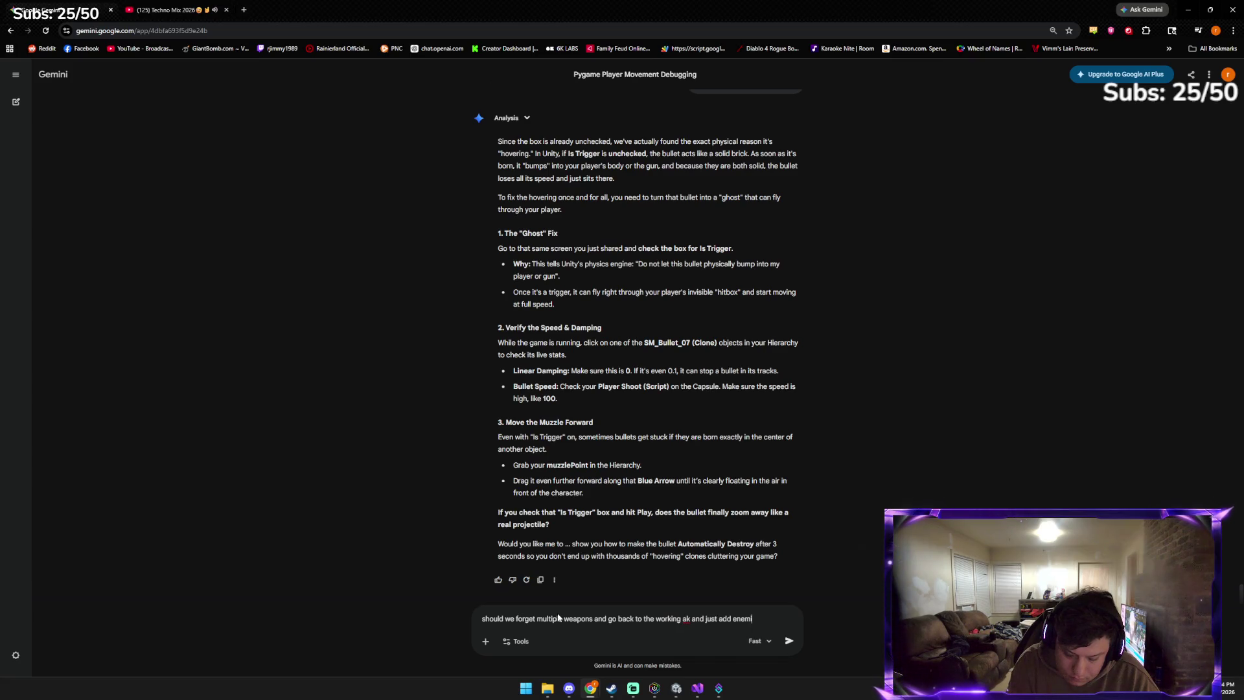
text(es for fun and stuff thi)
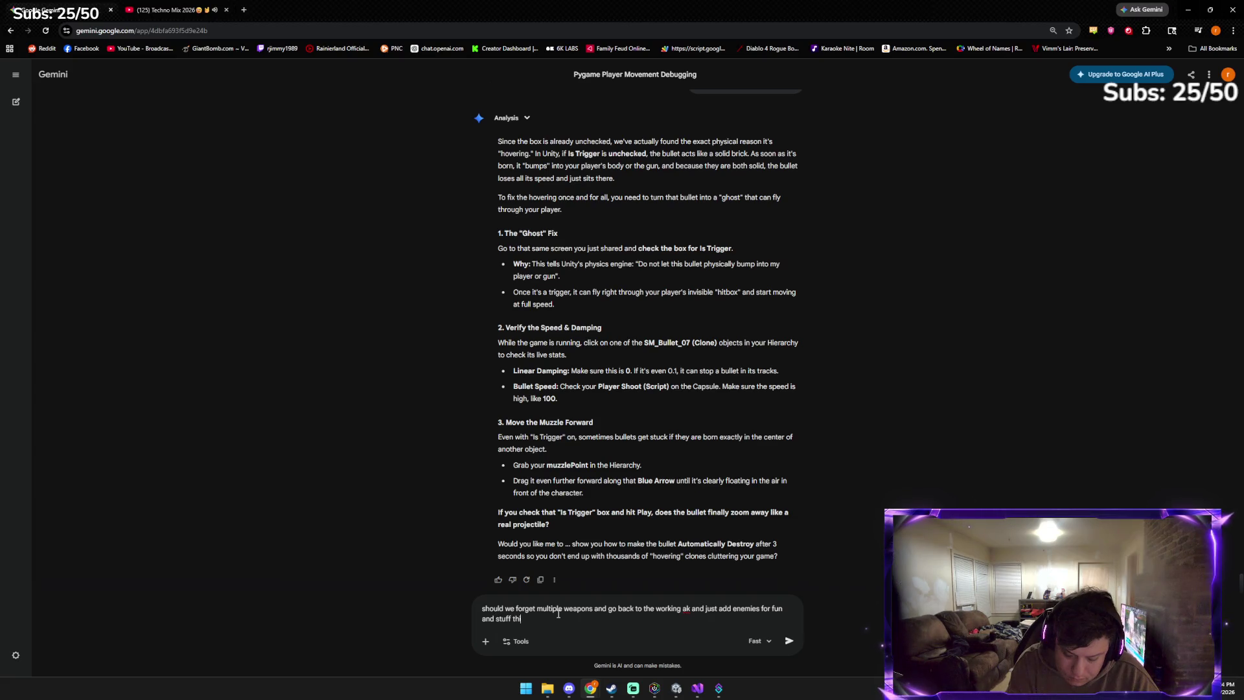
text(f)
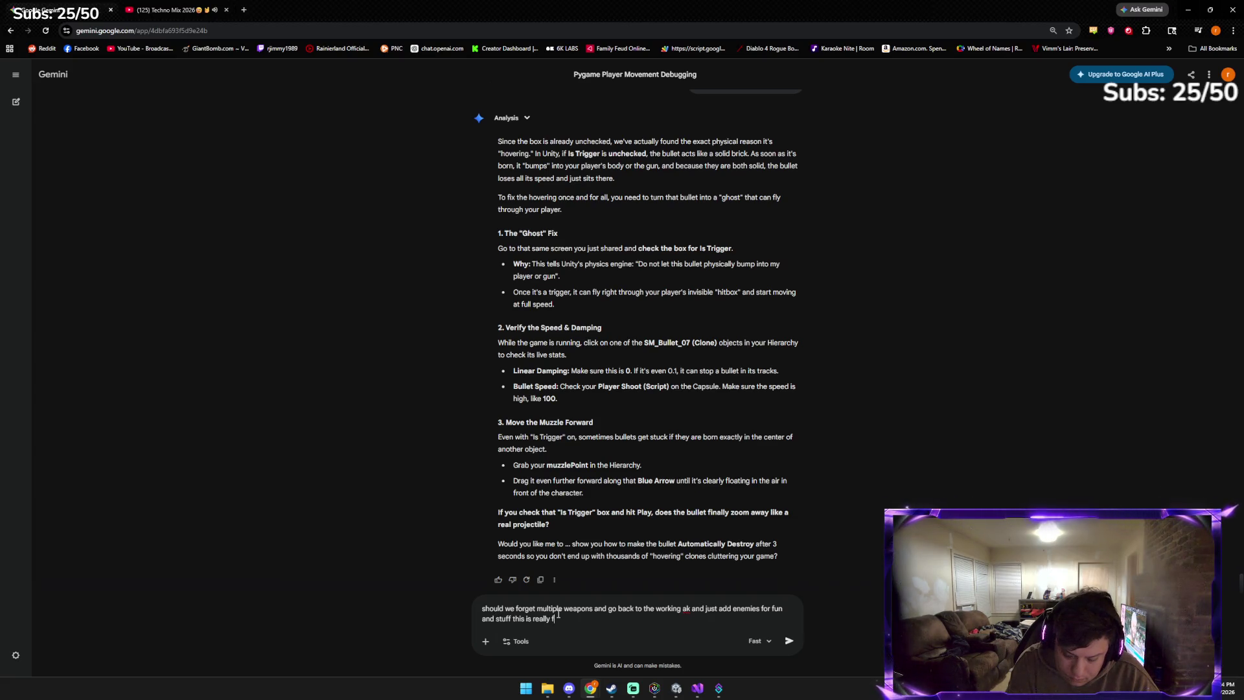
text(rustrang)
key(Return)
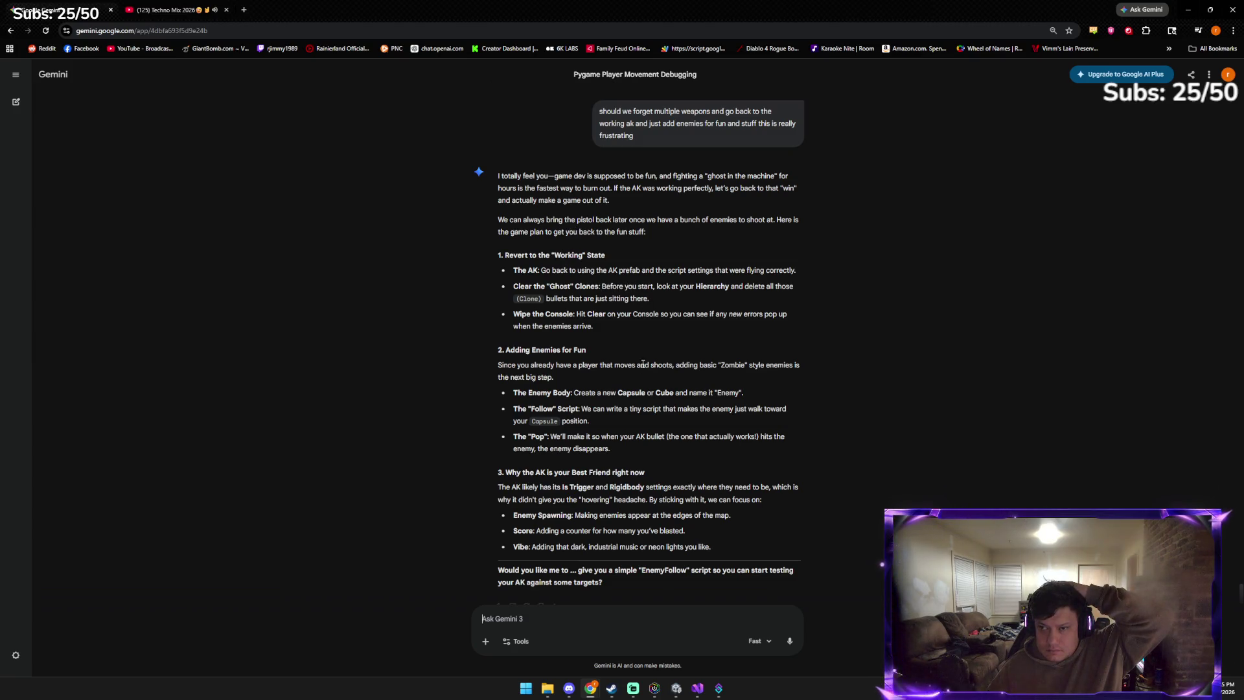
Delete Pistol (1) from under the Capsule and tilt the view down to the player
click(676, 688)
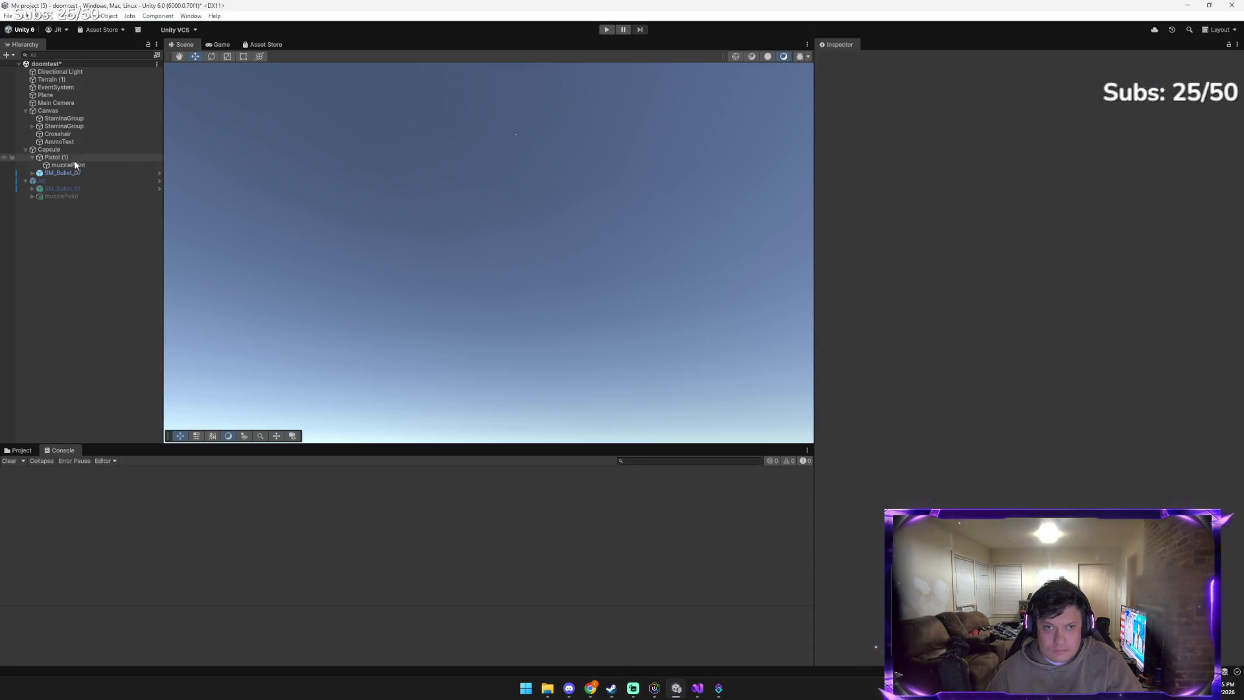
click(72, 158)
key(Delete)
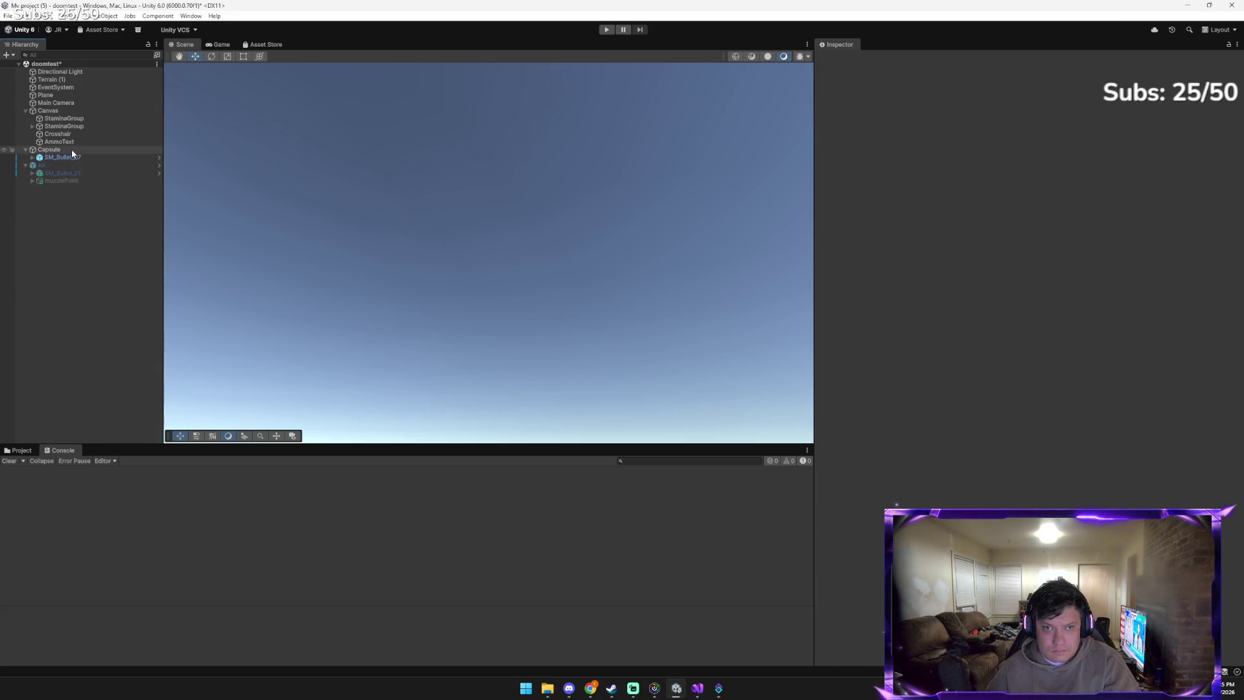
click(71, 150)
mouse_move(325, 195)
mouse_down()
mouse_move(225, 336)
mouse_move(25, 325)
mouse_move(286, 288)
mouse_up()
Re-enable the AK, slide it along X beside the player, and play-test it
click(91, 164)
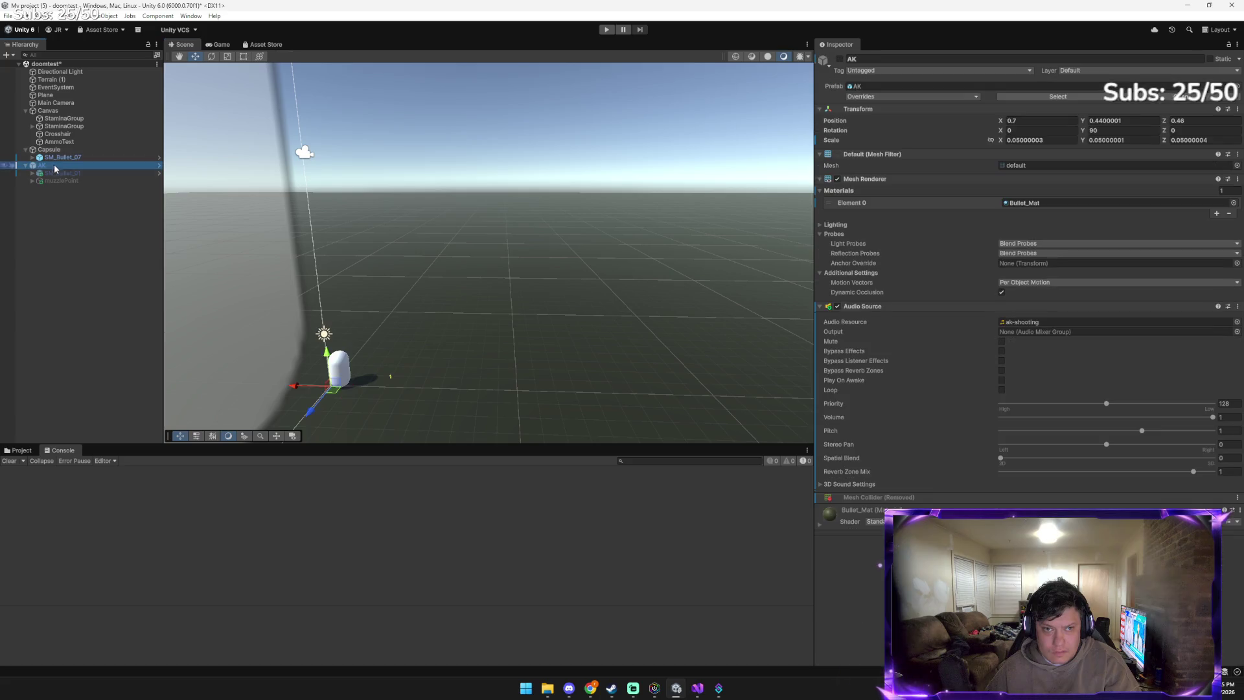
click(841, 59)
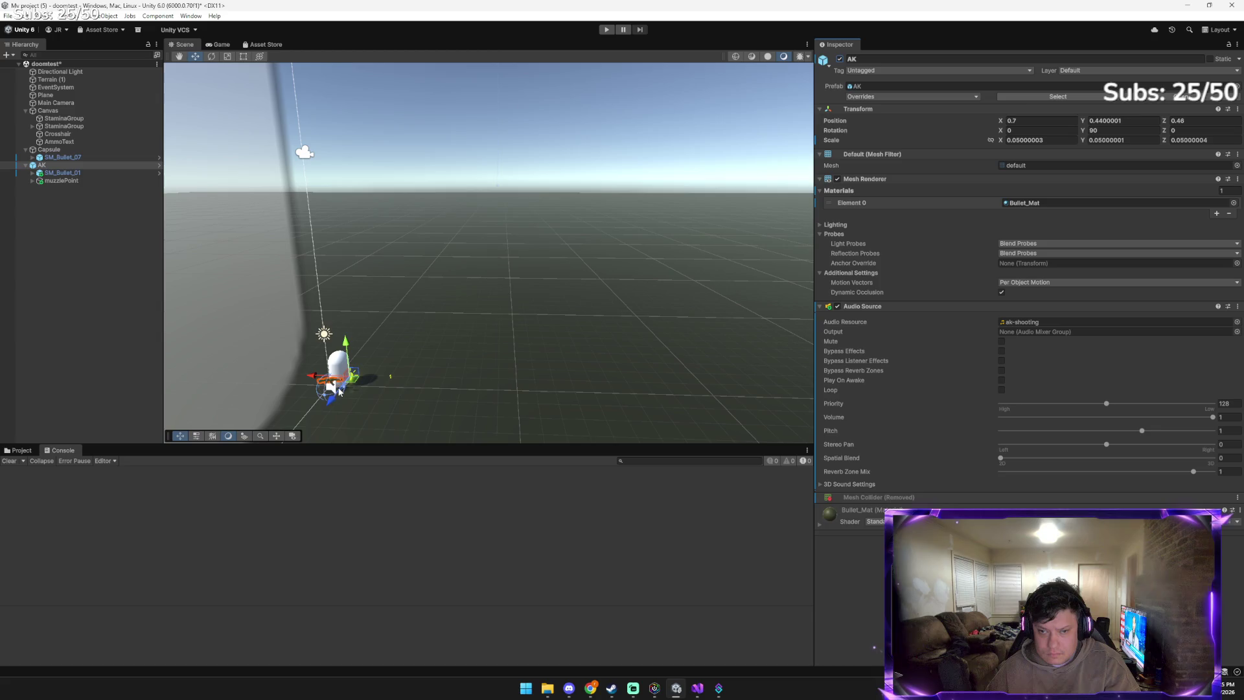
drag(339, 393, 352, 335)
drag(330, 378, 325, 363)
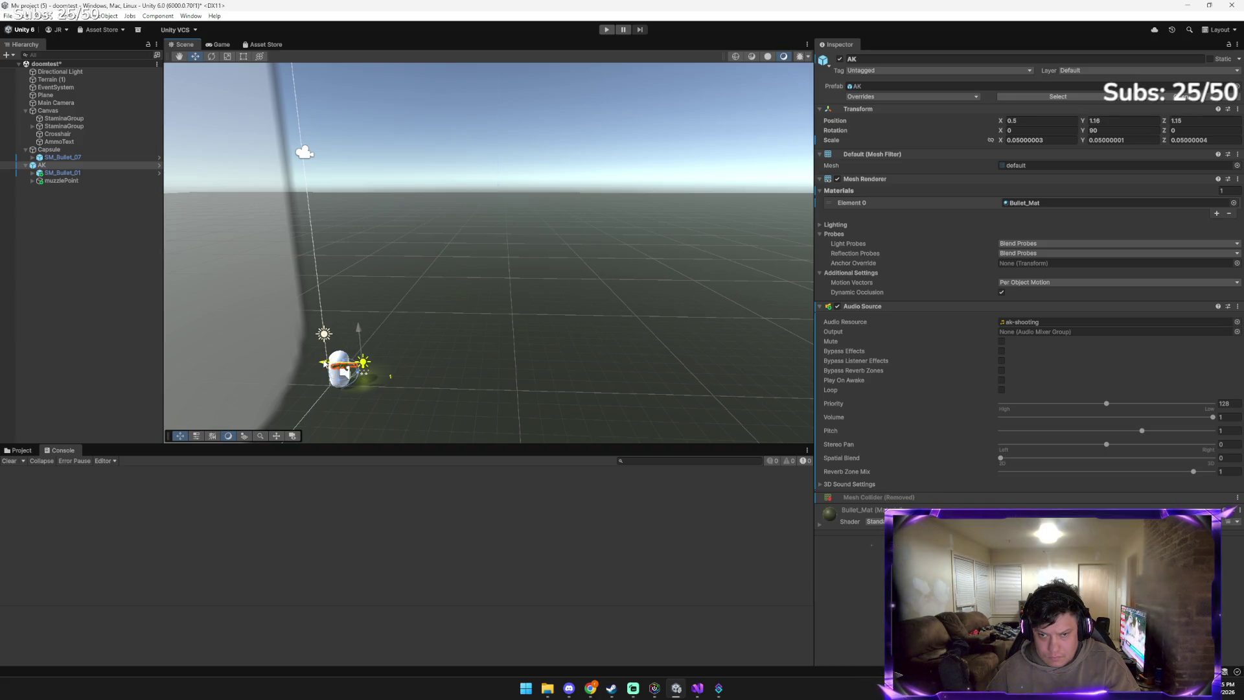
click(607, 30)
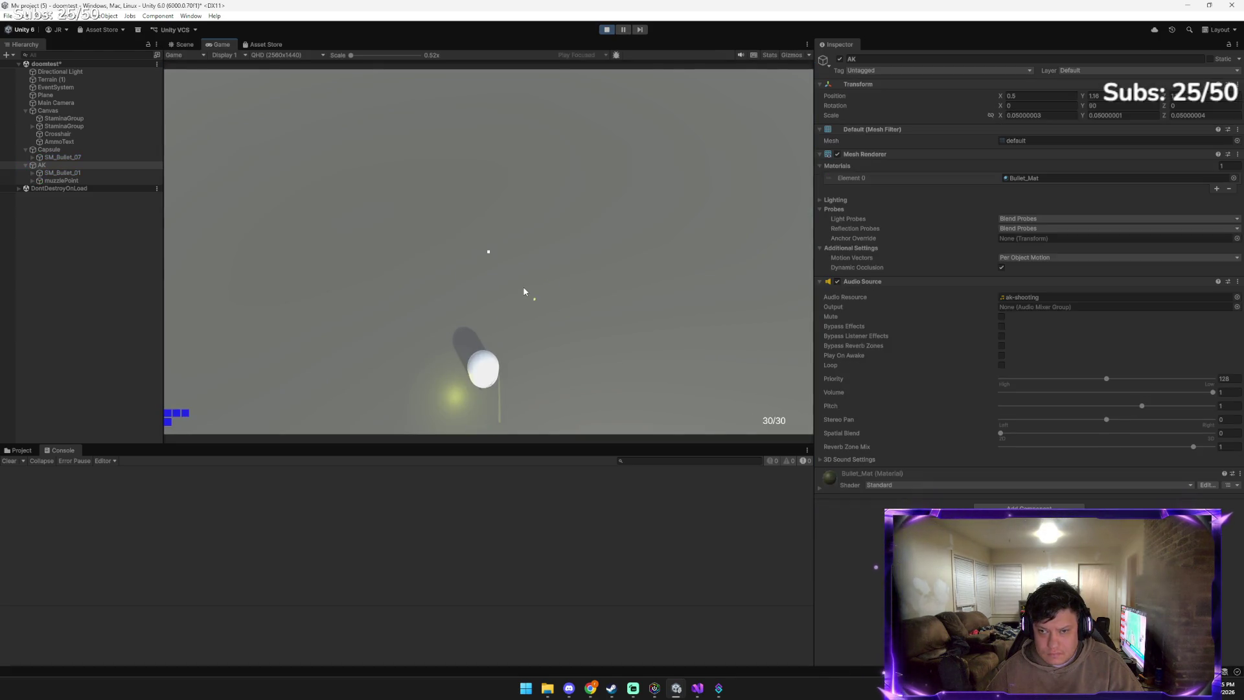
click(607, 30)
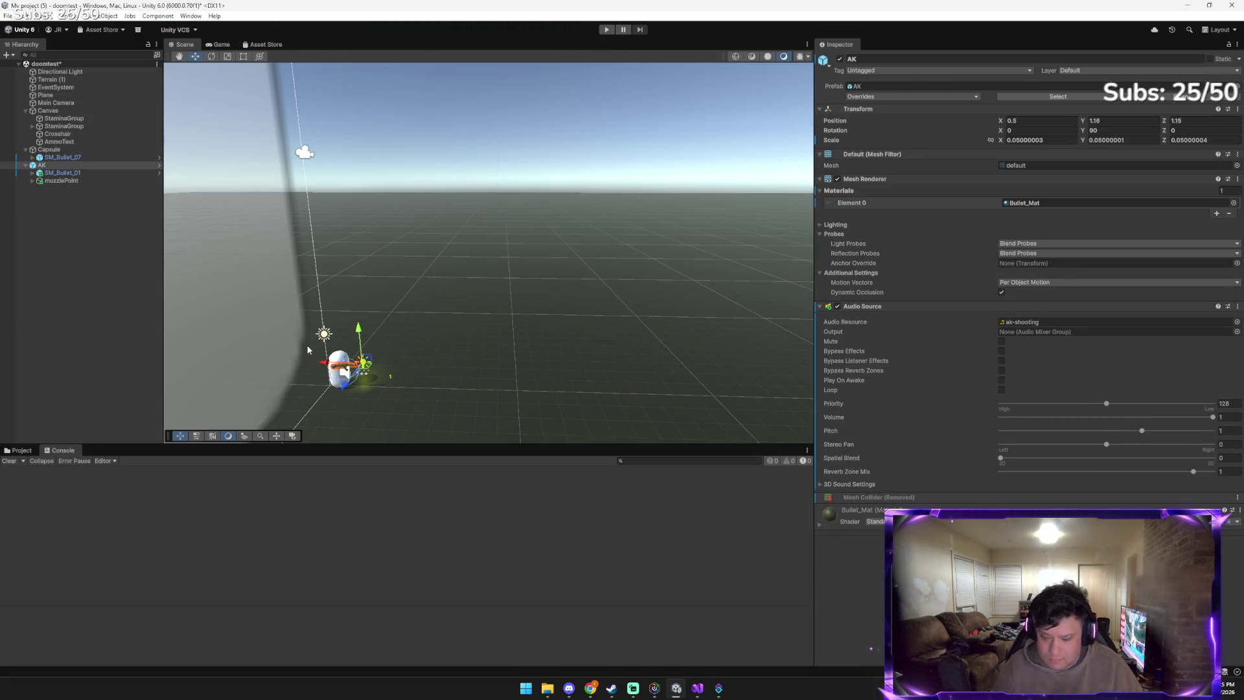
Cut the AK and paste it as a child of the Capsule
right_click(53, 166)
click(75, 169)
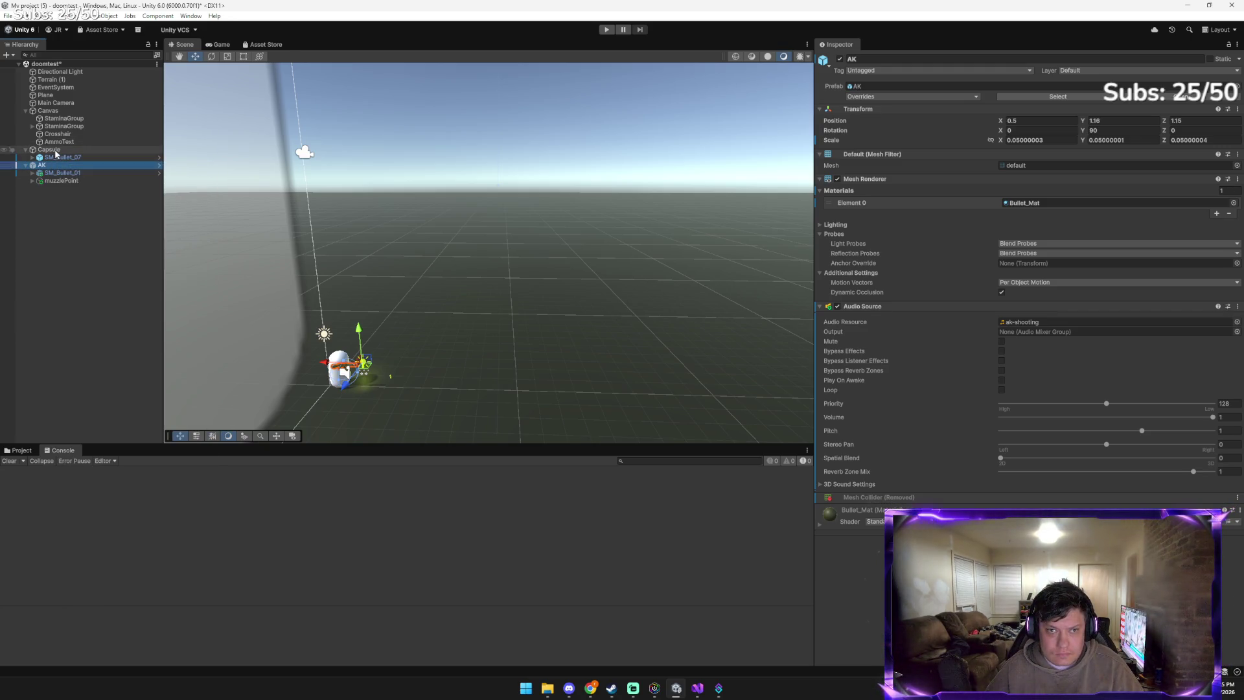
right_click(55, 150)
mouse_move(83, 187)
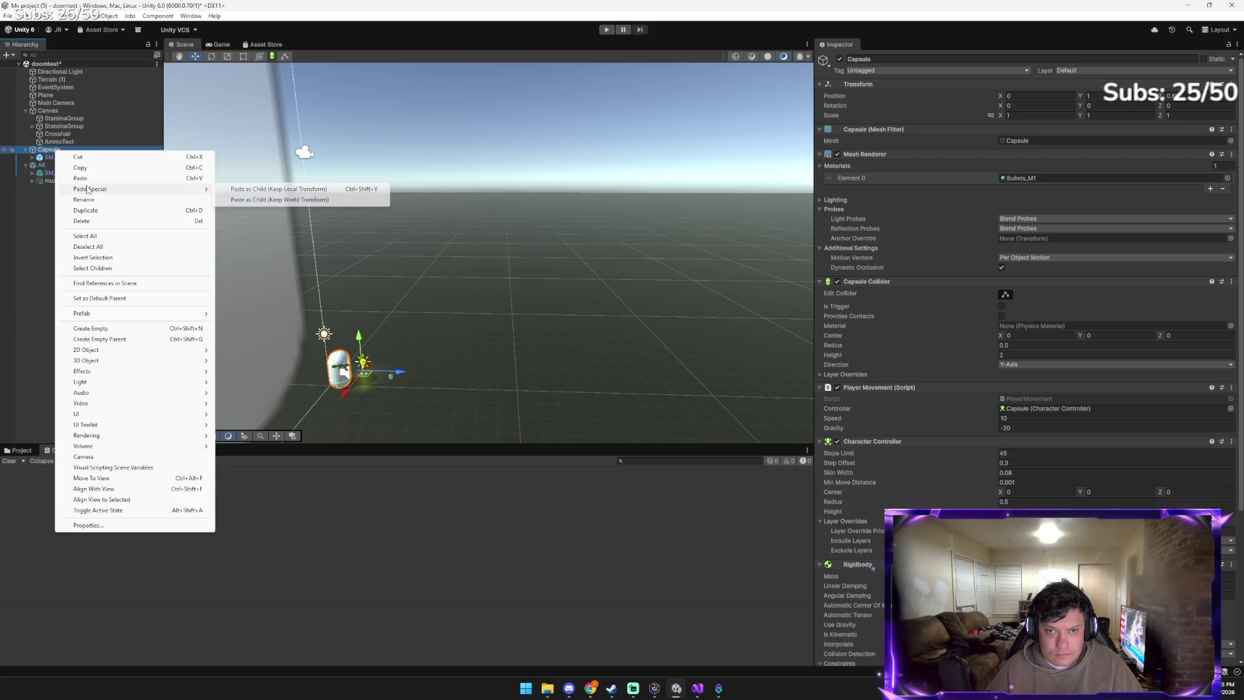
click(223, 195)
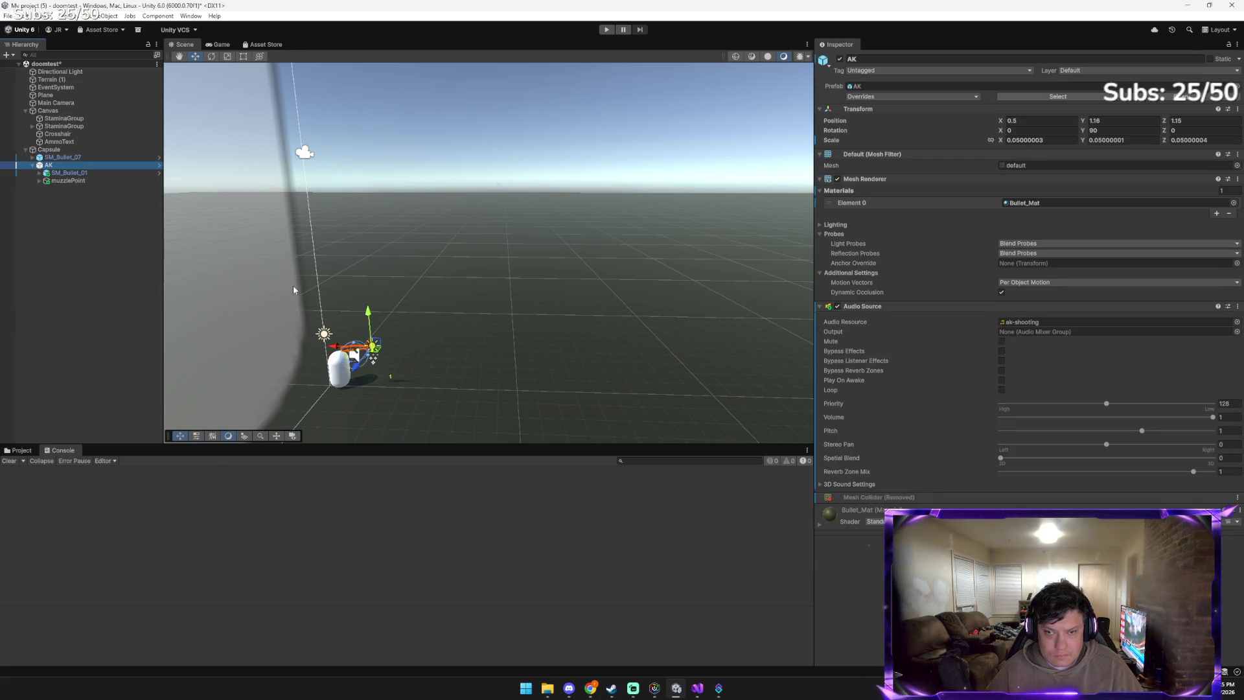
Delete the leftover SM_Bullet_07 object and run a quick play test
click(81, 156)
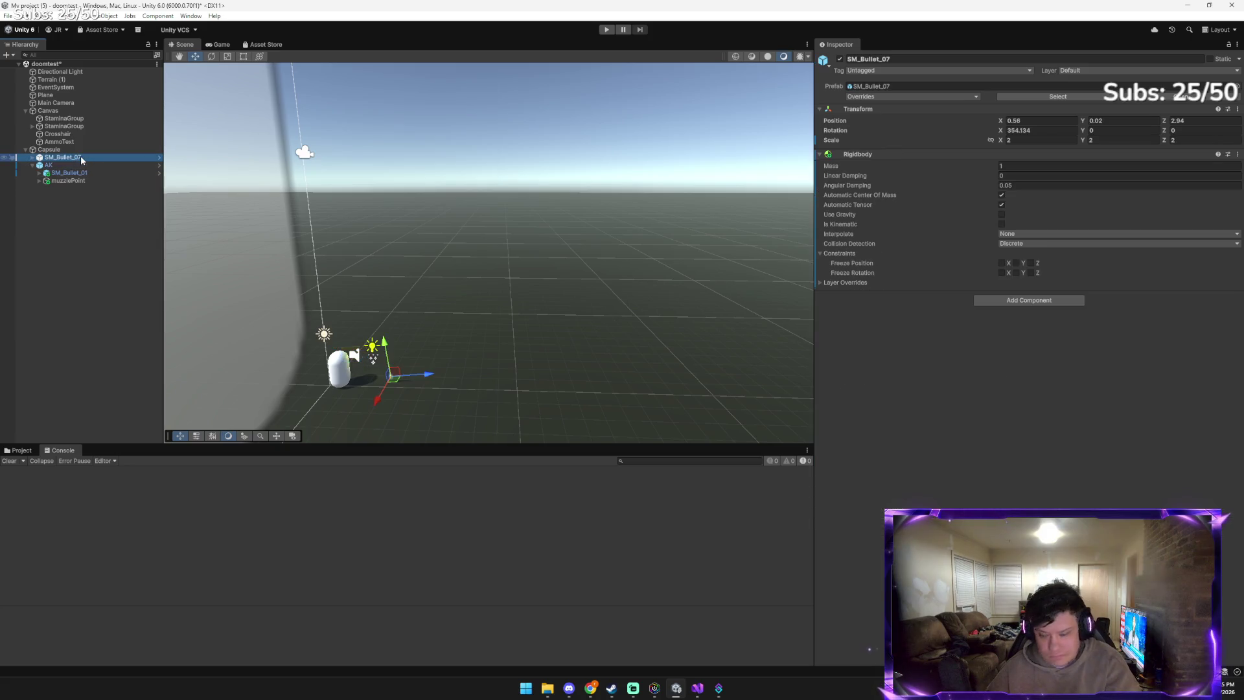
key(Delete)
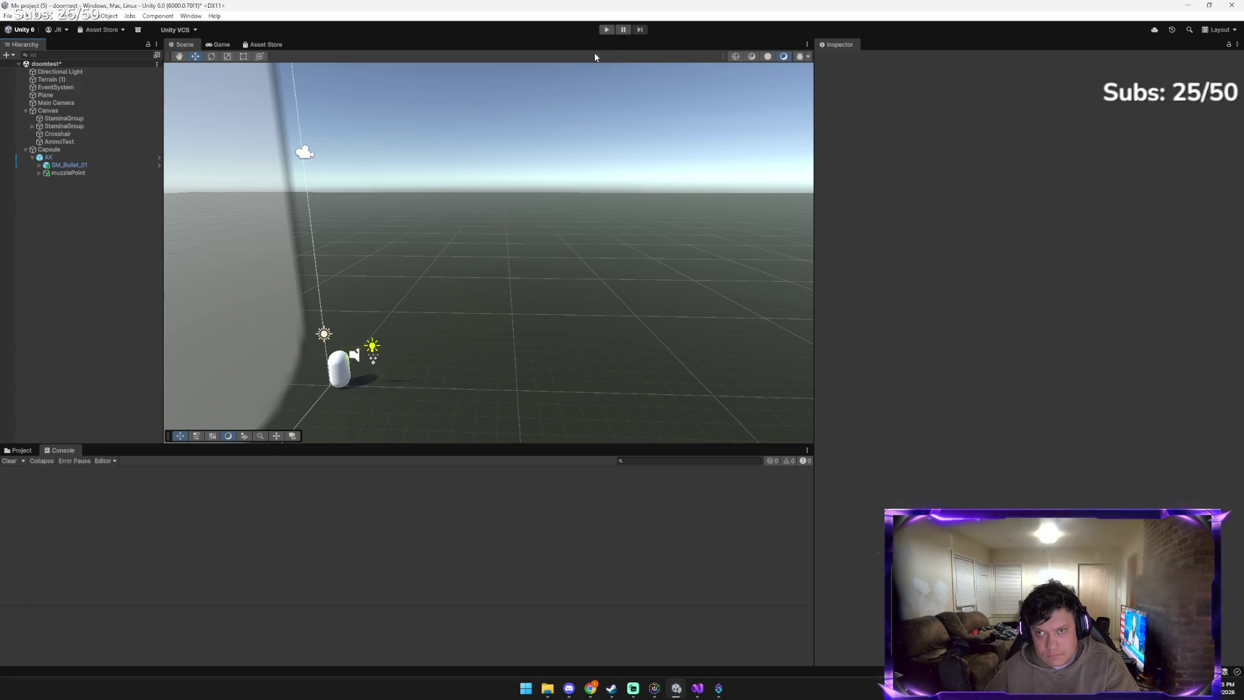
click(607, 29)
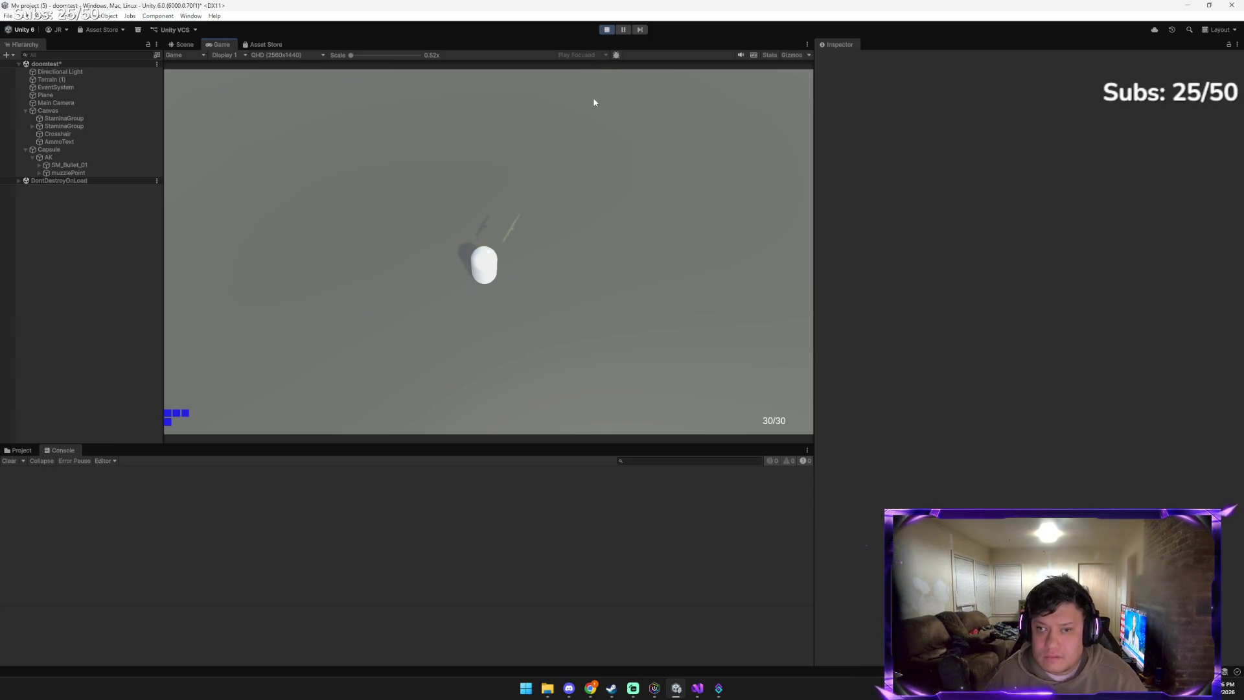
click(602, 31)
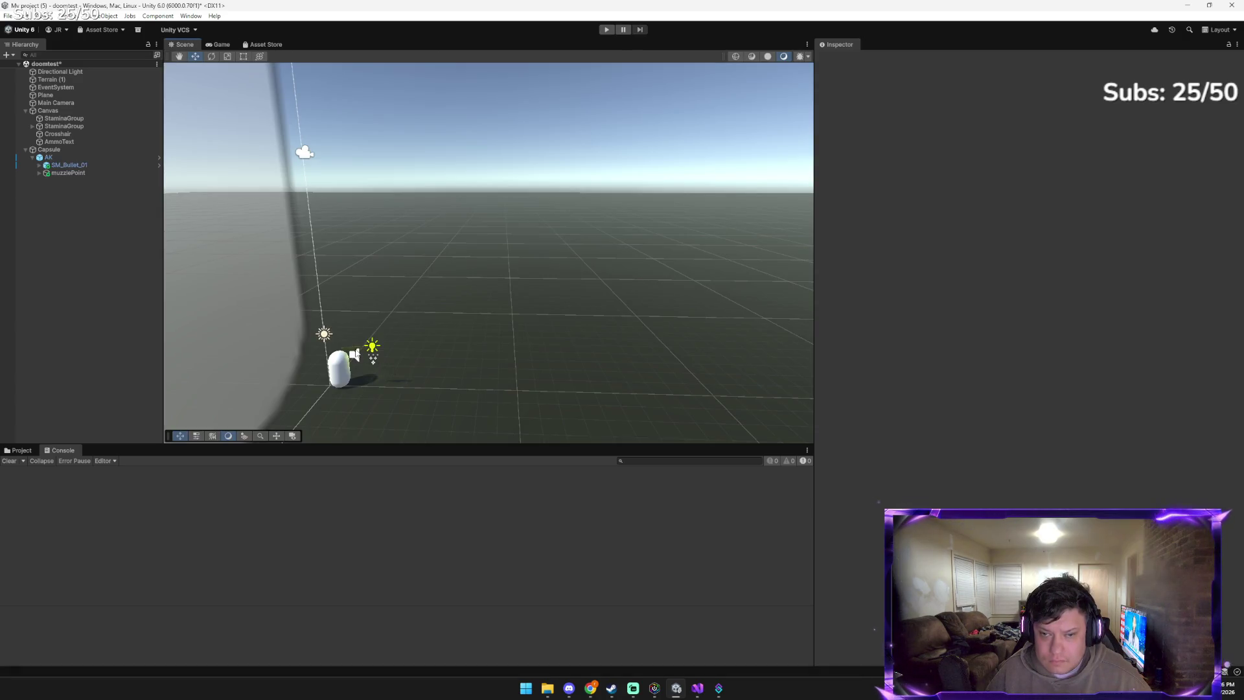
Shift the AK along X and try it in play mode
click(346, 351)
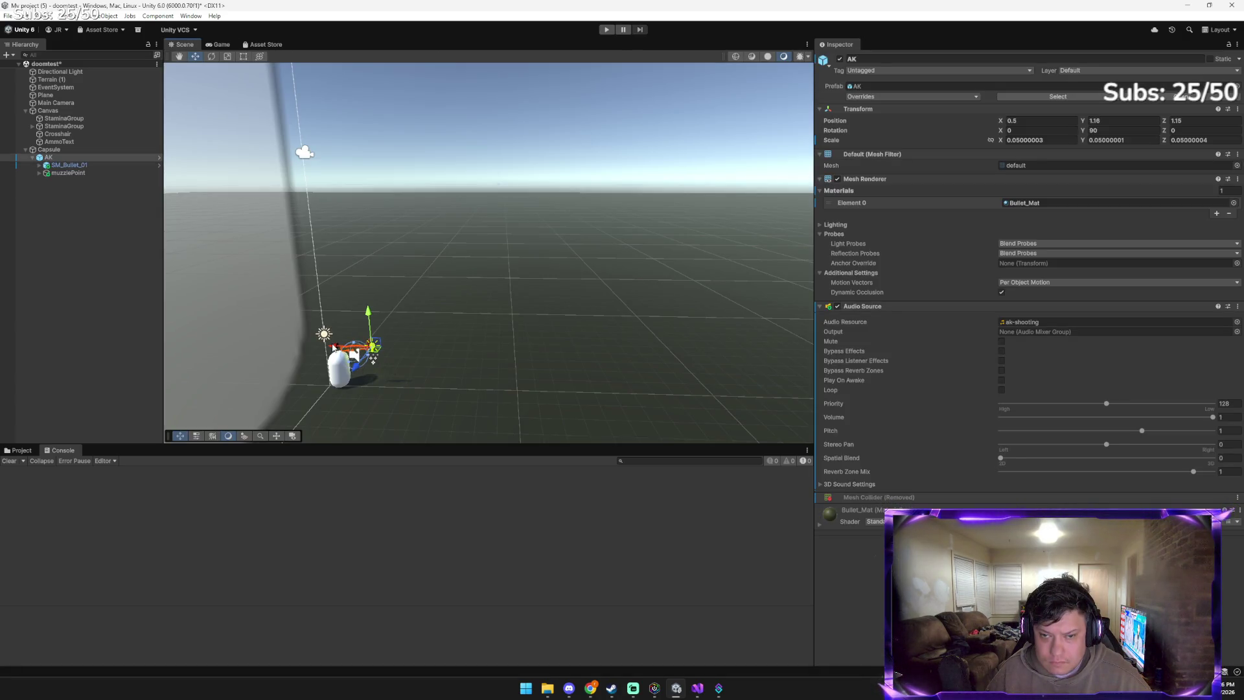
drag(363, 374, 358, 375)
click(611, 29)
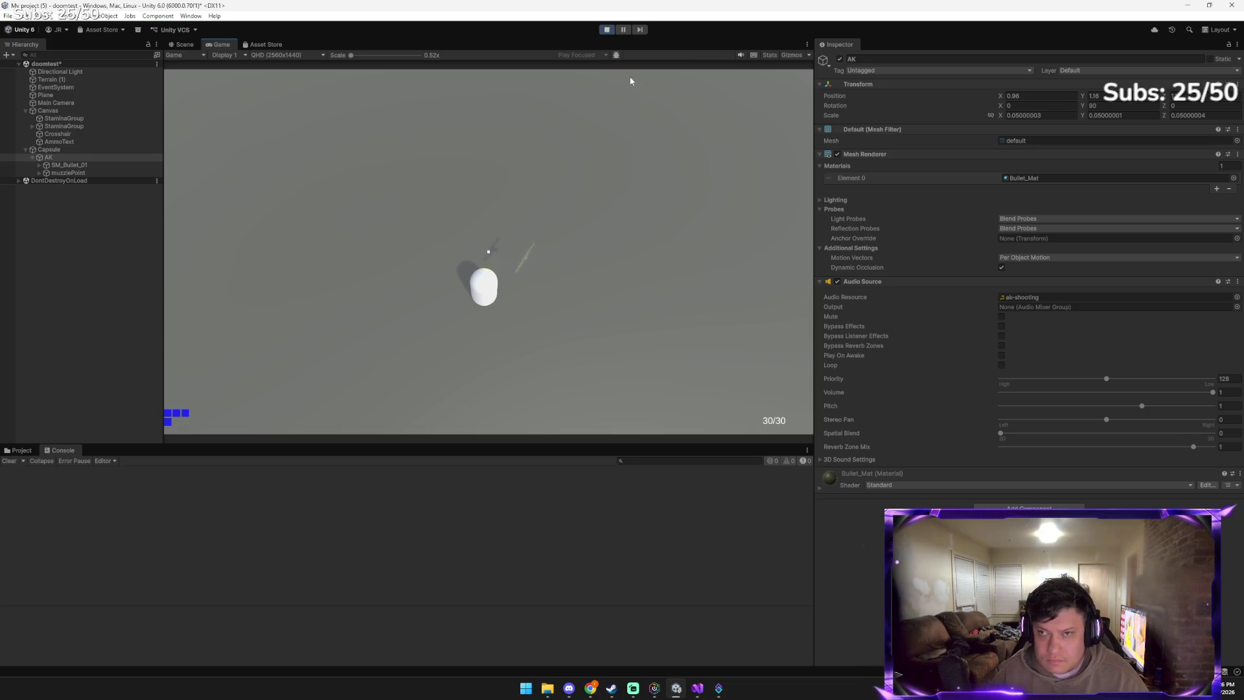
click(607, 30)
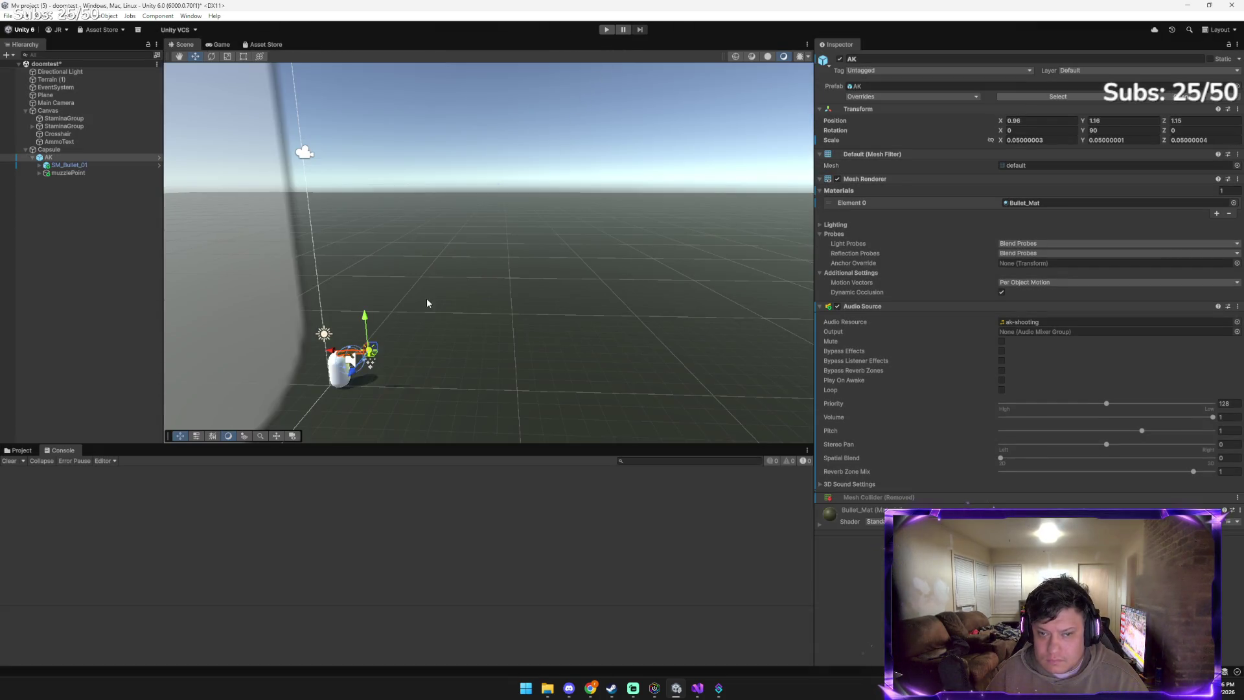
Pull the AK closer to the player along Z and play-test the placement
mouse_move(349, 358)
mouse_down()
mouse_move(347, 367)
mouse_move(328, 354)
mouse_up()
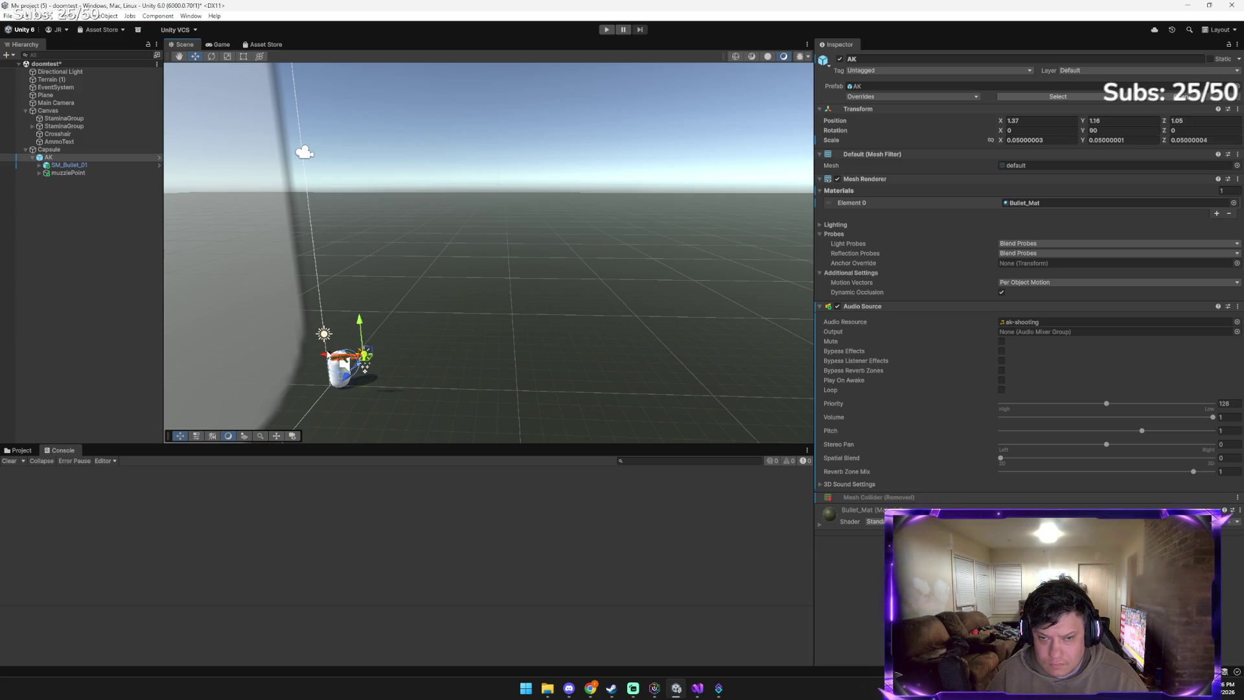
click(606, 29)
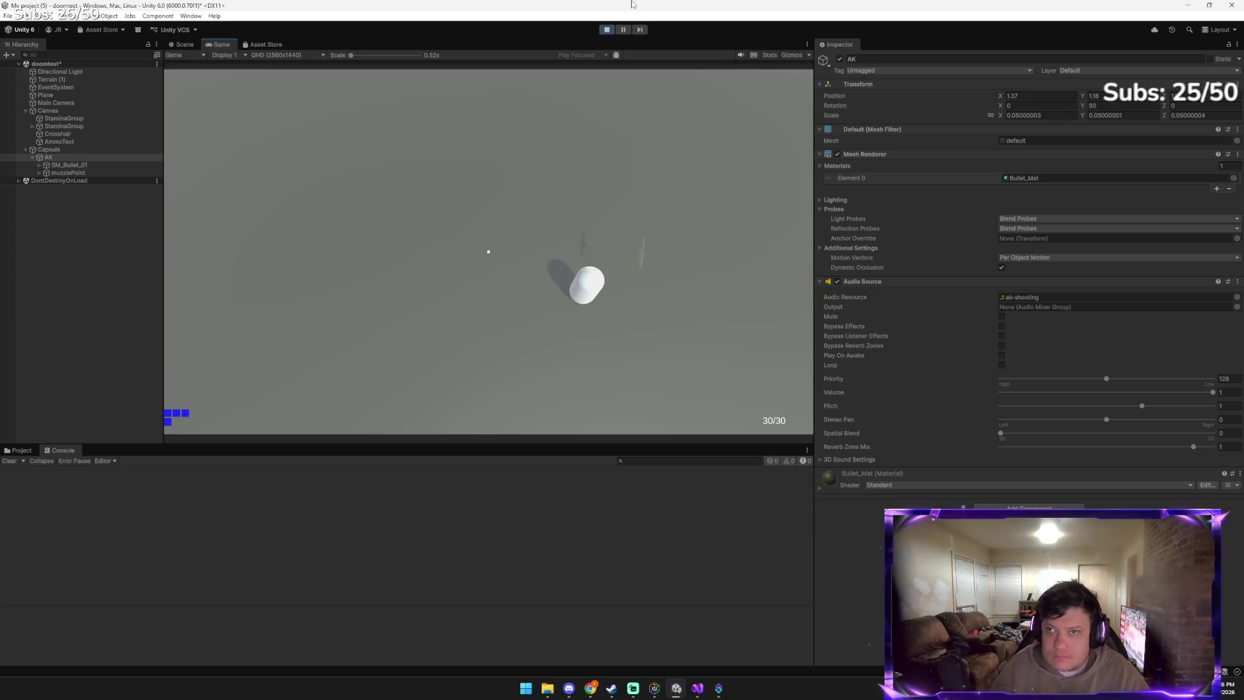
key(alt+Tab)
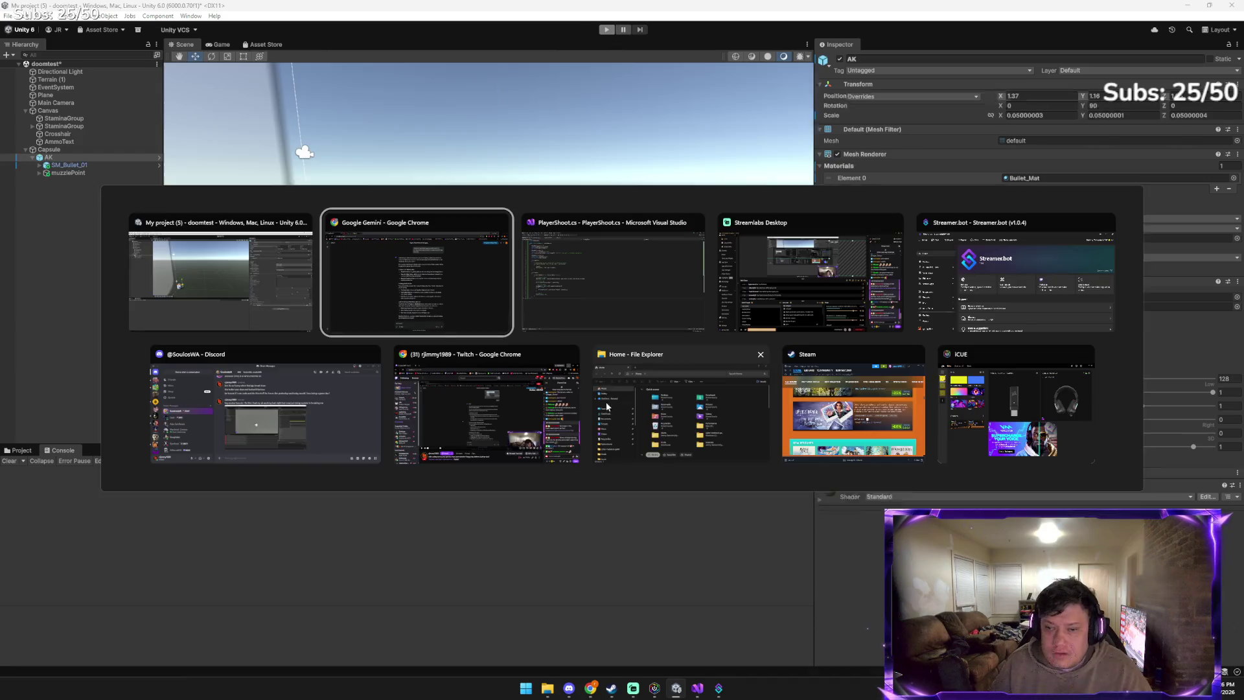
Send Gemini a screenshot asking why the AK sits so far out and for the AK code
key(ctrl+v)
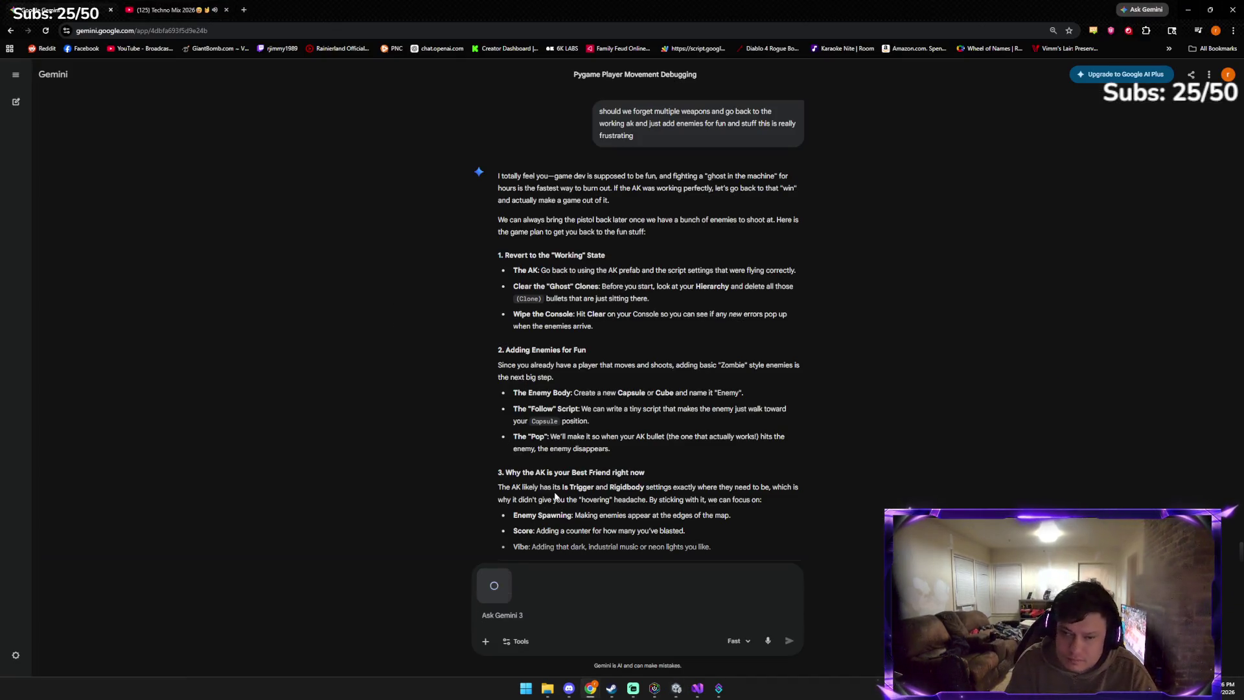
text(whys my ak so far out and can you post the old)
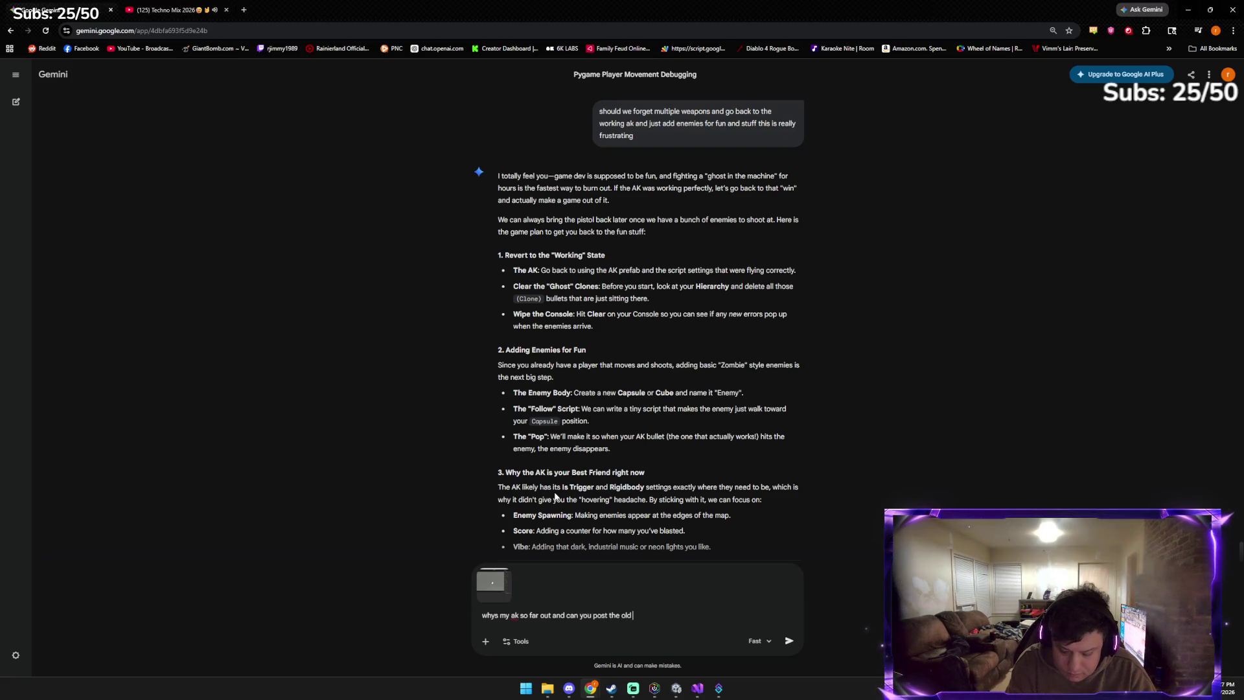
text(code for th ak)
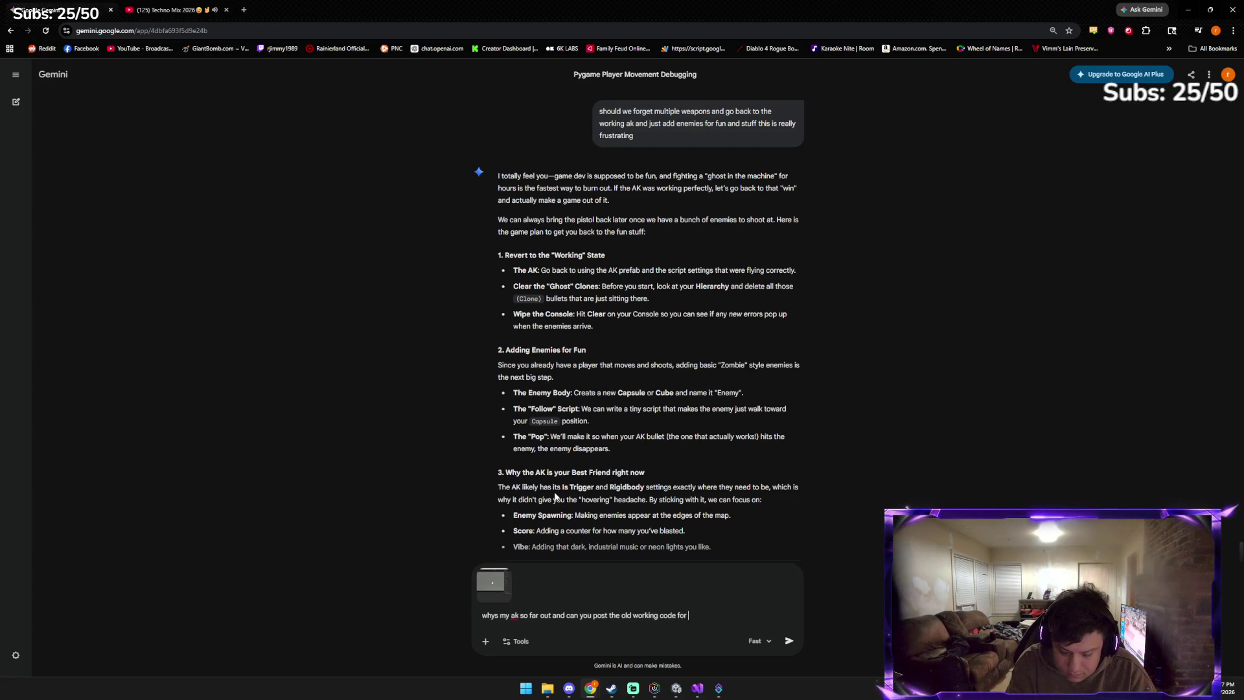
key(Return)
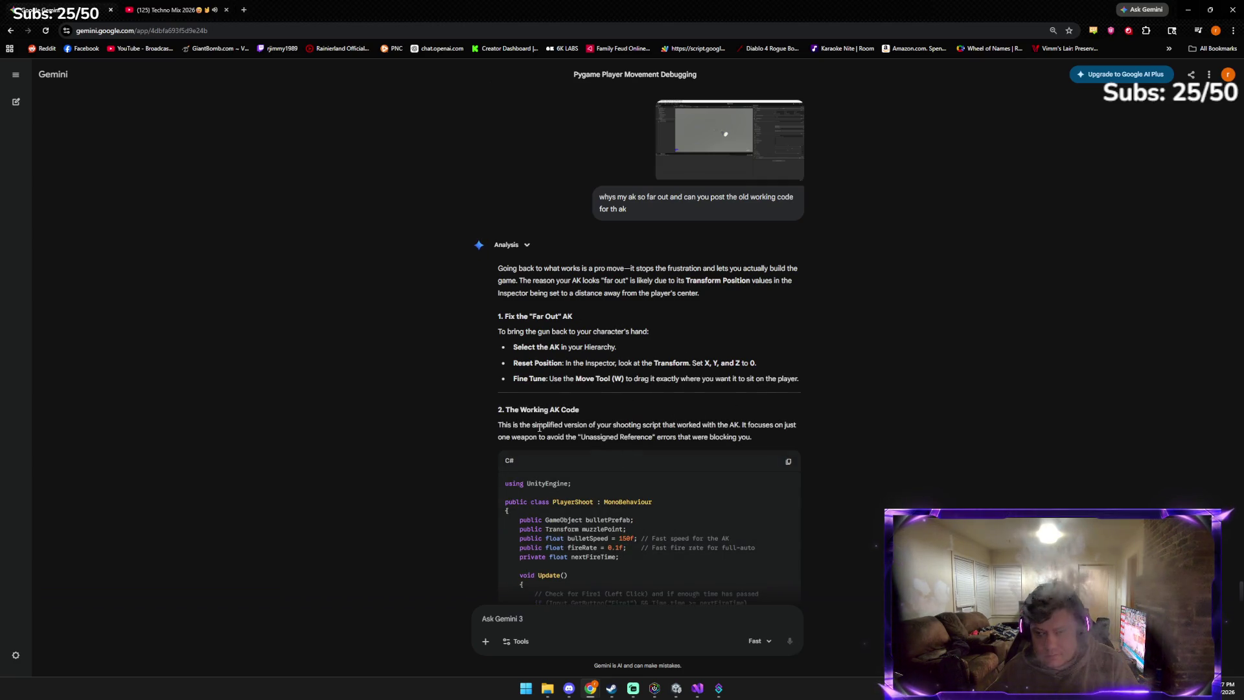
scroll(551, 415, down, 1)
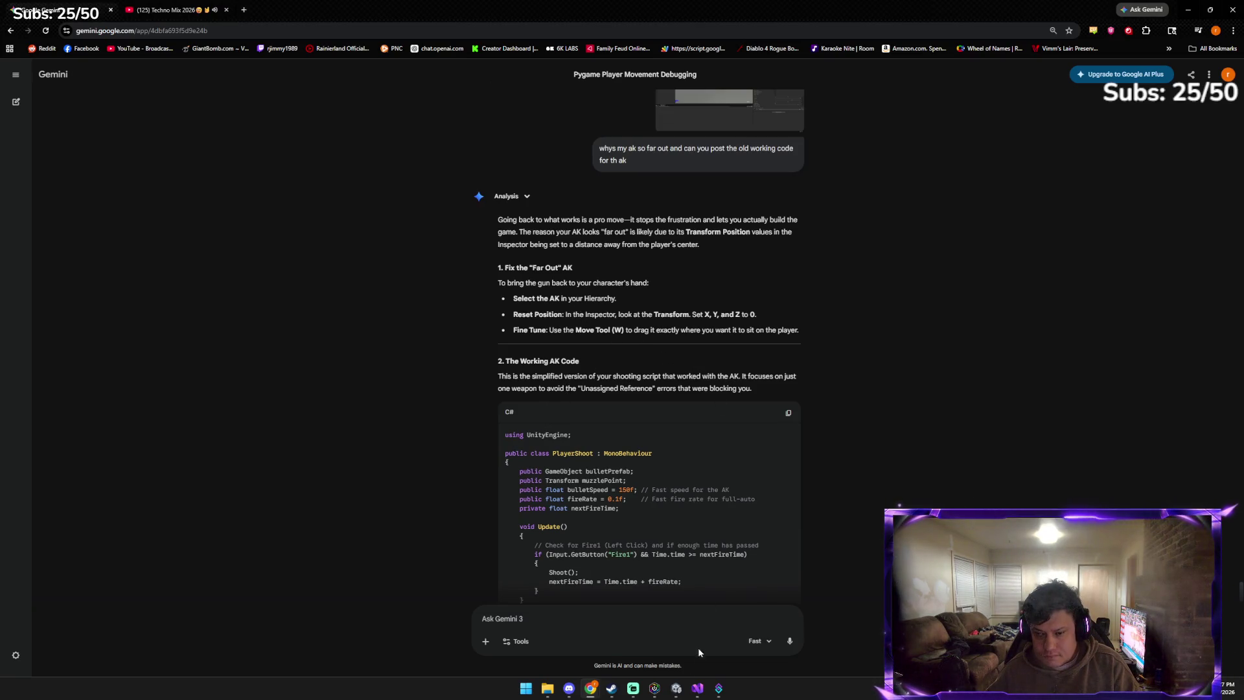
click(676, 688)
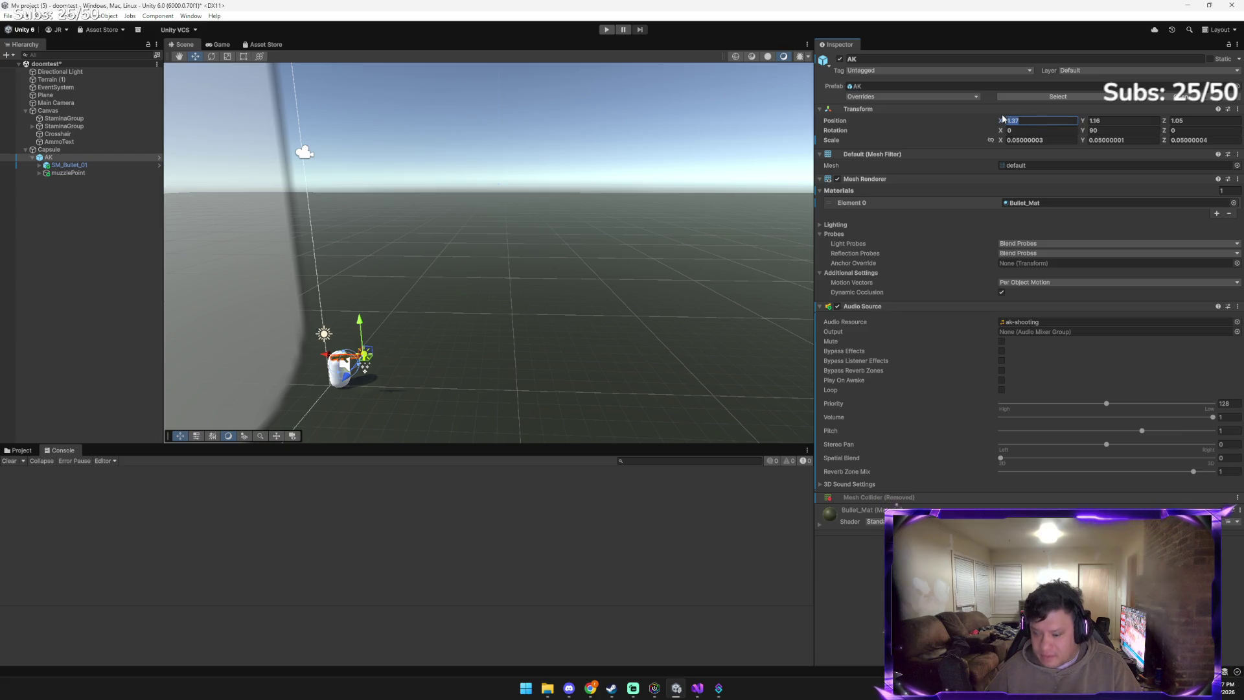
Set the AK's Transform Position to X 0, Y 0, Z 0
text(0)
key(Tab)
text(0)
key(Tab)
text(0)
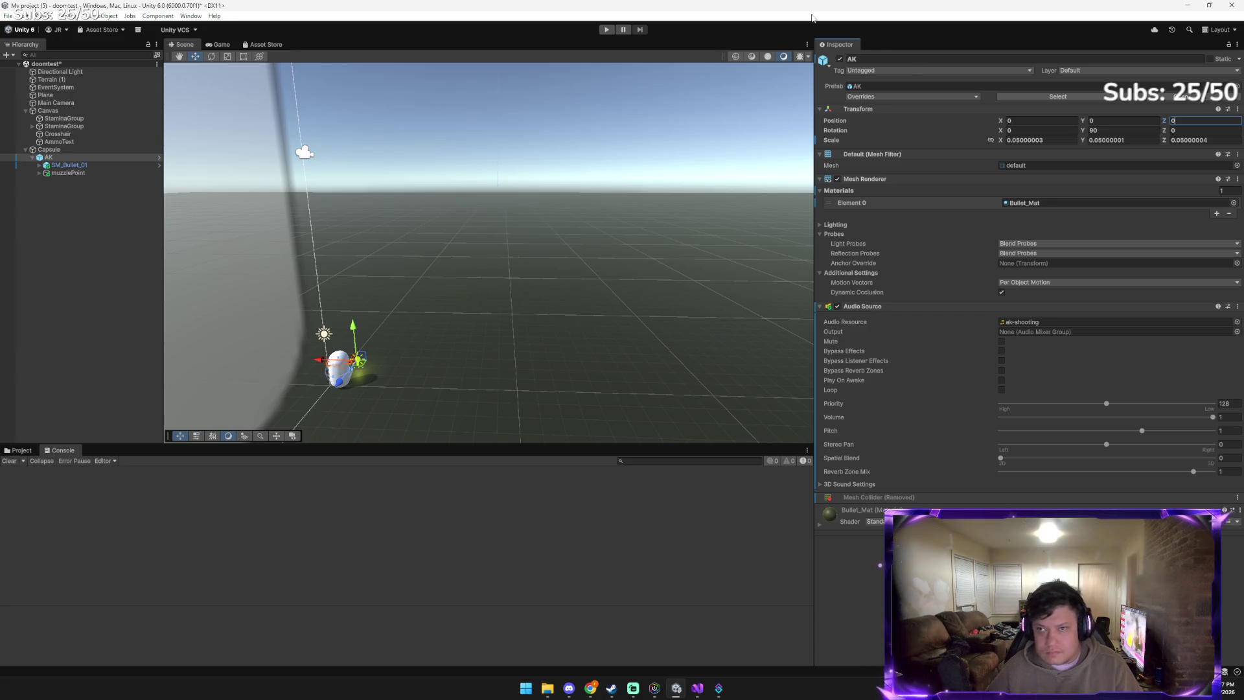
Play-test with the AK at the origin, firing several shots while aiming around
click(603, 31)
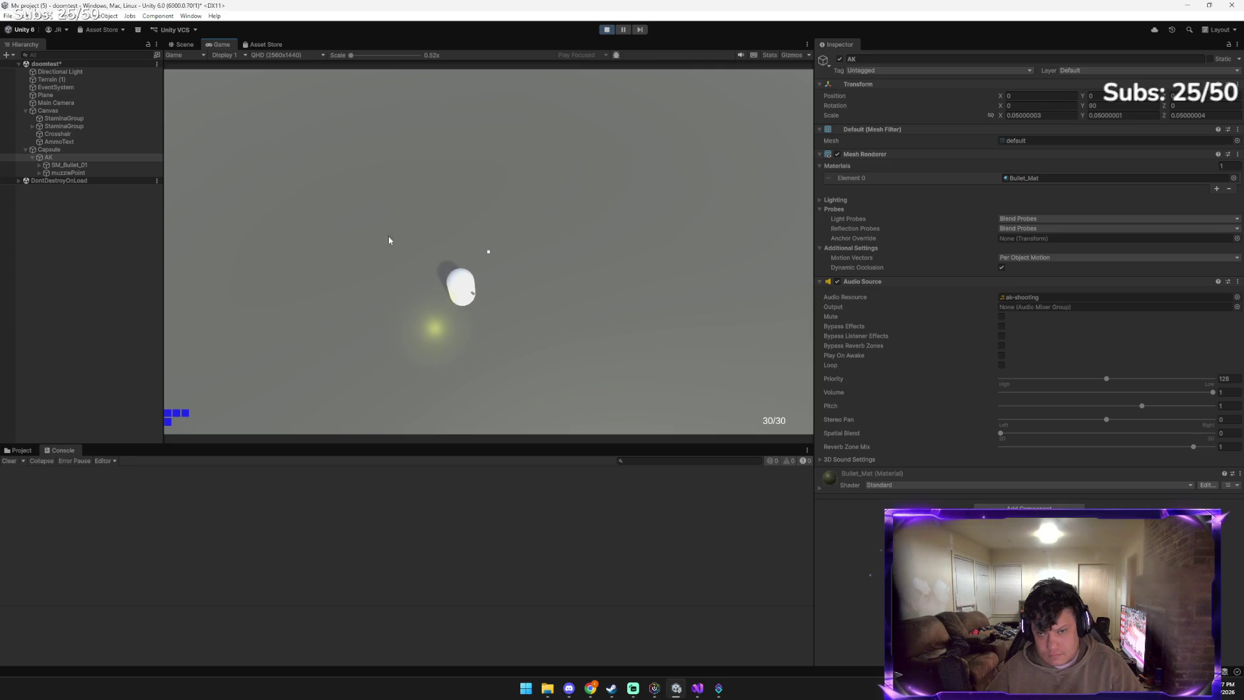
key(ctrl+p)
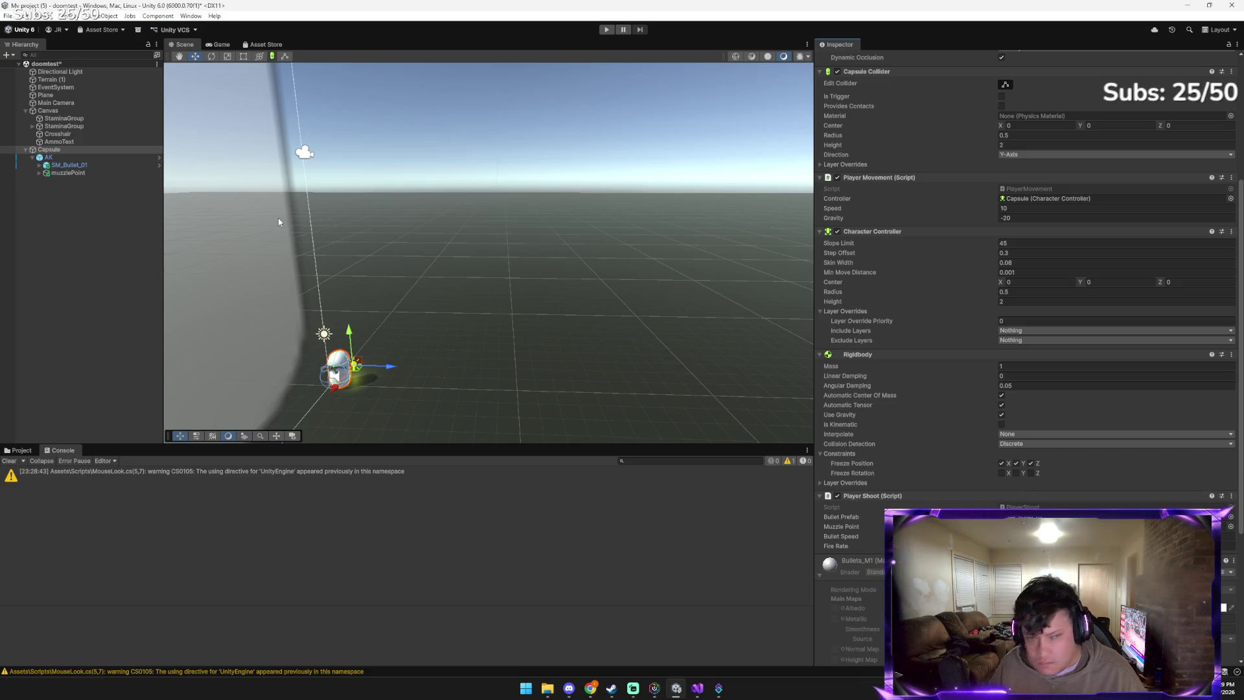
drag(93, 155, 292, 203)
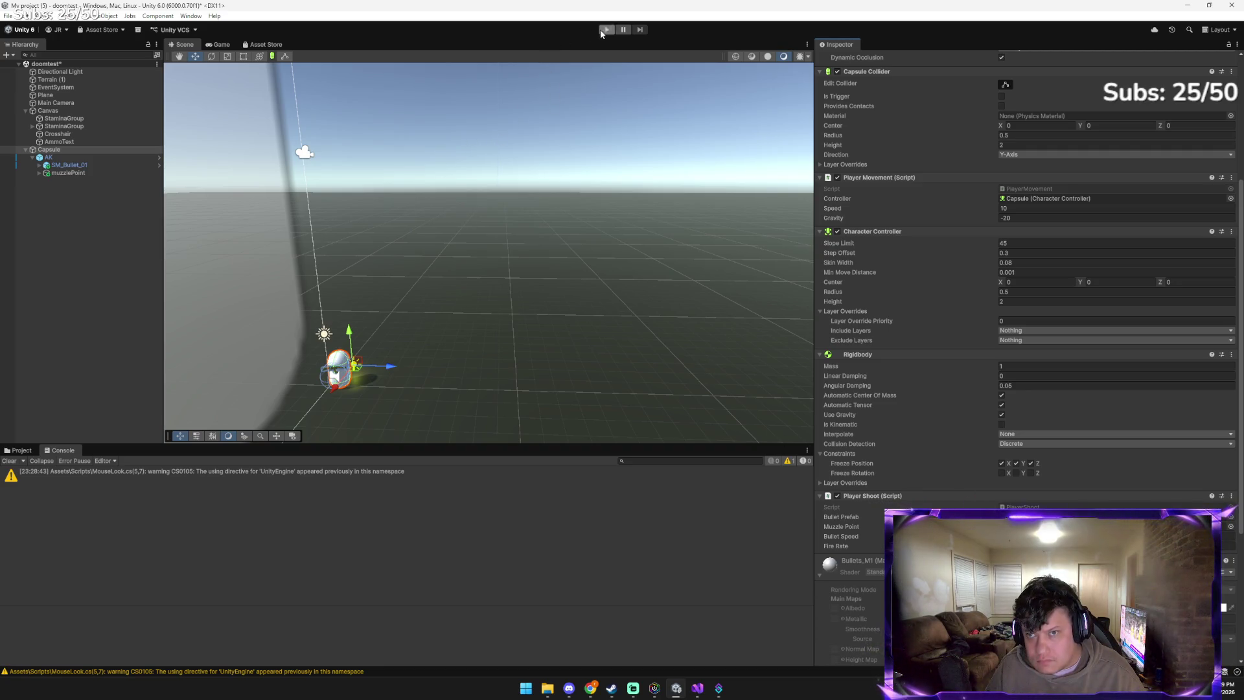
key(ctrl+p)
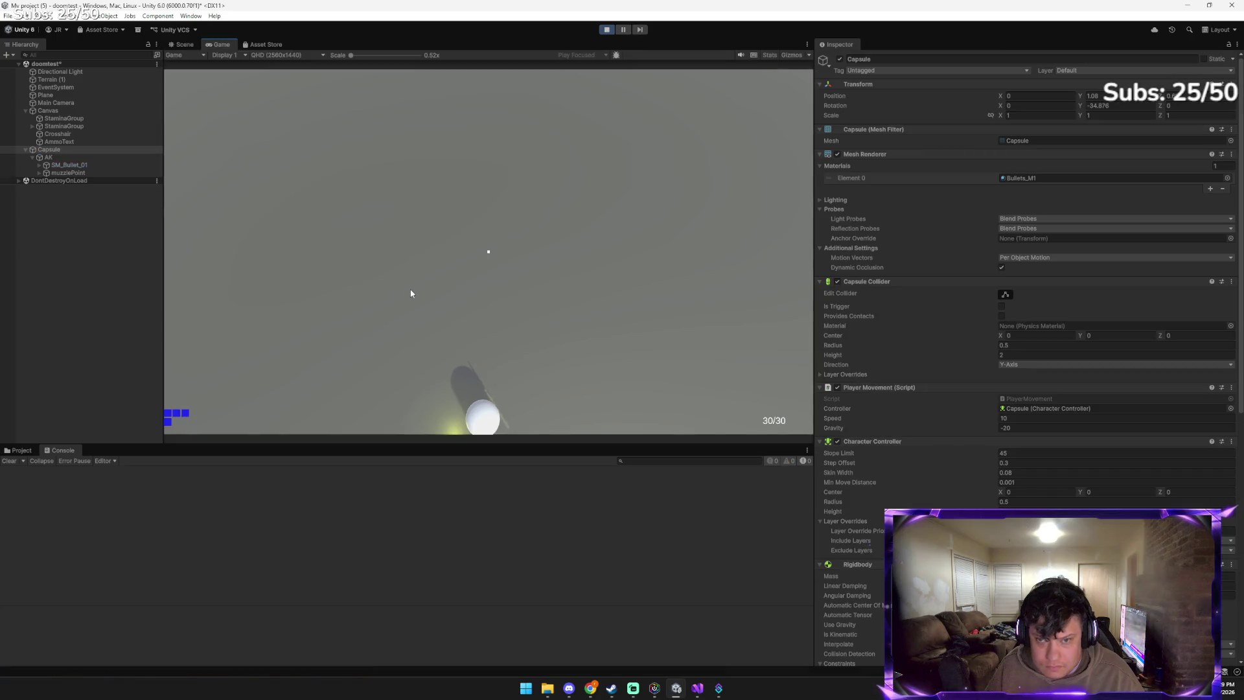
click(445, 289)
click(480, 295)
click(522, 303)
mouse_move(523, 308)
mouse_down()
mouse_move(558, 298)
mouse_move(486, 216)
mouse_move(380, 234)
mouse_move(364, 301)
mouse_move(553, 275)
mouse_move(439, 236)
mouse_move(407, 250)
mouse_move(414, 290)
mouse_move(516, 305)
mouse_move(491, 263)
mouse_up()
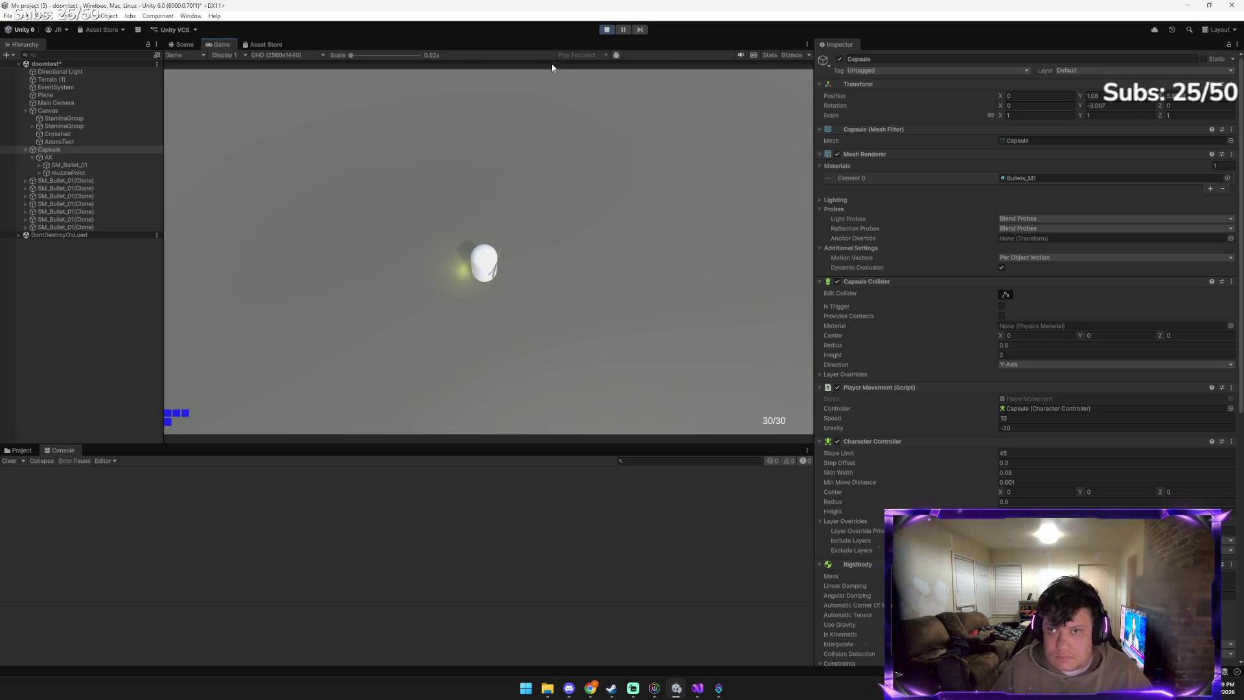
click(607, 29)
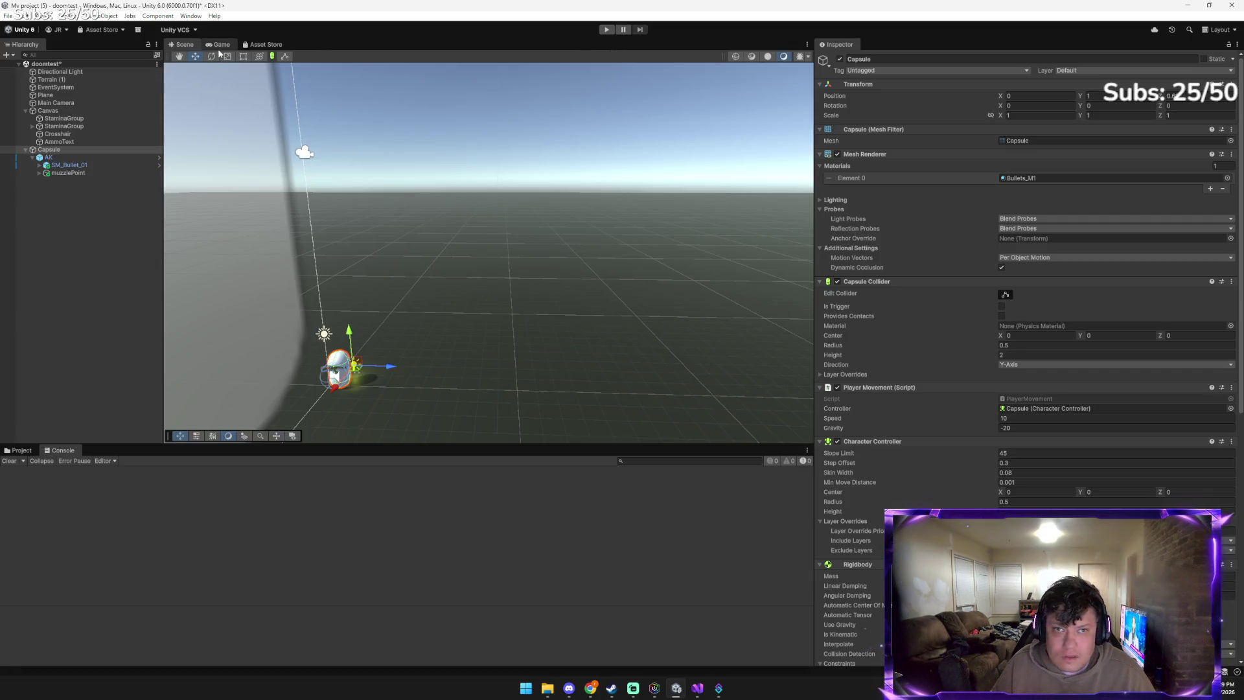
Expand SM_Bullet_01 under the AK and select its inner mesh object
click(40, 166)
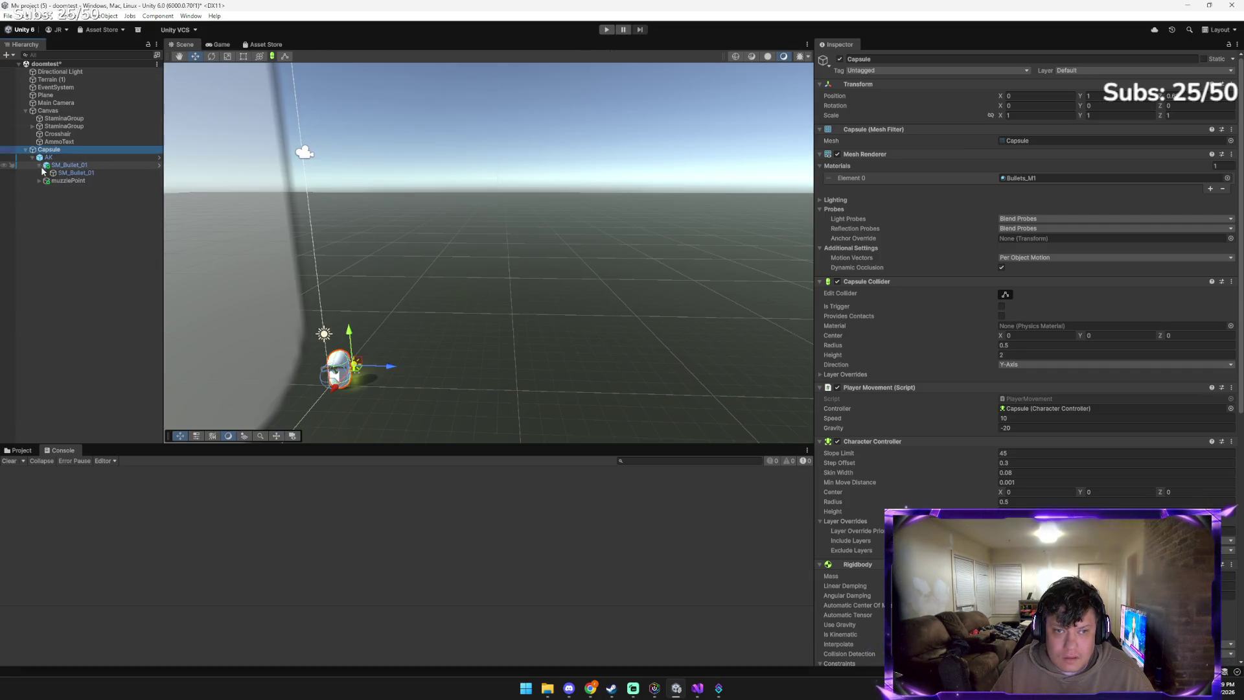
click(88, 173)
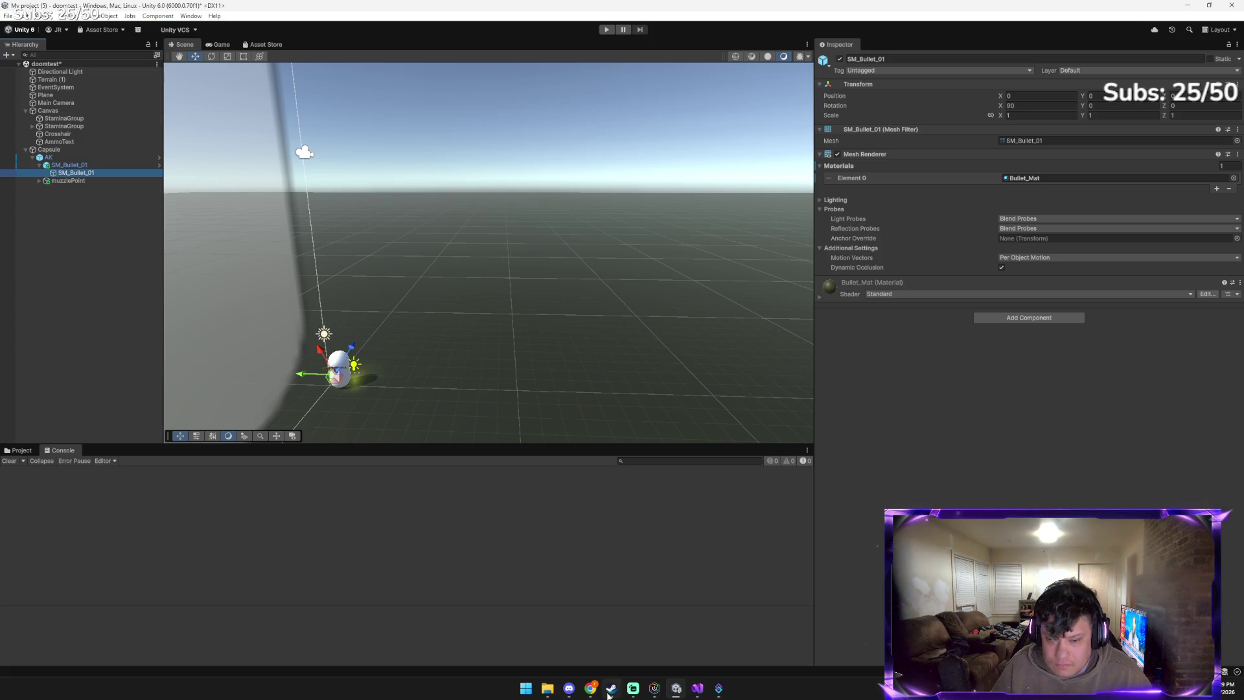
mouse_move(590, 688)
click(556, 634)
Paste a screenshot into the Gemini message box and start the message ('et on you')
click(531, 617)
key(ctrl+v)
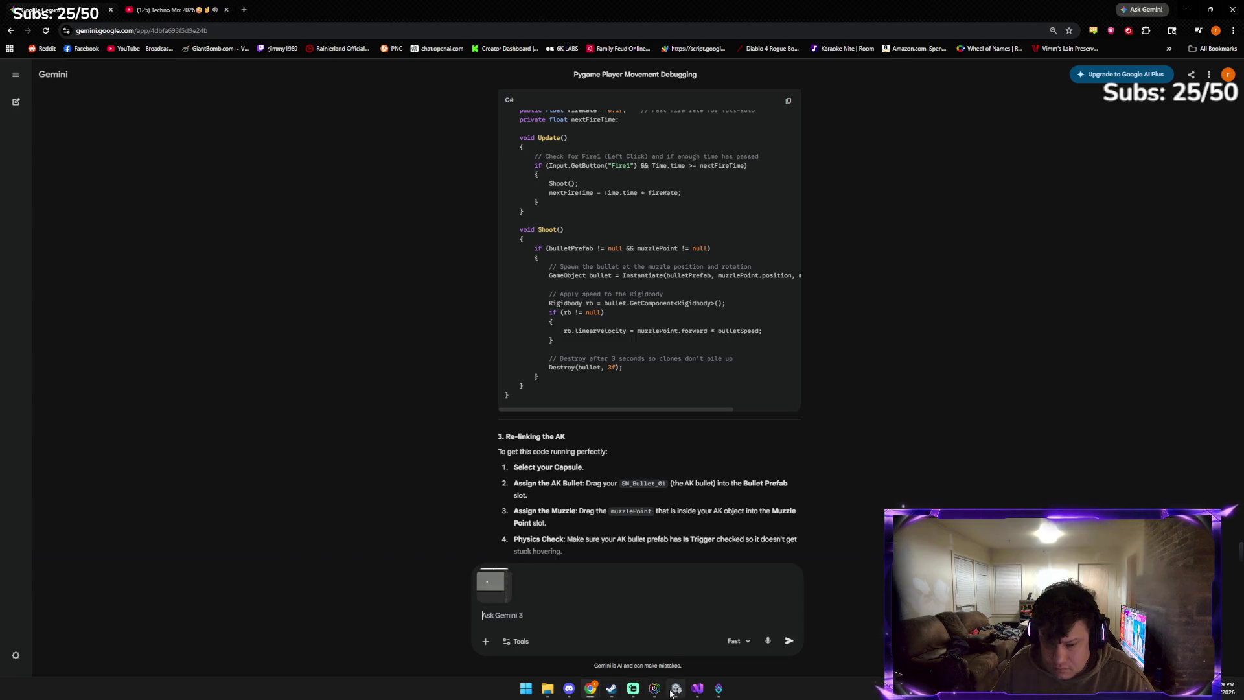
click(672, 693)
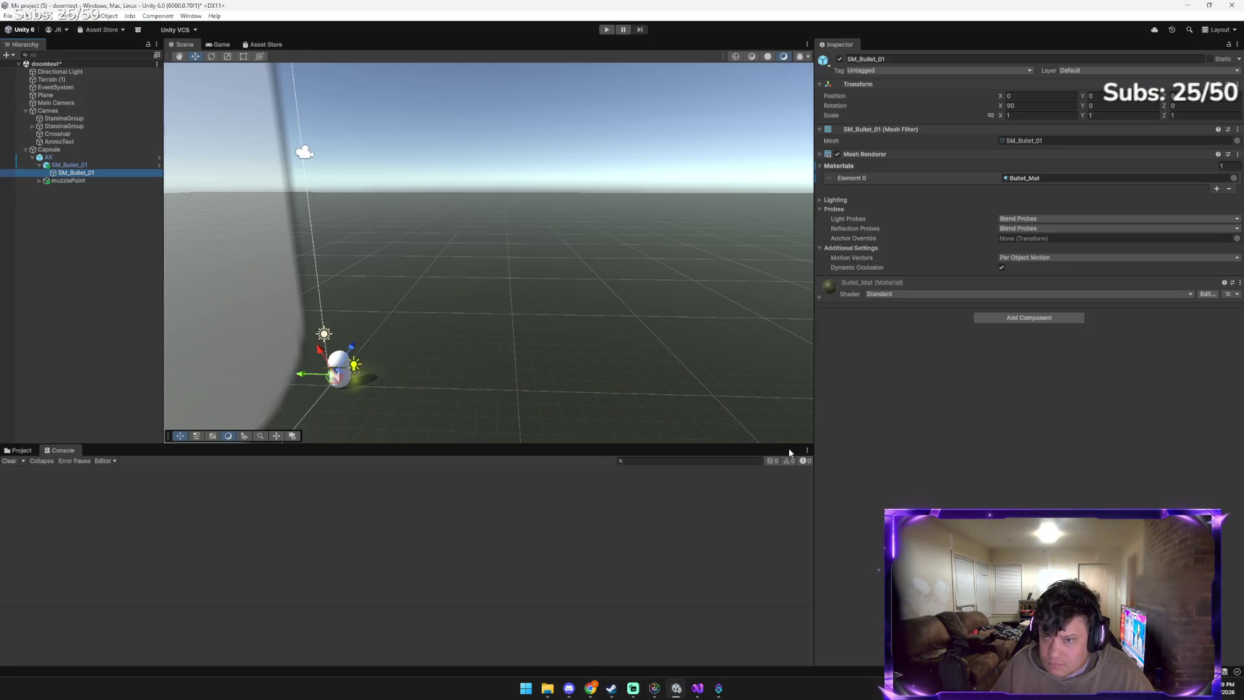
key(alt+Tab)
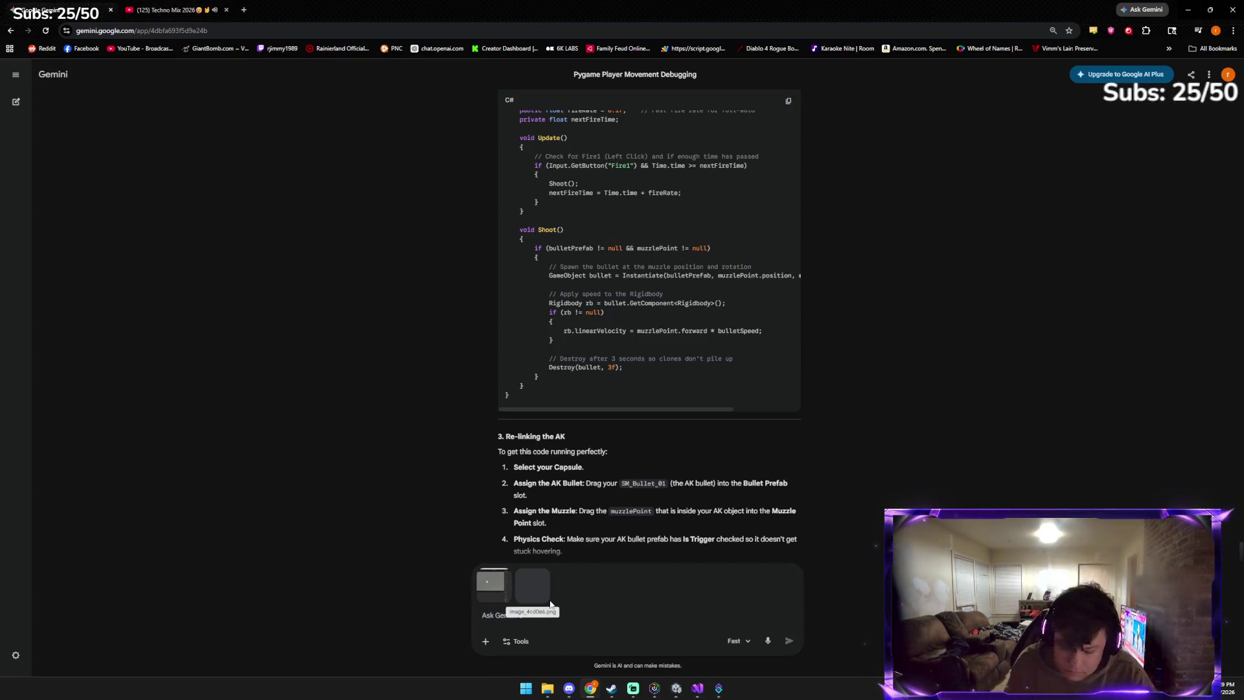
text(e)
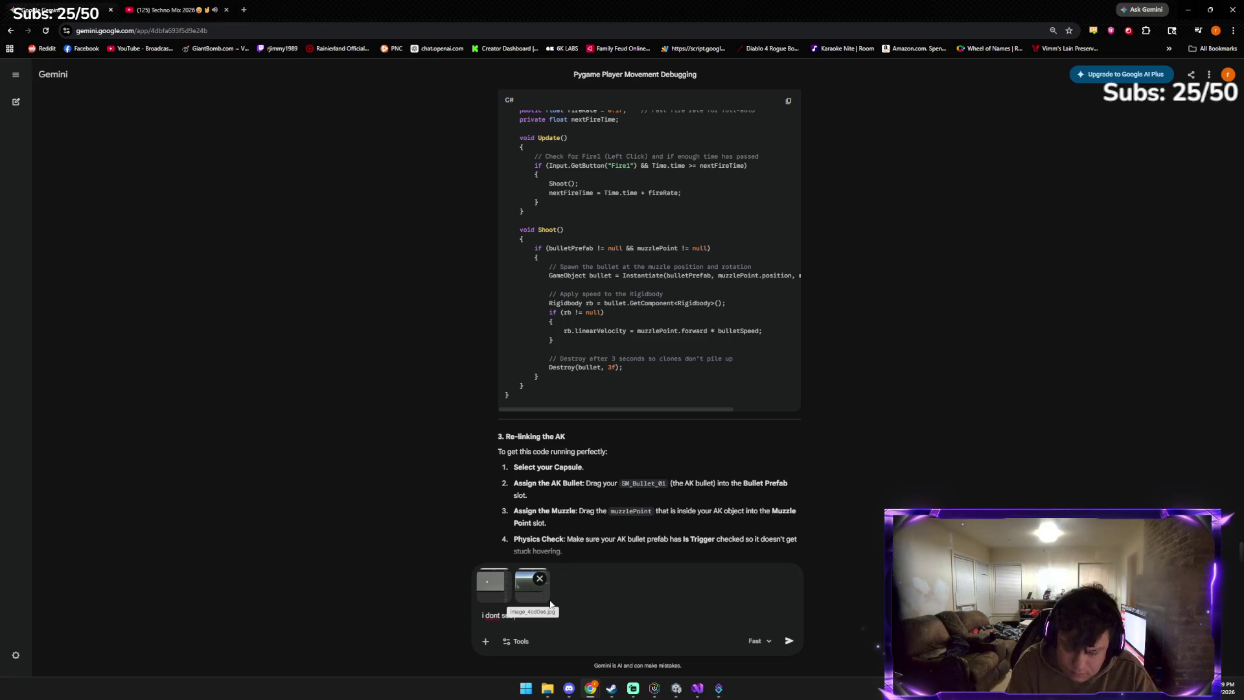
text(t on you)
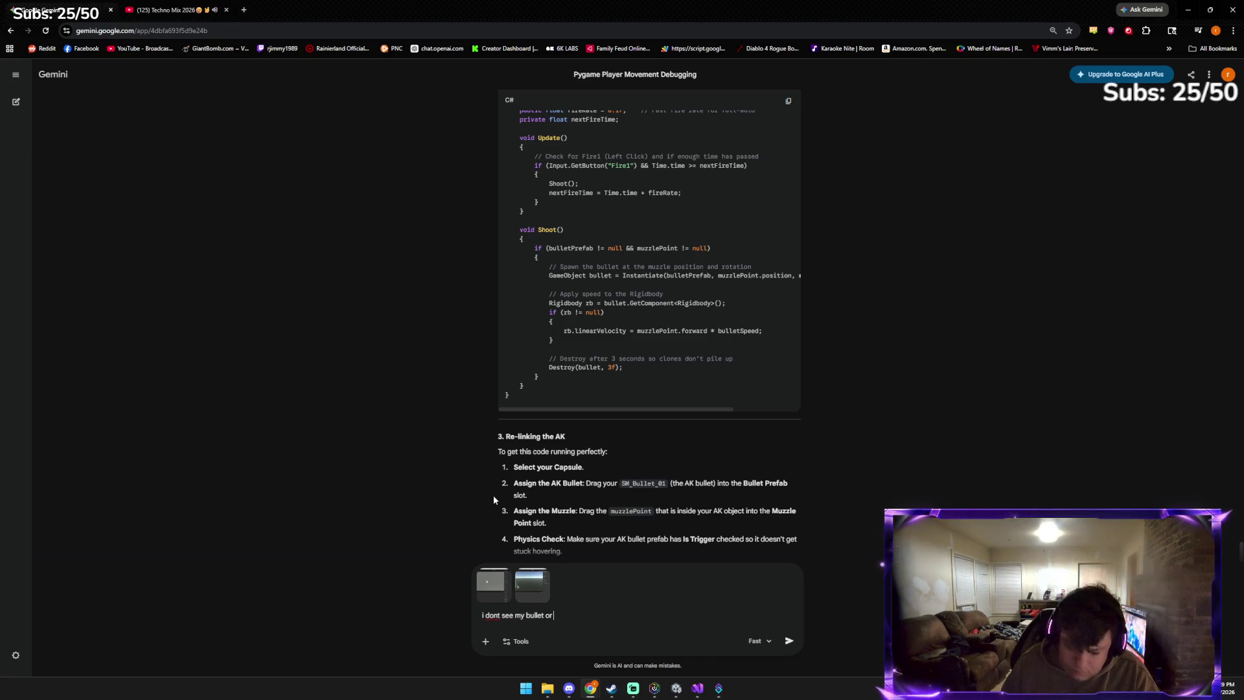
Retest shooting in Unity with a quick Play and stop
key(alt+Tab)
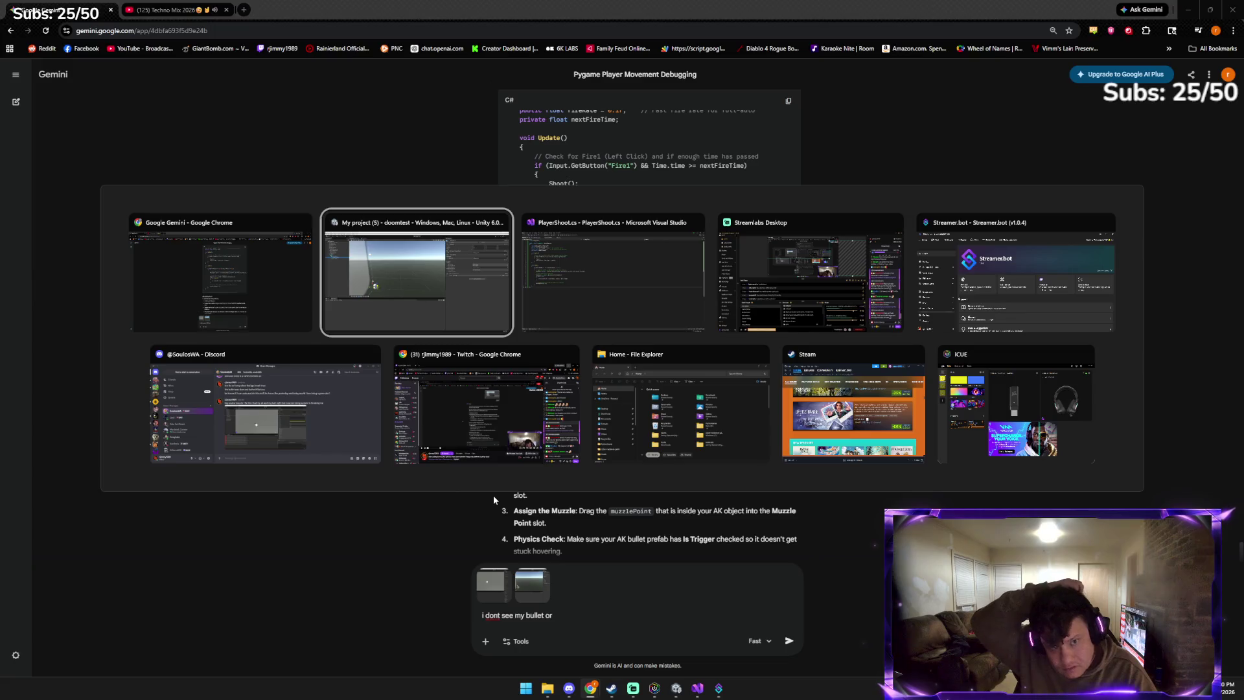
click(606, 30)
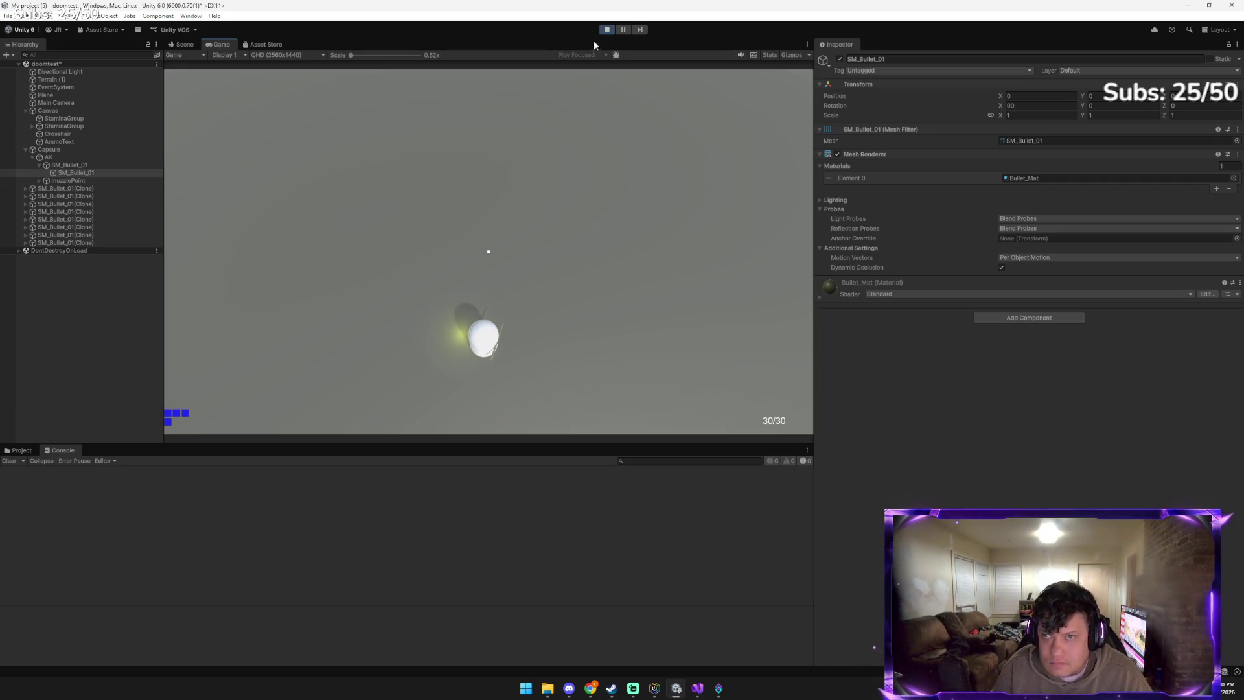
click(607, 29)
mouse_move(591, 688)
click(555, 632)
text(I dont see my bullet or my a)
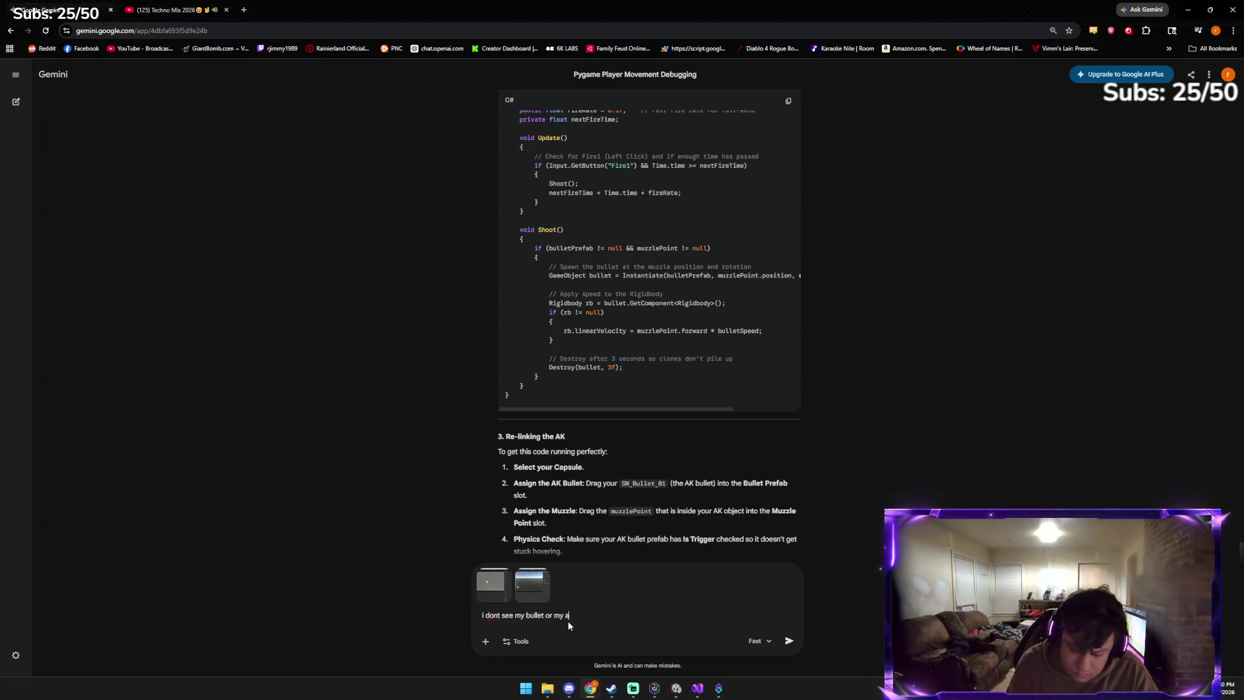
Finish the message with 'ammo going down and the flash is annoying' and send it
text(mmo going do)
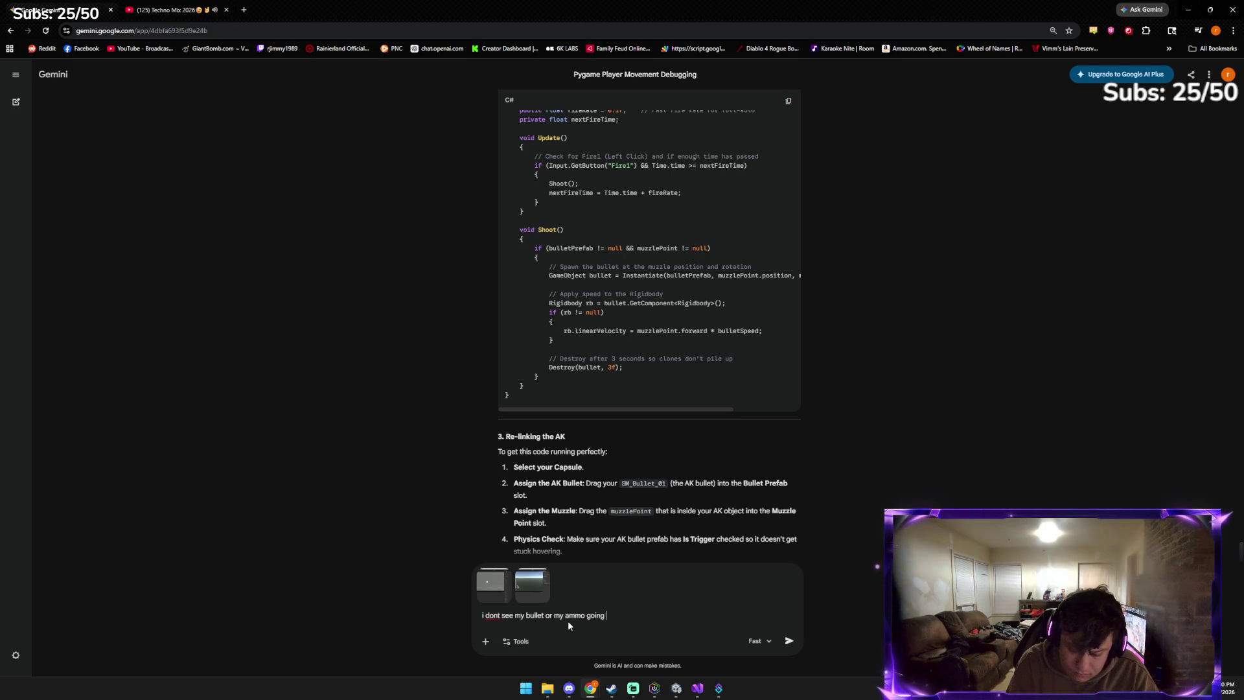
text(wn and the )
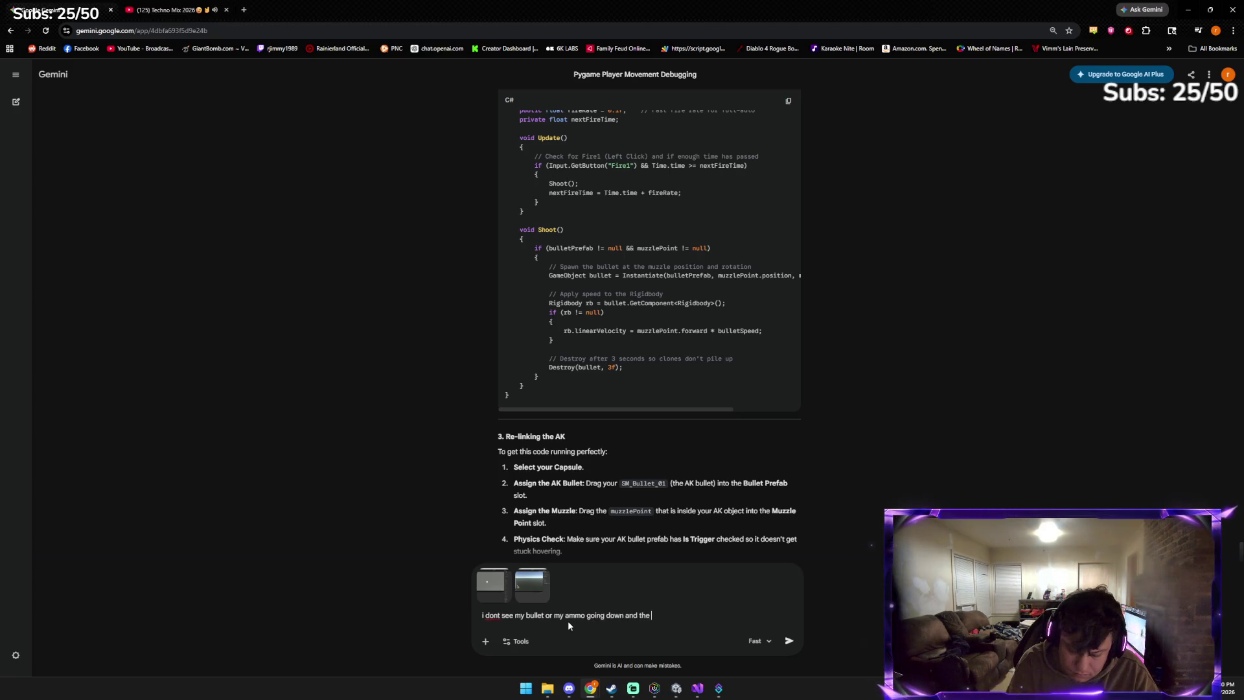
text(flash is nn)
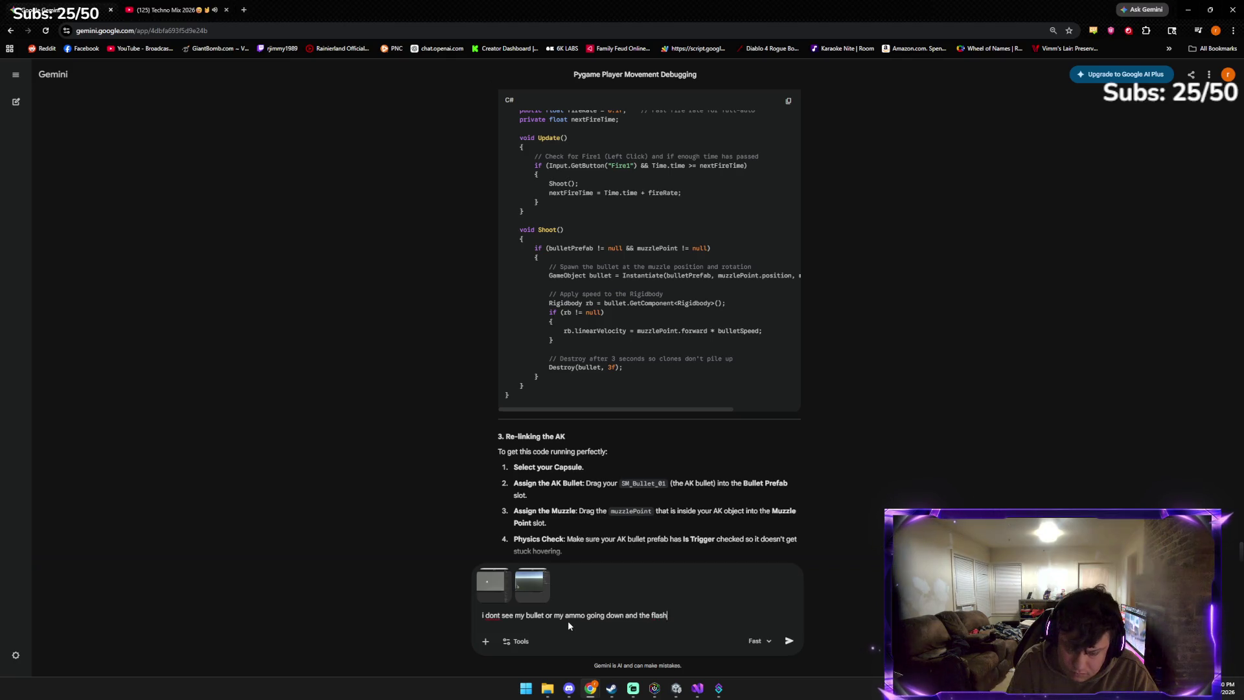
key(BackSpace)
key(BackSpace)
text(annoying)
key(Return)
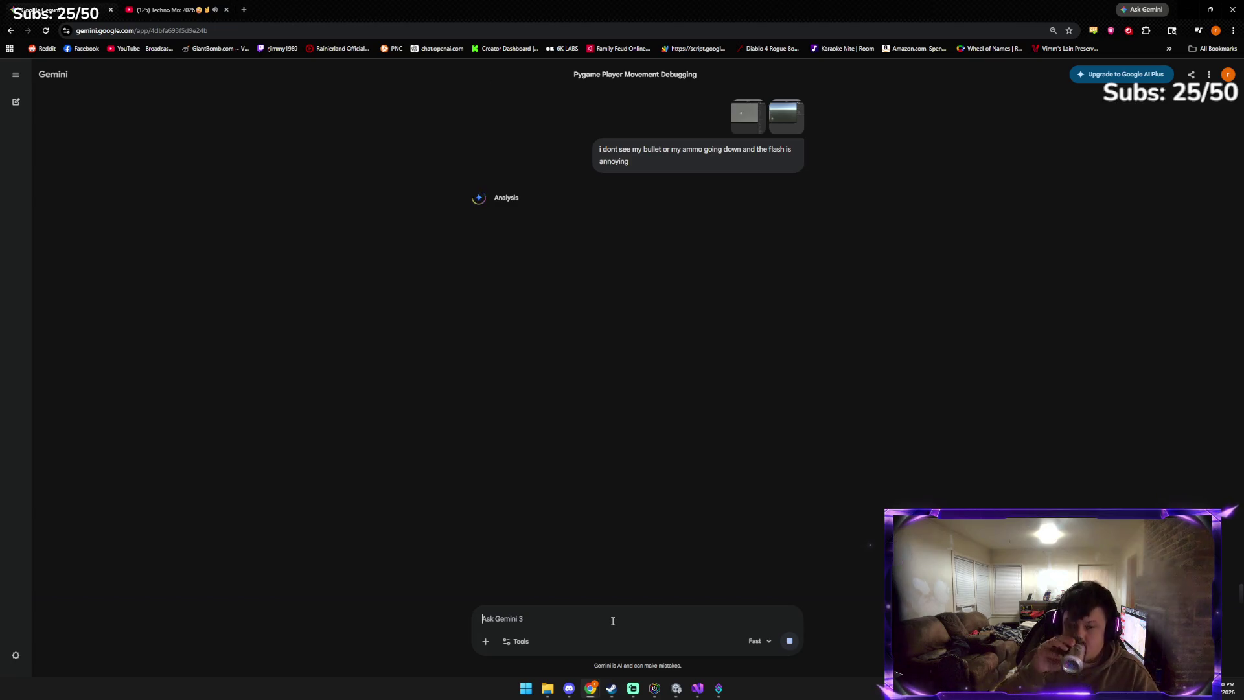
Wait for Gemini's reply, then scroll through its AK position fix and new PlayerShoot code
key(alt+Tab)
key(alt+Tab)
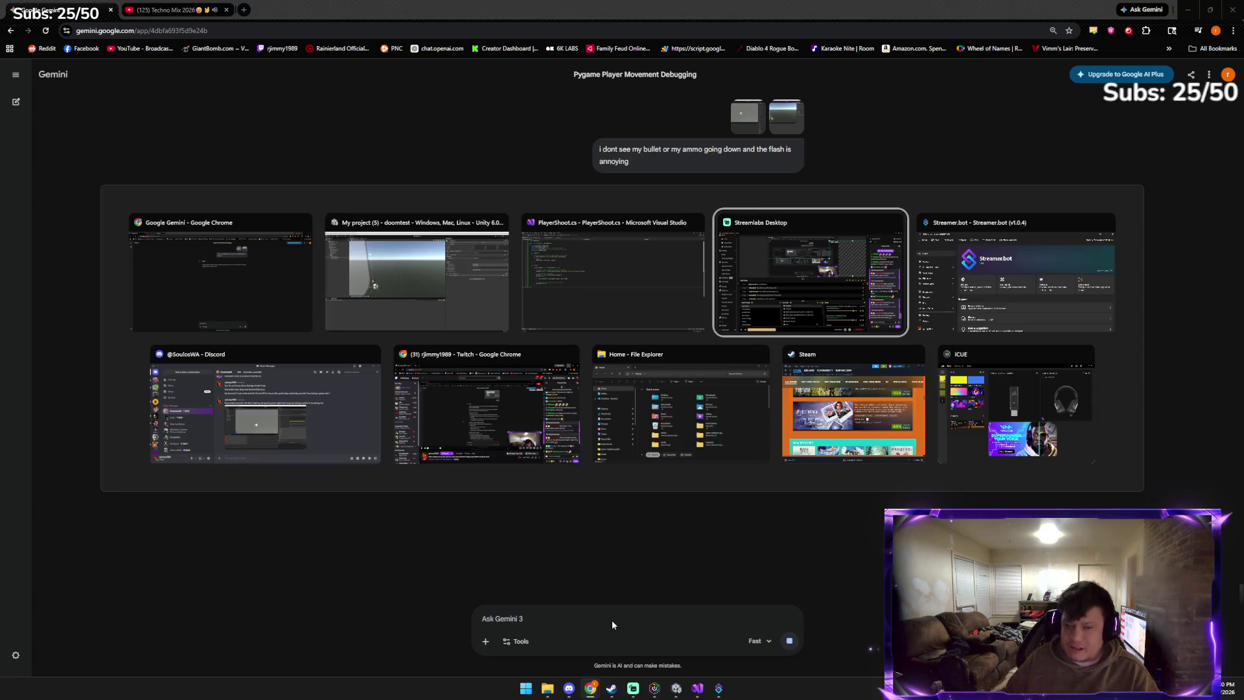
key(alt+Tab)
key(Escape)
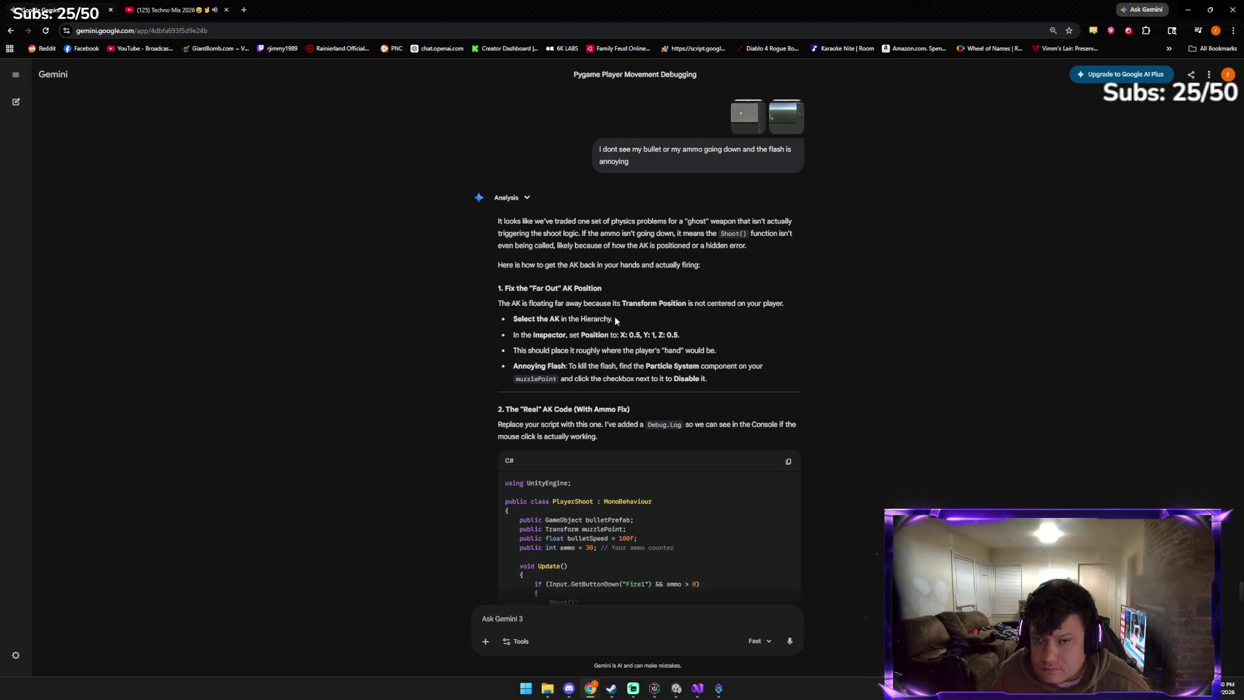
scroll(570, 316, down, 1)
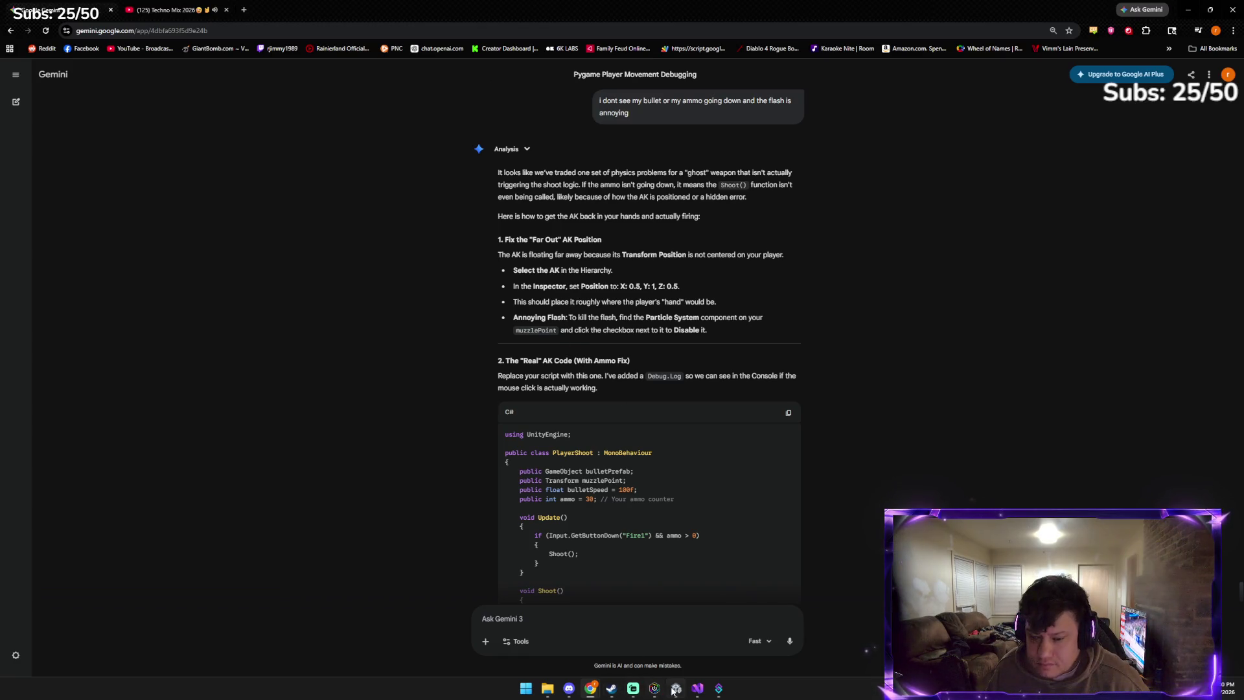
mouse_move(673, 690)
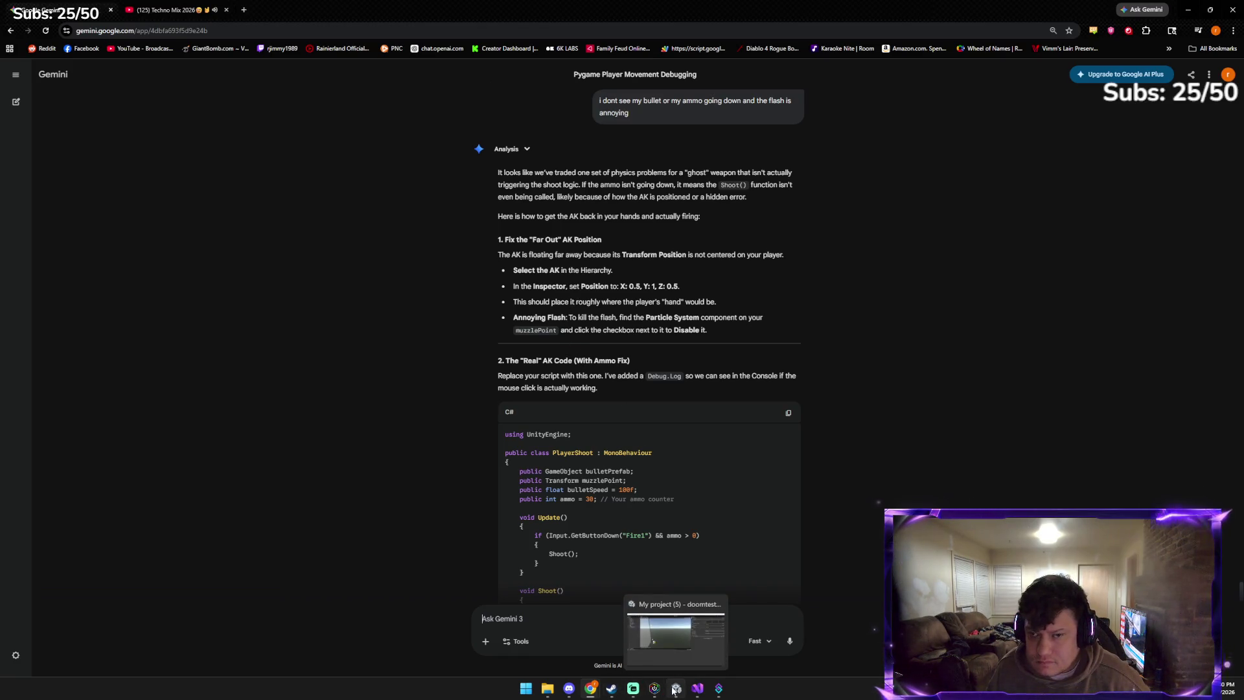
click(673, 690)
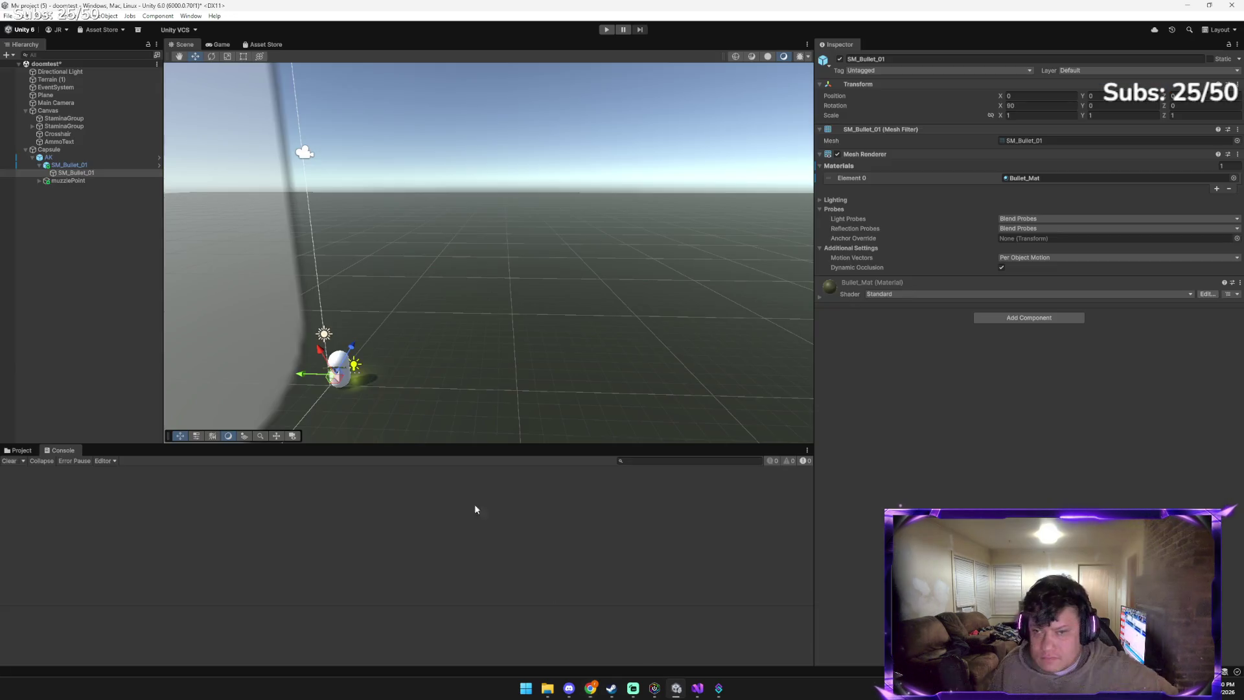
Select the AK and enter Gemini's suggested Transform Position values (0.5, 1, 0.5)
click(79, 157)
click(1099, 122)
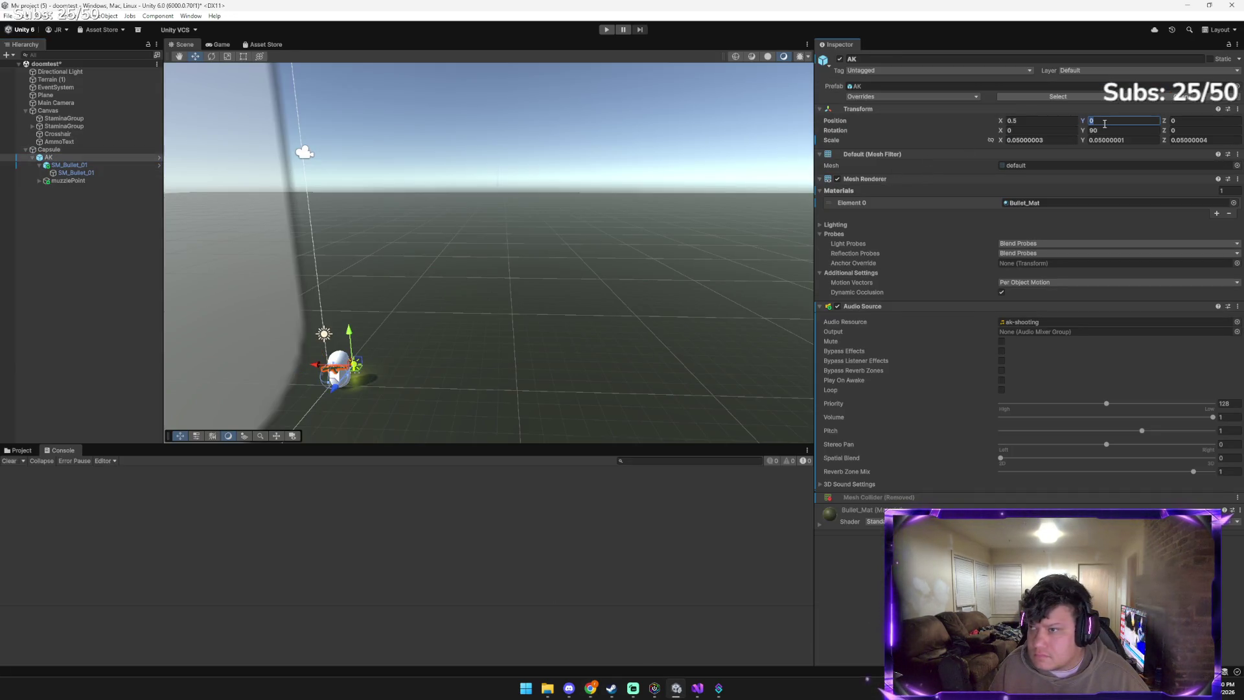
text(1)
text(.5)
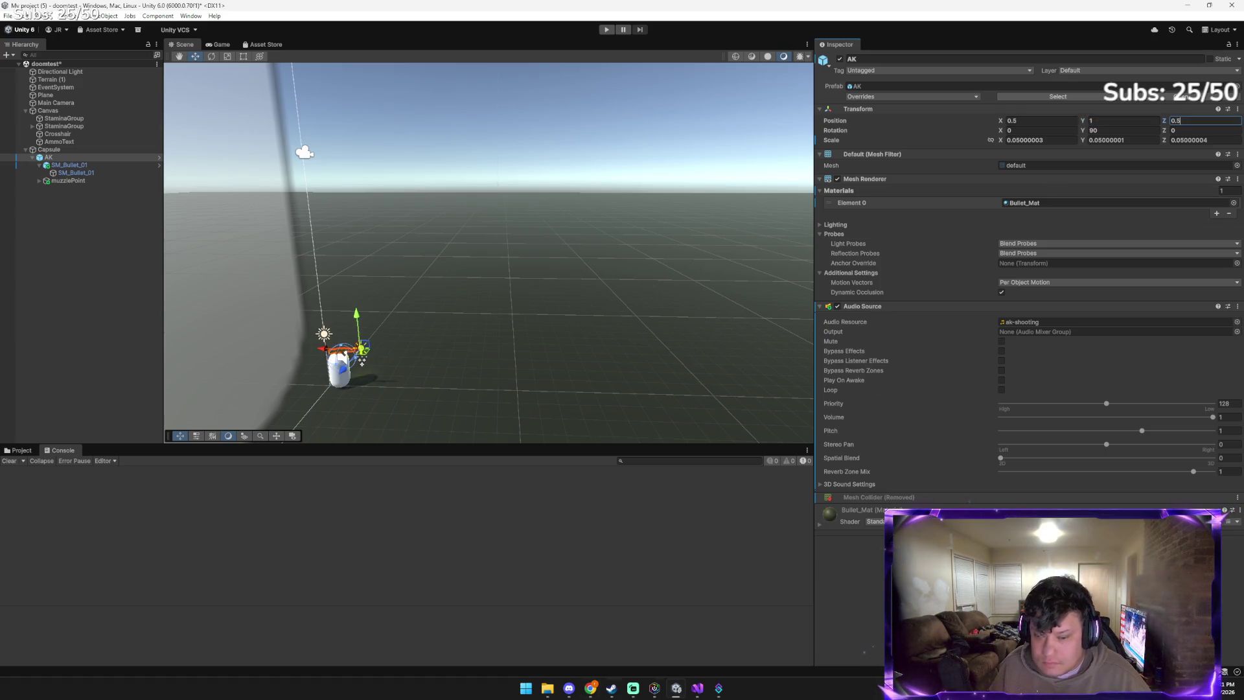
click(590, 688)
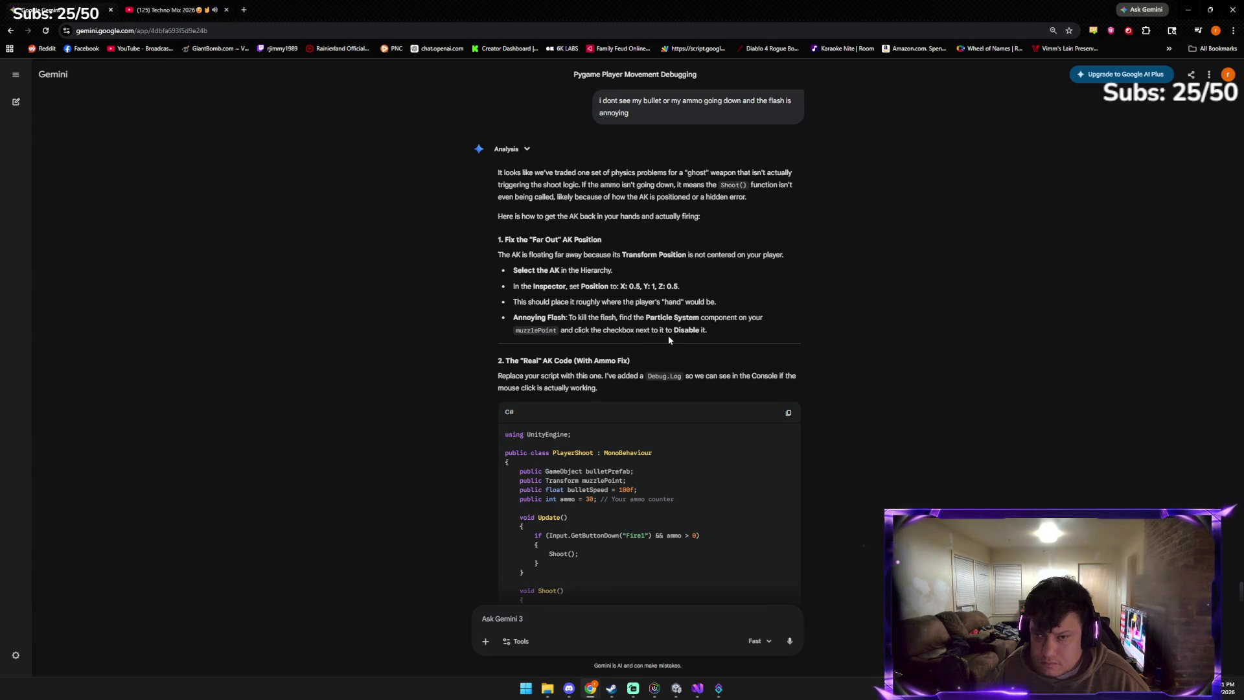
Deactivate the muzzlePoint object in the Inspector to stop the flash
key(alt+Tab)
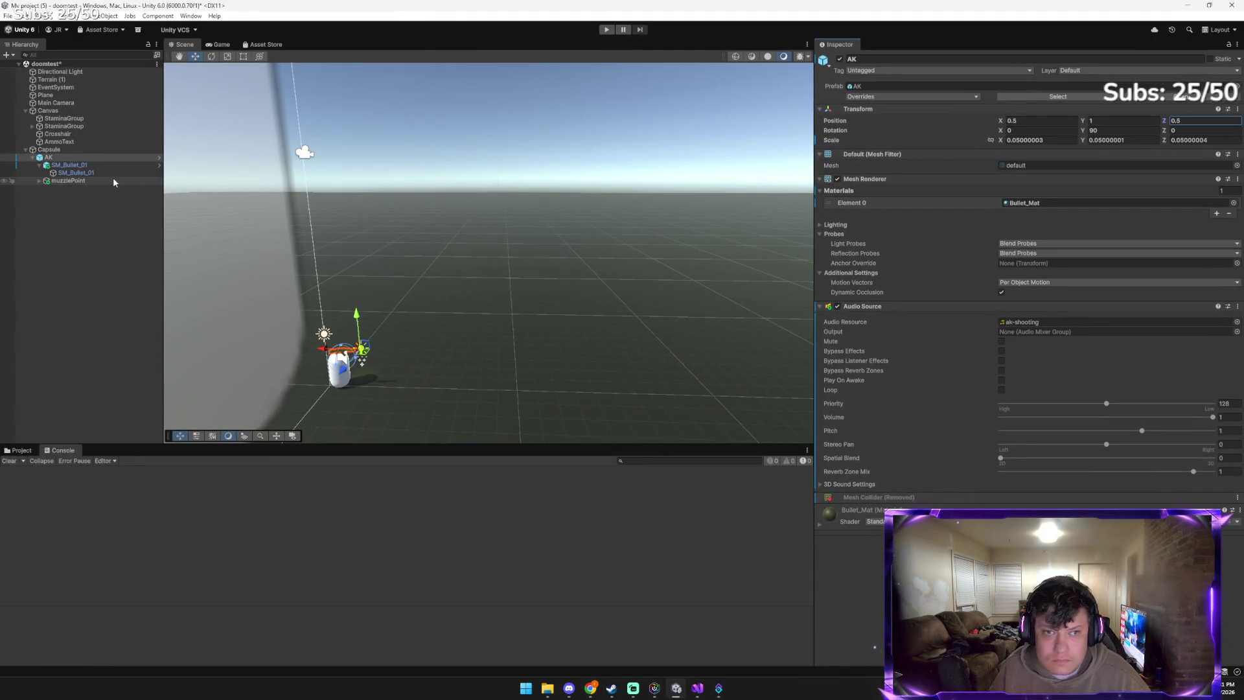
click(111, 179)
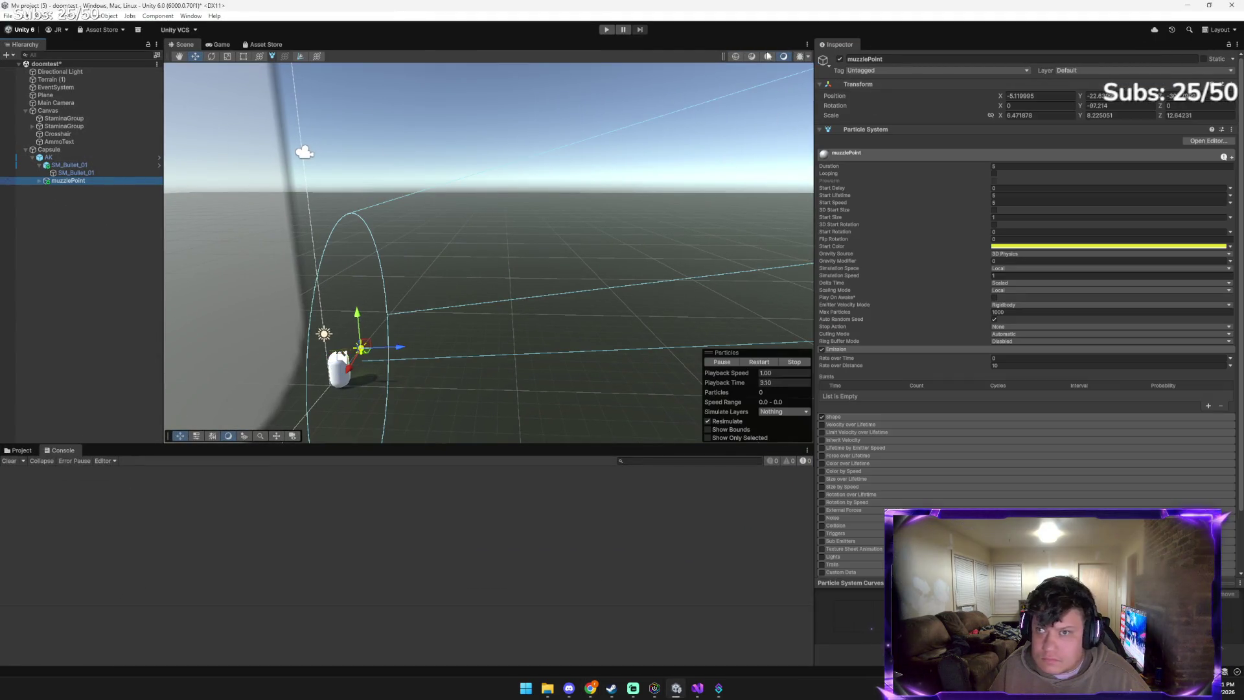
click(840, 59)
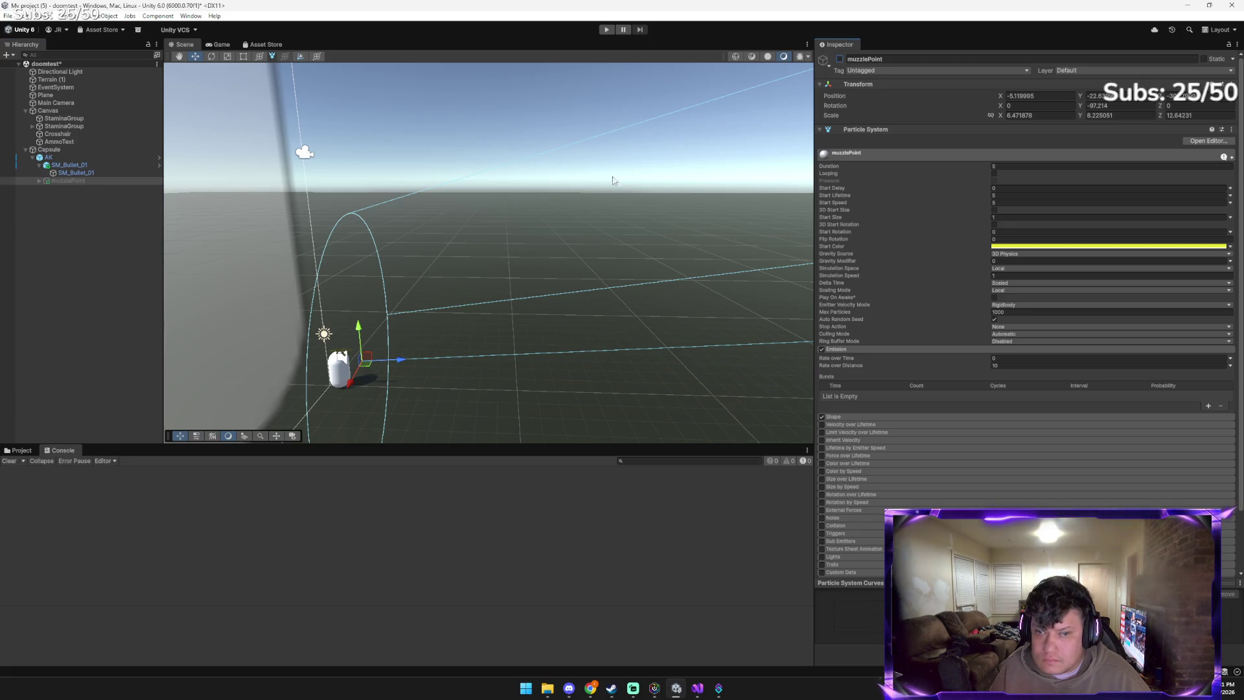
click(676, 688)
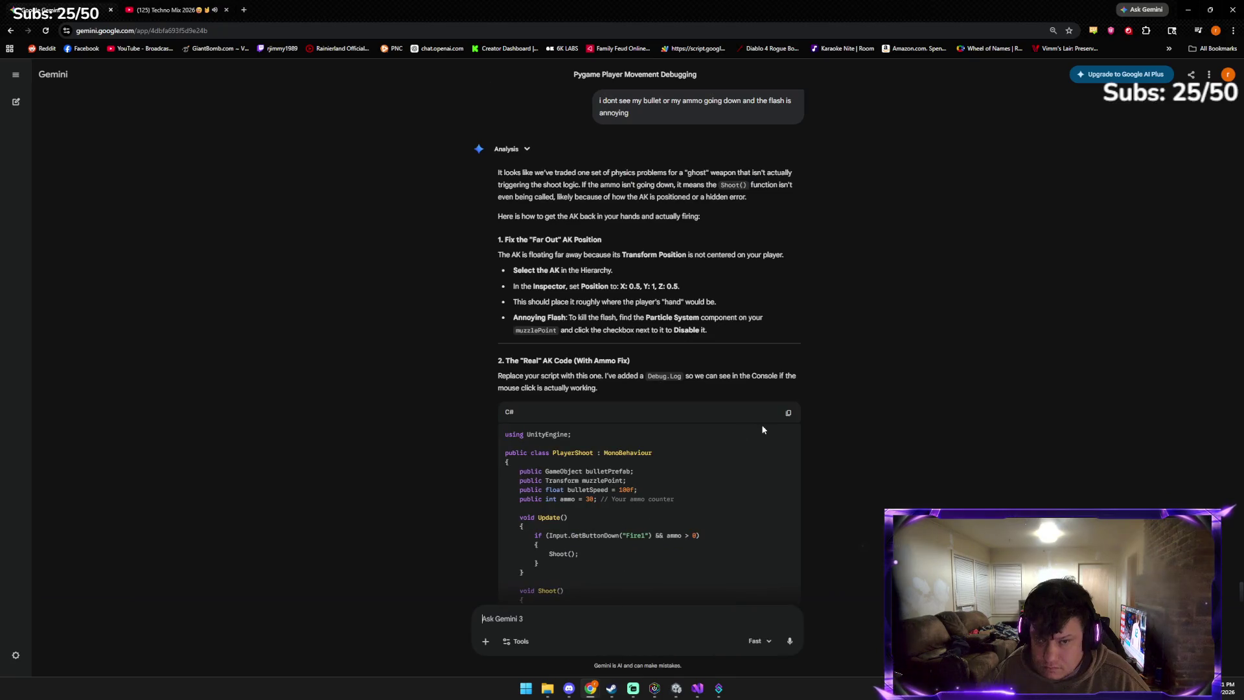
Copy Gemini's new code over the whole PlayerShoot.cs in Visual Studio and save it
click(788, 413)
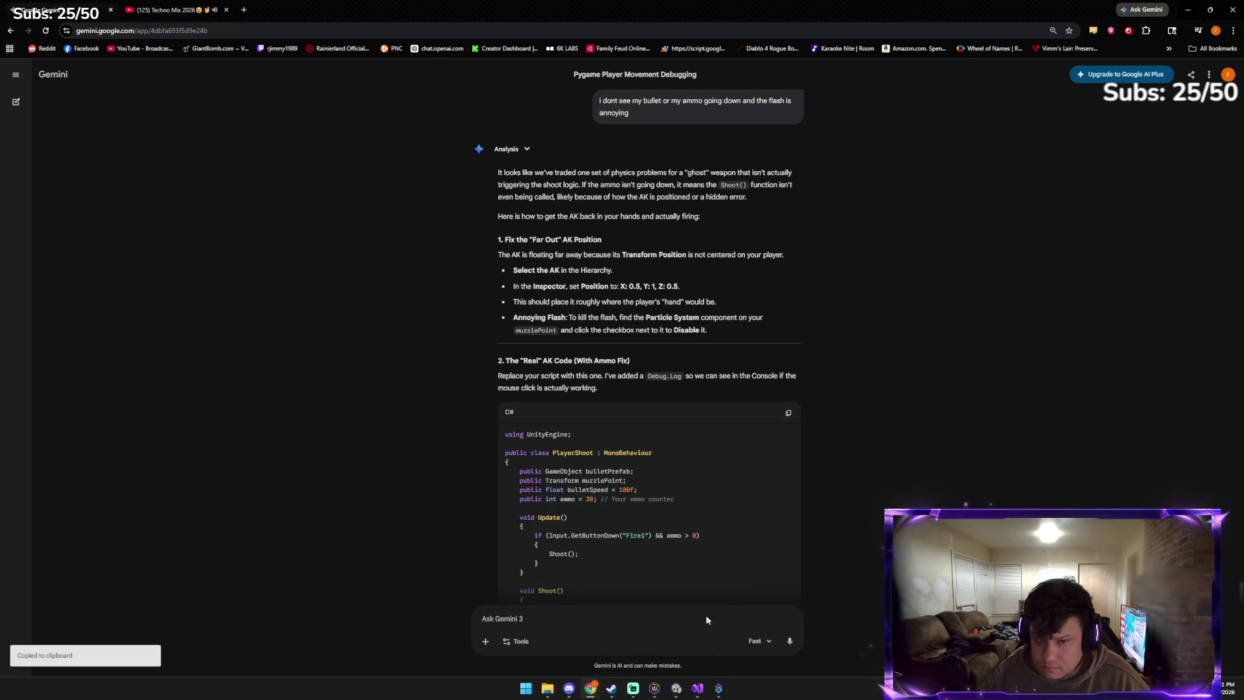
click(698, 689)
key(ctrl+a)
key(ctrl+v)
key(ctrl+s)
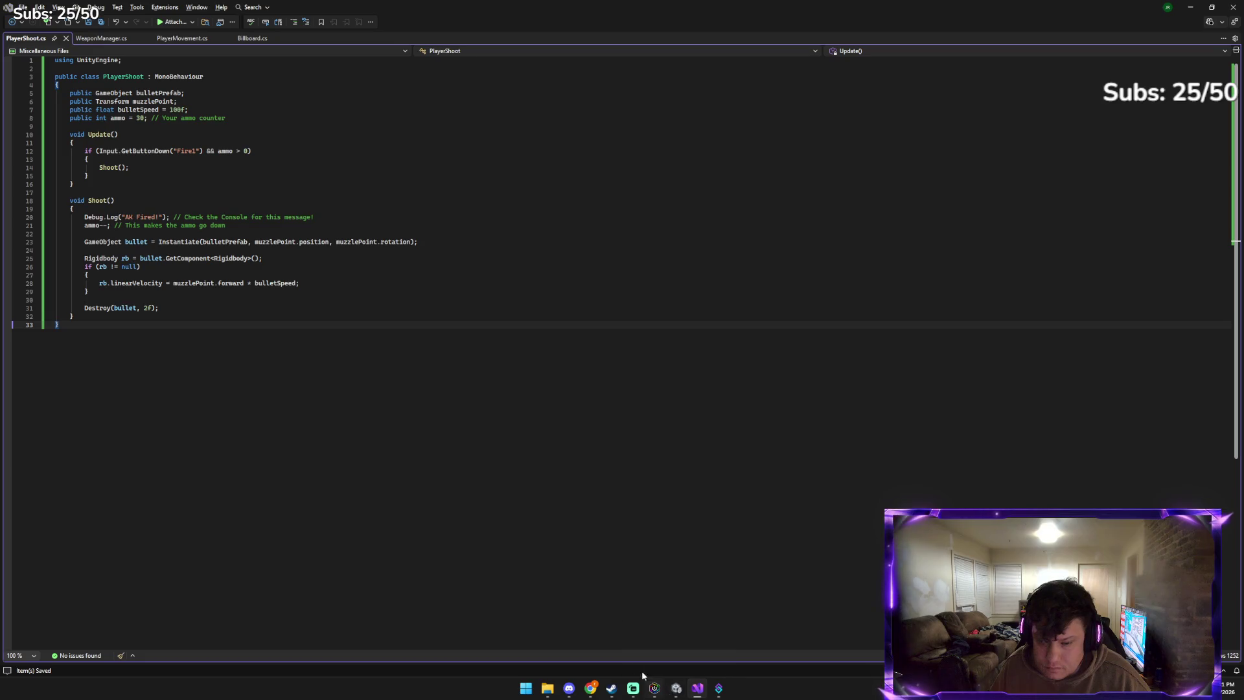
click(676, 687)
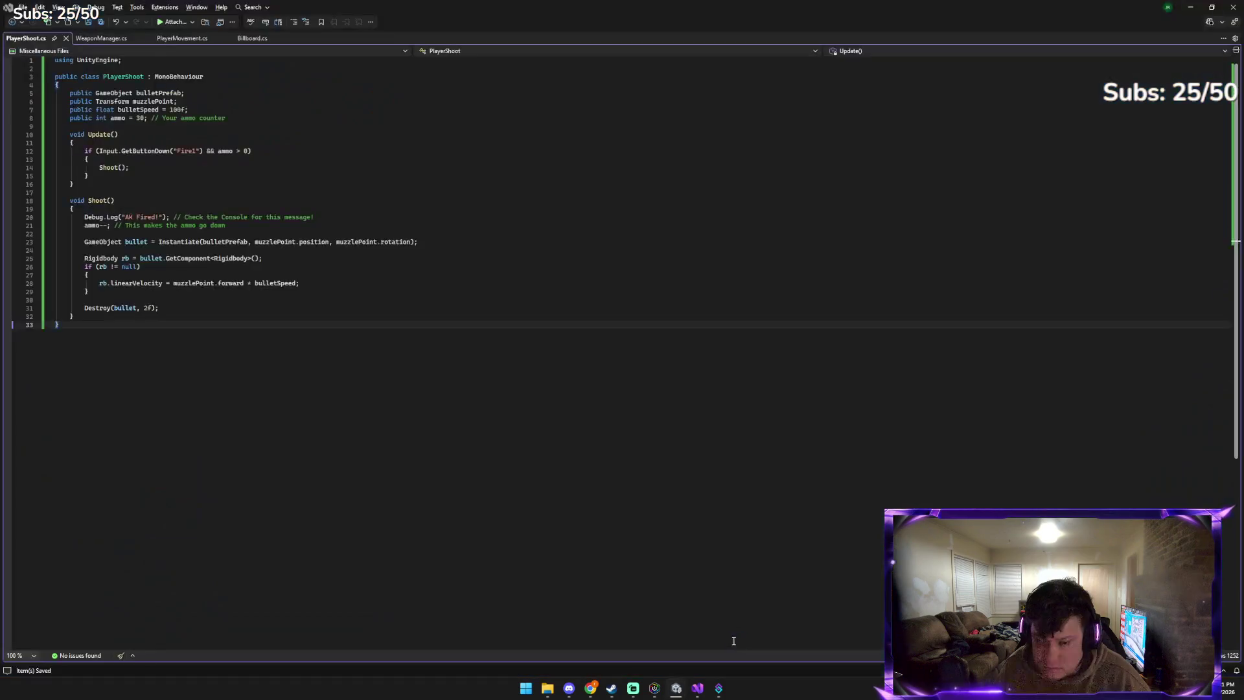
click(1190, 7)
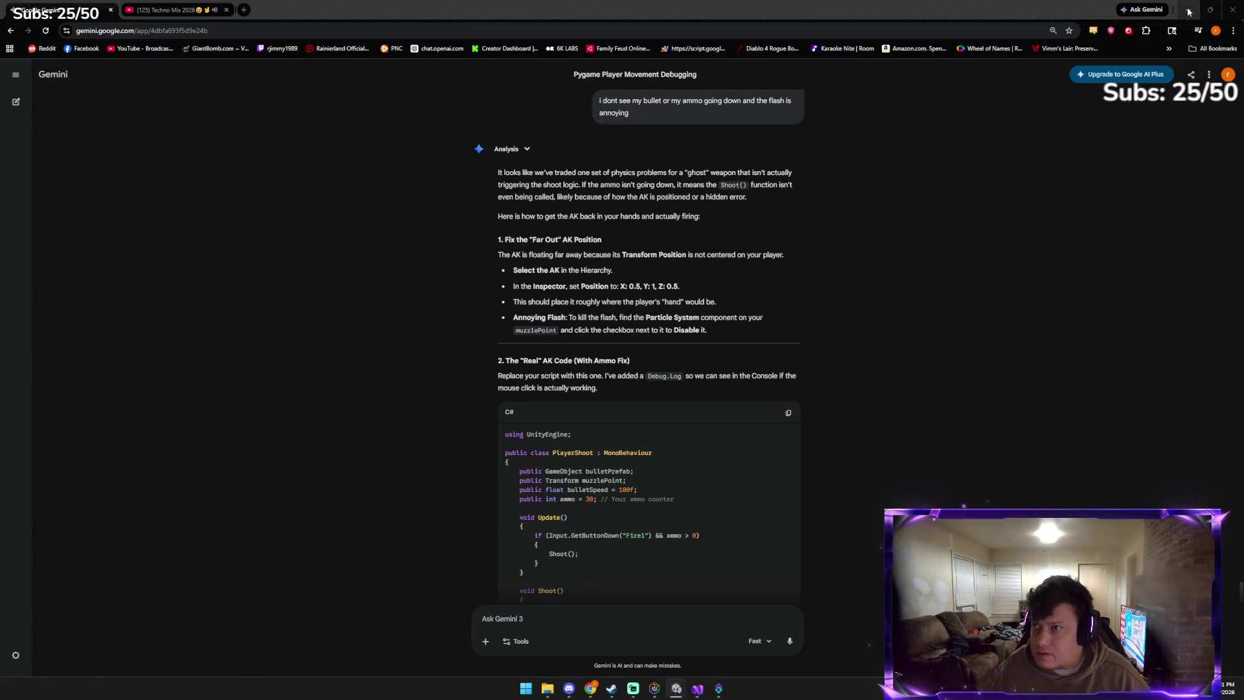
key(alt+Tab)
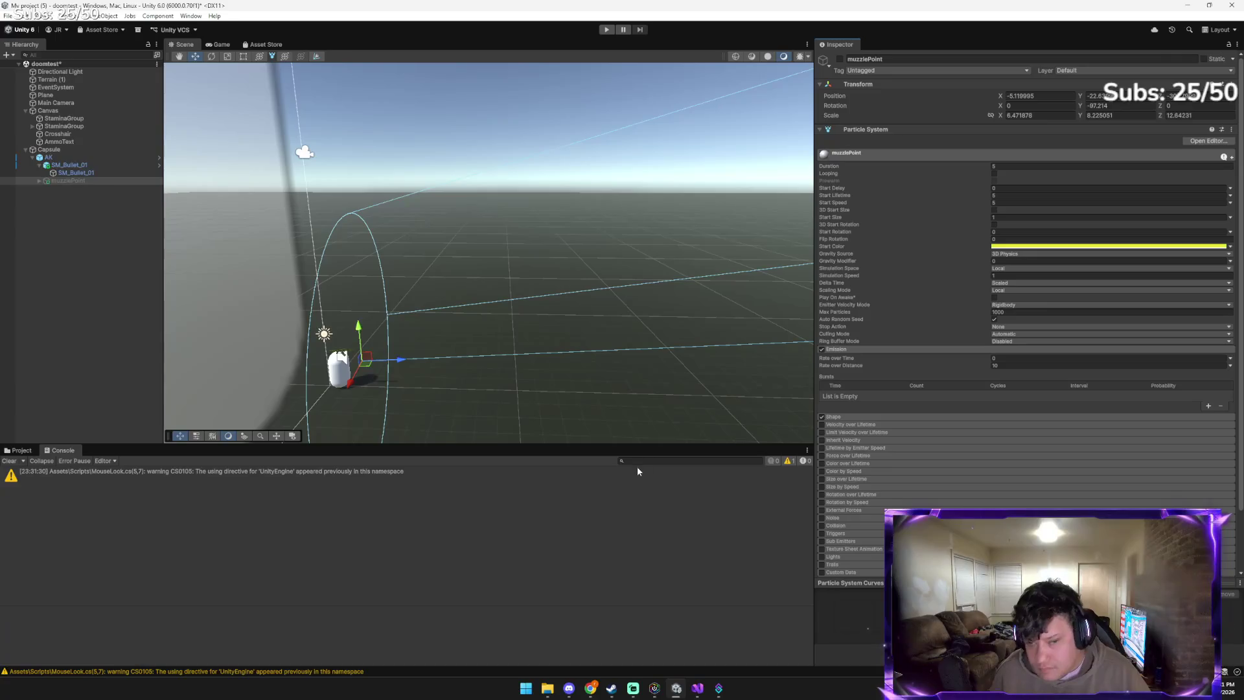
Run the game and fire the AK about eighteen times to fill the Console with 'AK Fired!'
click(605, 29)
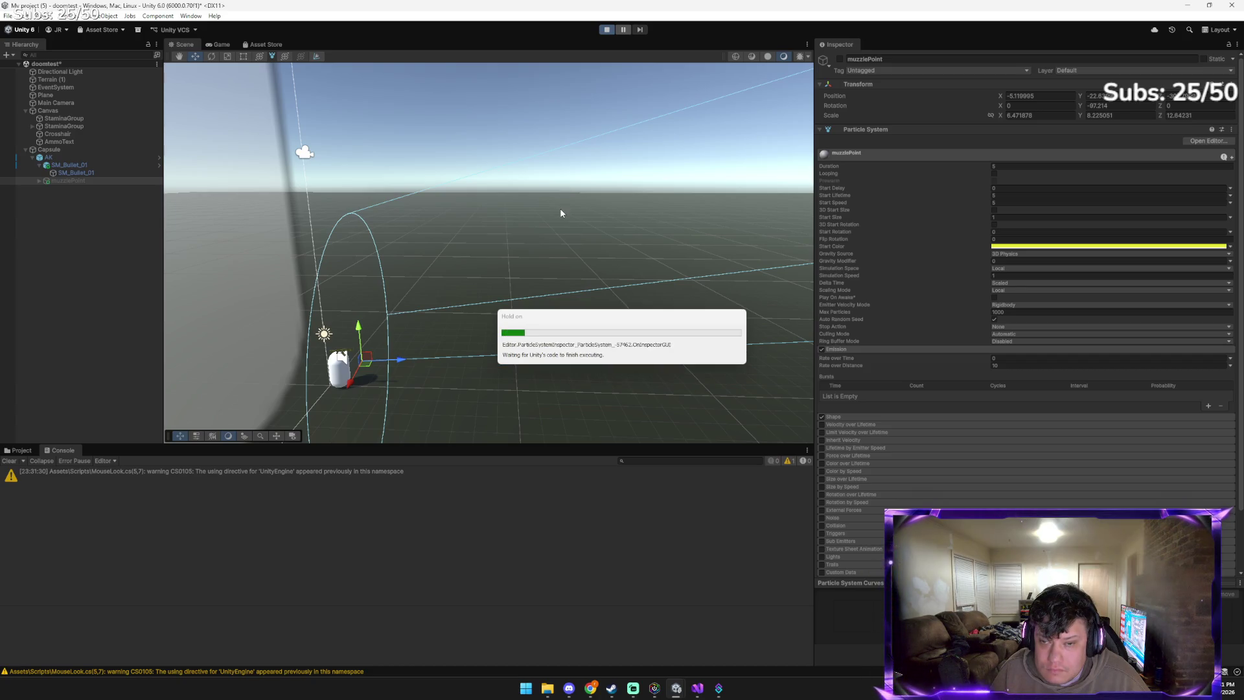
click(560, 219)
click(573, 259)
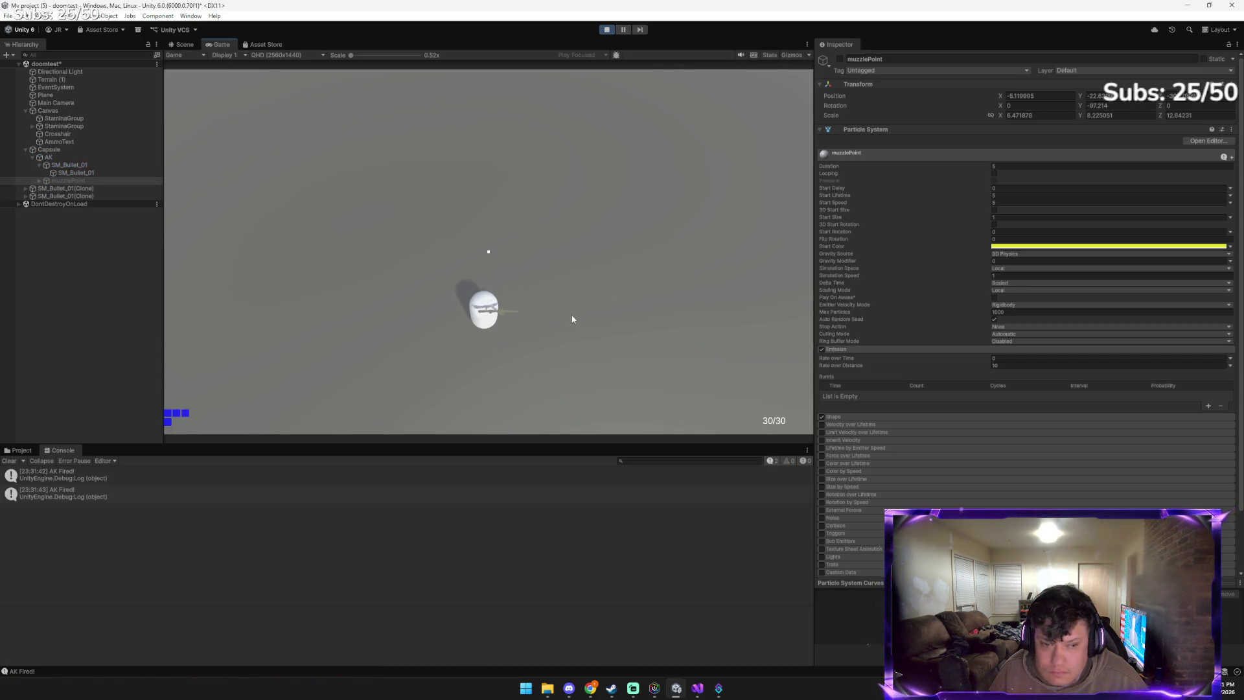
click(512, 337)
click(441, 331)
click(409, 304)
click(408, 275)
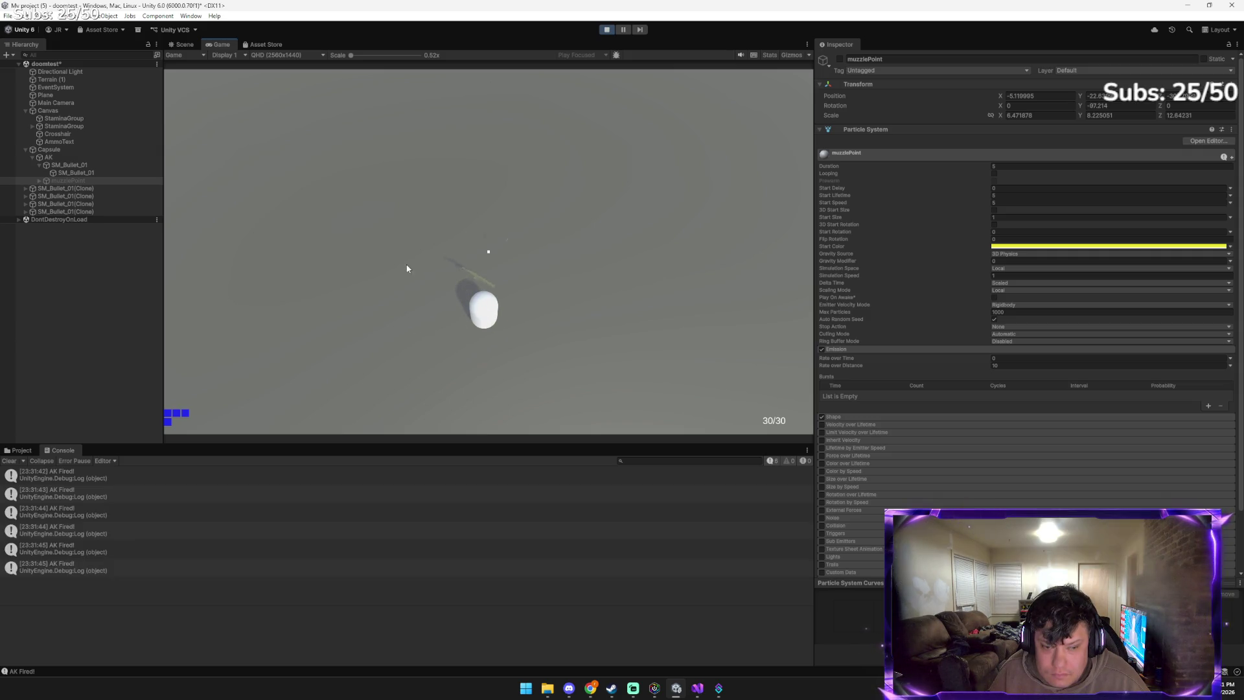
click(421, 262)
click(441, 253)
click(479, 272)
click(492, 279)
click(512, 286)
click(528, 292)
click(534, 301)
click(534, 314)
click(534, 317)
click(534, 317)
click(534, 318)
click(534, 317)
click(534, 317)
click(534, 319)
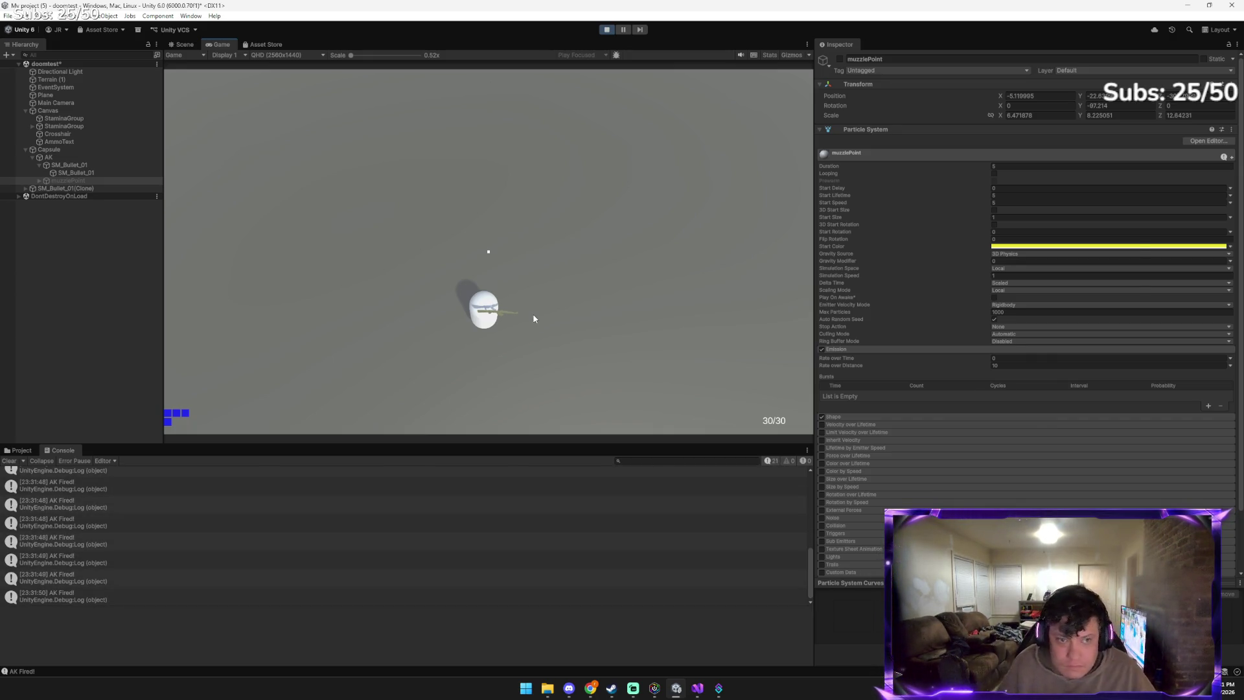
key(alt+Tab)
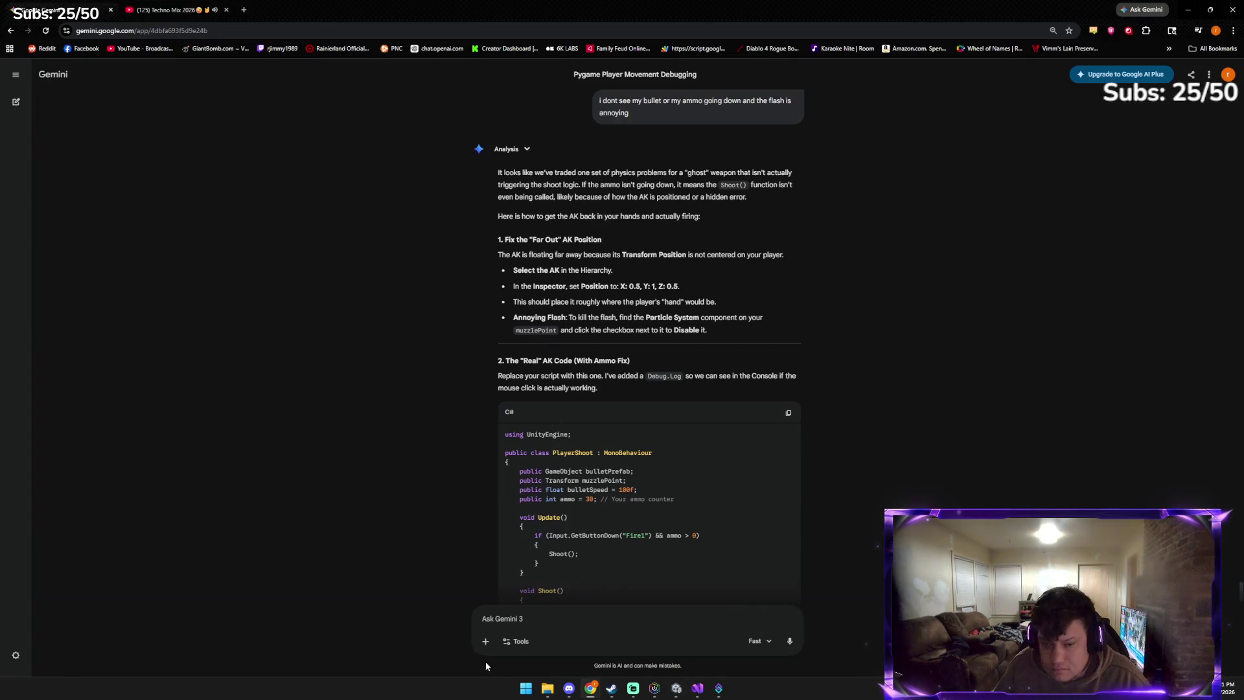
Send Gemini the game screenshot with 'well its firing i just dont see the bullet or hear the sounds'
key(ctrl+v)
text(well)
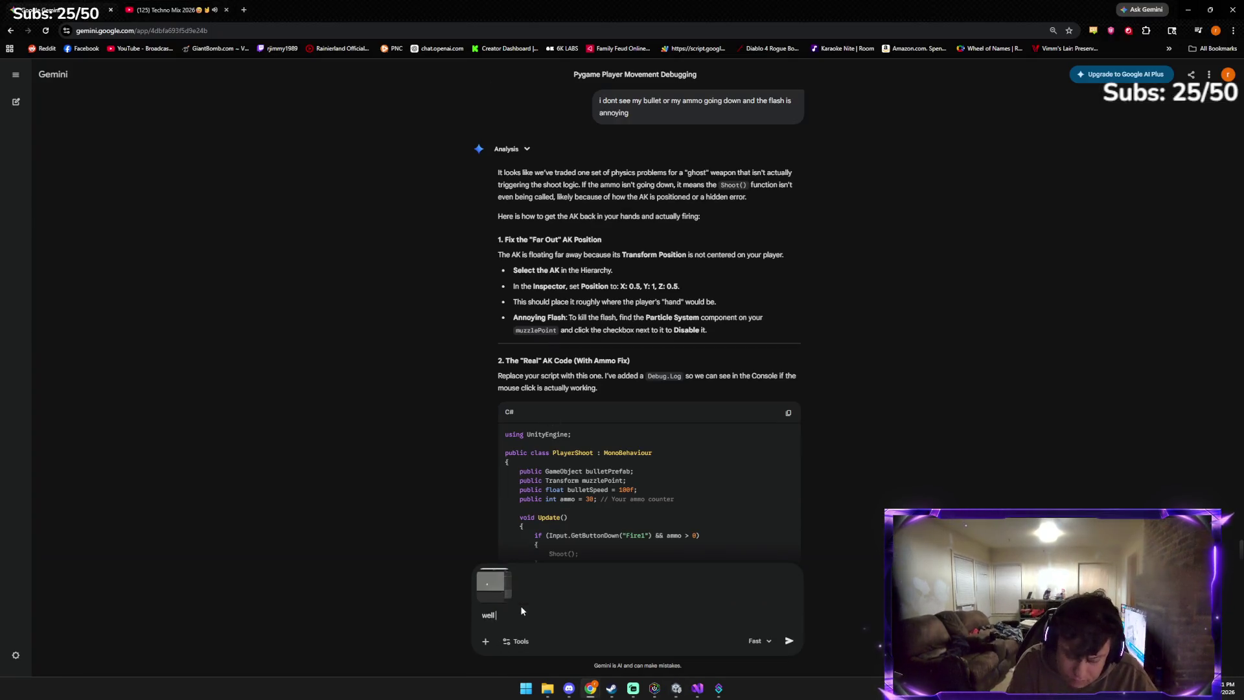
text( its firing i jus)
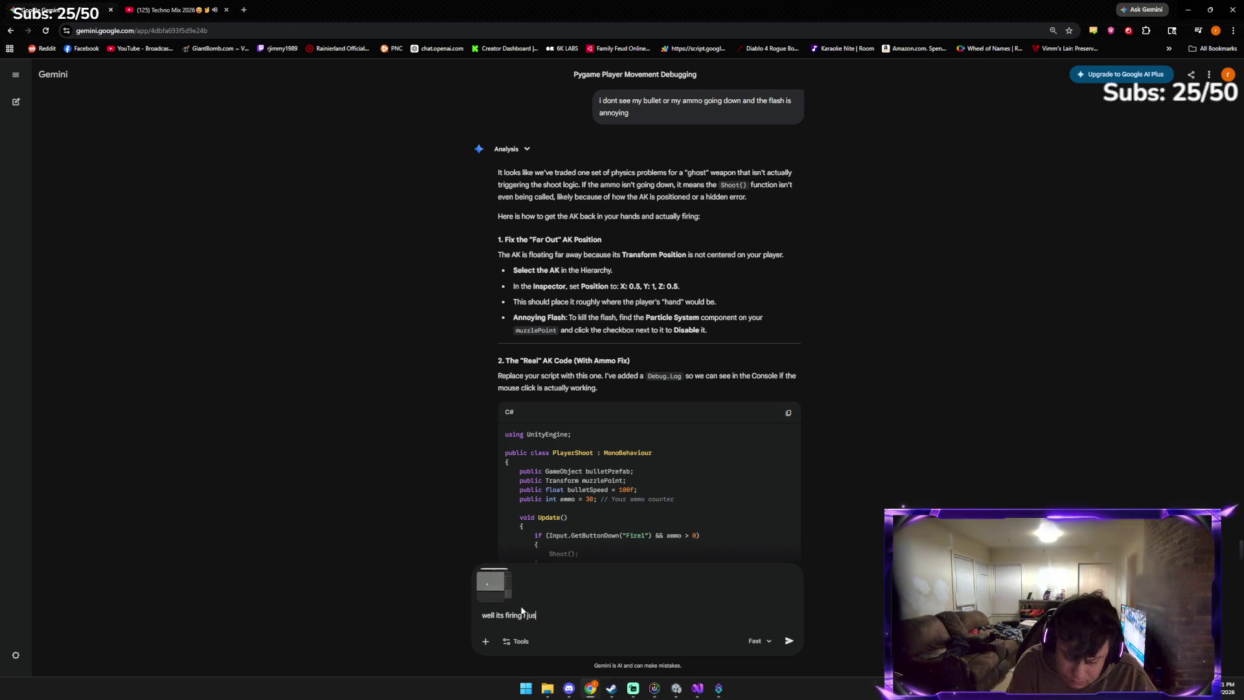
text(t dont see the bullet or hear the sounds)
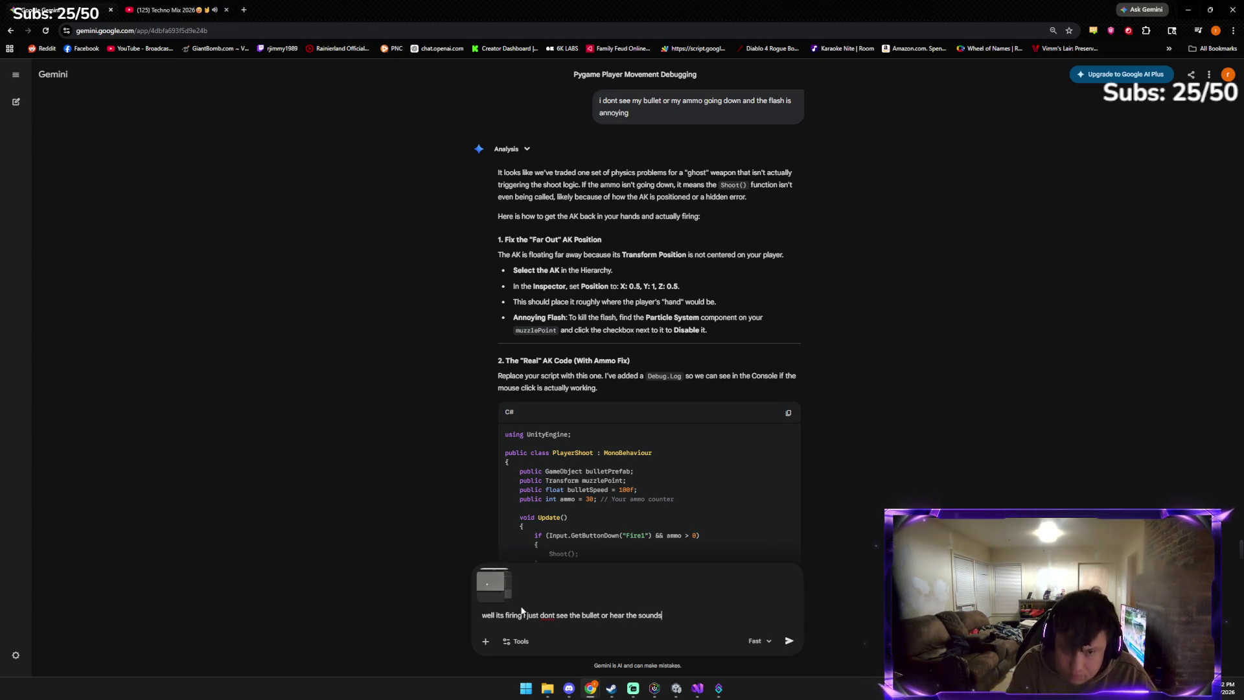
key(Return)
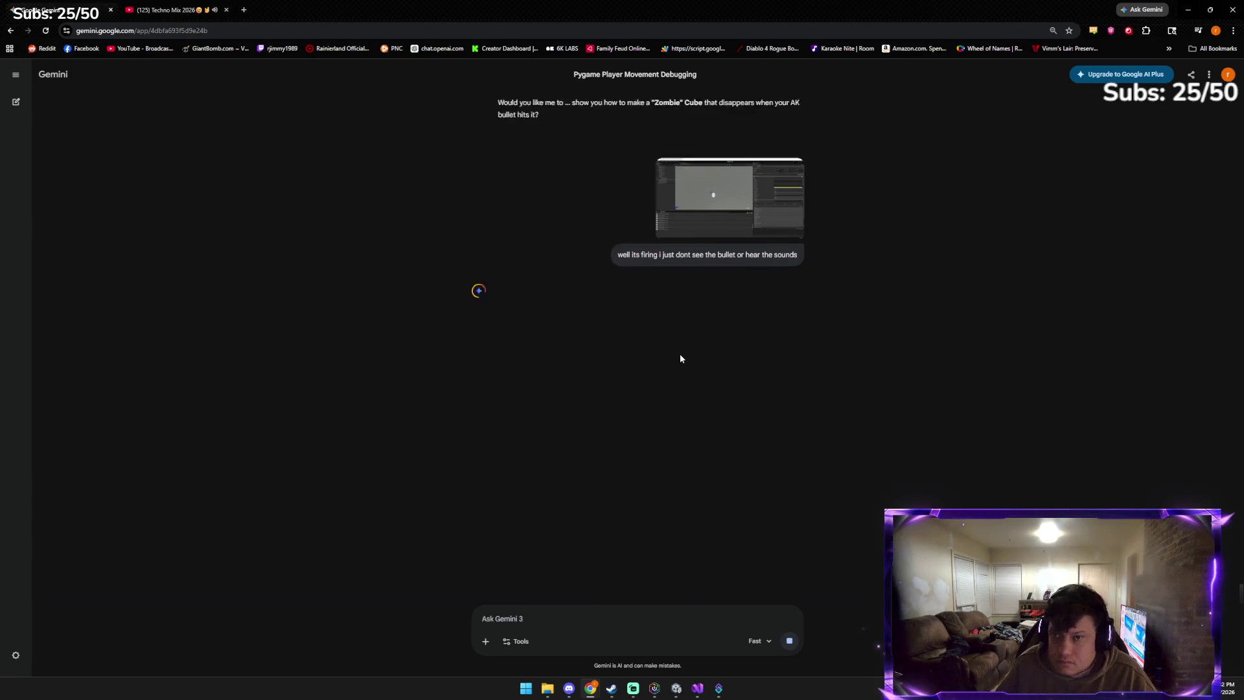
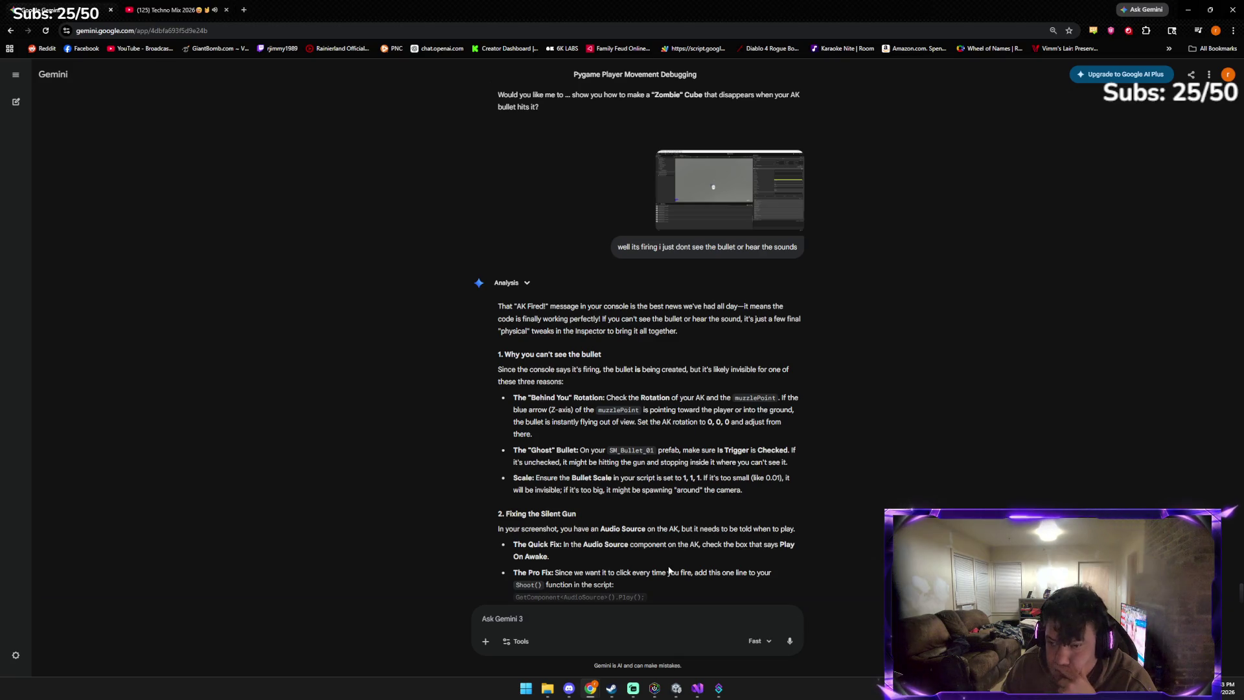
Stop the running game in Unity and raise the muzzle point upward
click(678, 692)
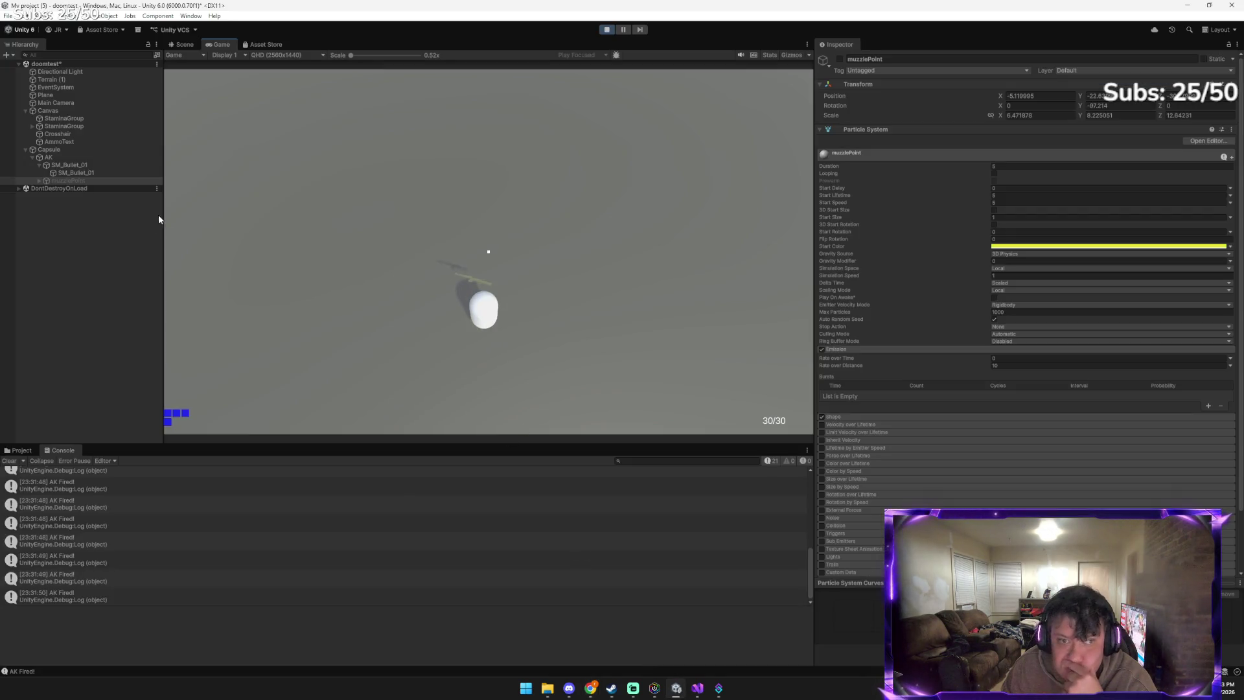
click(607, 30)
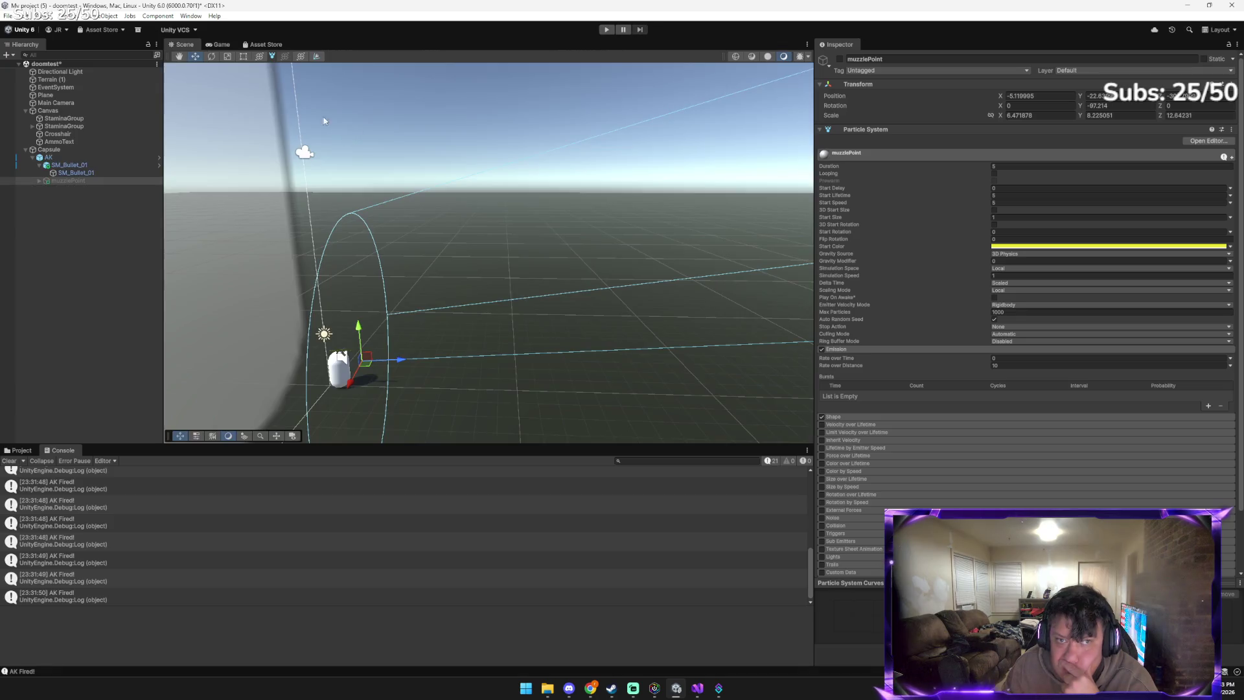
mouse_move(354, 329)
mouse_down()
mouse_move(357, 312)
mouse_move(381, 351)
mouse_move(402, 352)
mouse_move(365, 315)
mouse_up()
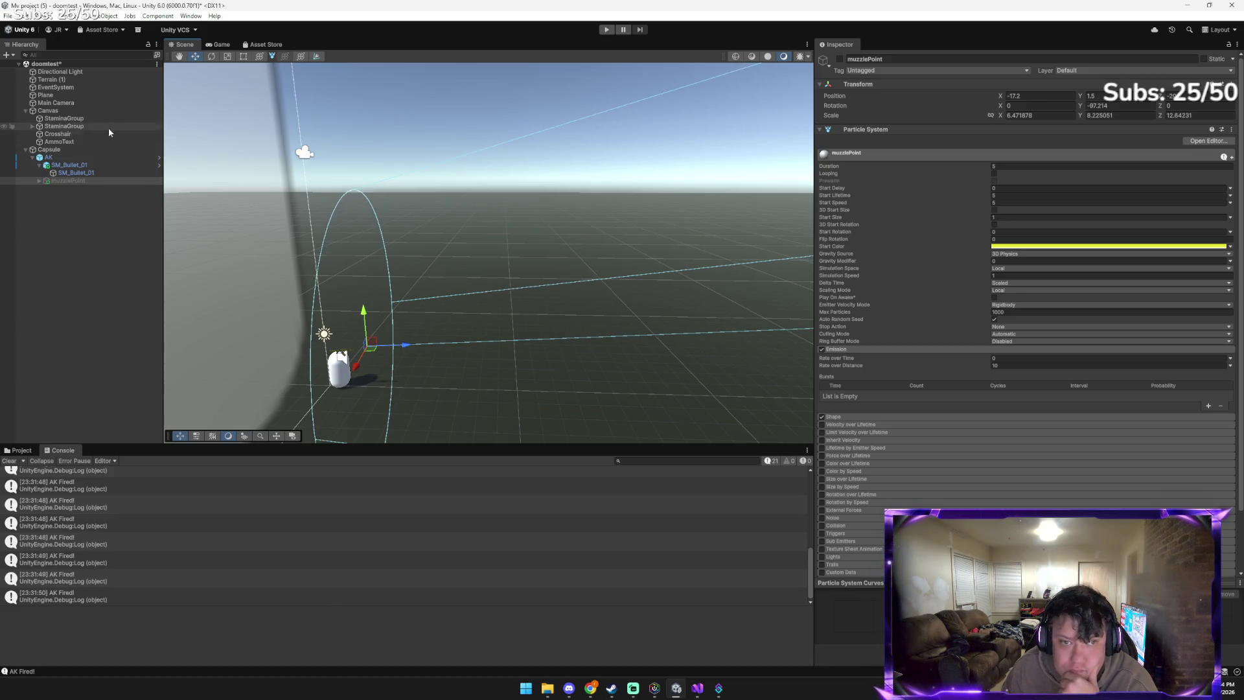
Tilt SM_Bullet_01 to about 164° on X and lower it beneath the AK
click(99, 174)
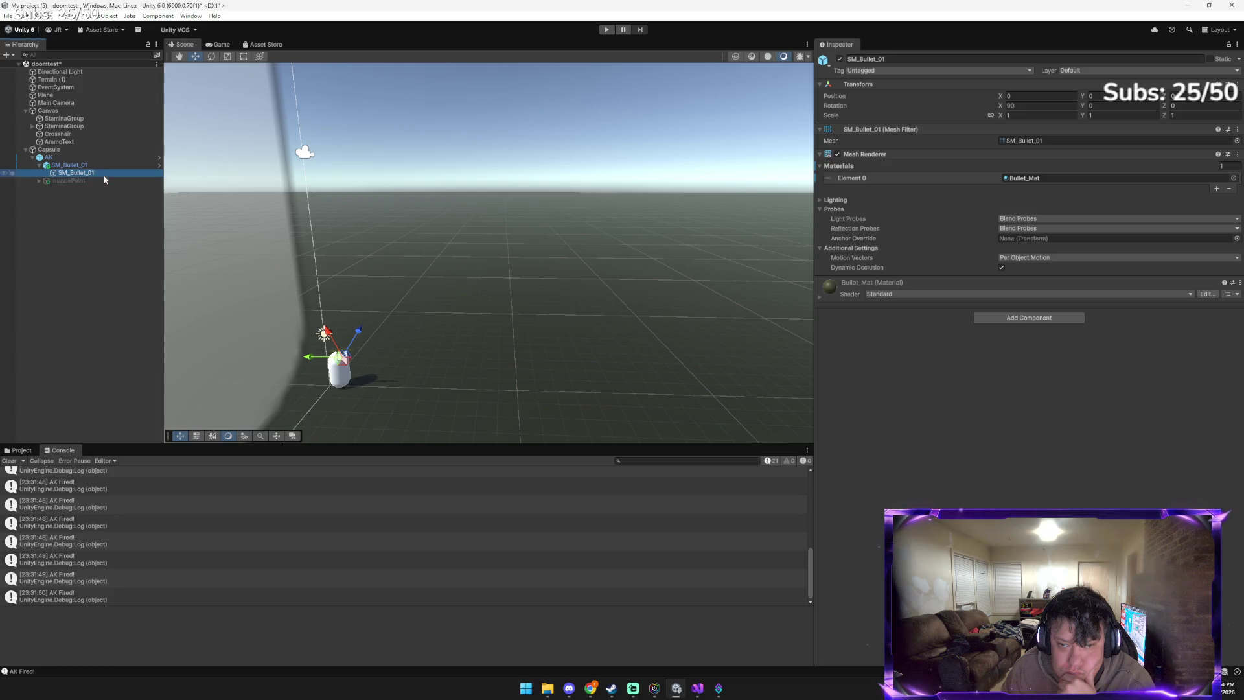
drag(317, 359, 348, 329)
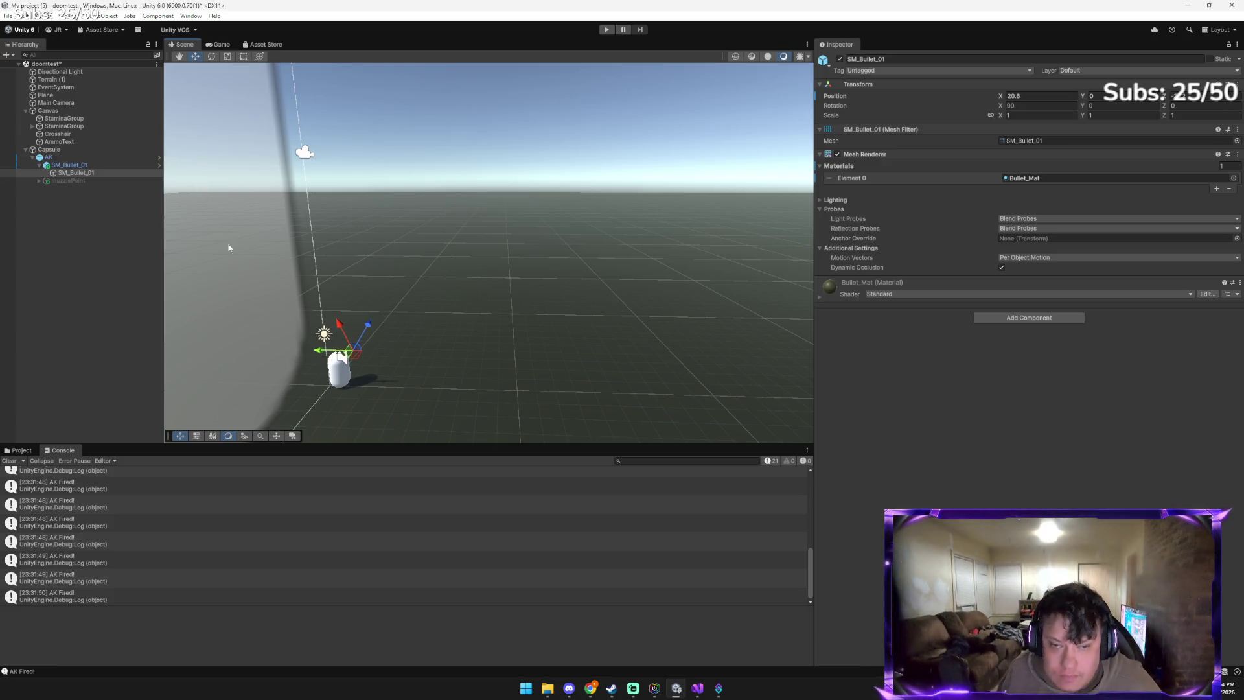
key(e)
mouse_move(372, 350)
mouse_down()
mouse_move(300, 362)
mouse_move(215, 345)
mouse_up()
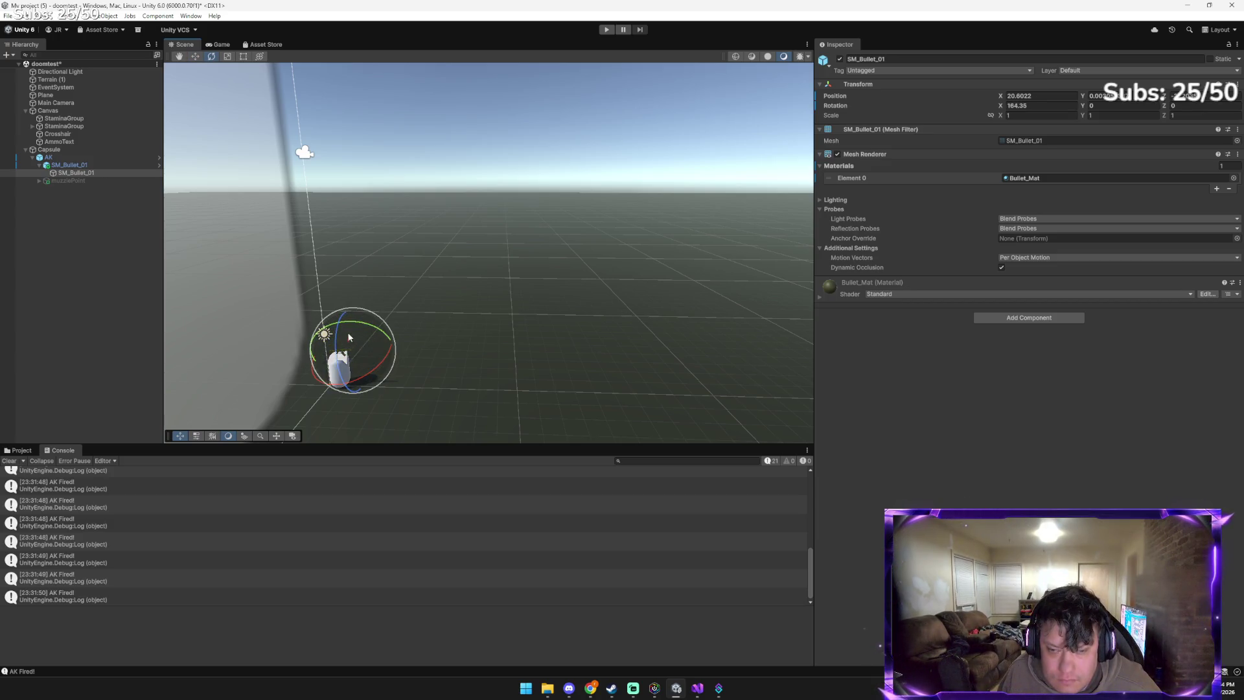
key(w)
mouse_move(371, 349)
mouse_down()
mouse_move(383, 344)
mouse_move(306, 384)
mouse_move(401, 306)
mouse_up()
scroll(363, 354, up, 3)
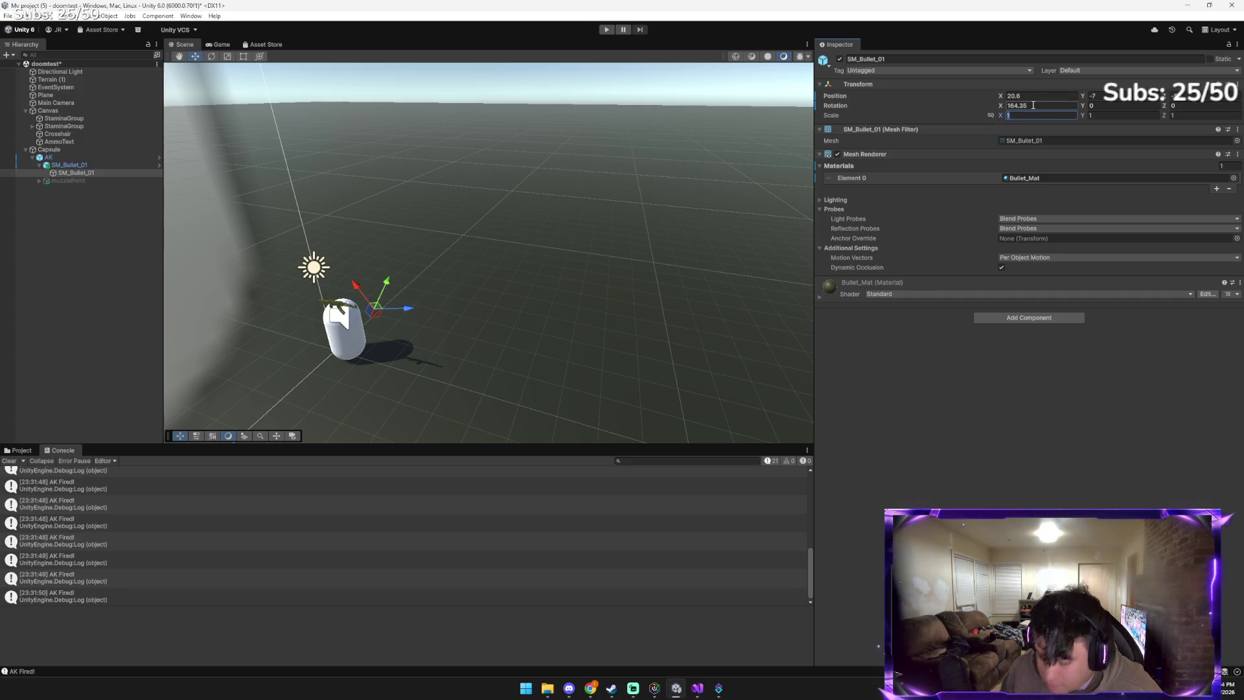
Set SM_Bullet_01's scale to 50 on X, Y and Z
key(Tab)
text(2)
key(Tab)
text(2)
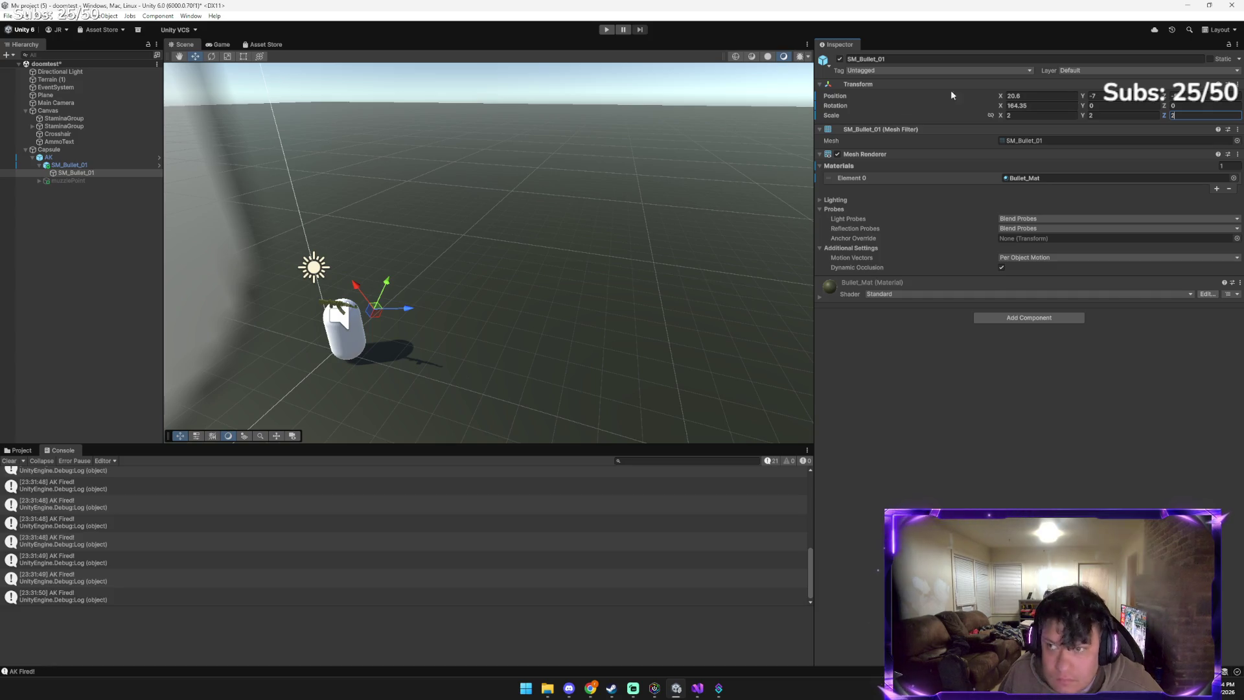
click(1036, 116)
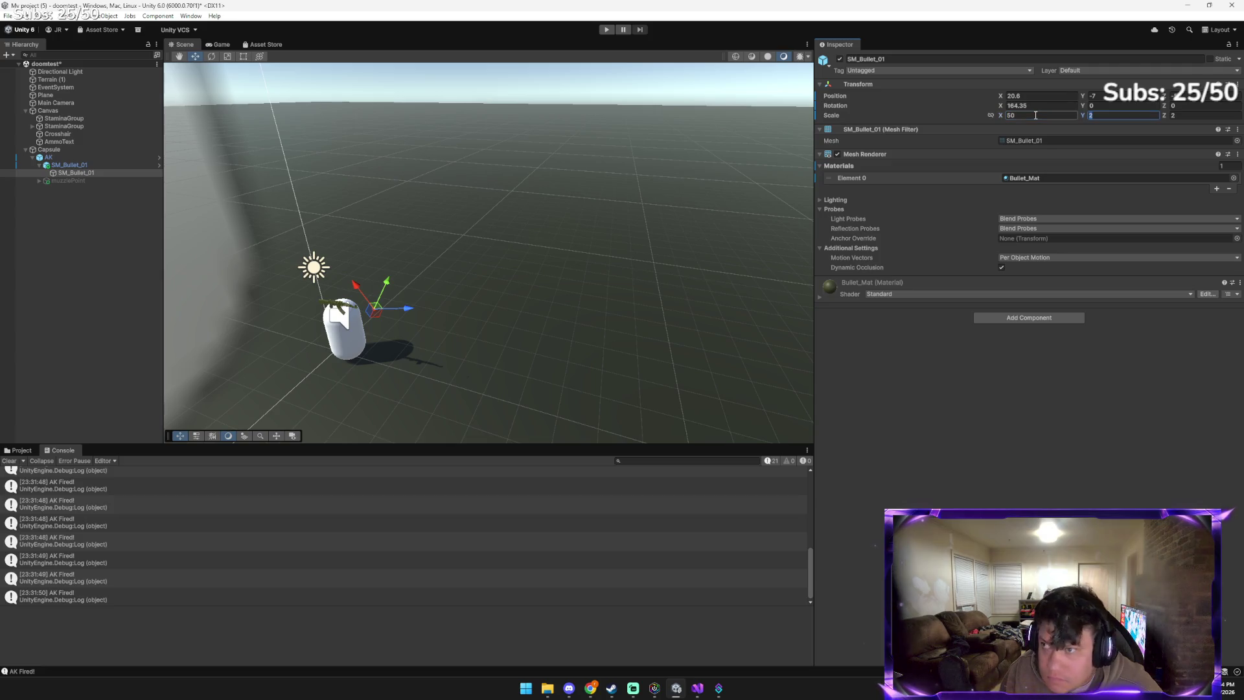
click(1123, 115)
text(50)
key(Tab)
text(50)
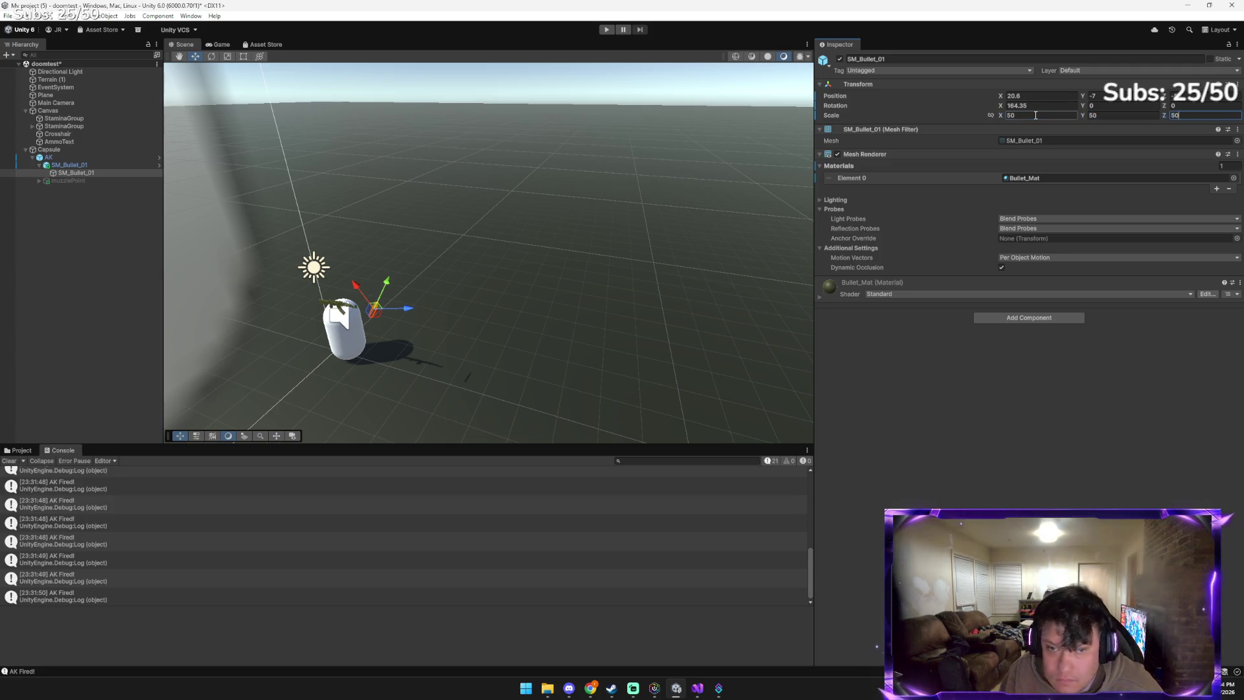
key(Return)
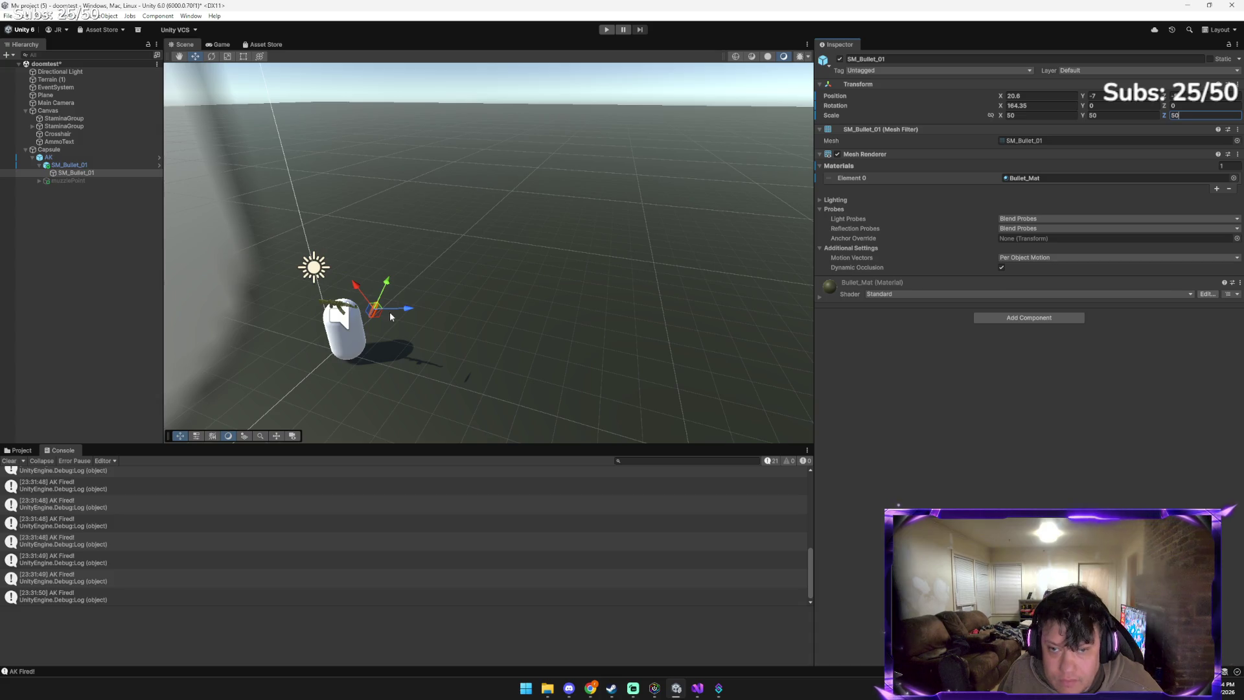
Rotate the bullet to about 258.8° on X and move it to X 40, Z 20.022
key(e)
mouse_move(383, 299)
mouse_down()
mouse_move(308, 328)
mouse_move(189, 302)
mouse_up()
key(w)
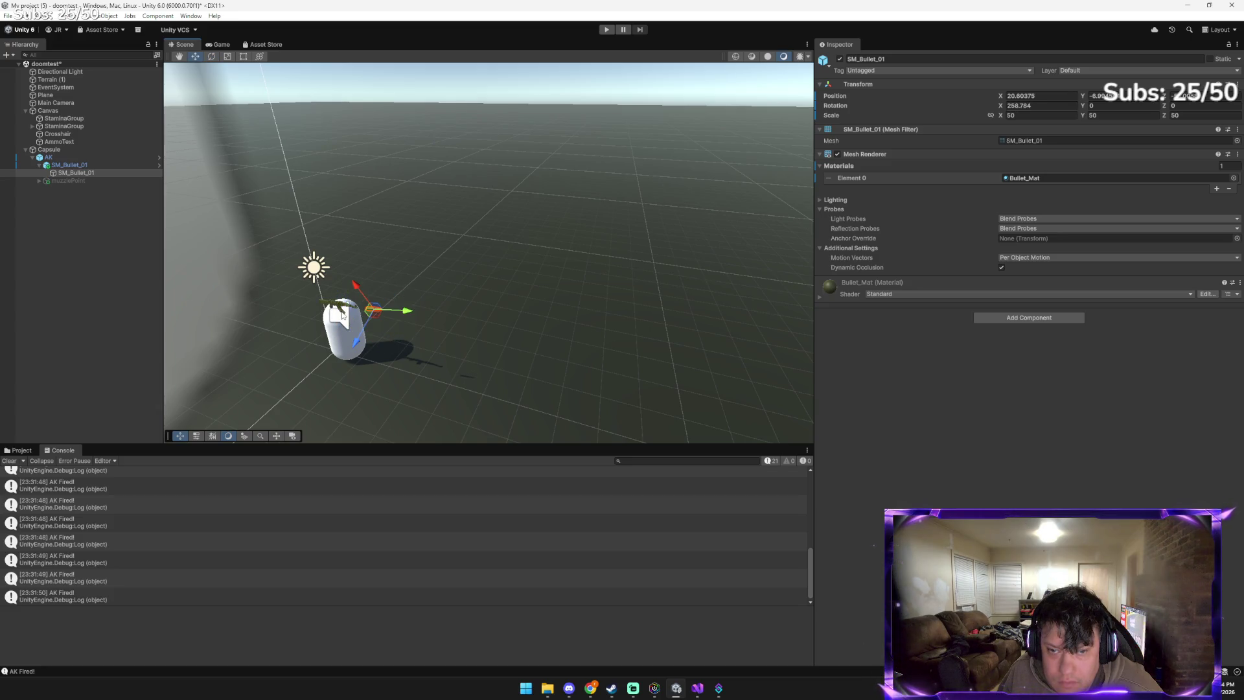
mouse_move(368, 300)
mouse_down()
mouse_move(358, 315)
mouse_move(397, 328)
mouse_move(337, 314)
mouse_up()
key(e)
key(w)
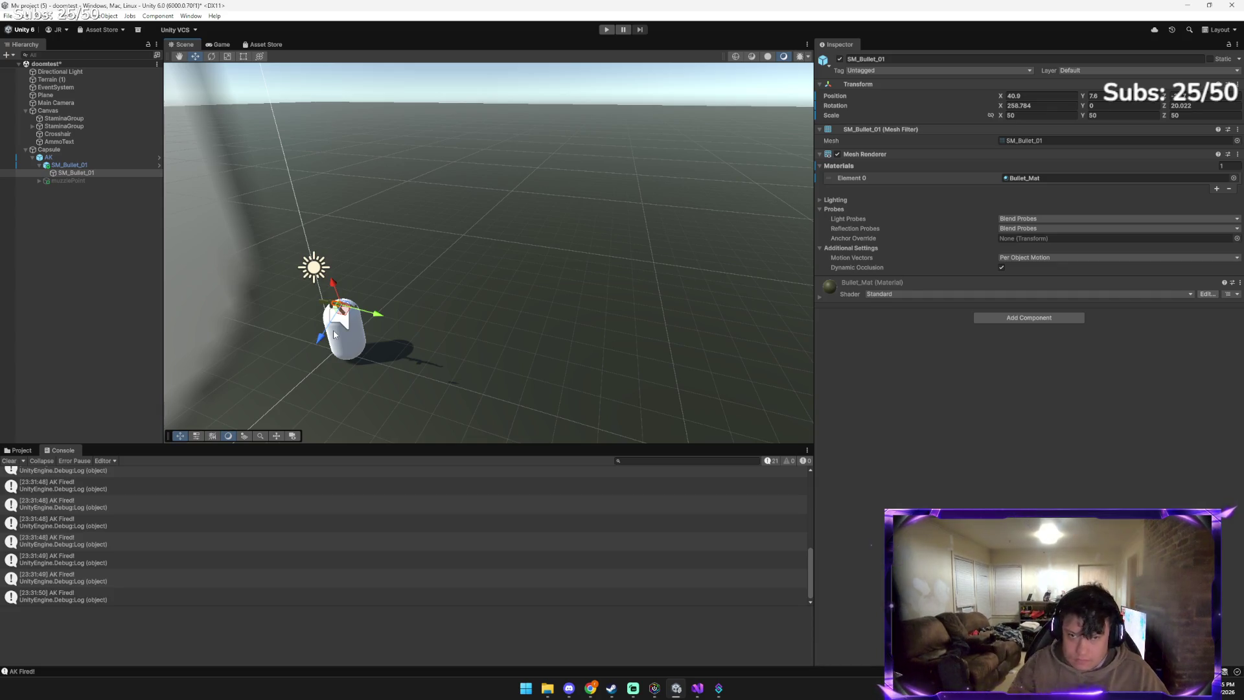
key(alt+Tab)
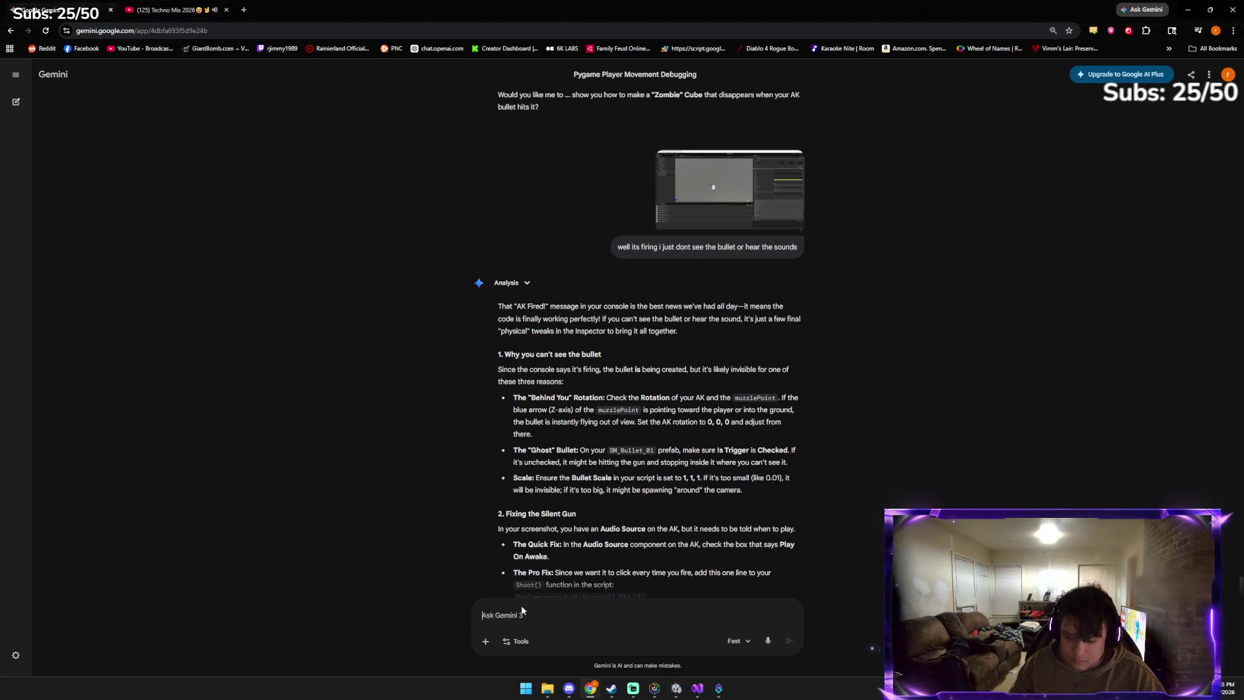
Ask Gemini, with a pasted screenshot, how to aim the blue arrow, and read its reply
key(ctrl+v)
text(how do i move the blue )
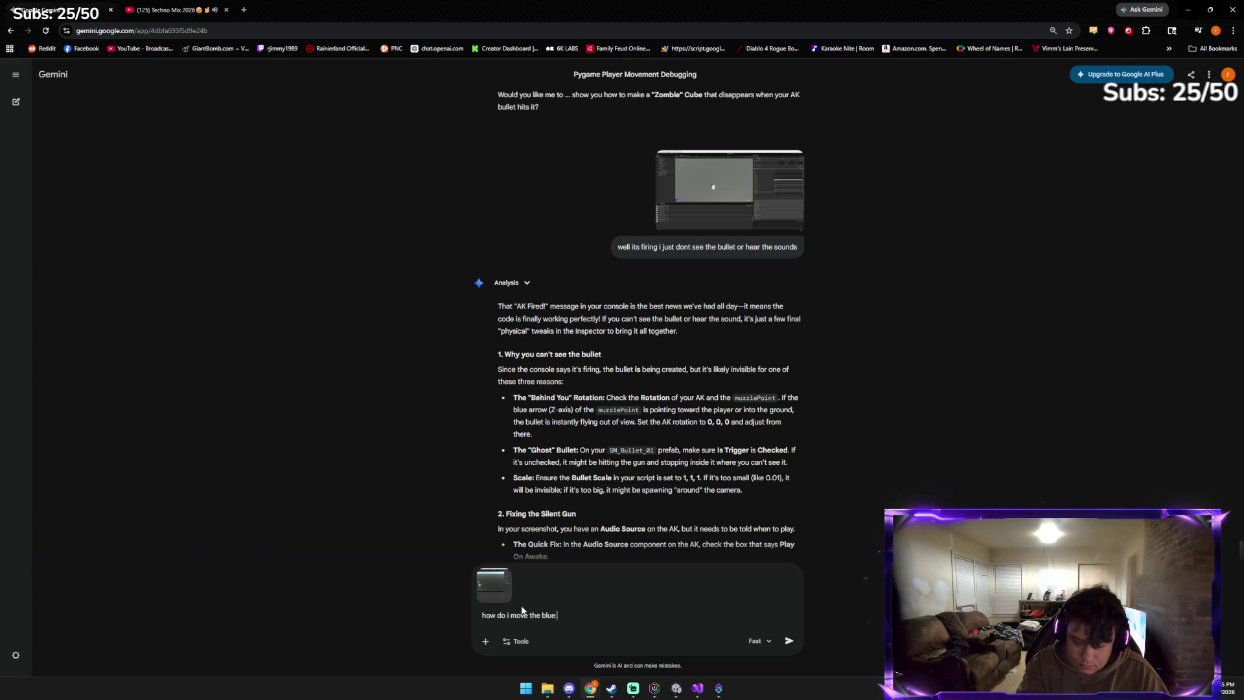
text(where the bullet is still straight  urrrrgh)
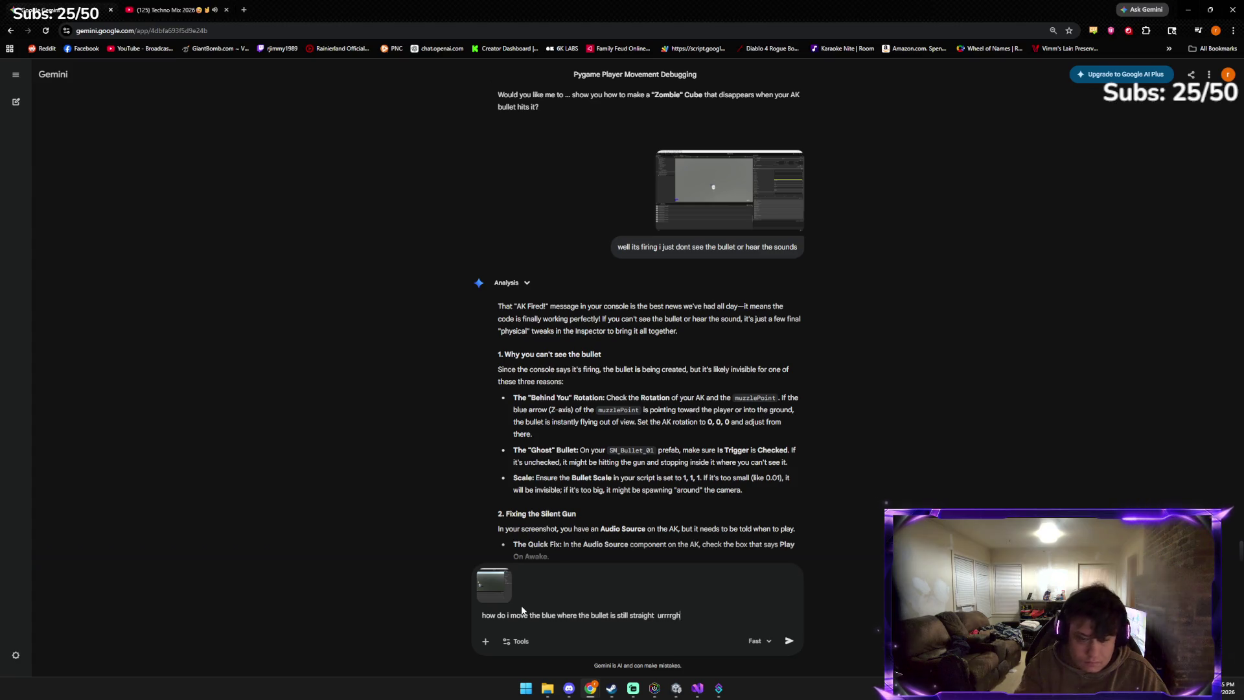
key(Return)
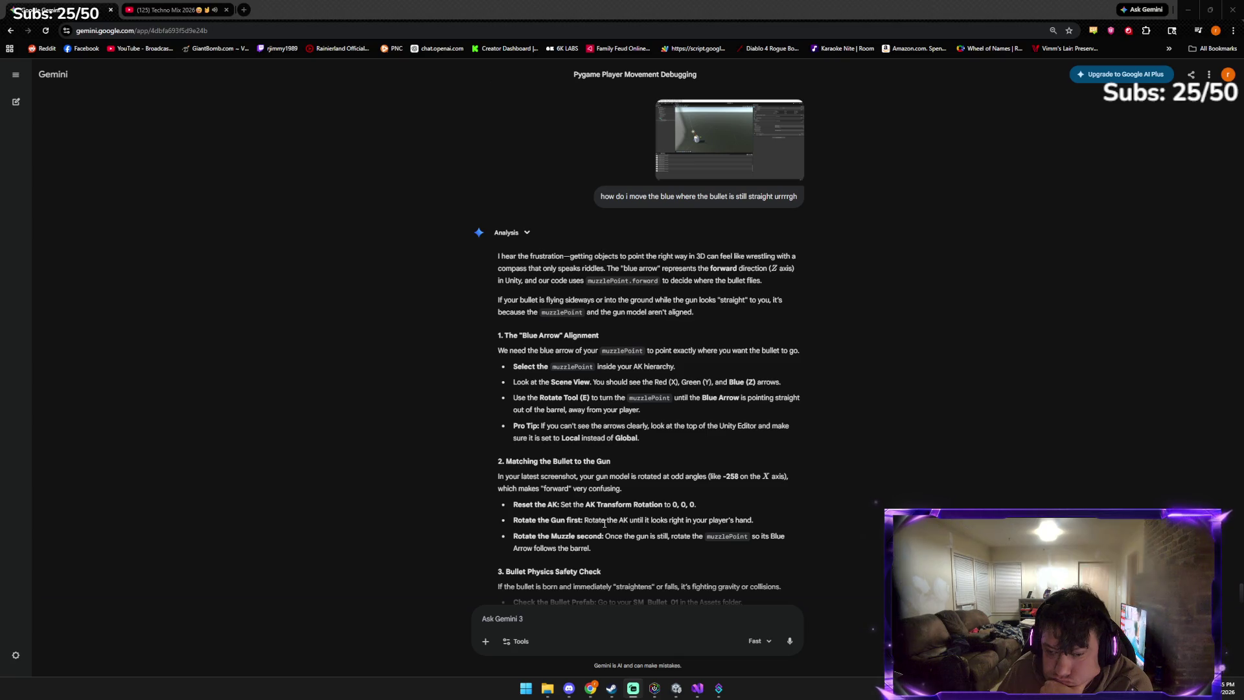
scroll(605, 522, down, 1)
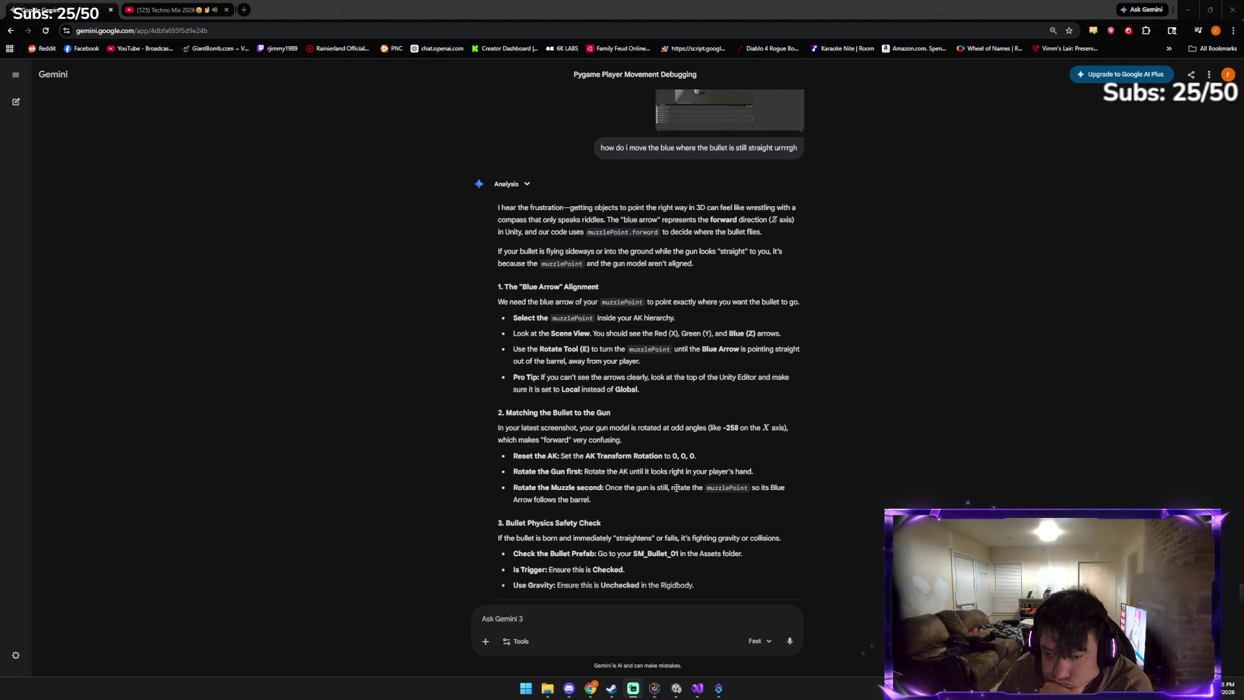
scroll(621, 505, down, 3)
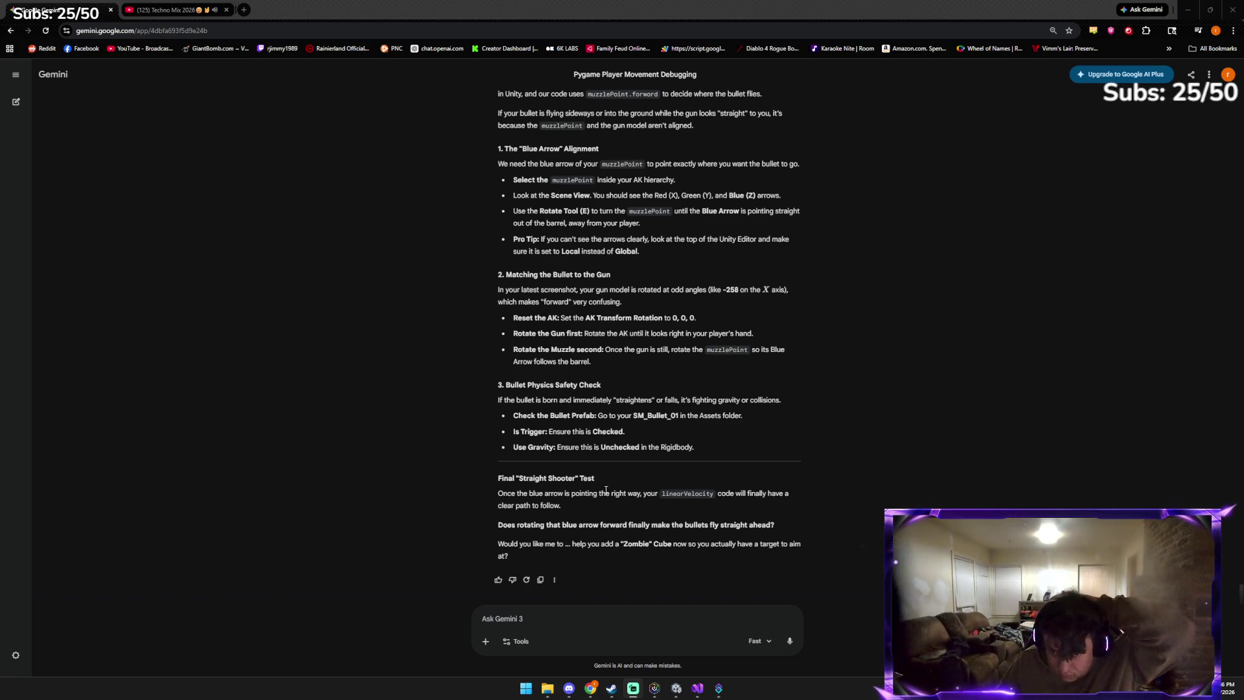
click(677, 688)
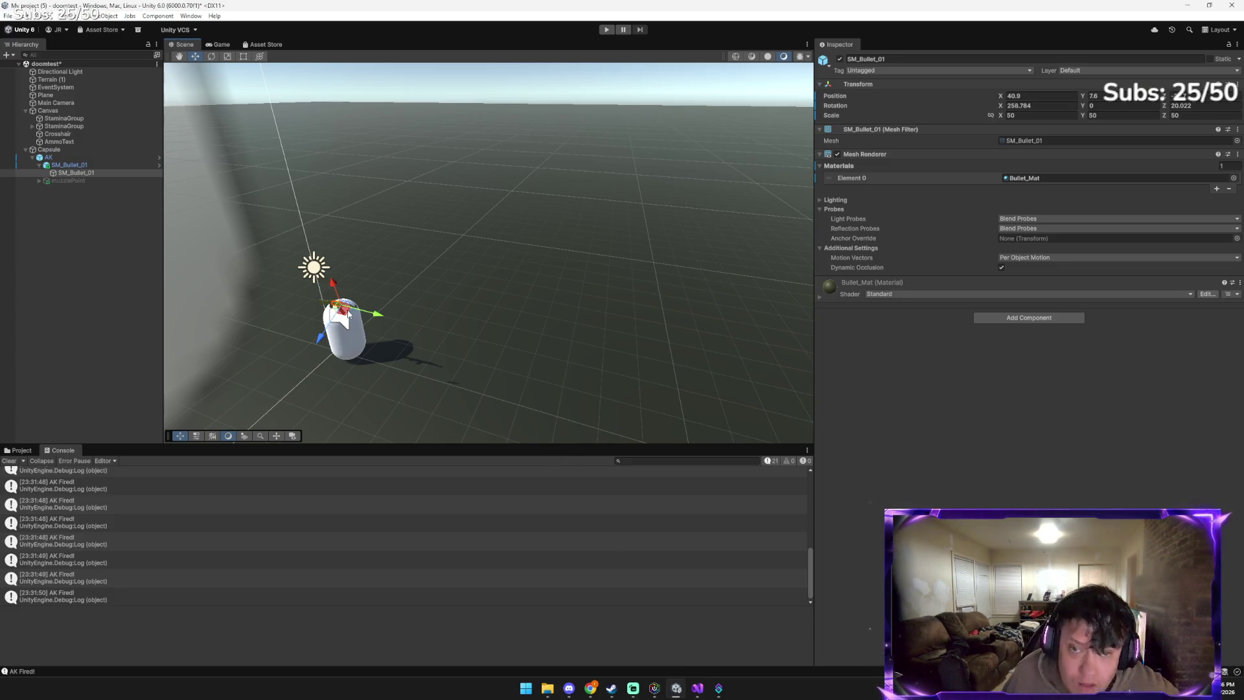
Raise muzzlePoint to about X -20.7, tilt it about 7.4° on X, then reselect SM_Bullet_01
click(75, 180)
drag(389, 299, 366, 297)
mouse_move(367, 290)
mouse_down()
mouse_move(363, 272)
mouse_move(380, 296)
mouse_up()
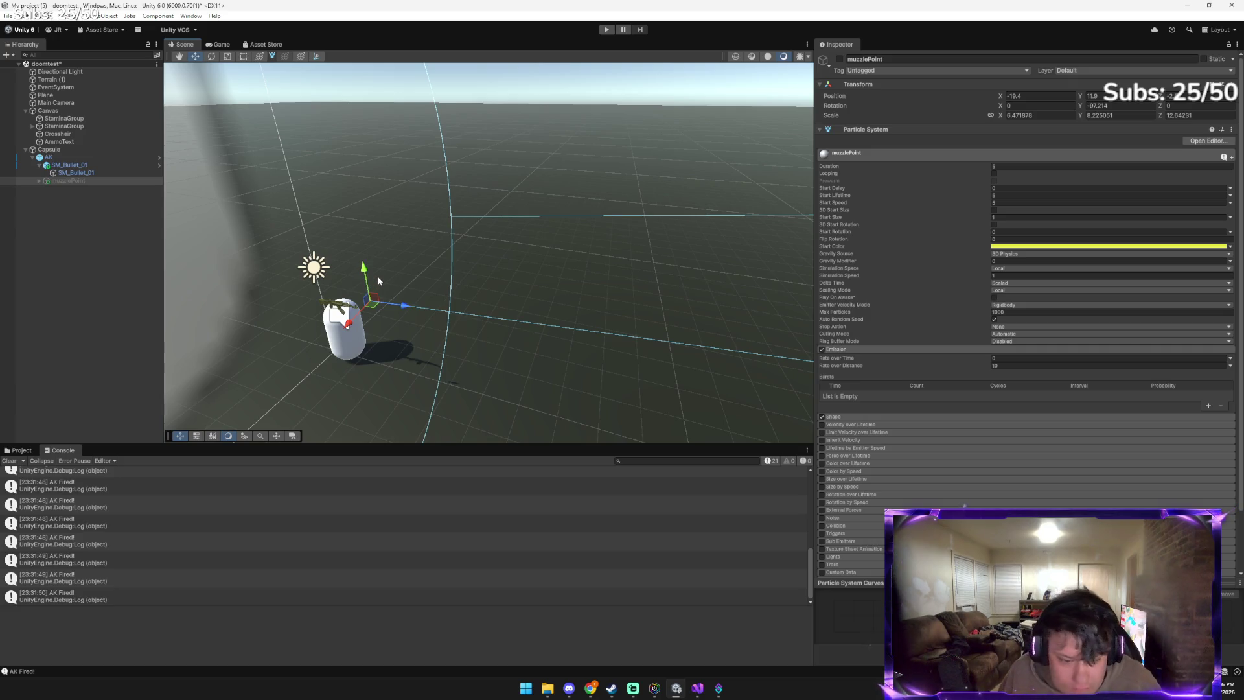
key(e)
mouse_move(396, 284)
mouse_down()
mouse_move(376, 303)
mouse_move(357, 296)
mouse_up()
key(w)
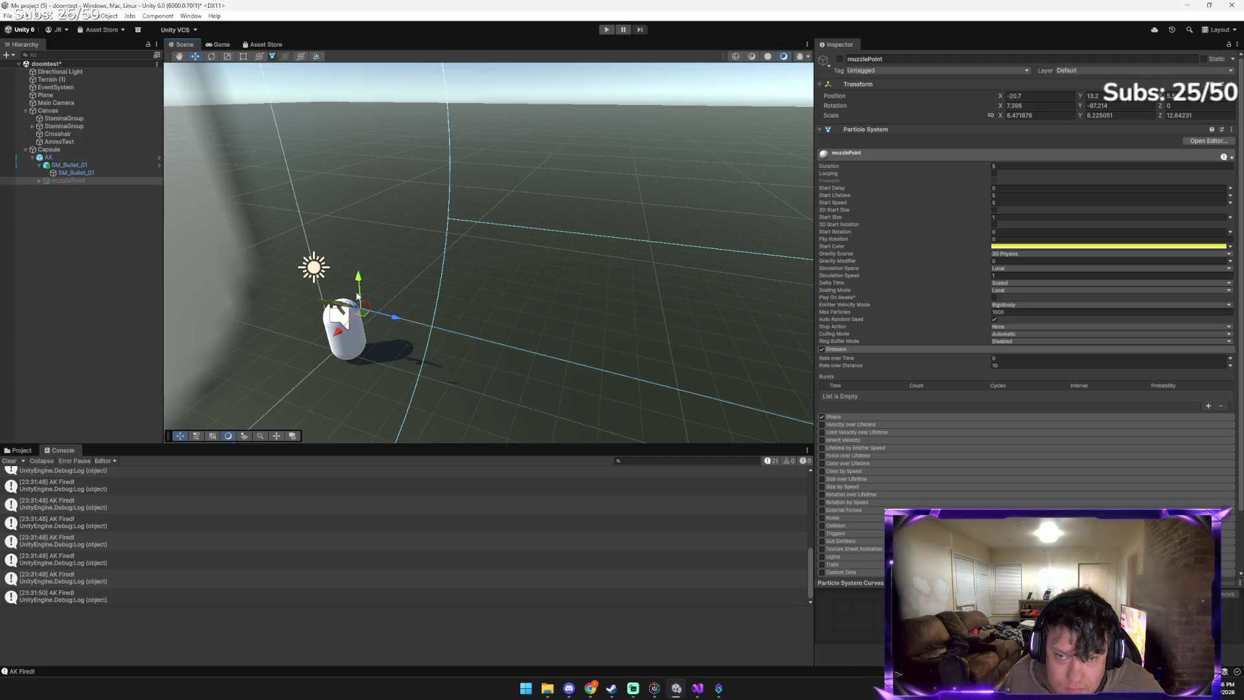
click(337, 309)
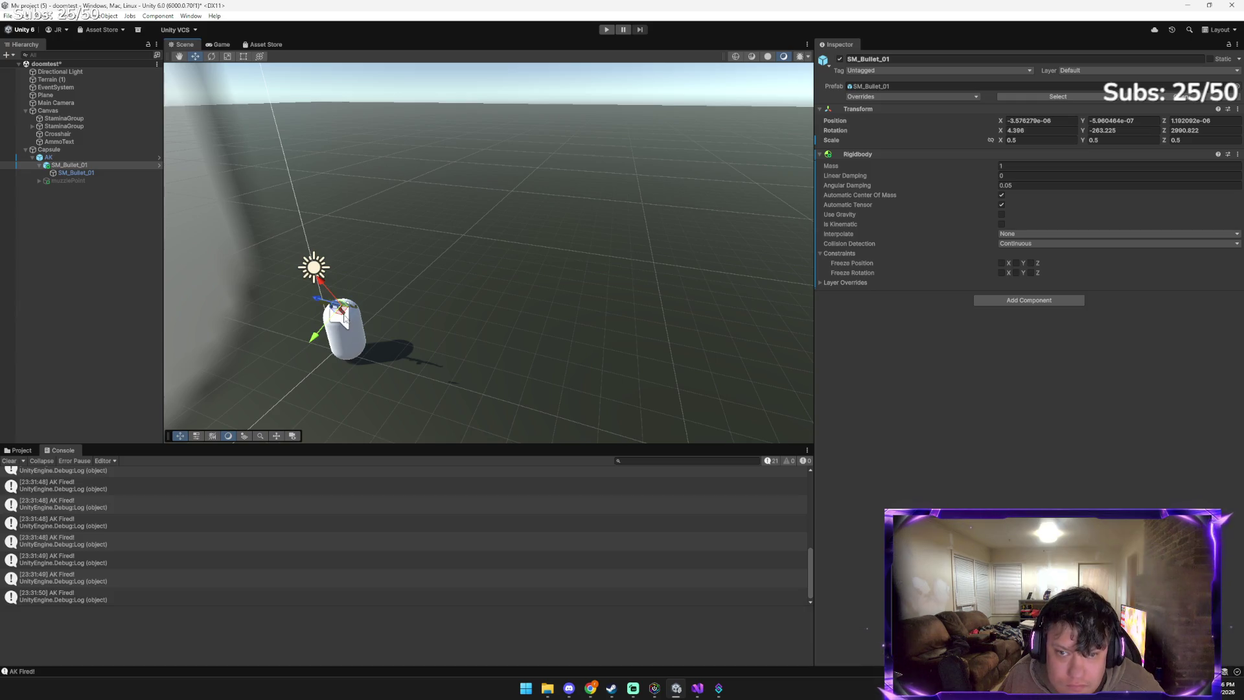
click(88, 172)
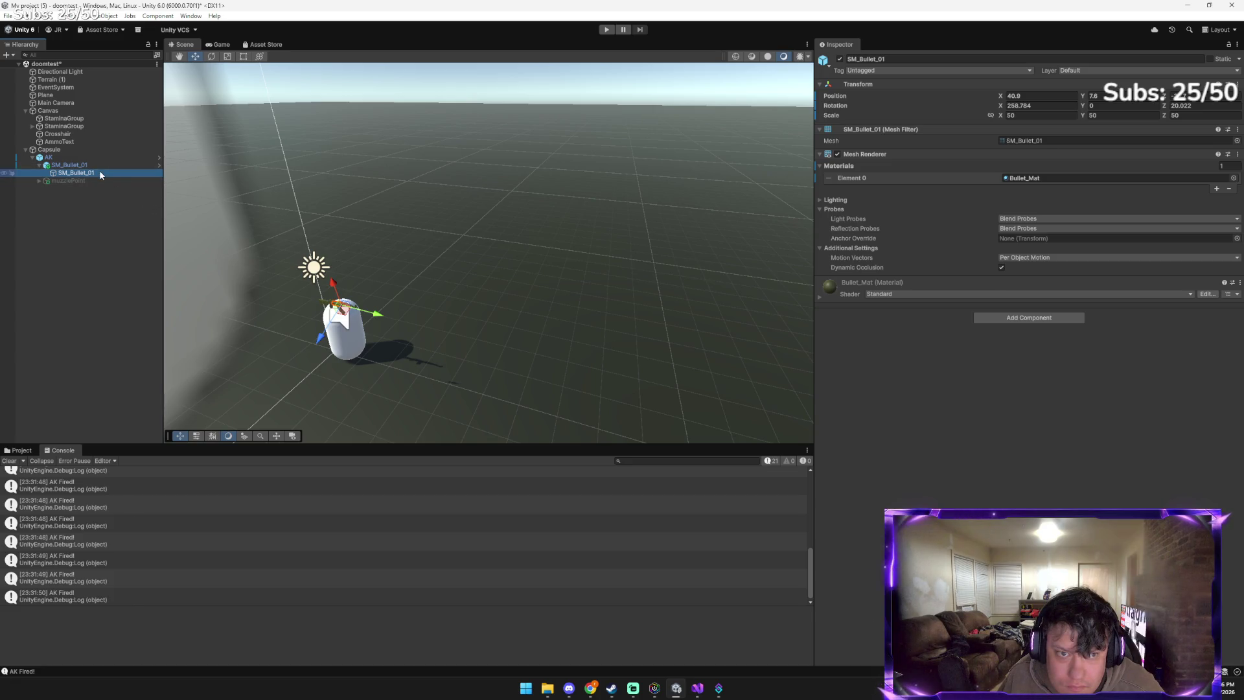
Frame SM_Bullet_01 and rotate it repeatedly until it sits at about 171.3° on X
double_click(99, 172)
key(e)
mouse_move(452, 277)
mouse_down()
mouse_move(602, 274)
mouse_move(628, 230)
mouse_move(563, 227)
mouse_move(663, 231)
mouse_up()
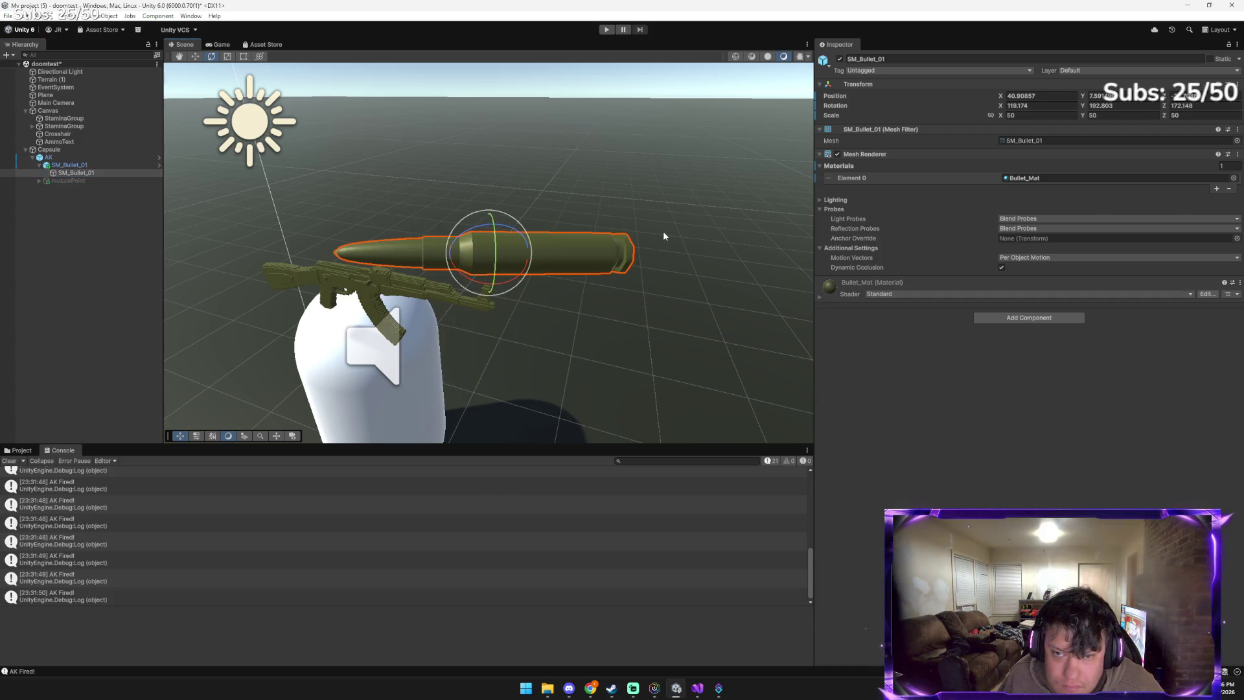
key(w)
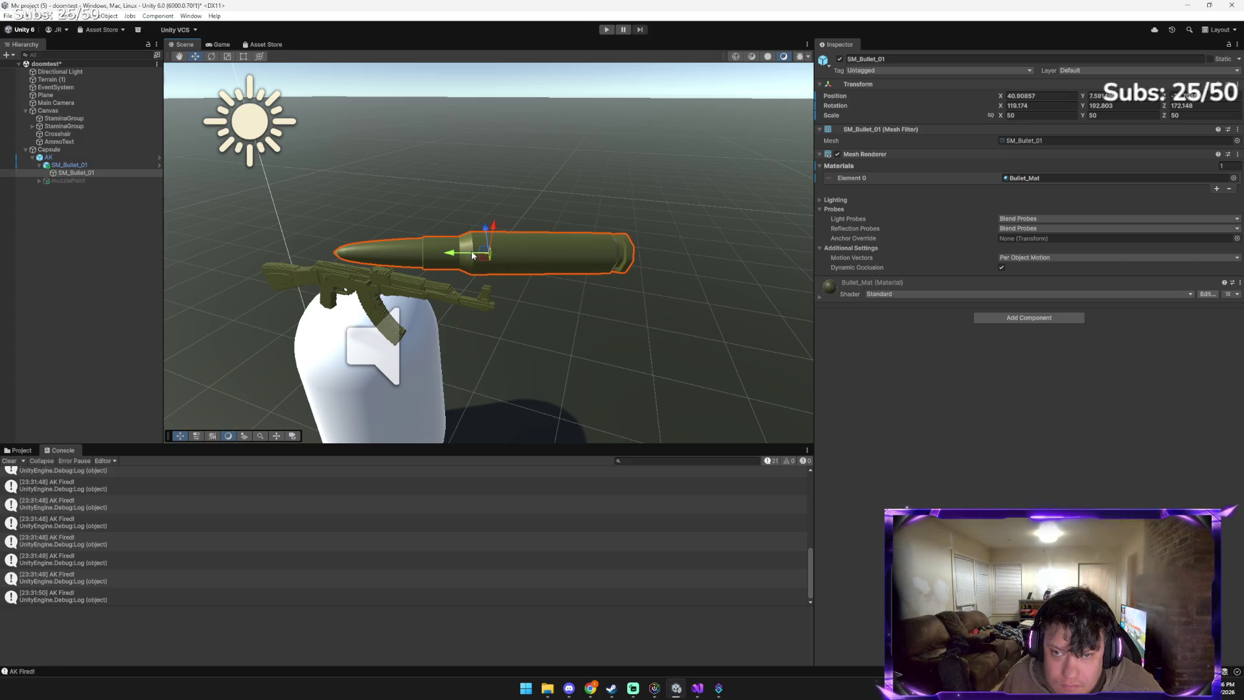
key(e)
mouse_move(461, 271)
mouse_down()
mouse_move(537, 274)
mouse_move(611, 256)
mouse_move(662, 207)
mouse_up()
key(w)
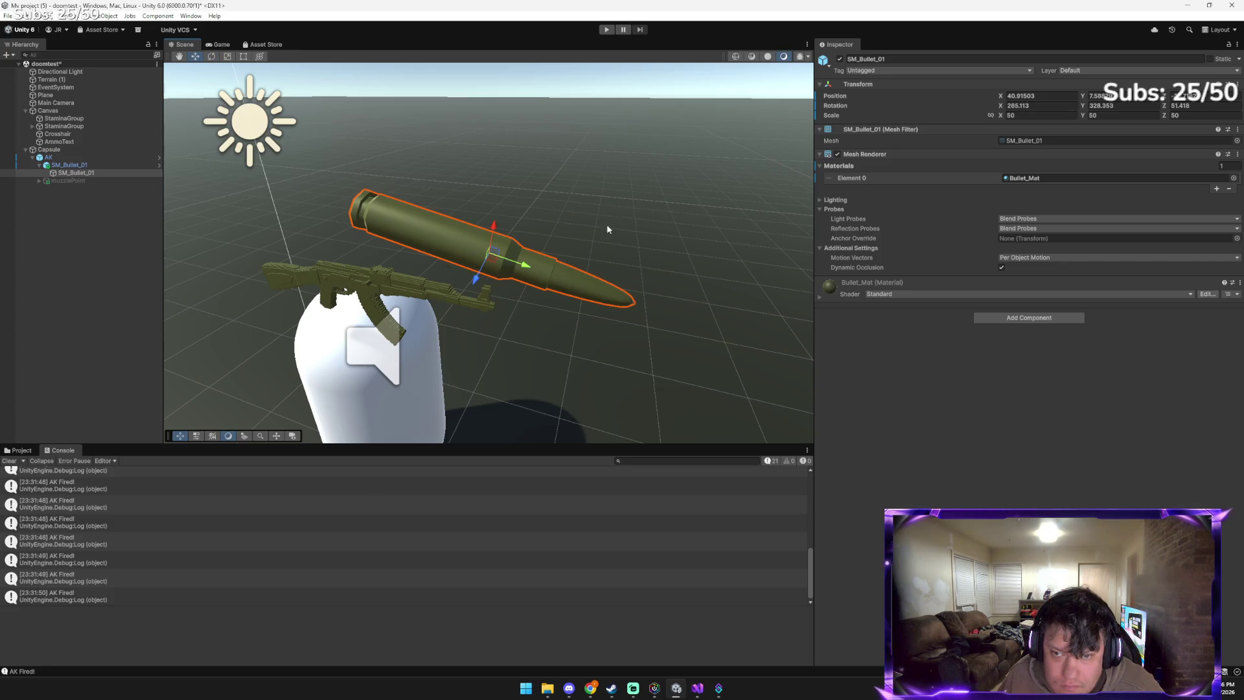
key(e)
drag(484, 285, 522, 284)
key(w)
key(e)
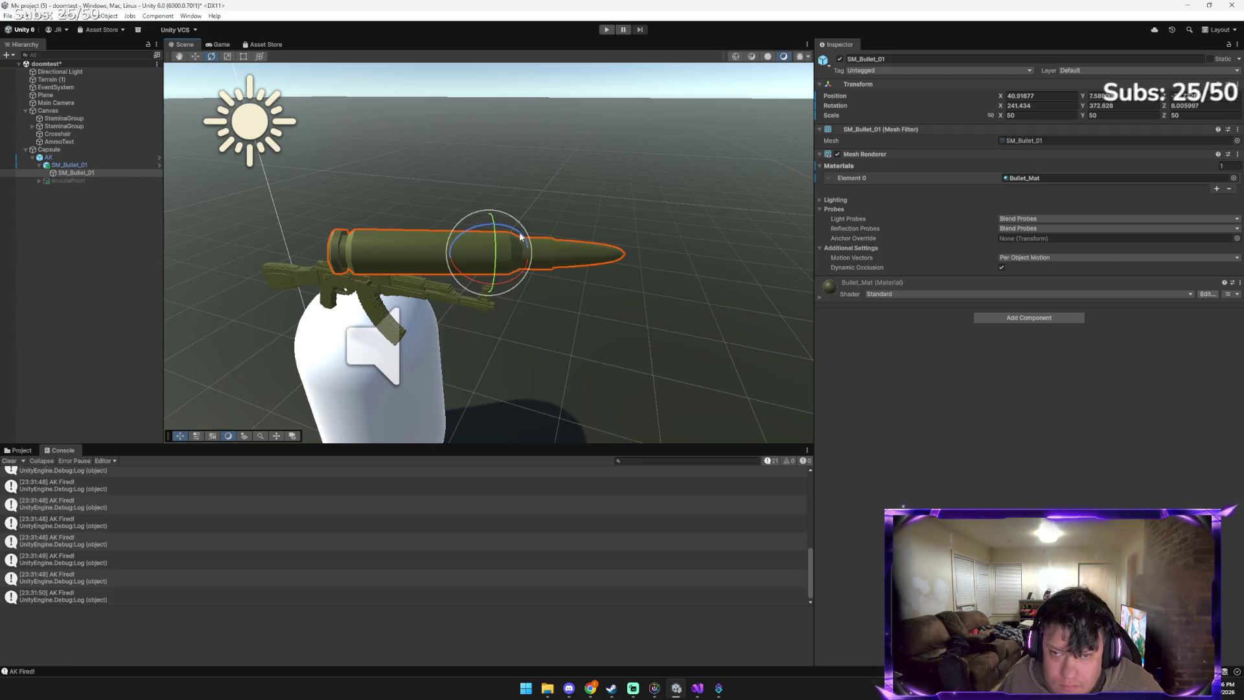
drag(522, 237, 403, 230)
key(w)
key(e)
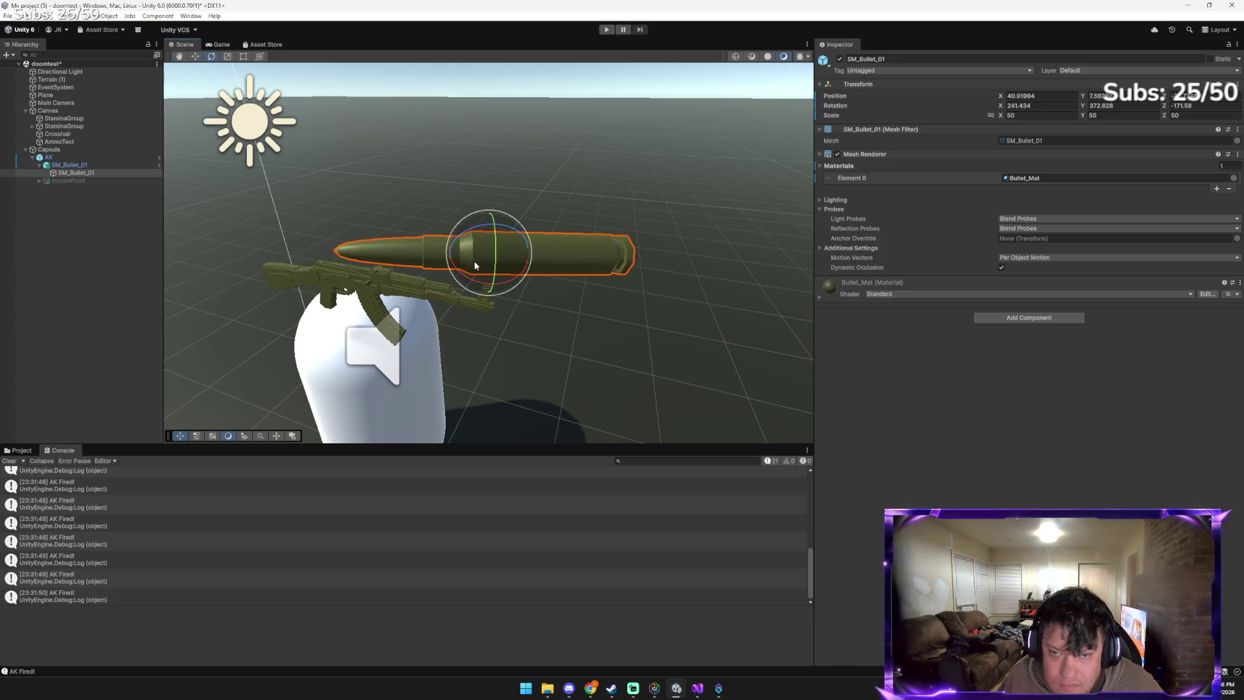
mouse_move(473, 260)
mouse_down()
mouse_move(456, 240)
mouse_move(450, 326)
mouse_up()
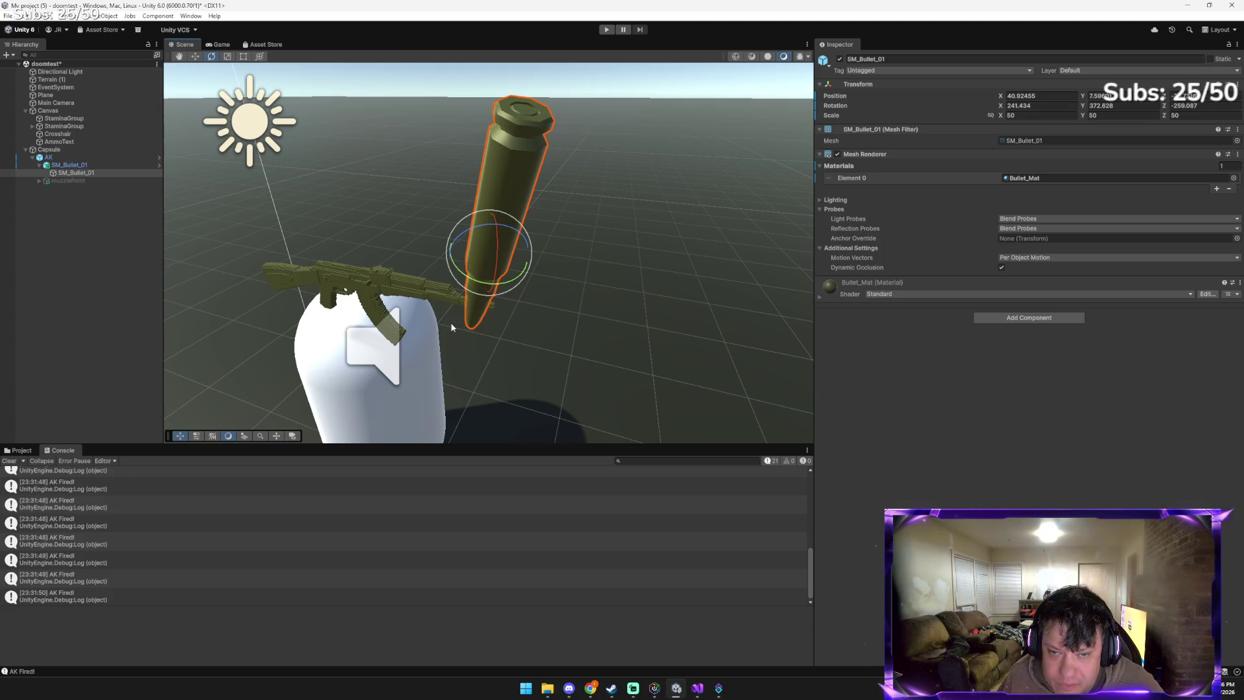
key(w)
key(e)
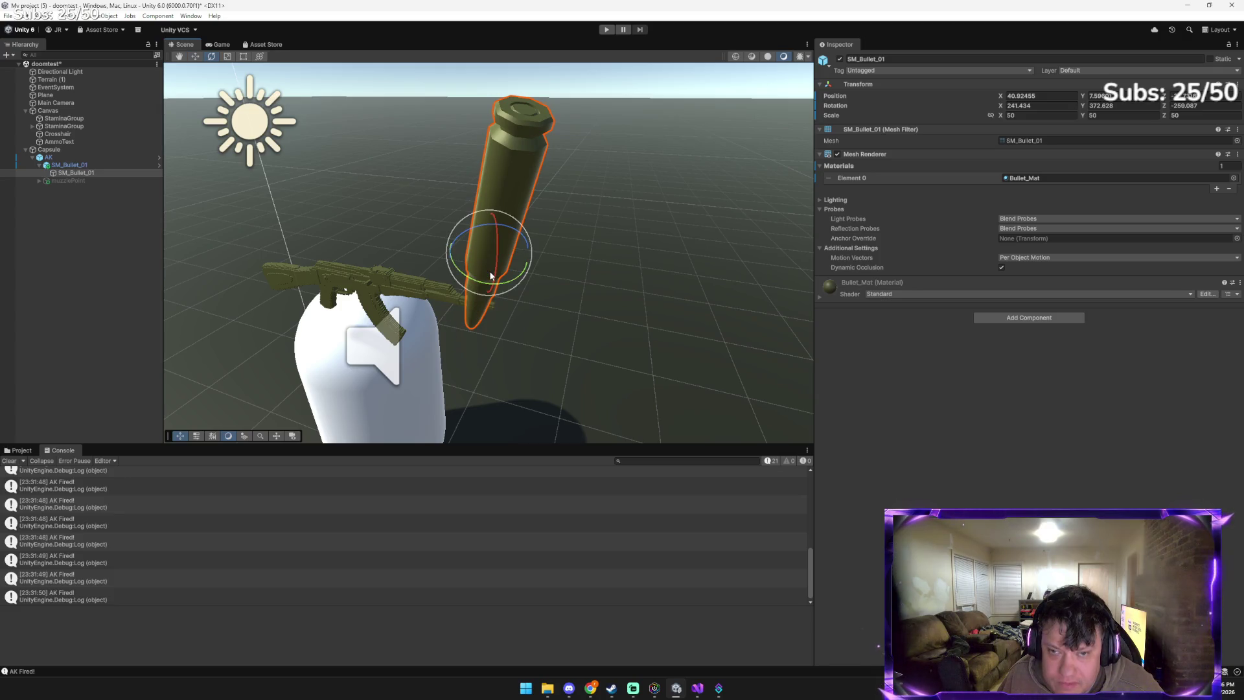
drag(462, 241, 419, 271)
key(w)
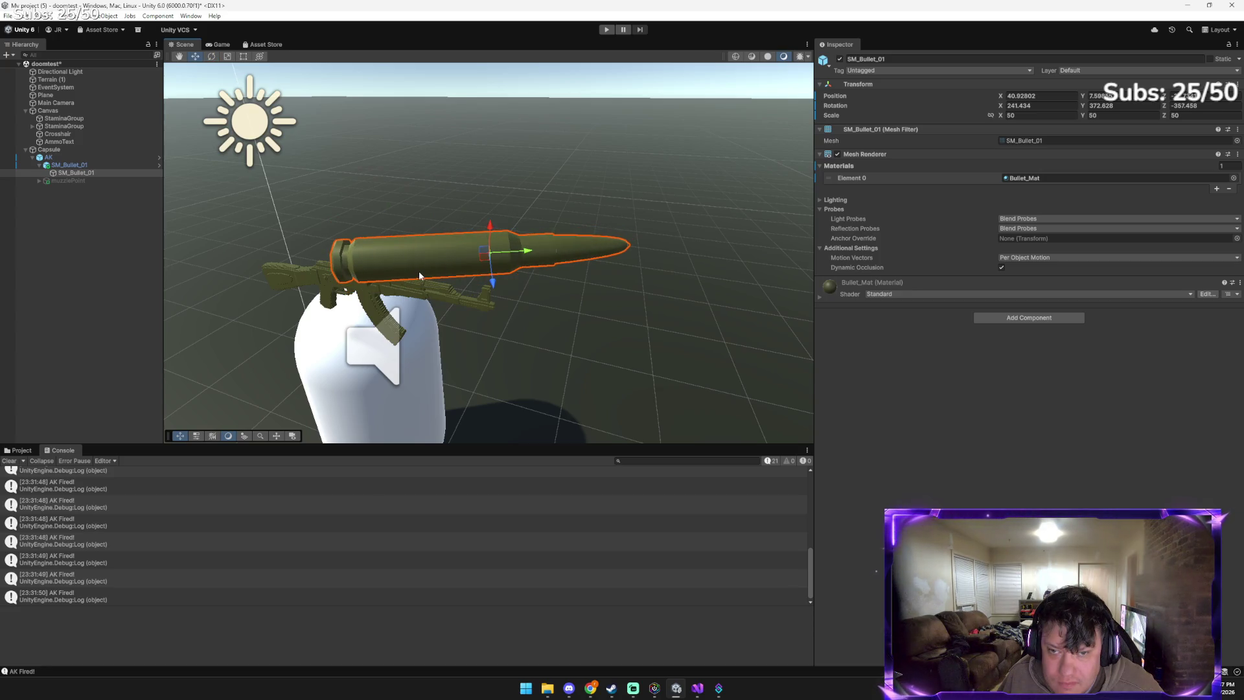
key(e)
mouse_move(480, 259)
mouse_down()
mouse_move(480, 279)
mouse_move(573, 267)
mouse_up()
key(w)
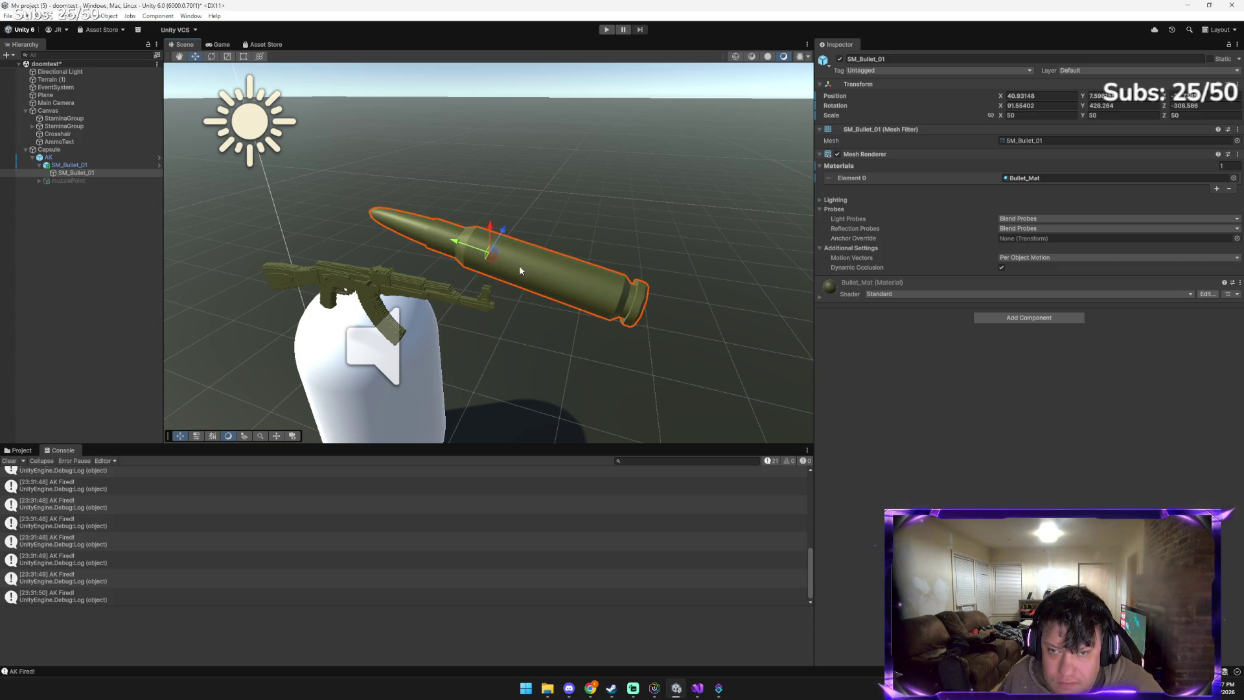
key(e)
mouse_move(468, 252)
mouse_down()
mouse_move(562, 275)
mouse_move(620, 252)
mouse_up()
key(w)
key(e)
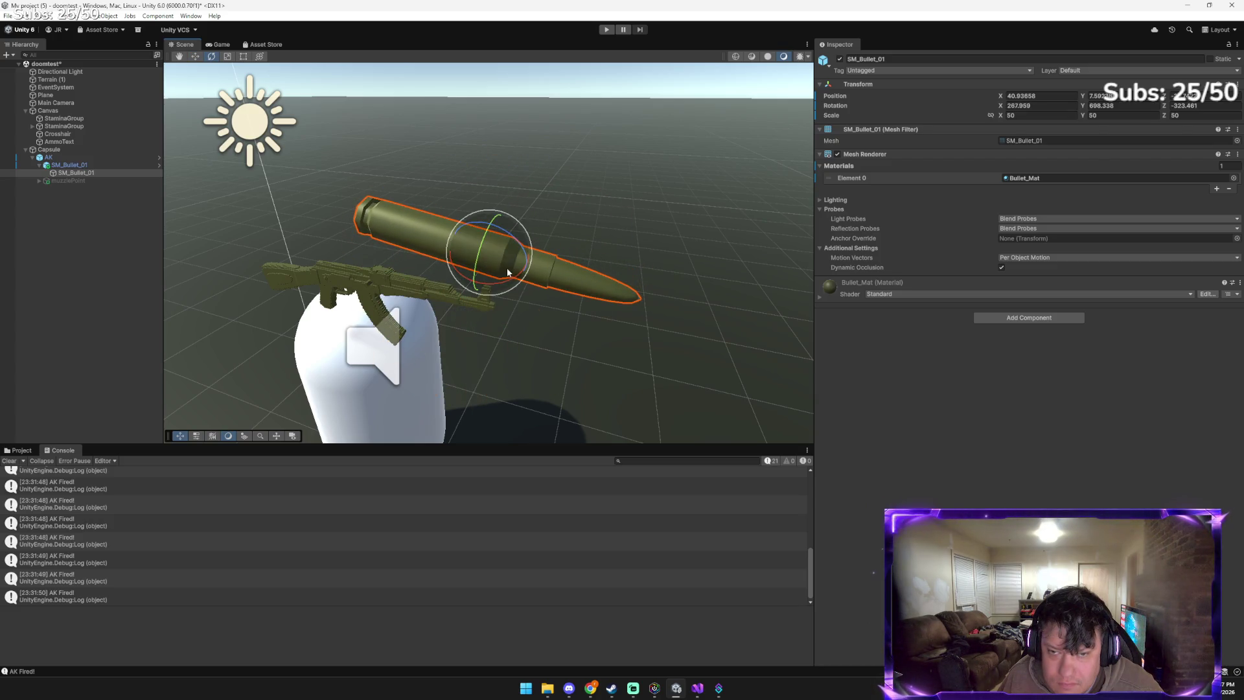
drag(504, 271, 463, 281)
key(w)
key(e)
mouse_move(515, 263)
mouse_down()
mouse_move(481, 282)
mouse_move(399, 281)
mouse_up()
key(w)
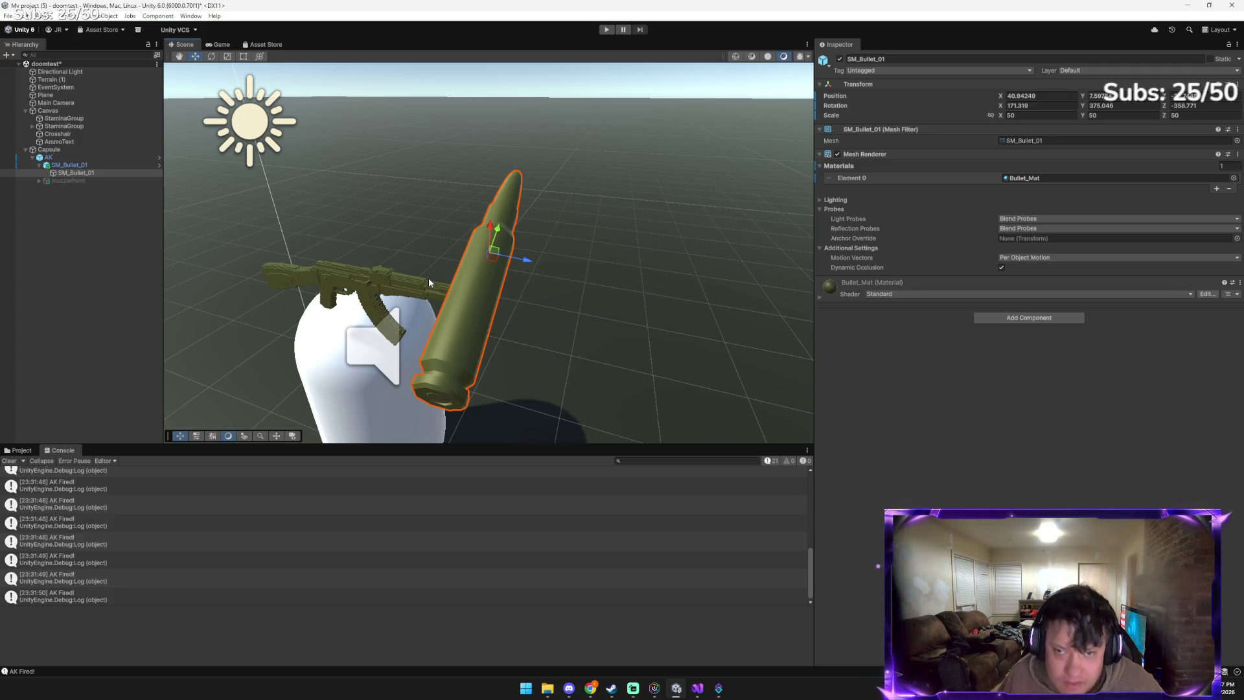
Scale the bullet to 30 on all axes and drag it down to the AK's barrel
scroll(474, 277, down, 6)
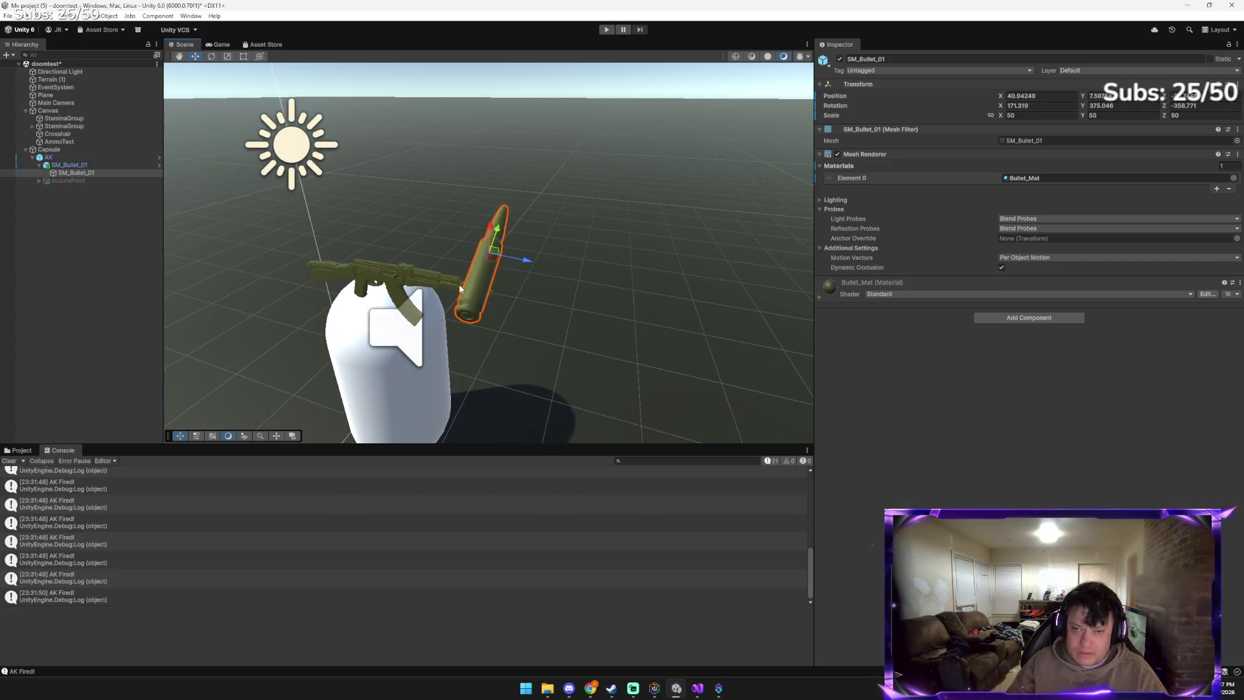
click(1044, 116)
text(30)
key(Tab)
text(30)
key(Tab)
text(30)
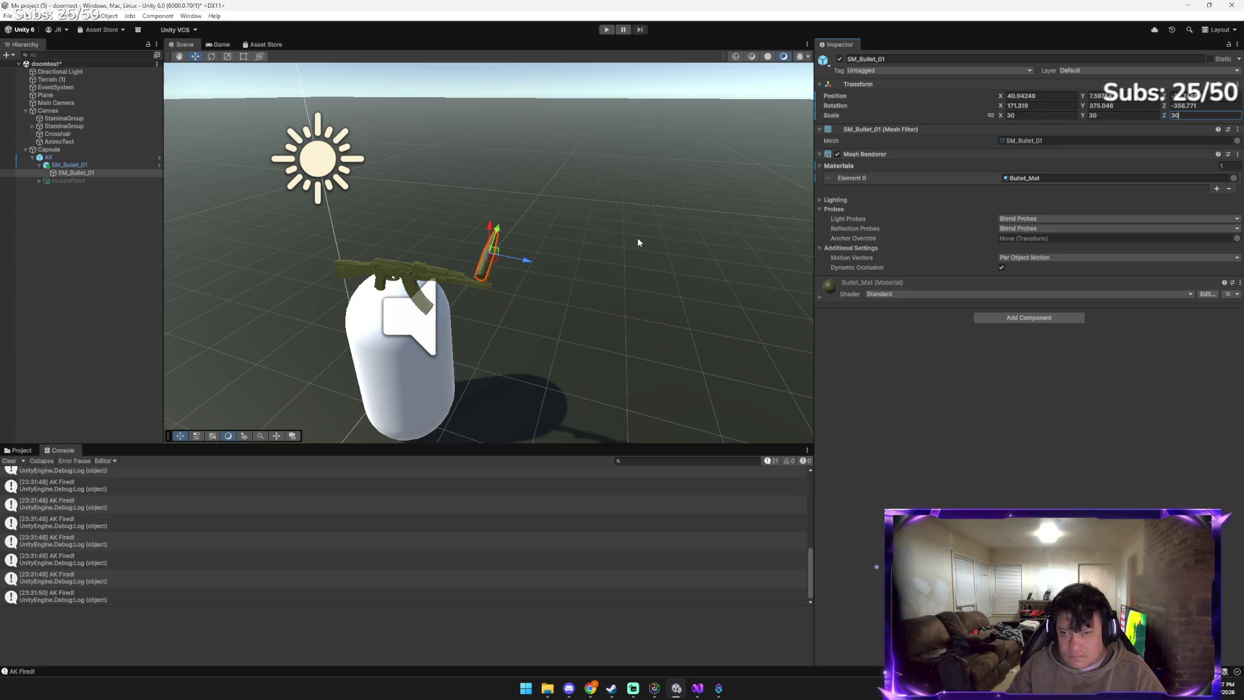
mouse_move(491, 260)
mouse_down()
mouse_move(445, 301)
mouse_move(467, 290)
mouse_up()
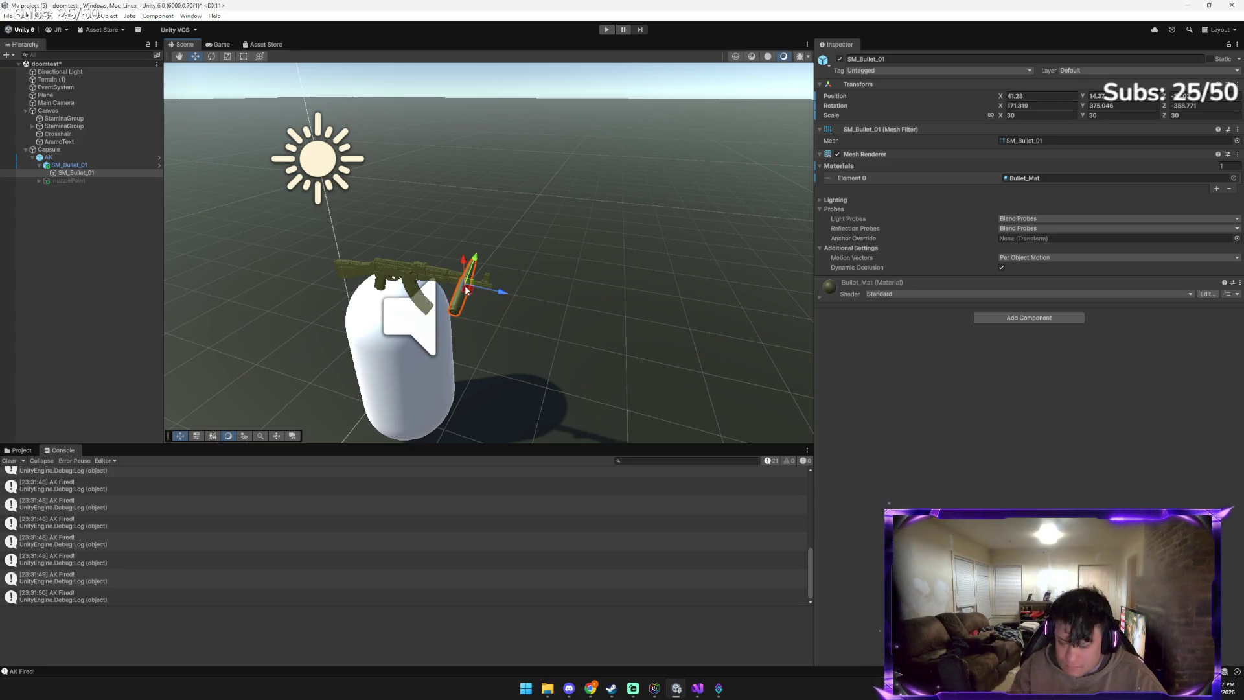
key(alt+Tab)
key(alt+Tab)
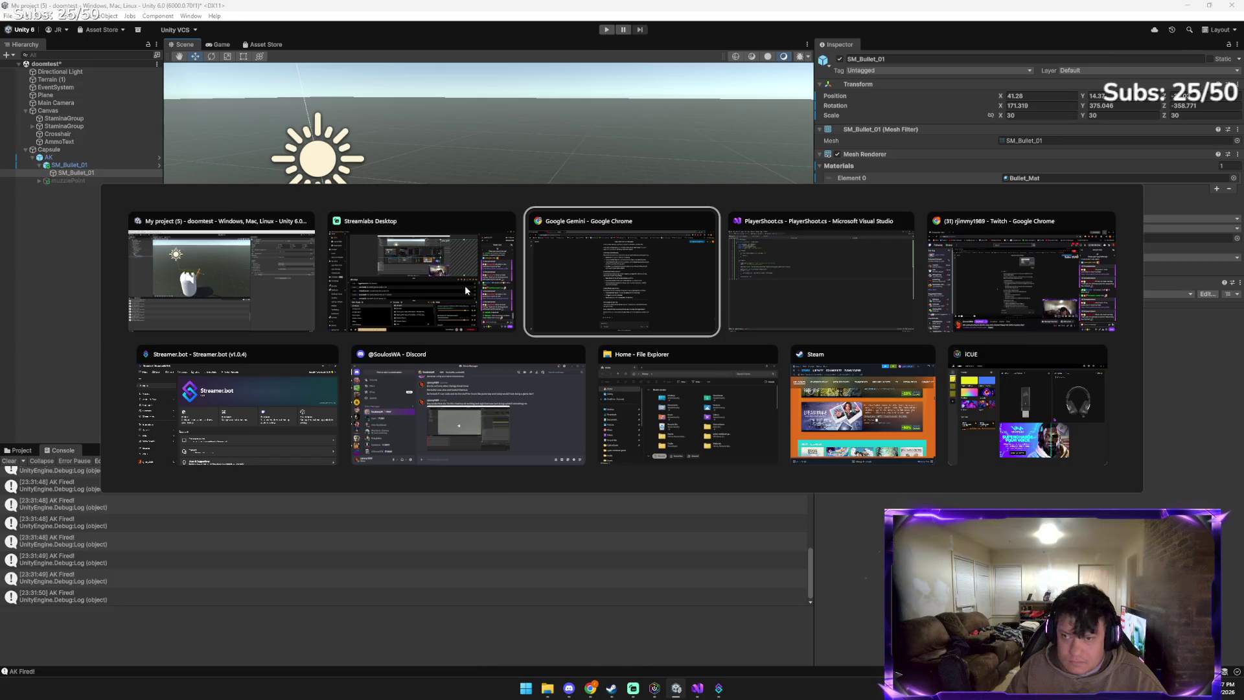
Ask Gemini 'why cant i get the bullet where the blue line goes' and read its advice
text(why cant i get the bullet)
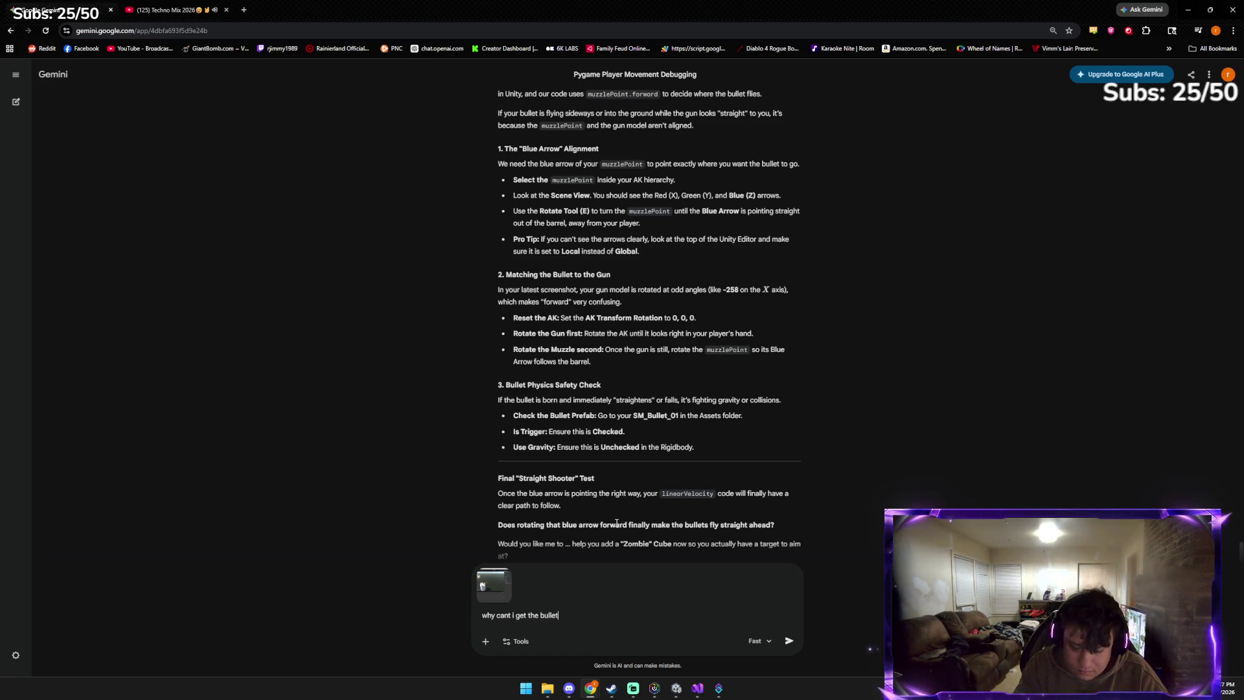
text( where the blue line goe)
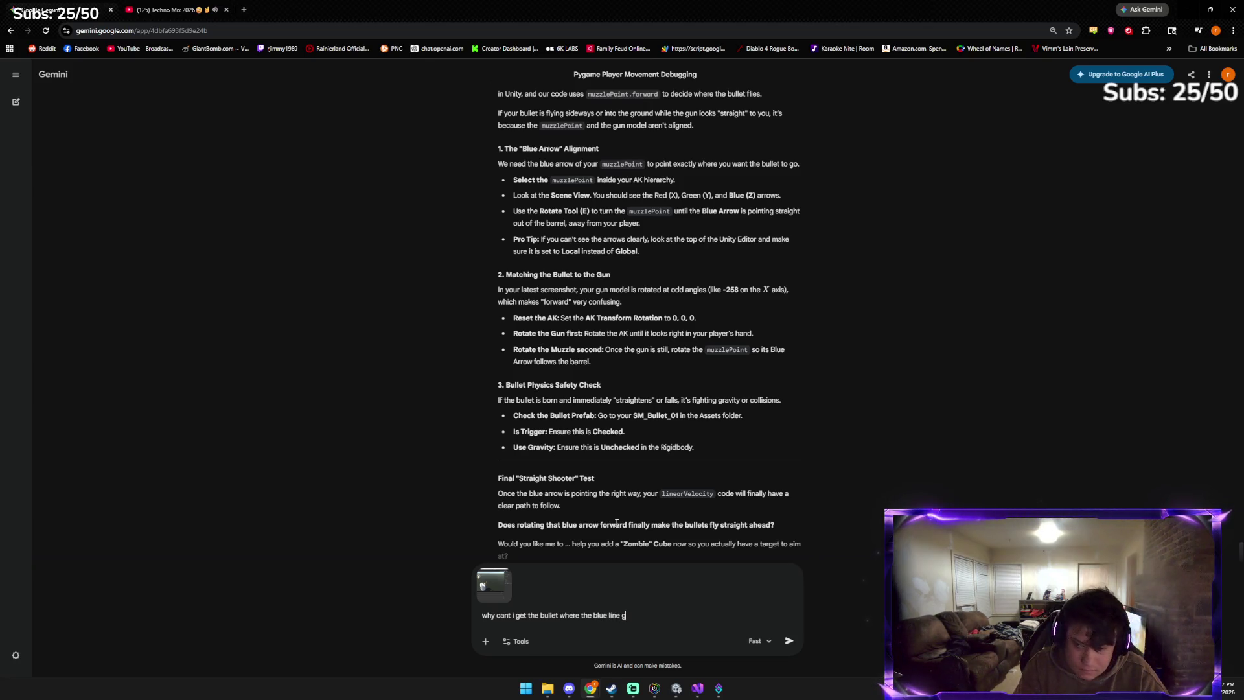
text(s)
key(Return)
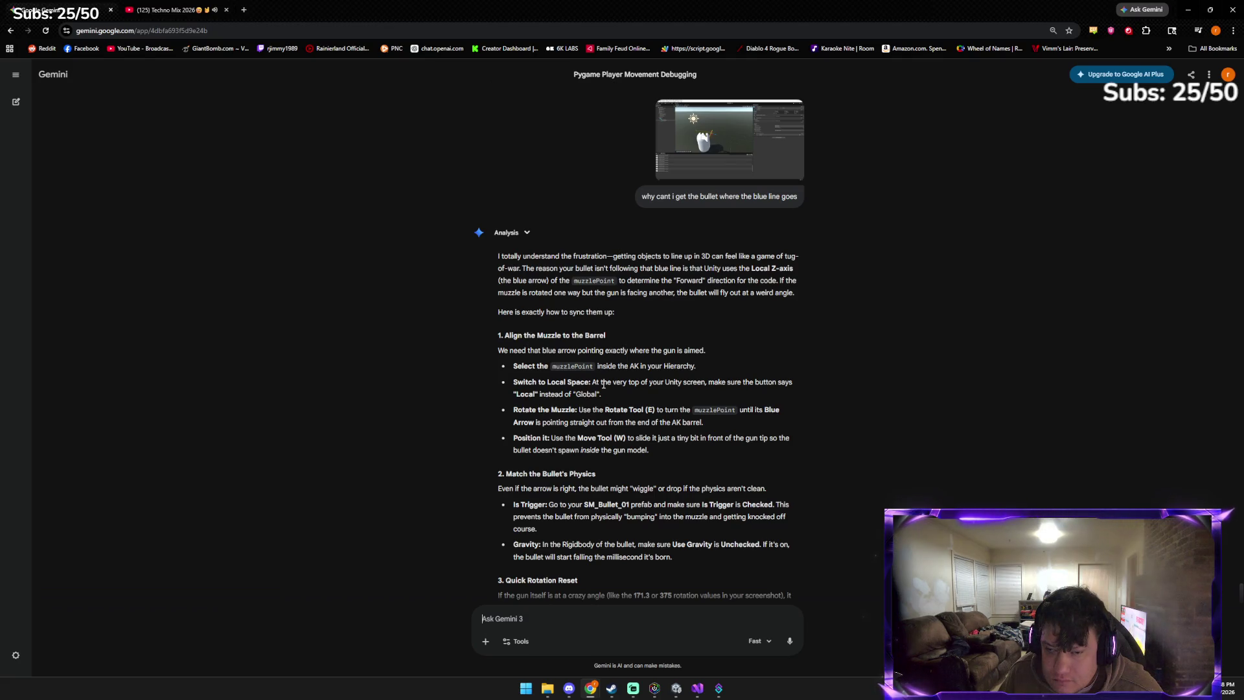
key(alt+Tab)
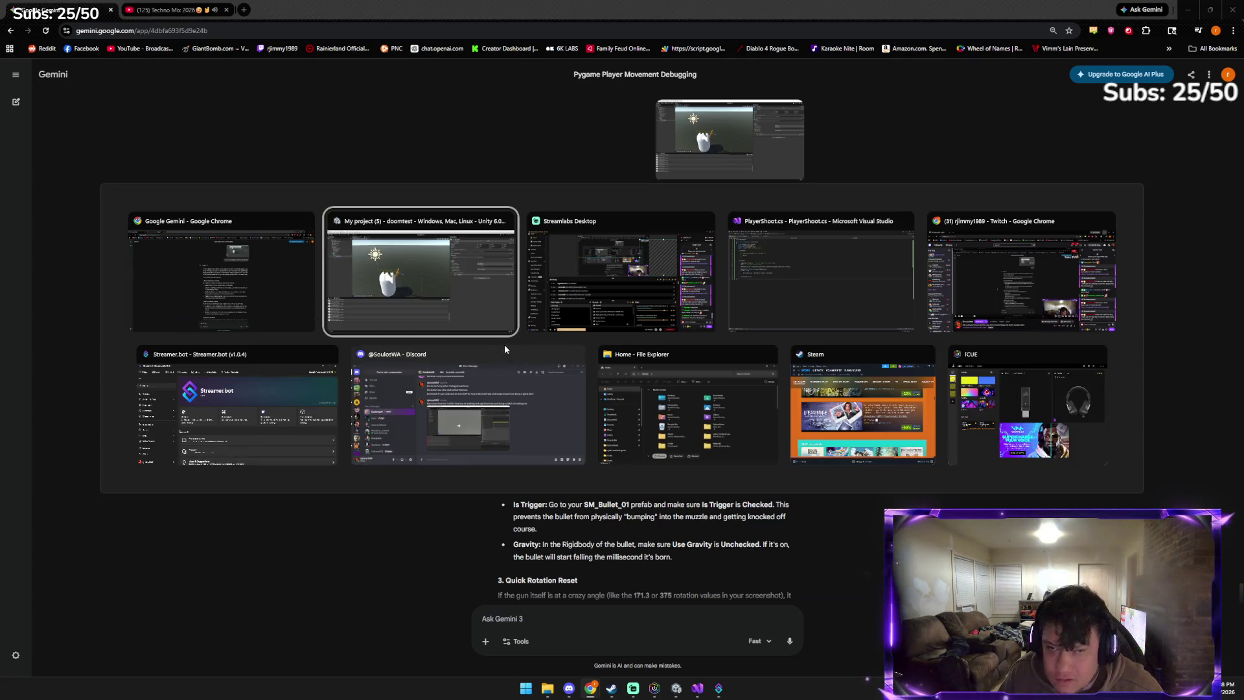
click(289, 301)
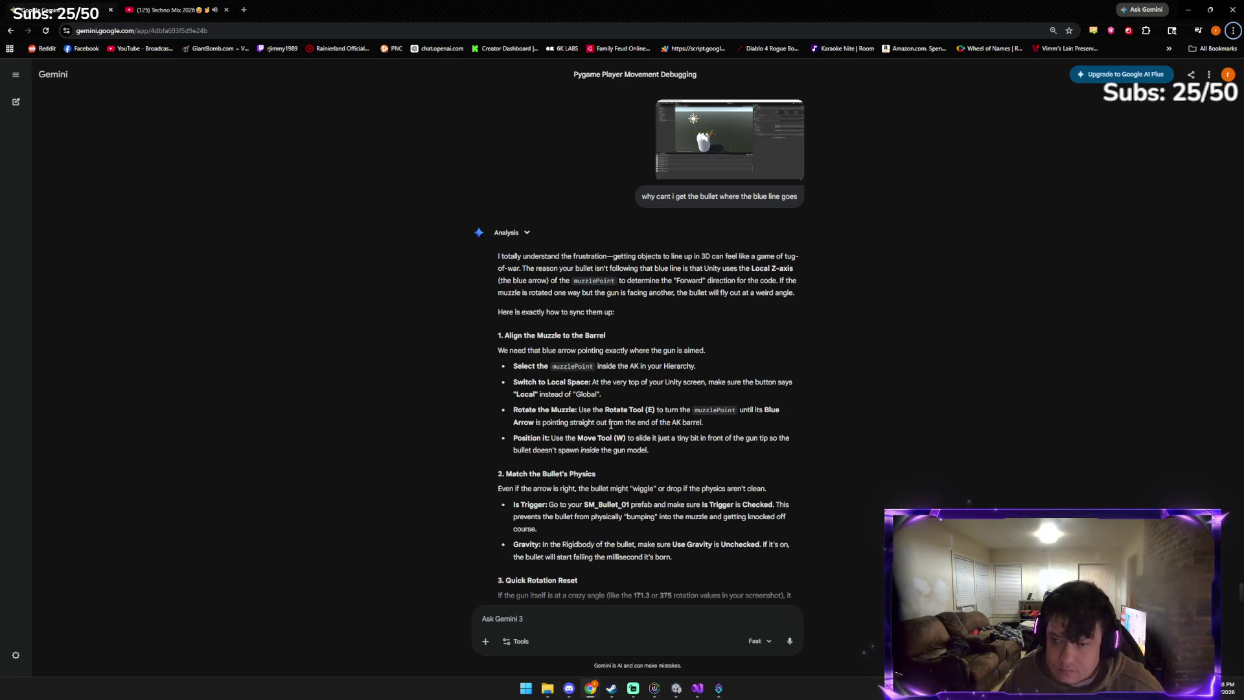
key(alt+Tab)
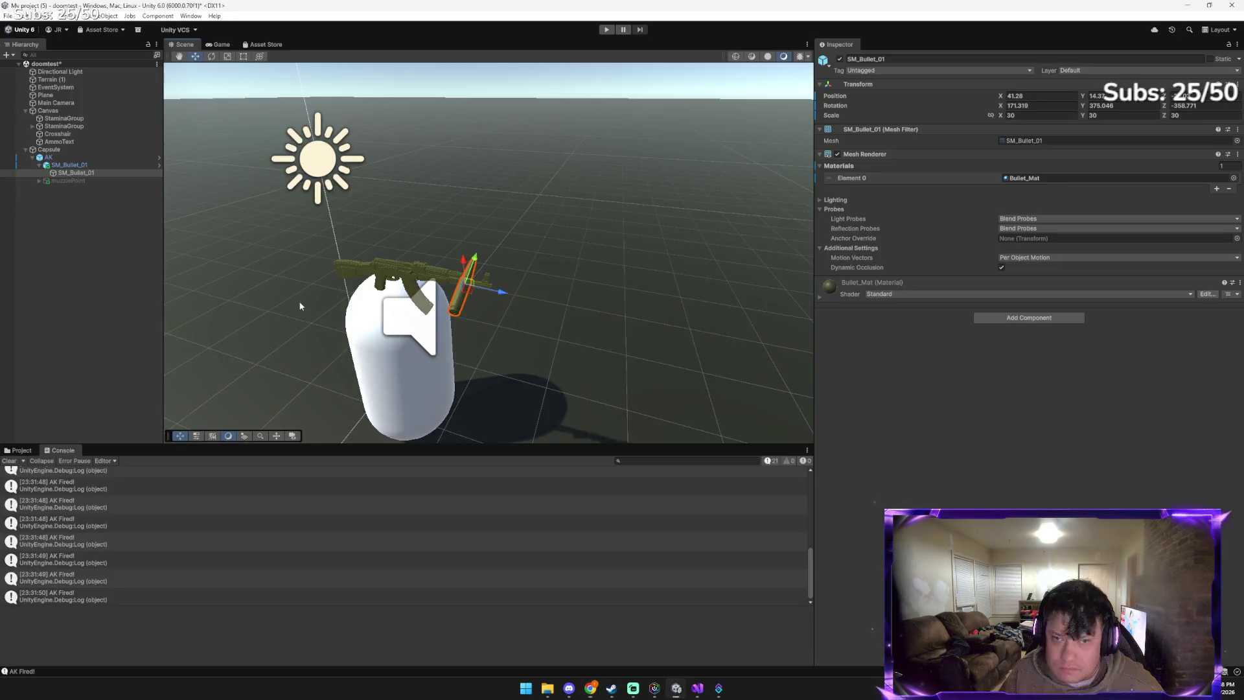
Tilt the muzzlePoint slightly to adjust its aim
click(94, 180)
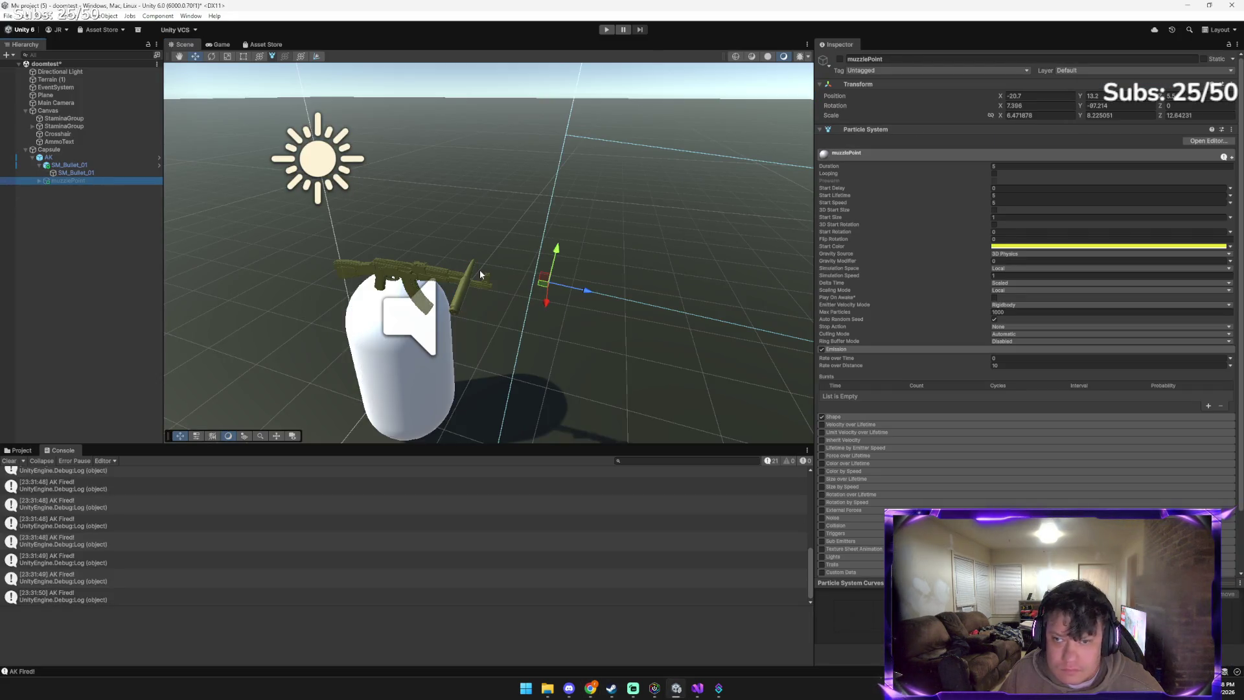
key(e)
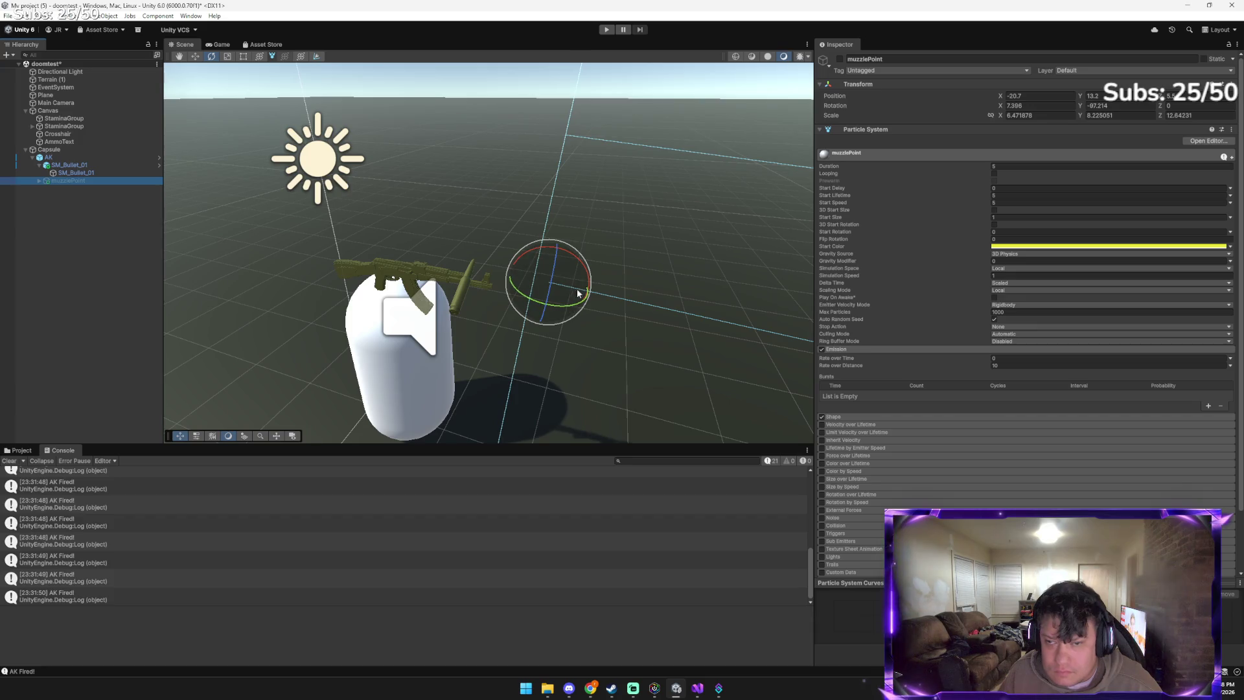
mouse_move(580, 272)
mouse_down()
mouse_move(524, 291)
mouse_move(493, 258)
mouse_move(528, 294)
mouse_move(460, 270)
mouse_move(457, 253)
mouse_move(472, 315)
mouse_move(499, 311)
mouse_move(430, 257)
mouse_move(424, 294)
mouse_move(373, 297)
mouse_up()
key(w)
Align SM_Bullet_01 along the AK barrel at about X -26.2, Y 2.5, Z -12.81
click(463, 288)
key(e)
key(w)
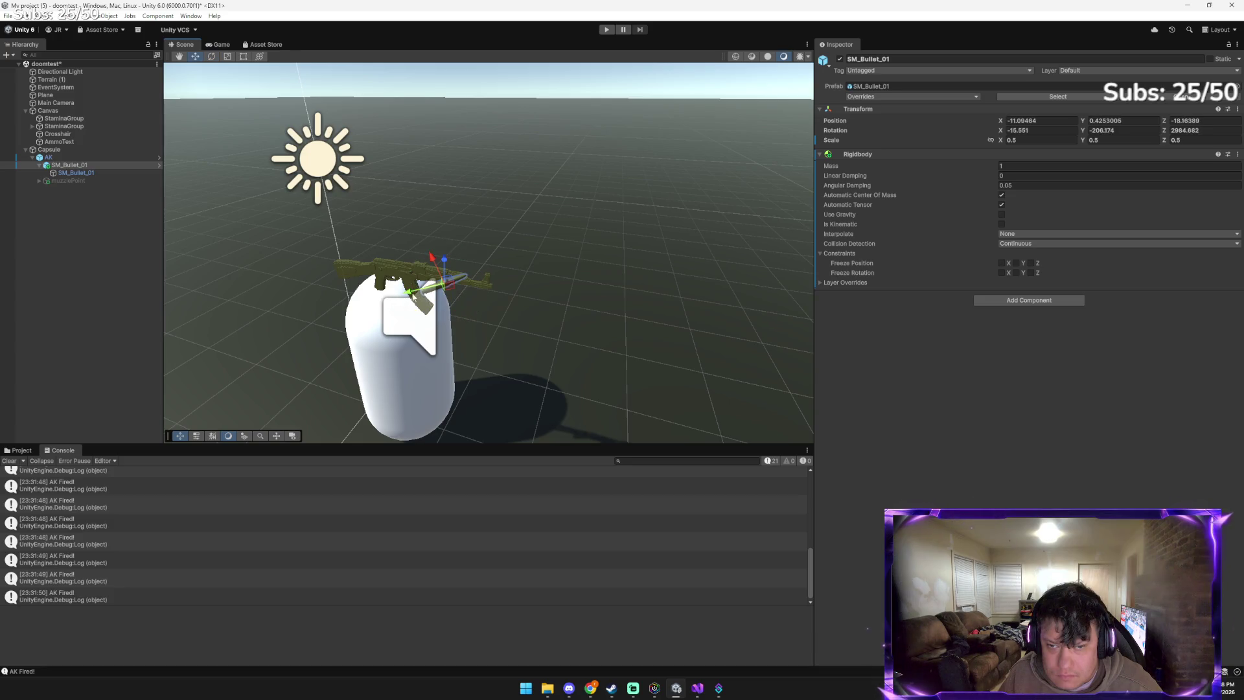
key(e)
mouse_move(464, 285)
mouse_down()
mouse_move(428, 303)
mouse_move(461, 277)
mouse_up()
key(w)
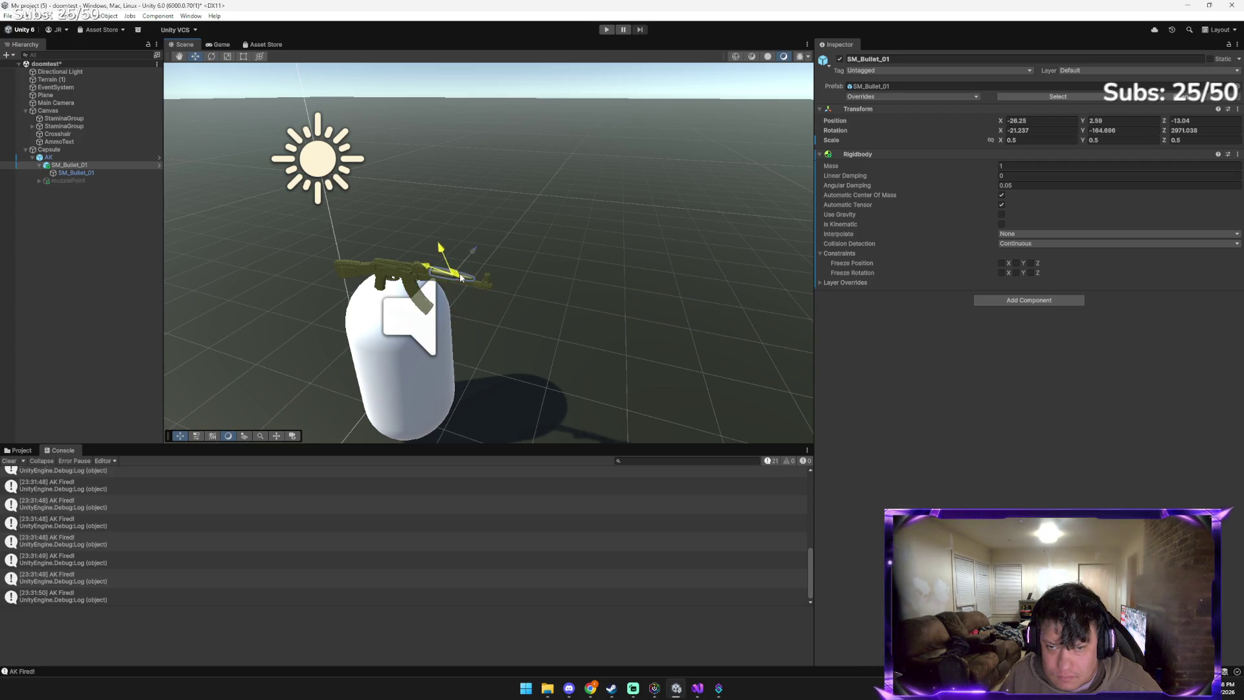
key(e)
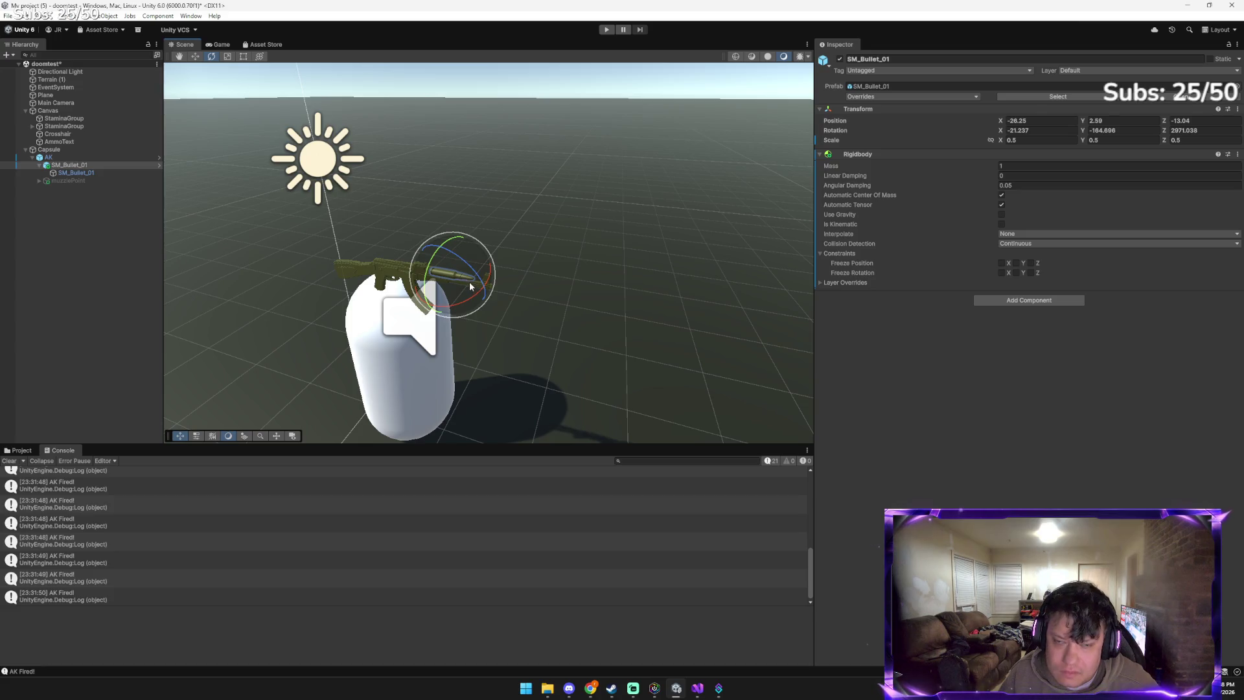
key(w)
drag(457, 278, 454, 282)
key(alt+Tab)
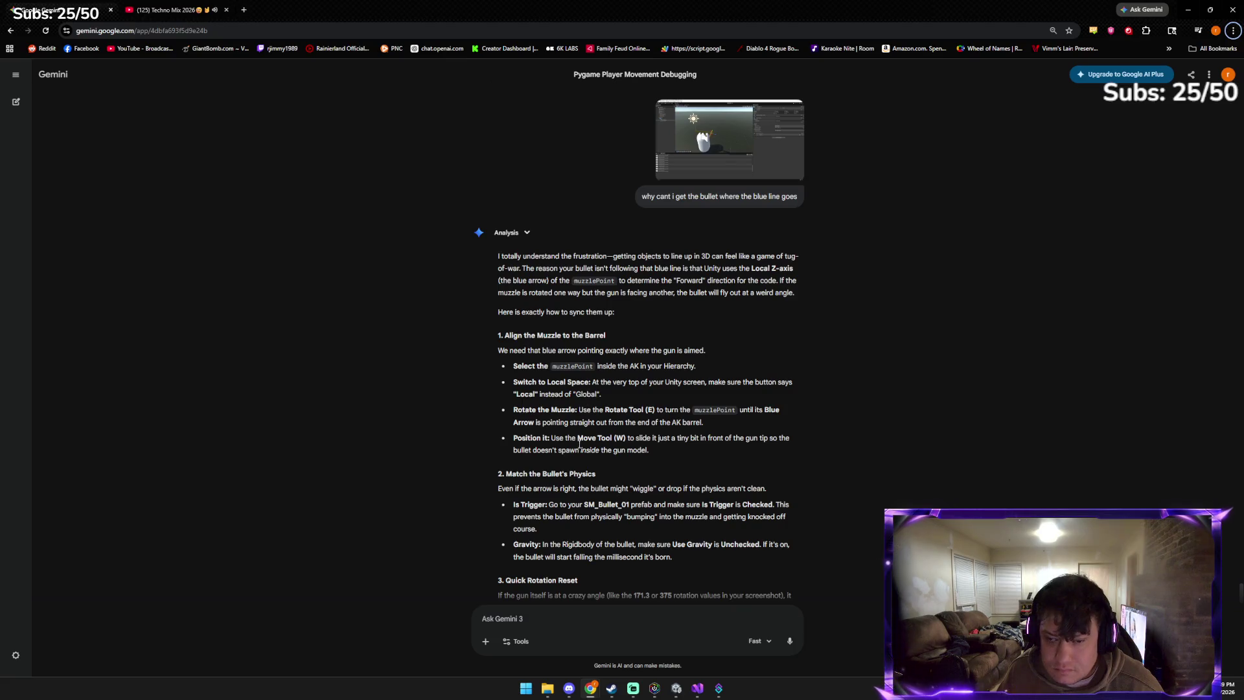
Finish reading Gemini's alignment advice, then select and frame SM_Bullet_01 in Unity
scroll(579, 443, down, 2)
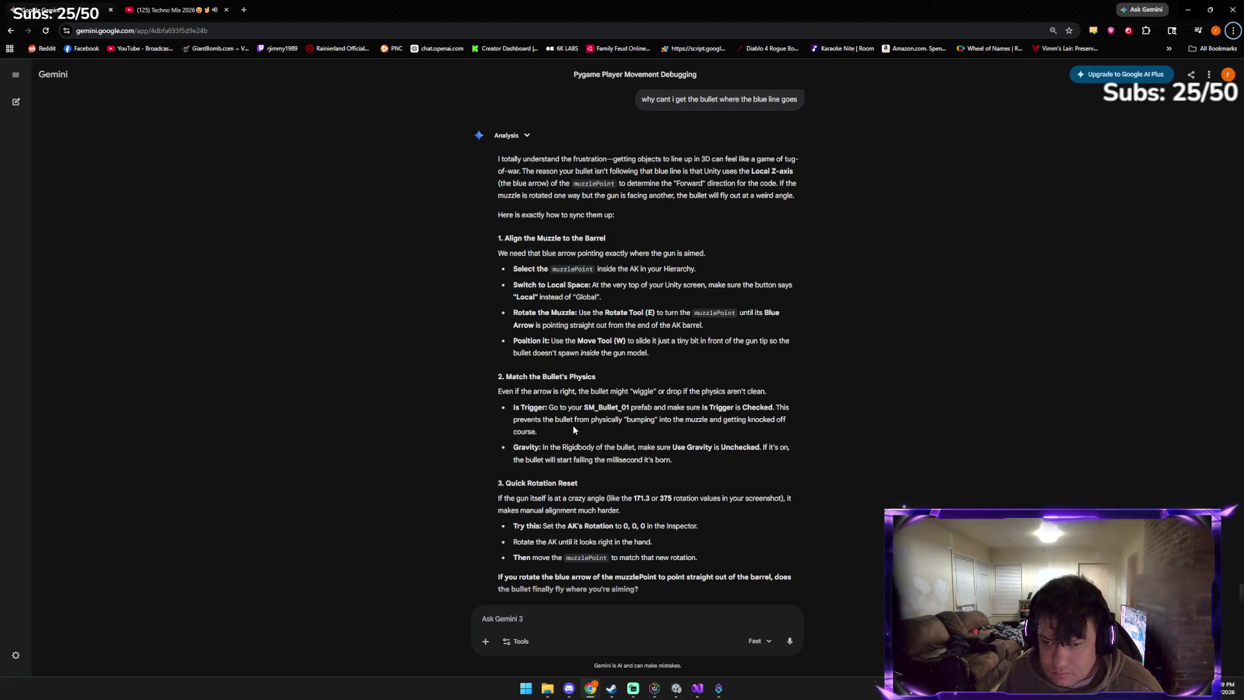
key(alt+Tab)
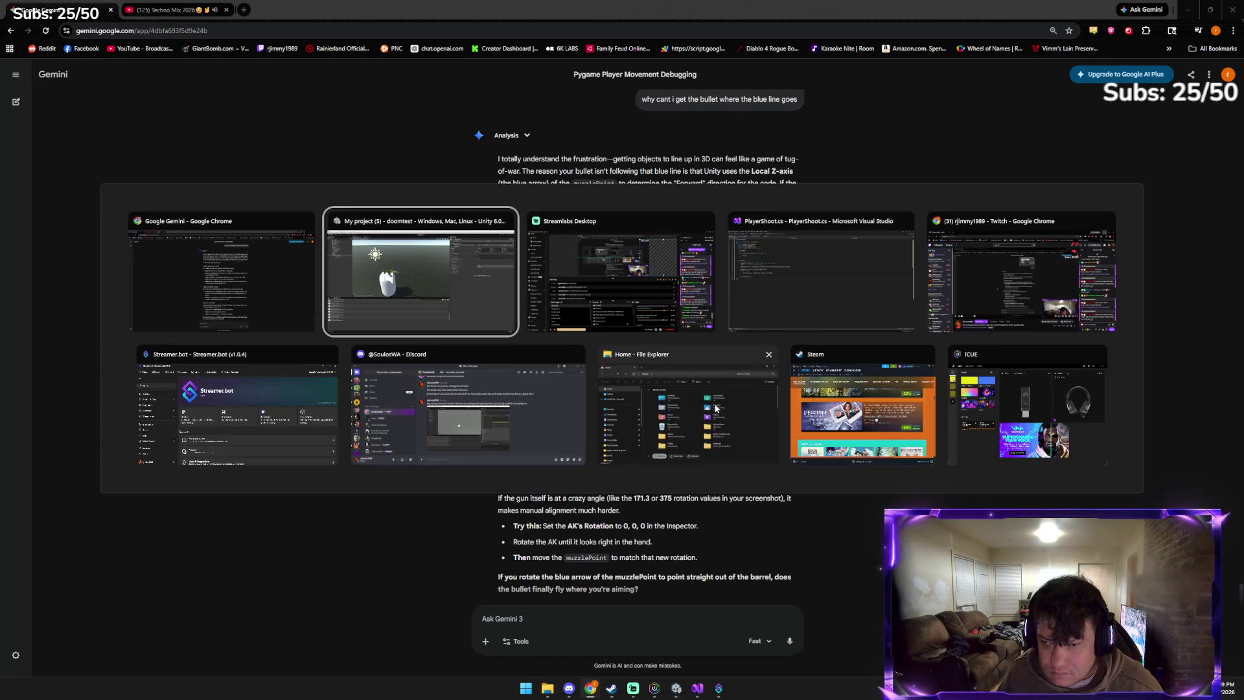
double_click(93, 173)
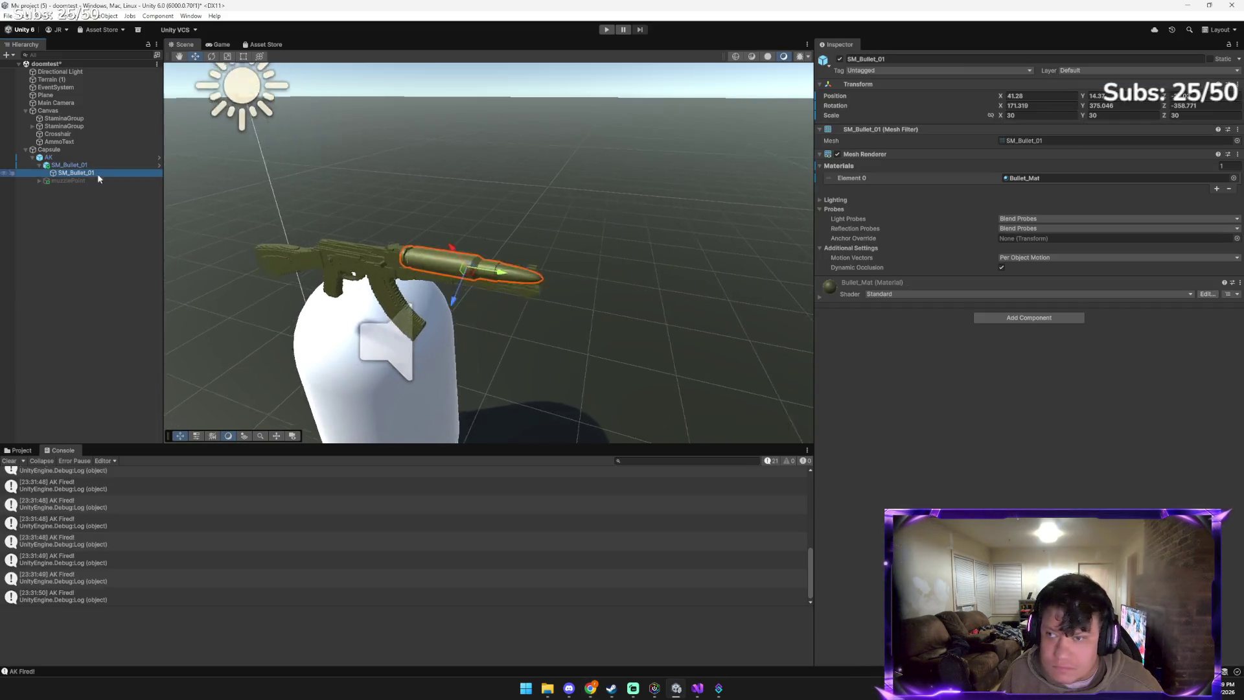
Add a Sphere Collider to the bullet and make it a trigger
click(539, 241)
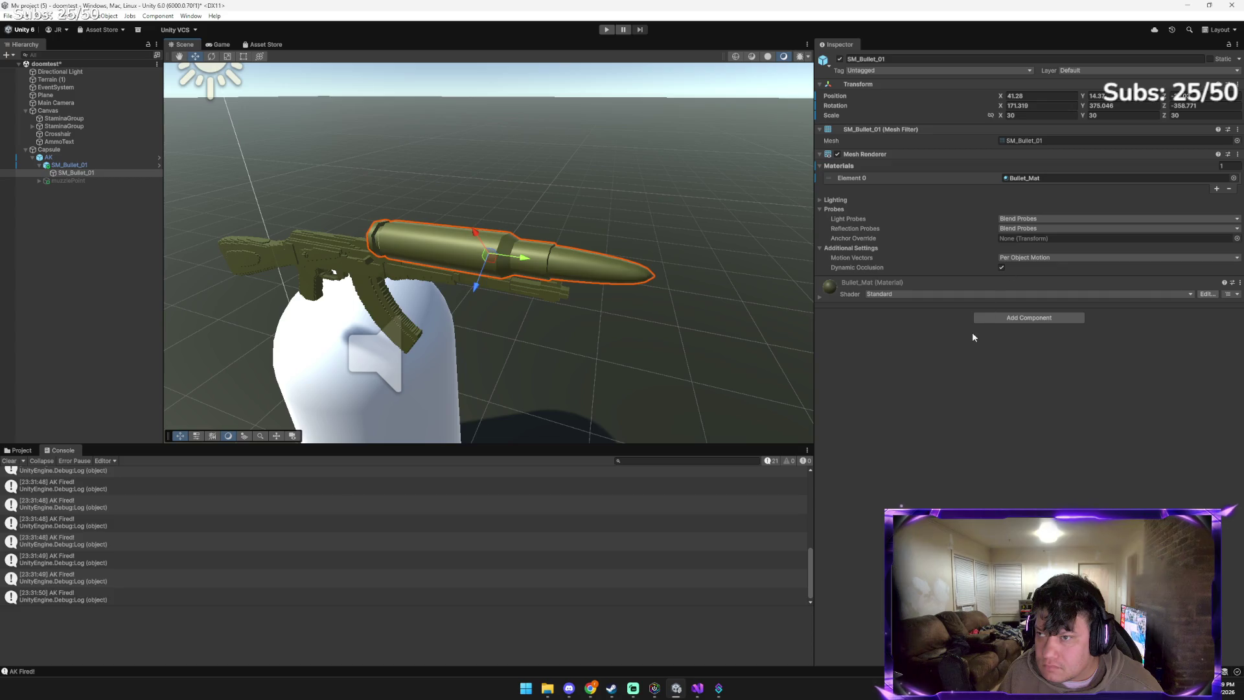
click(1019, 318)
click(1002, 358)
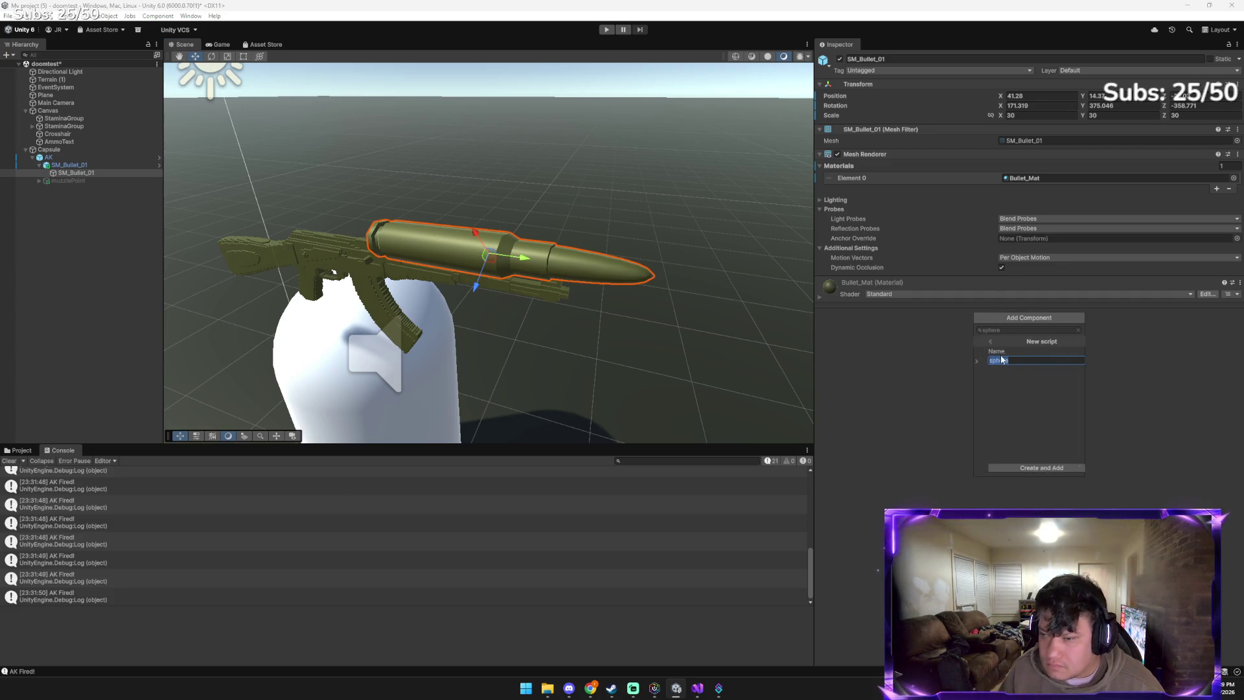
click(989, 340)
click(990, 353)
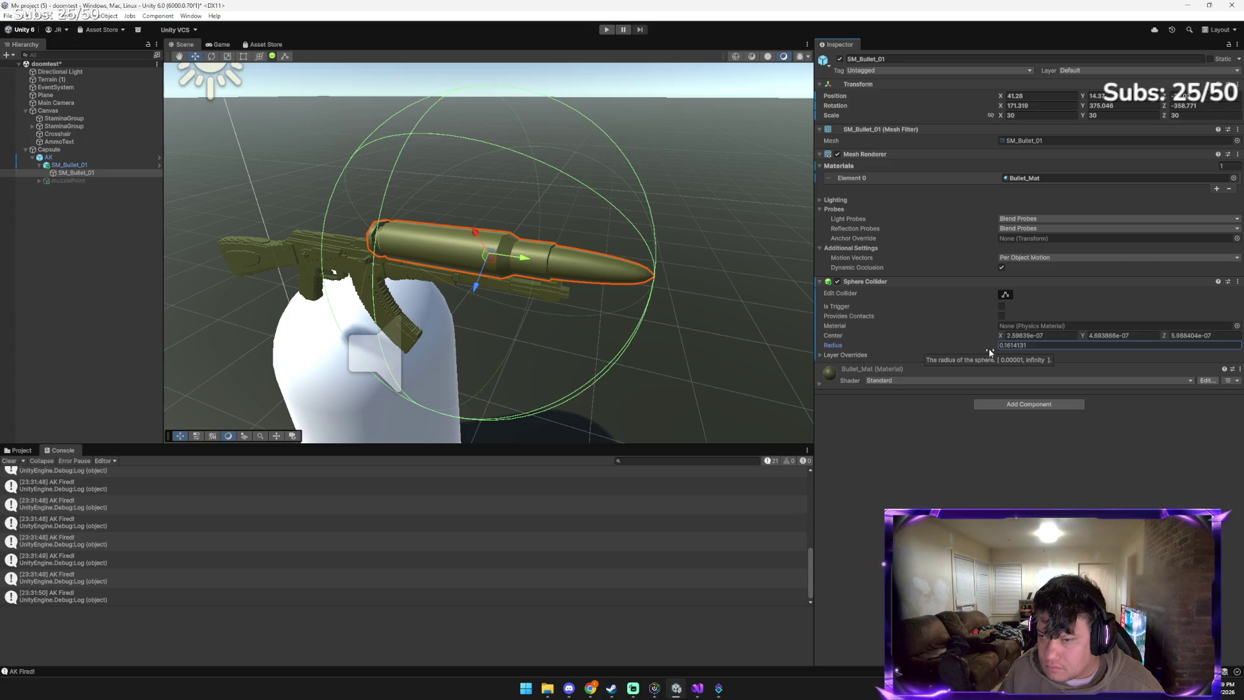
click(1002, 306)
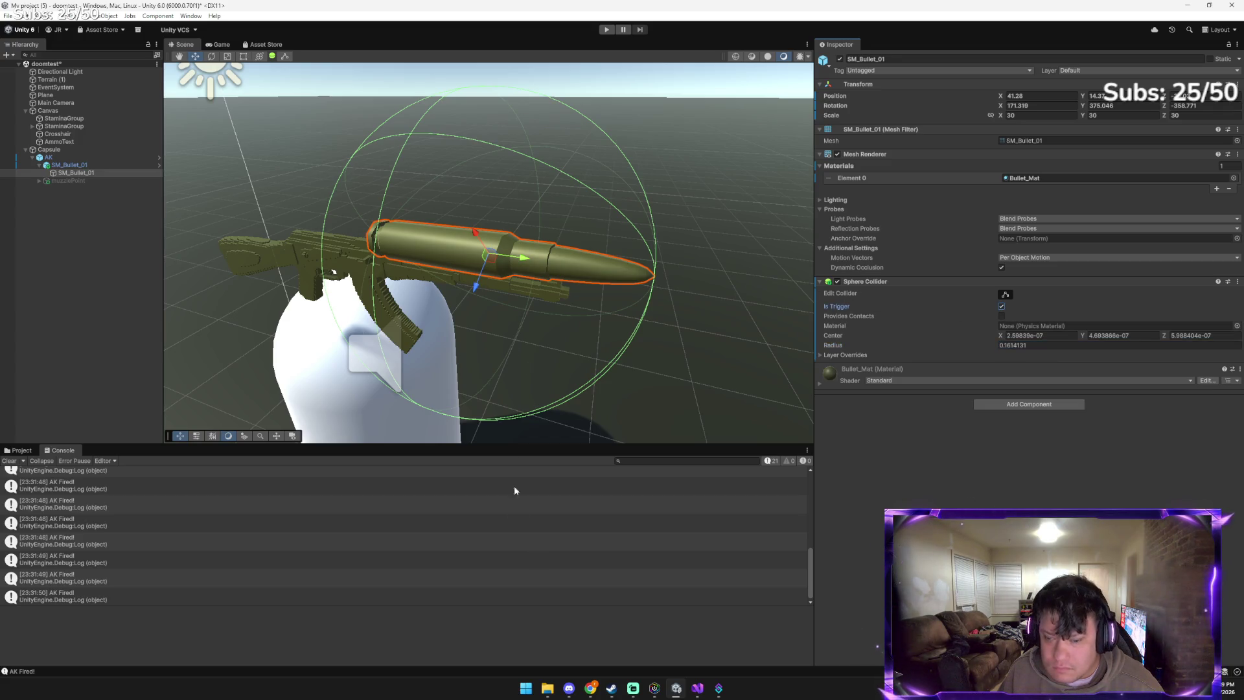
Add a Rigidbody to SM_Bullet_01 with Use Gravity turned off
mouse_move(591, 689)
click(555, 643)
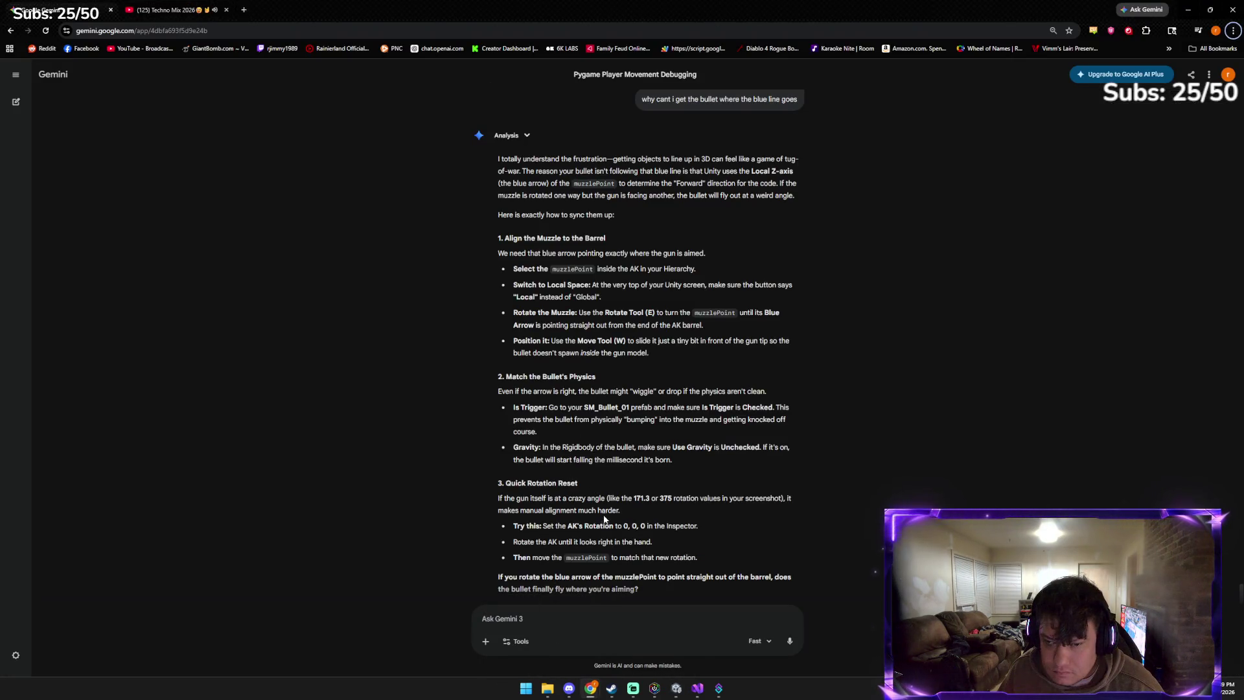
click(676, 689)
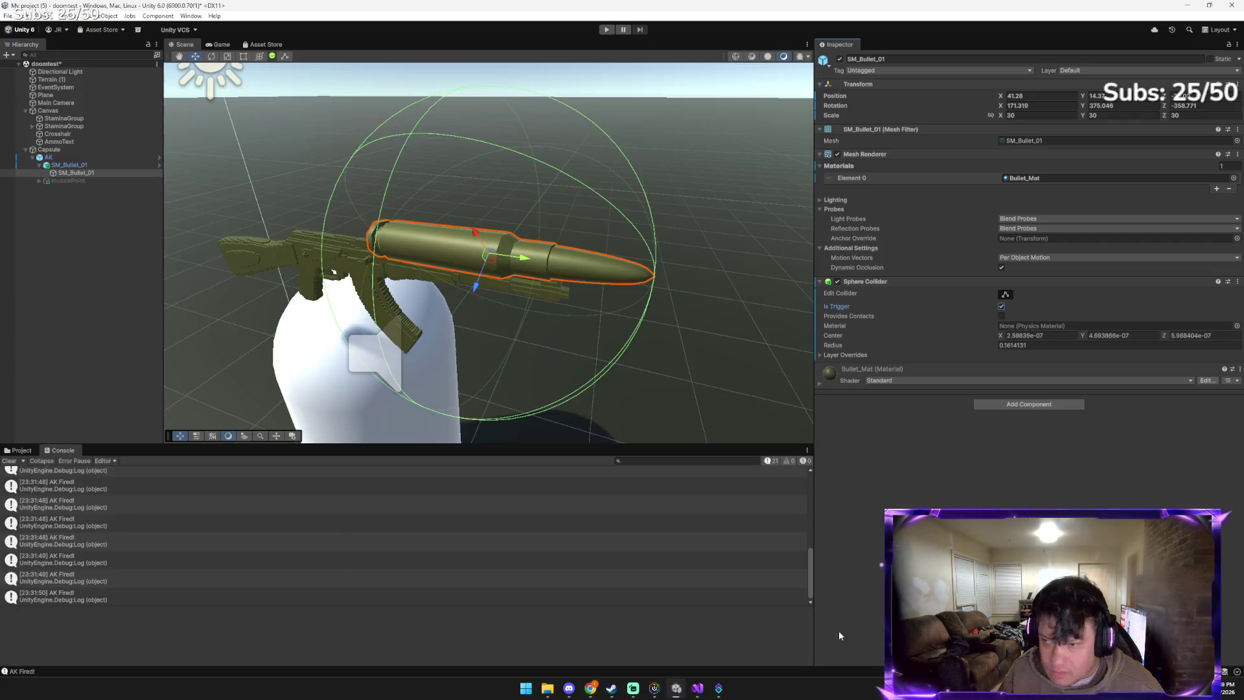
click(1012, 405)
text(r)
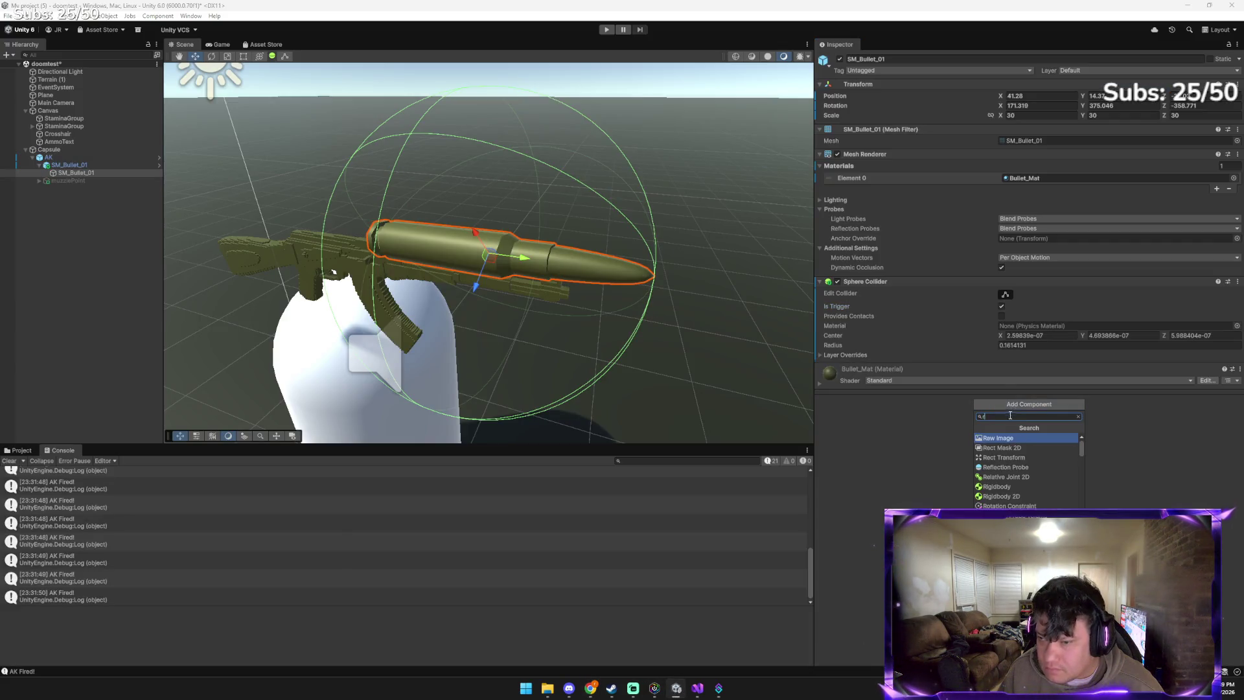
click(1002, 487)
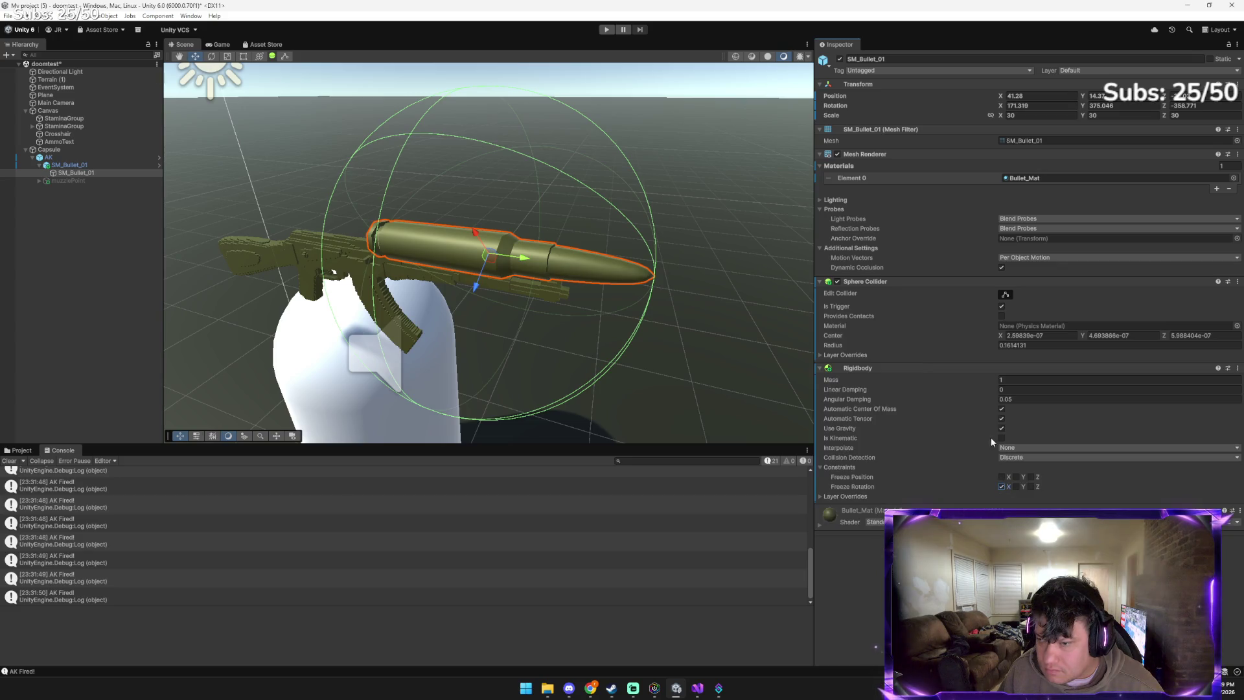
click(1001, 409)
click(1002, 409)
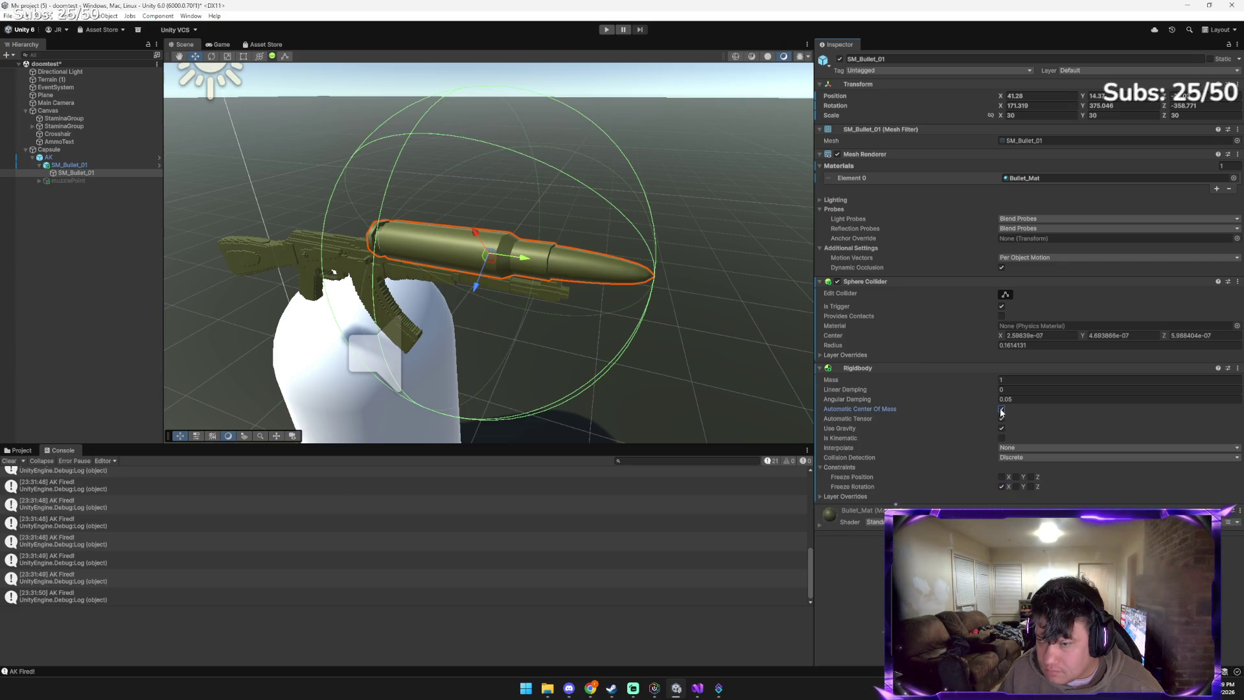
click(1001, 429)
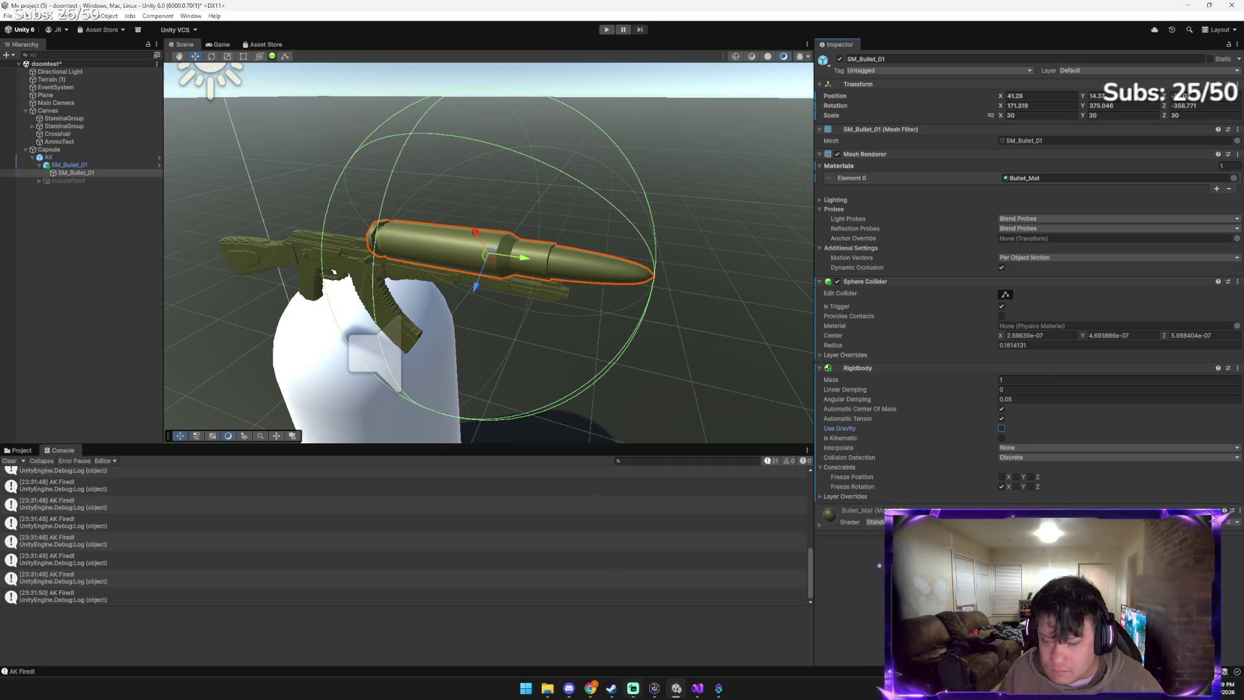
mouse_move(588, 689)
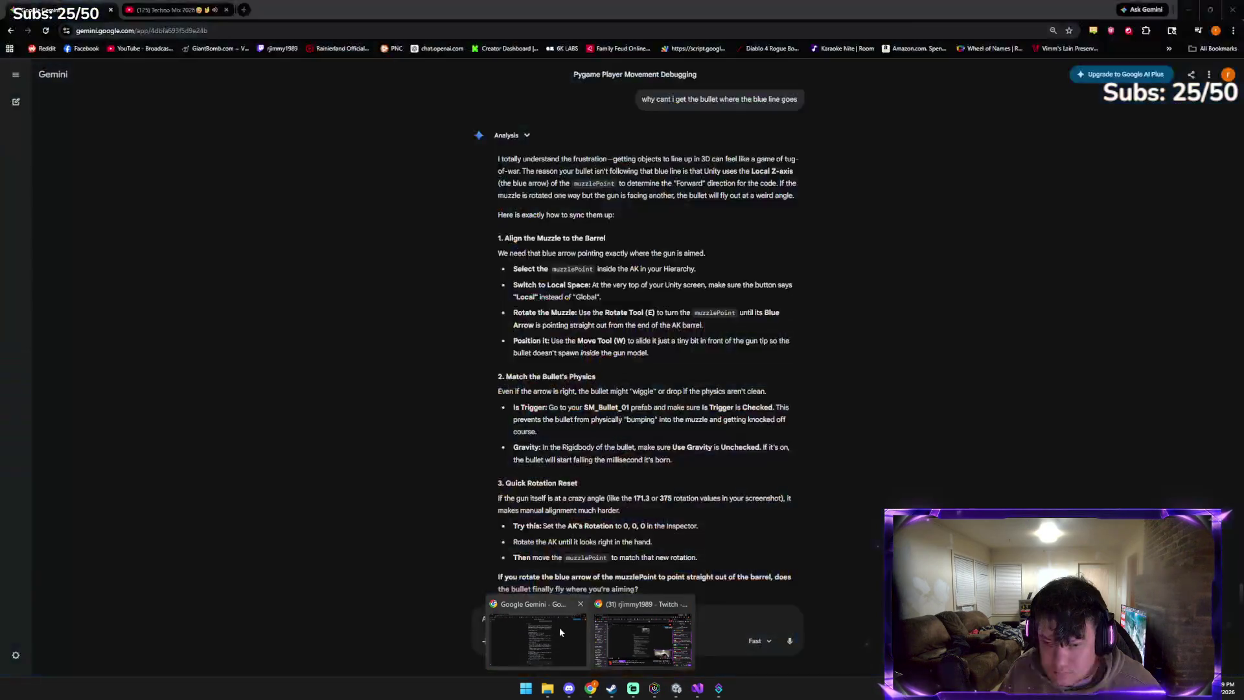
click(559, 627)
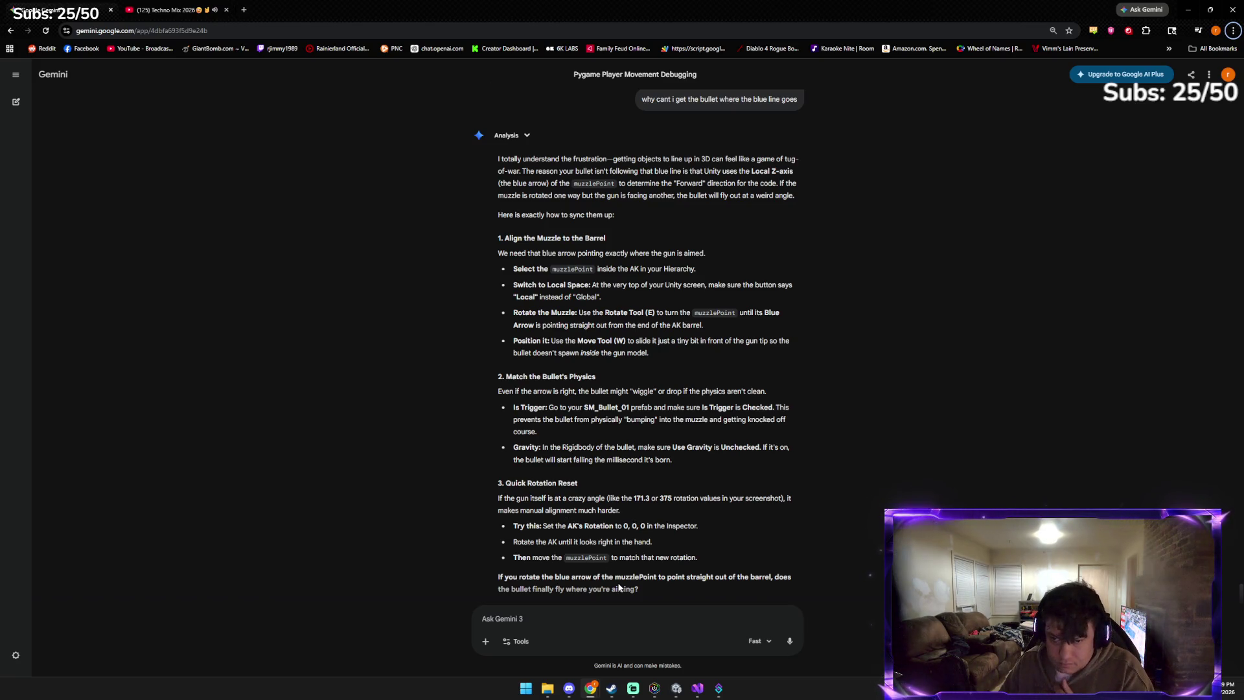
click(676, 688)
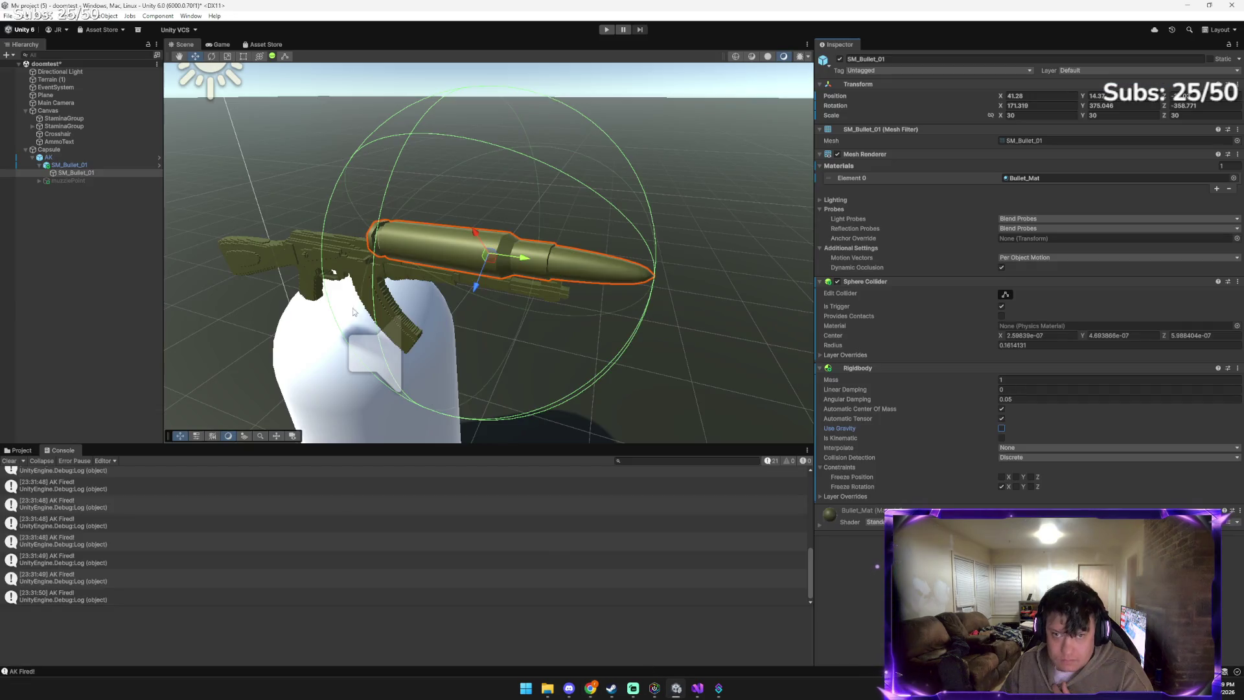
Set the AK's Transform Position to 0, 0, 0
click(314, 254)
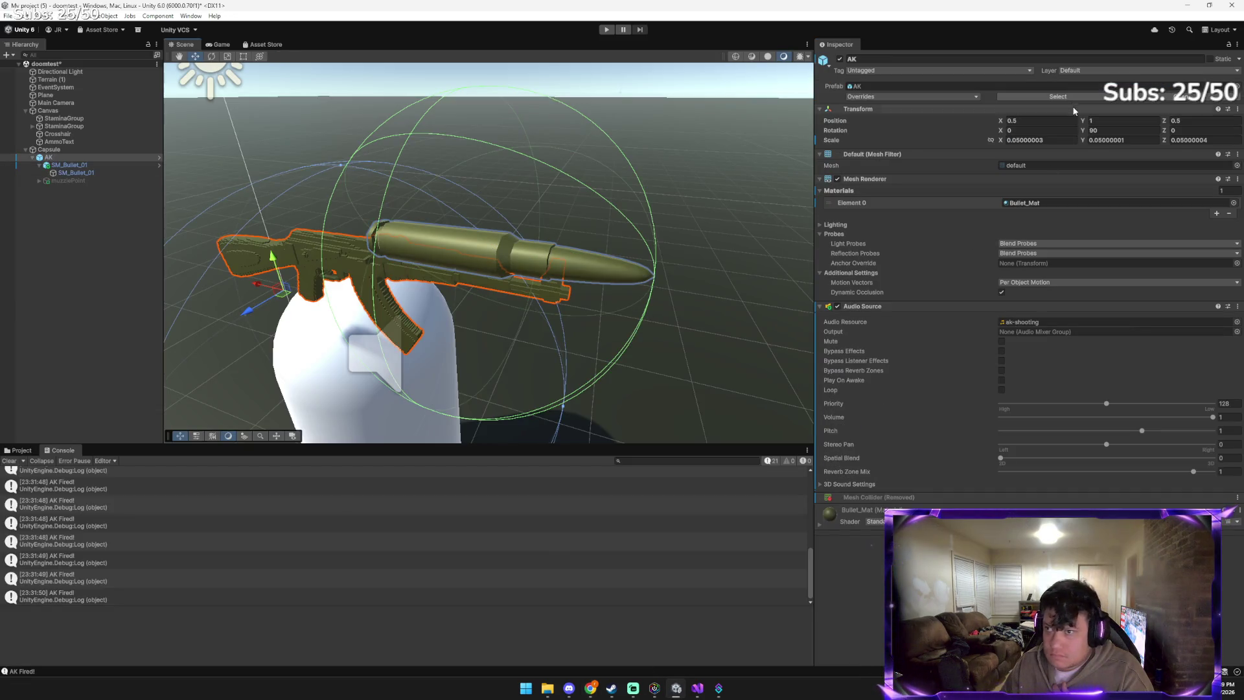
click(1040, 124)
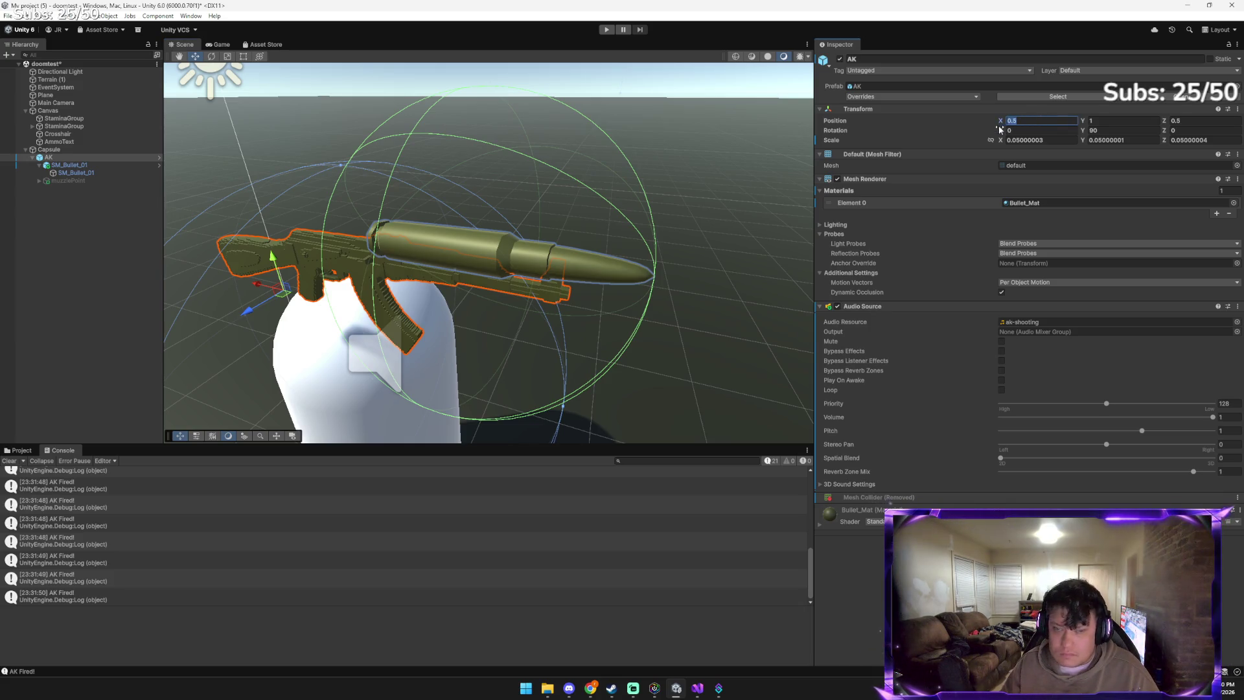
text(0)
key(Tab)
text(0)
key(Tab)
text(0)
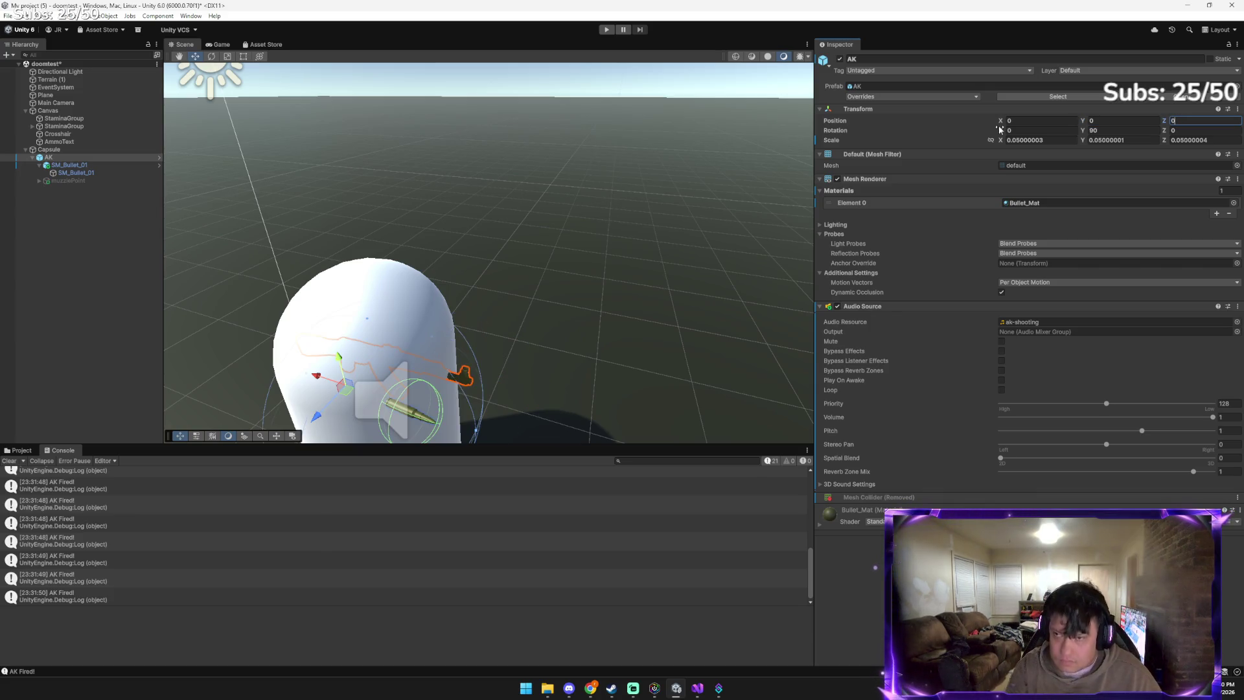
key(alt+Tab)
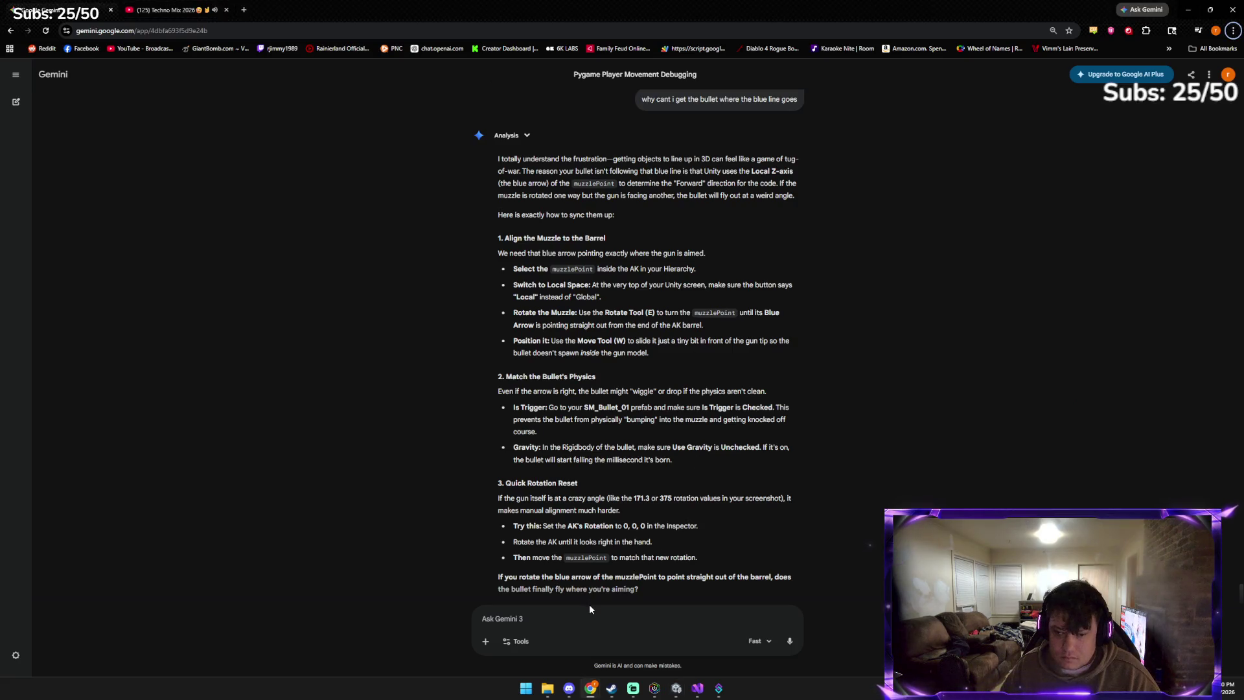
Send Gemini the screenshot with 'this is what it looks like at 0 0 0', then return to Unity
key(ctrl+v)
text(this is what )
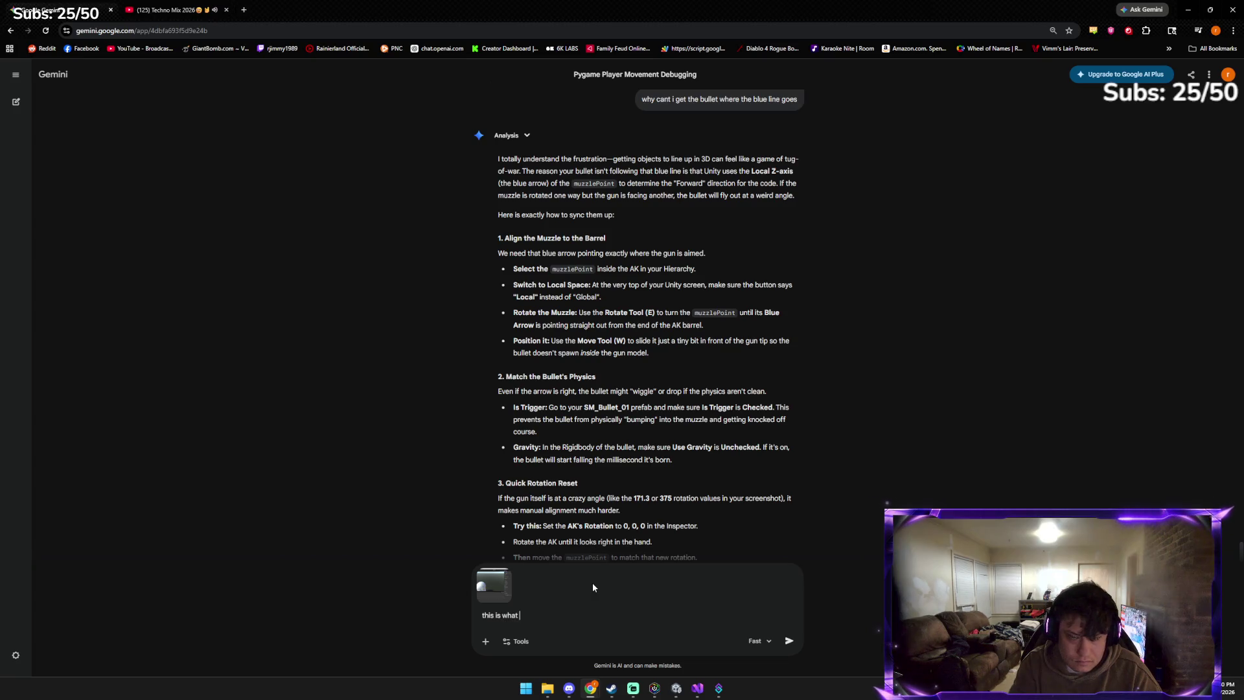
text(it looks like)
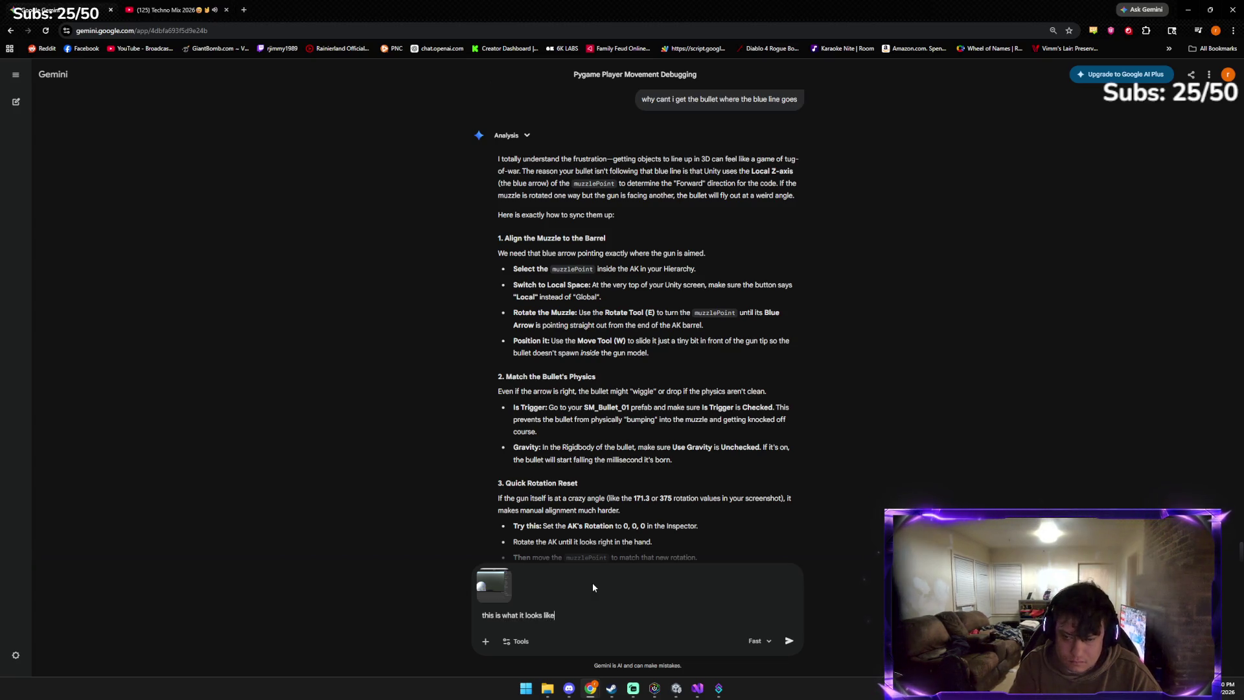
text( at 0 0 0)
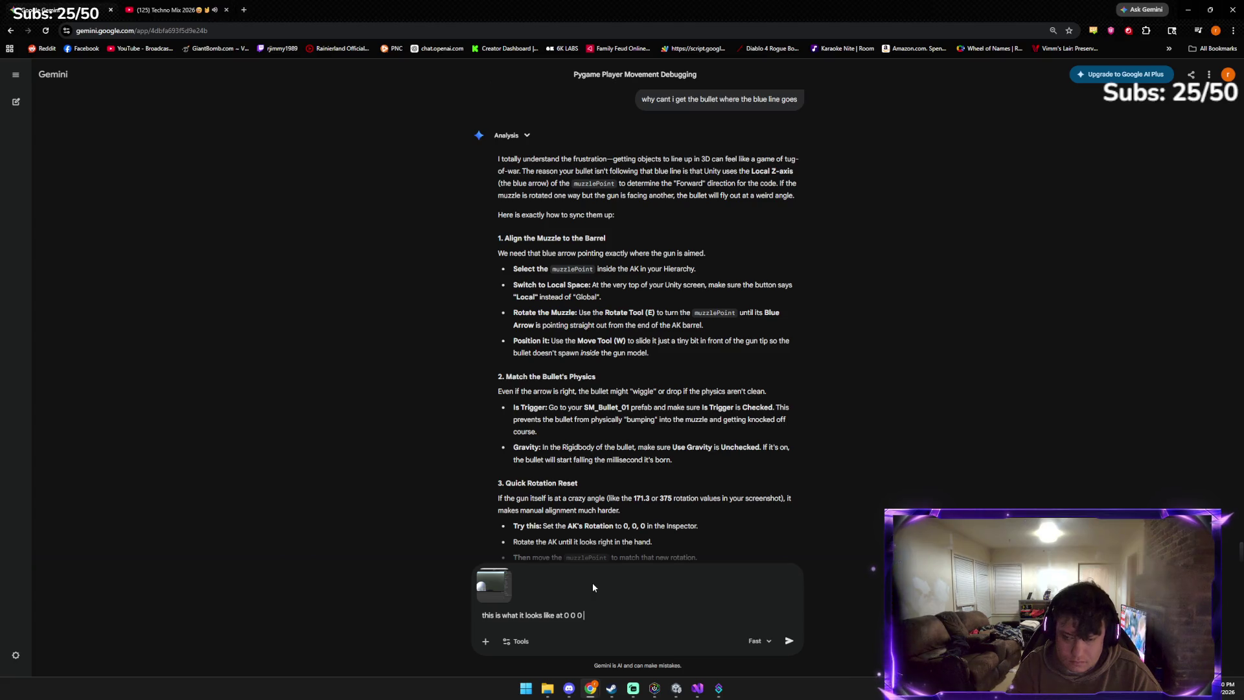
key(Return)
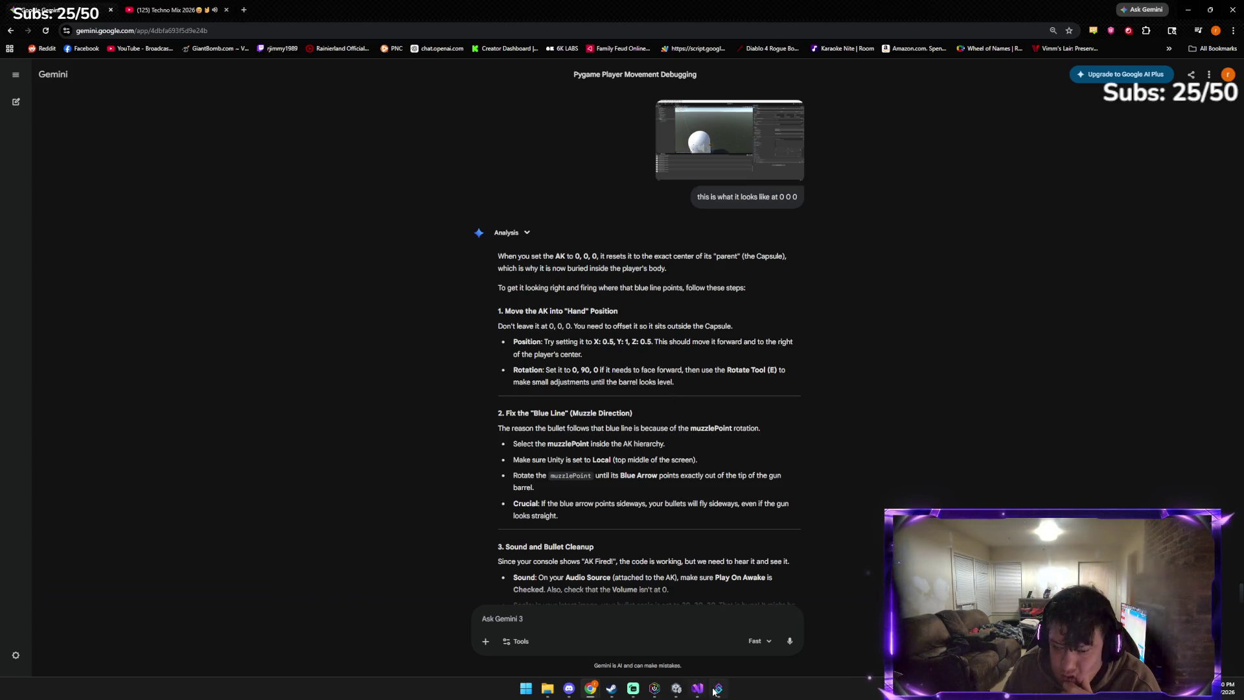
click(680, 694)
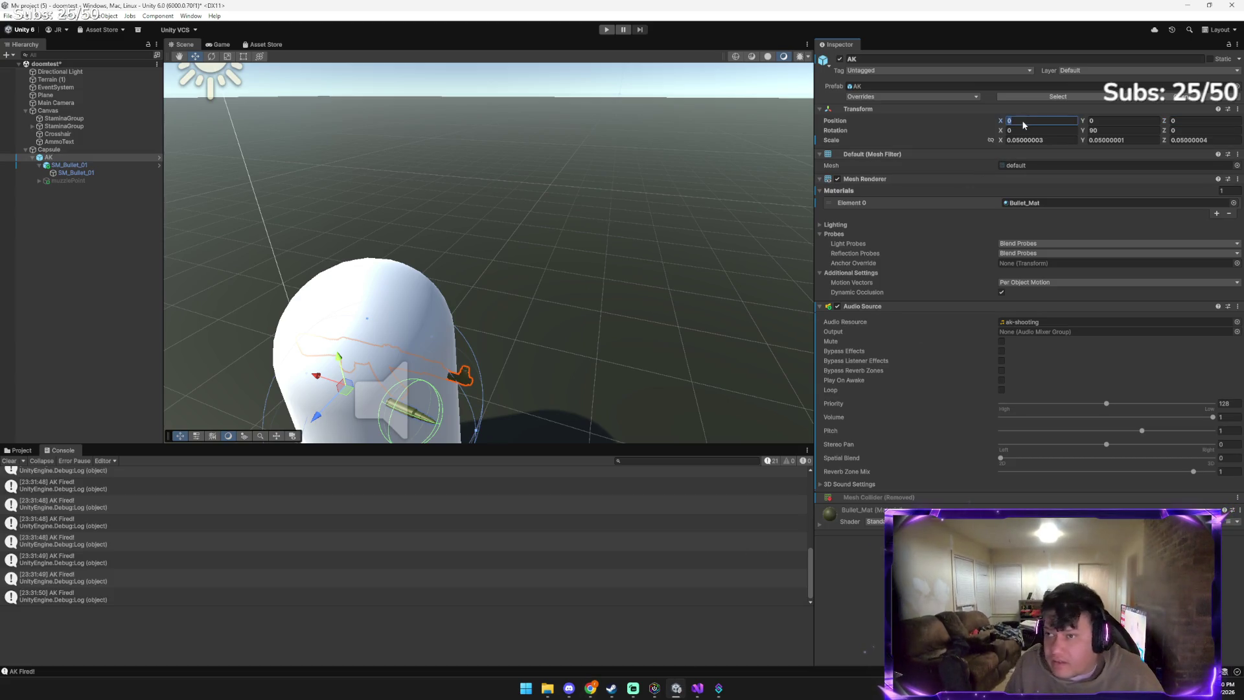
Set the AK position to 0.5, 0.2, 0.5 and compare it with Gemini's advice
text(.5)
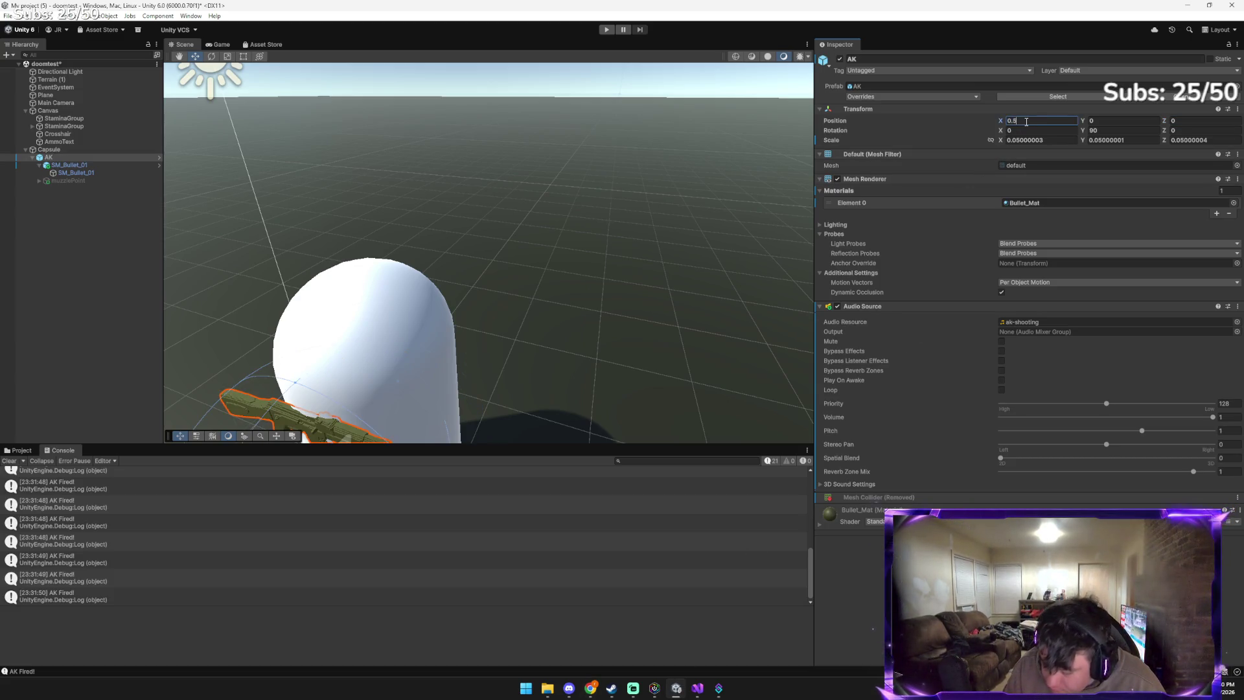
text(0.2)
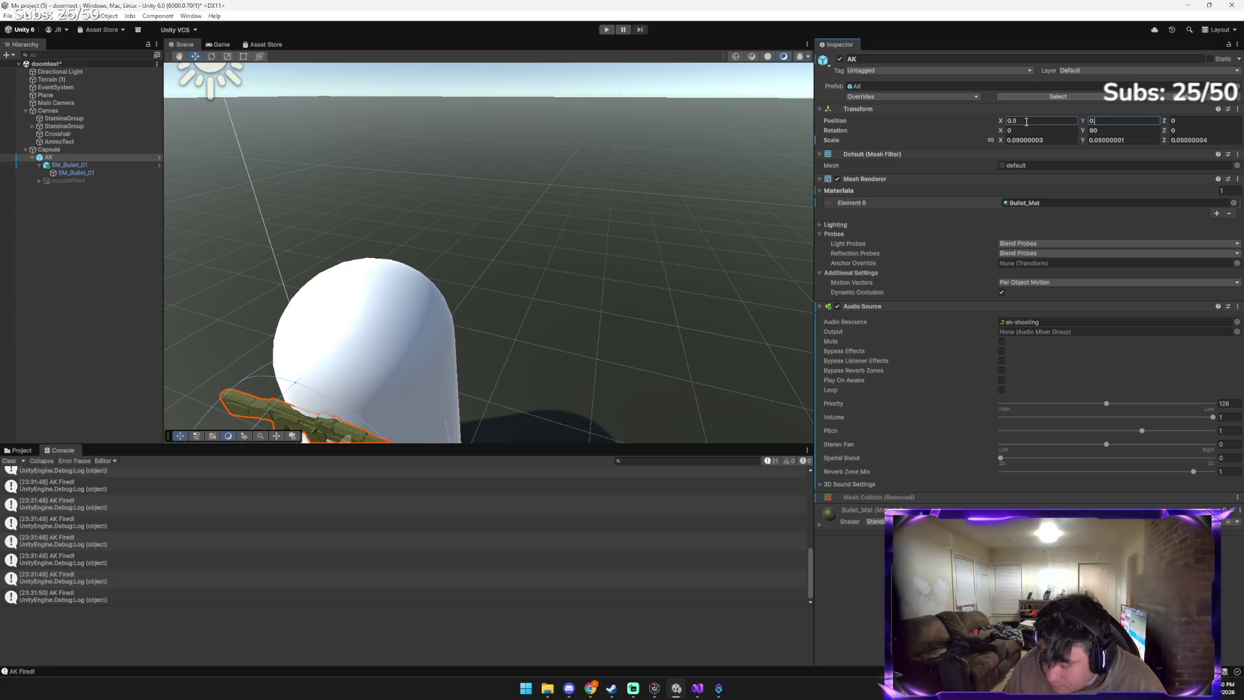
key(Tab)
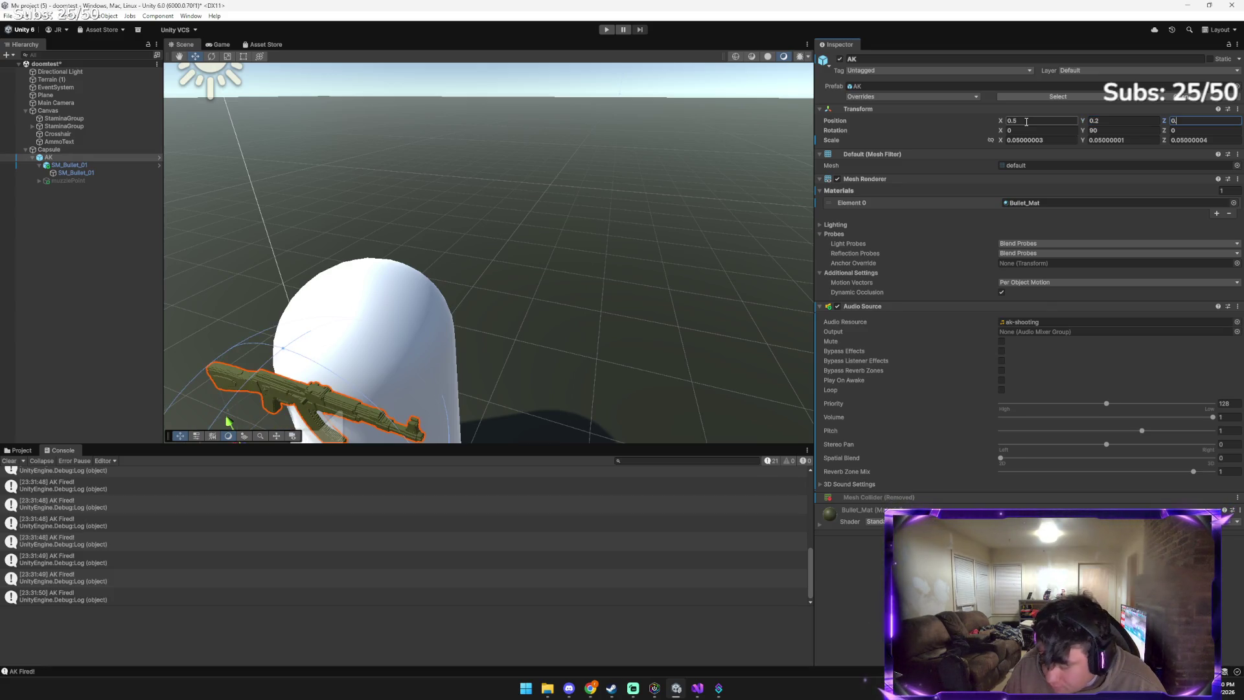
text(0.5)
drag(570, 388, 487, 423)
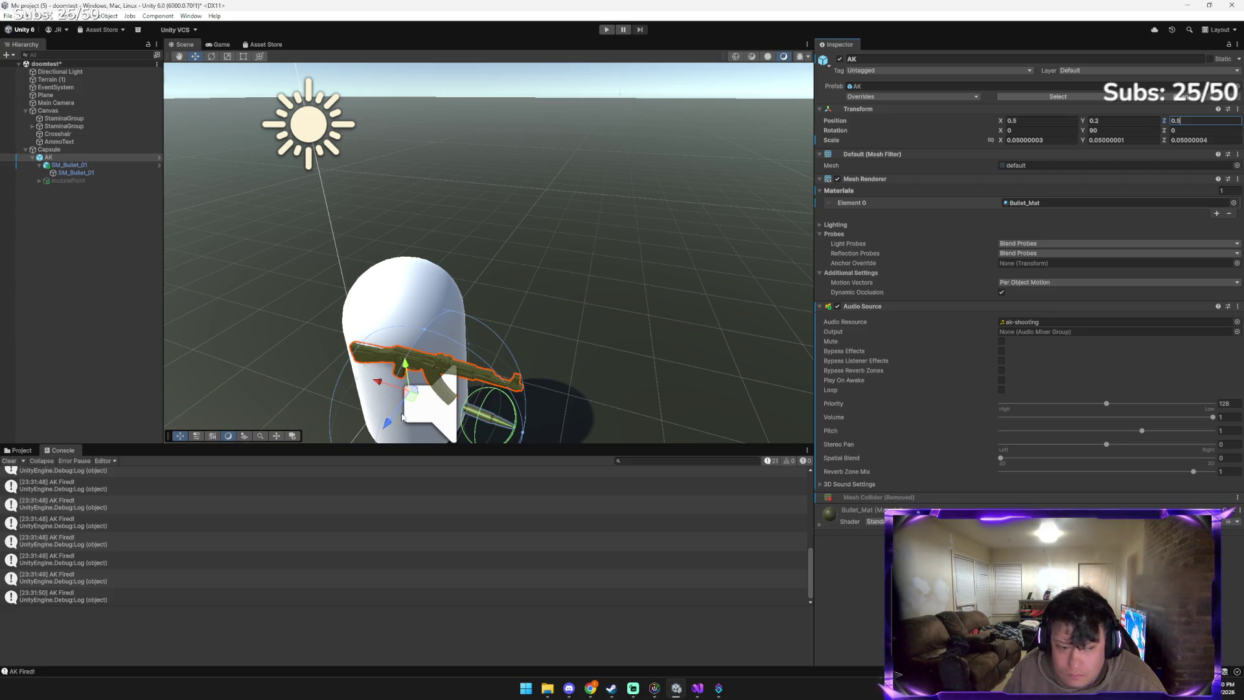
mouse_move(590, 688)
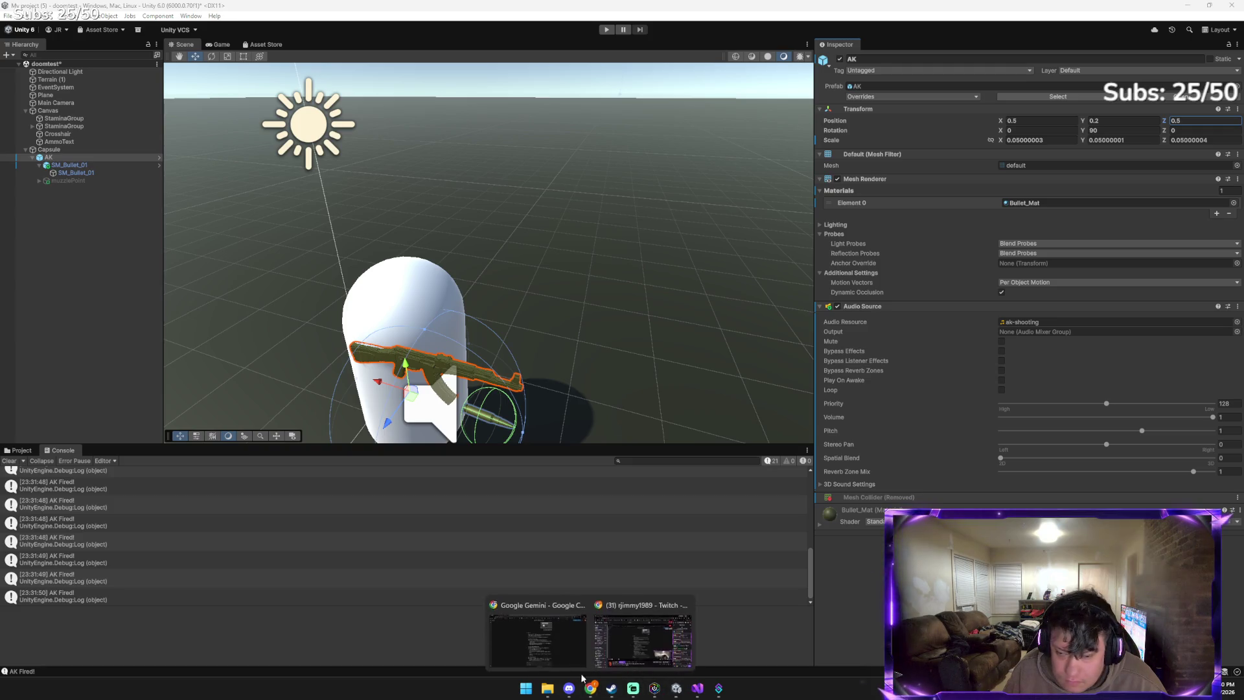
click(558, 625)
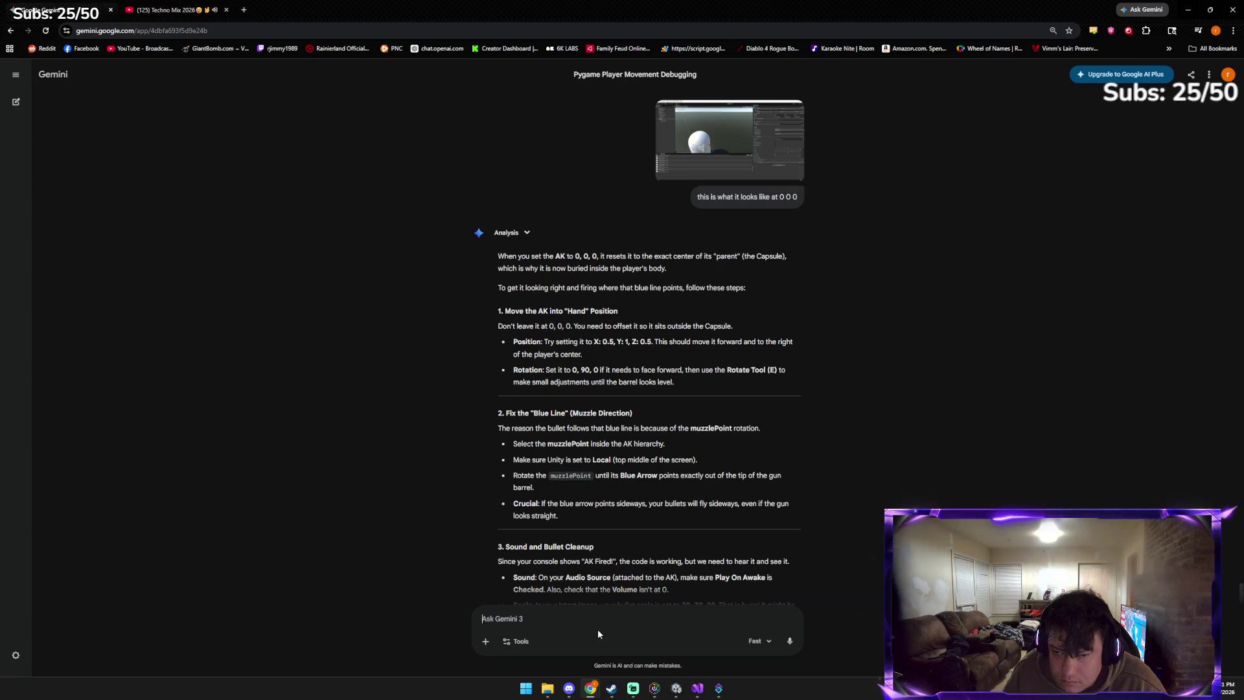
click(676, 689)
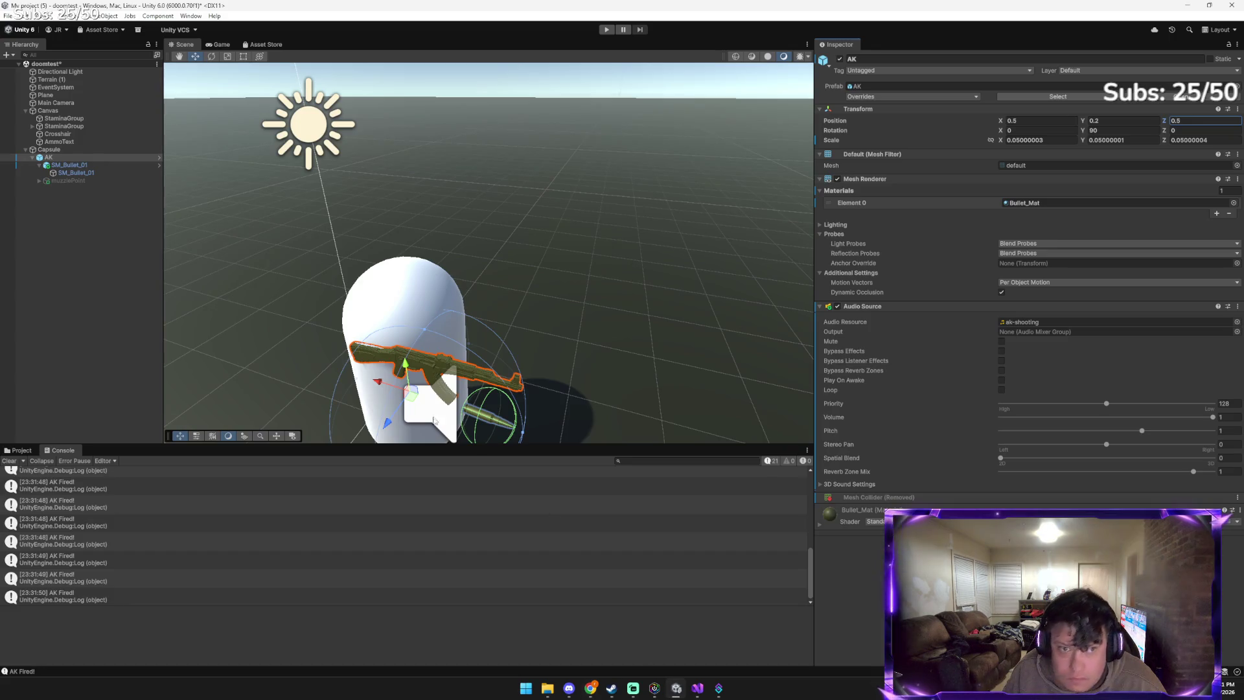
Activate the muzzlePoint object, then switch back to the Gemini chat
click(97, 181)
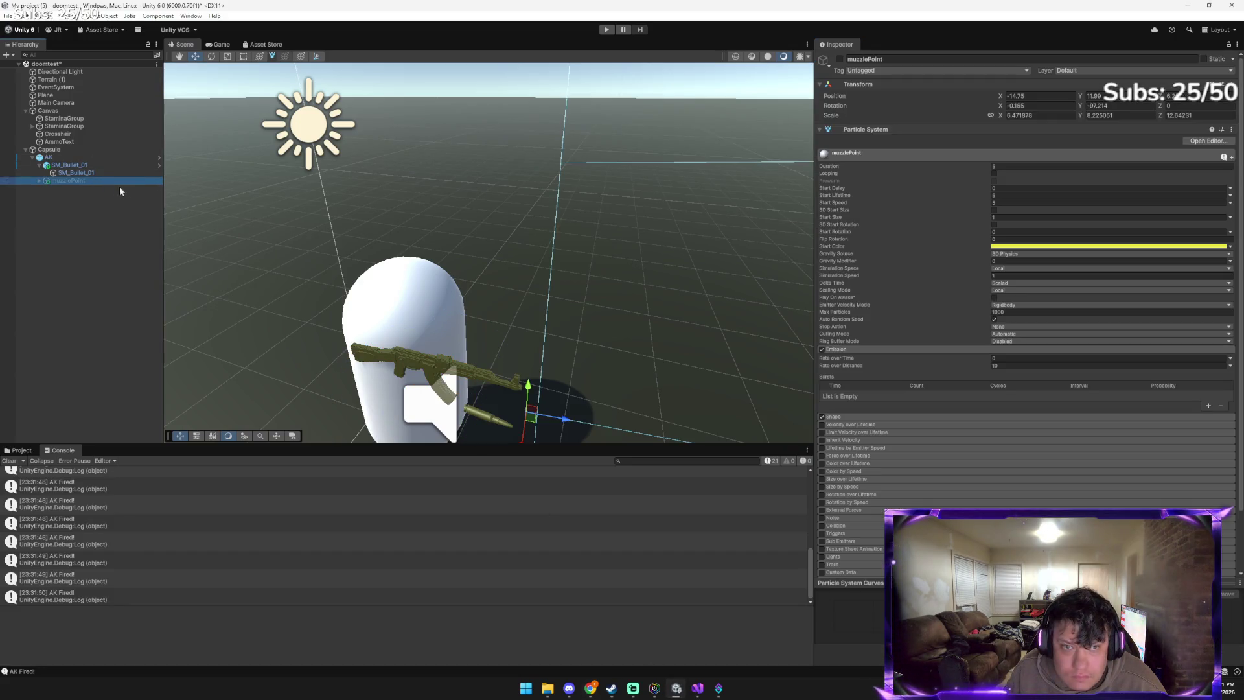
click(839, 59)
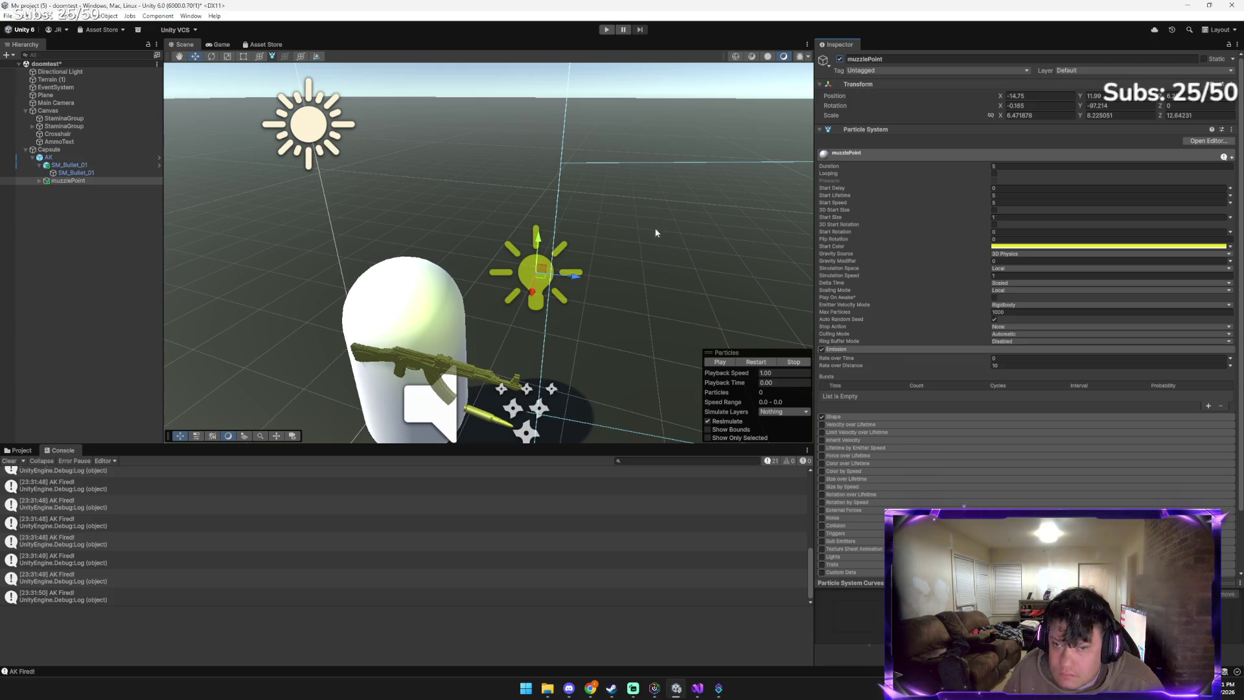
scroll(632, 325, down, 3)
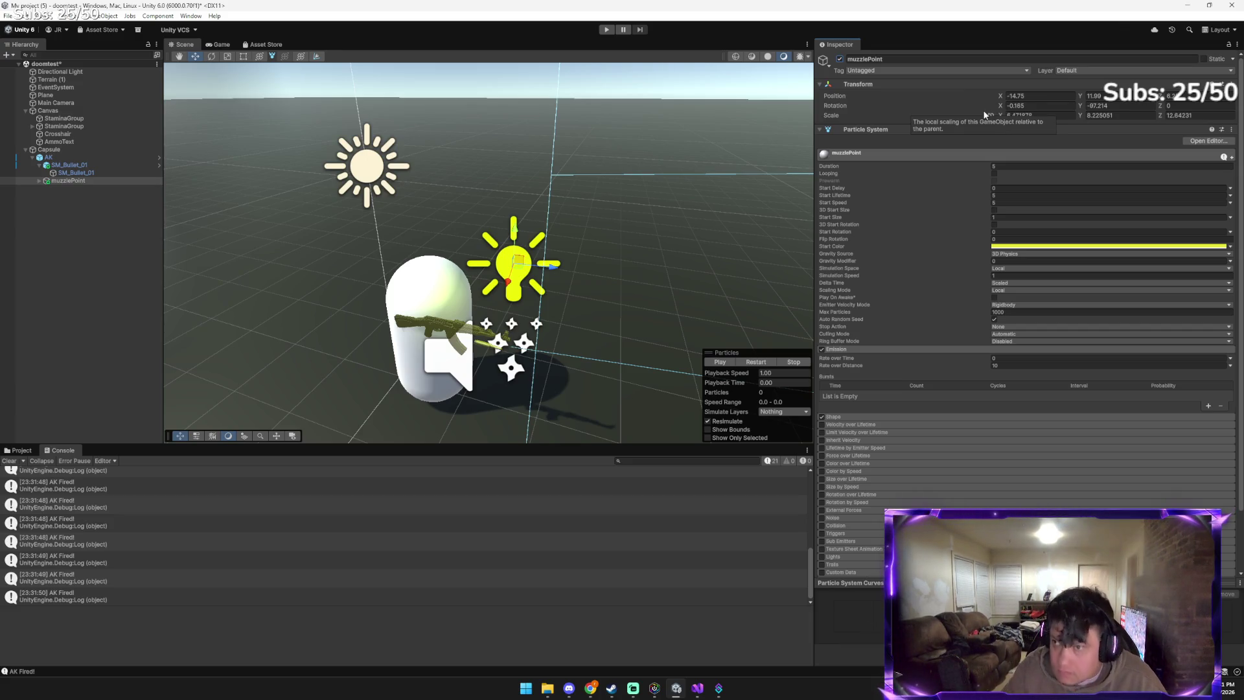
key(alt+Tab)
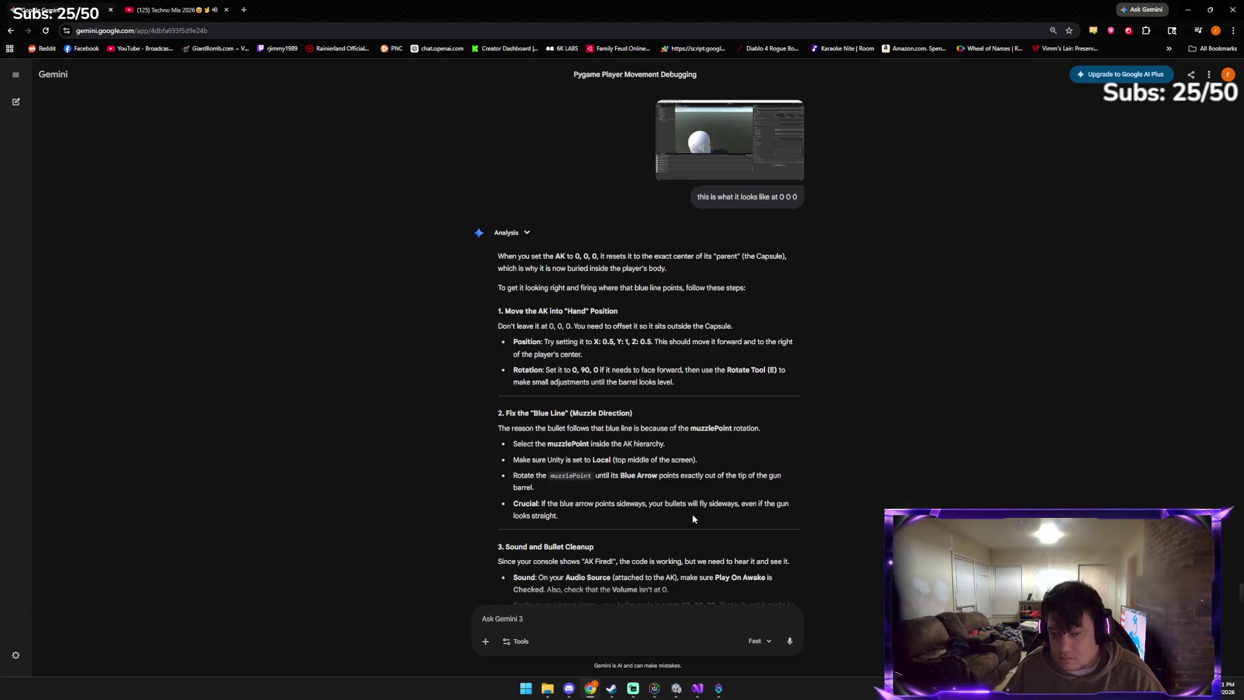
Send Gemini a fresh scene screenshot and read its reply
key(ctrl+v)
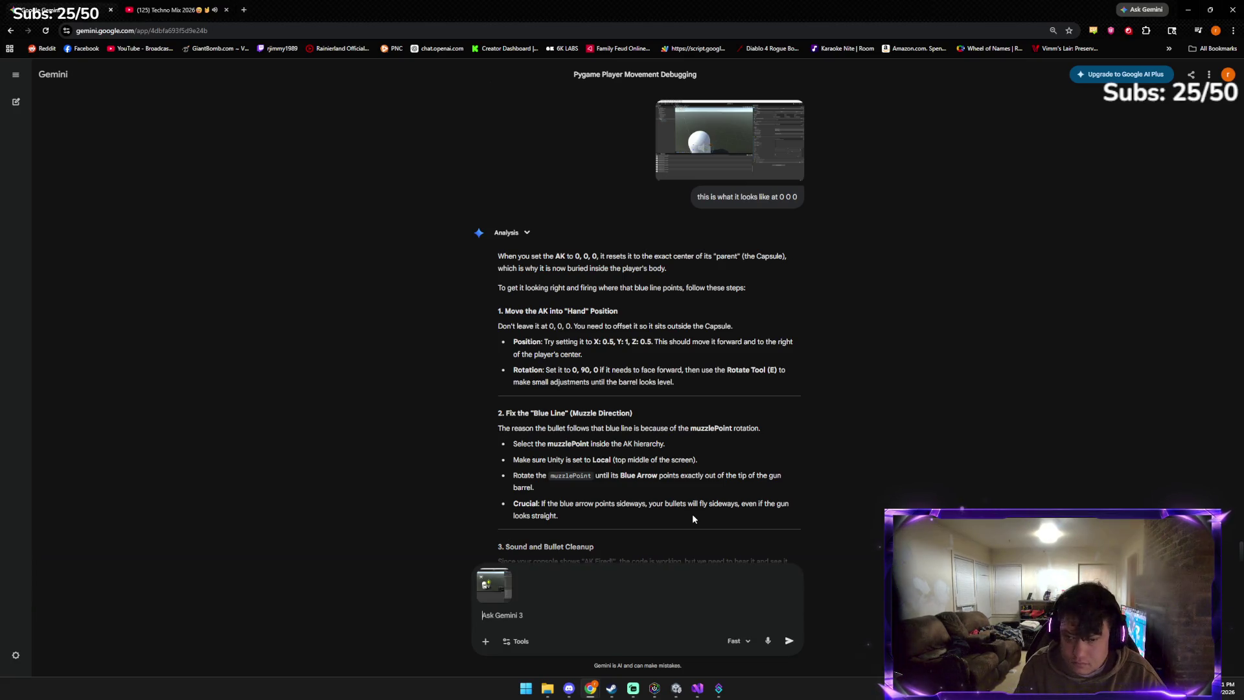
key(Return)
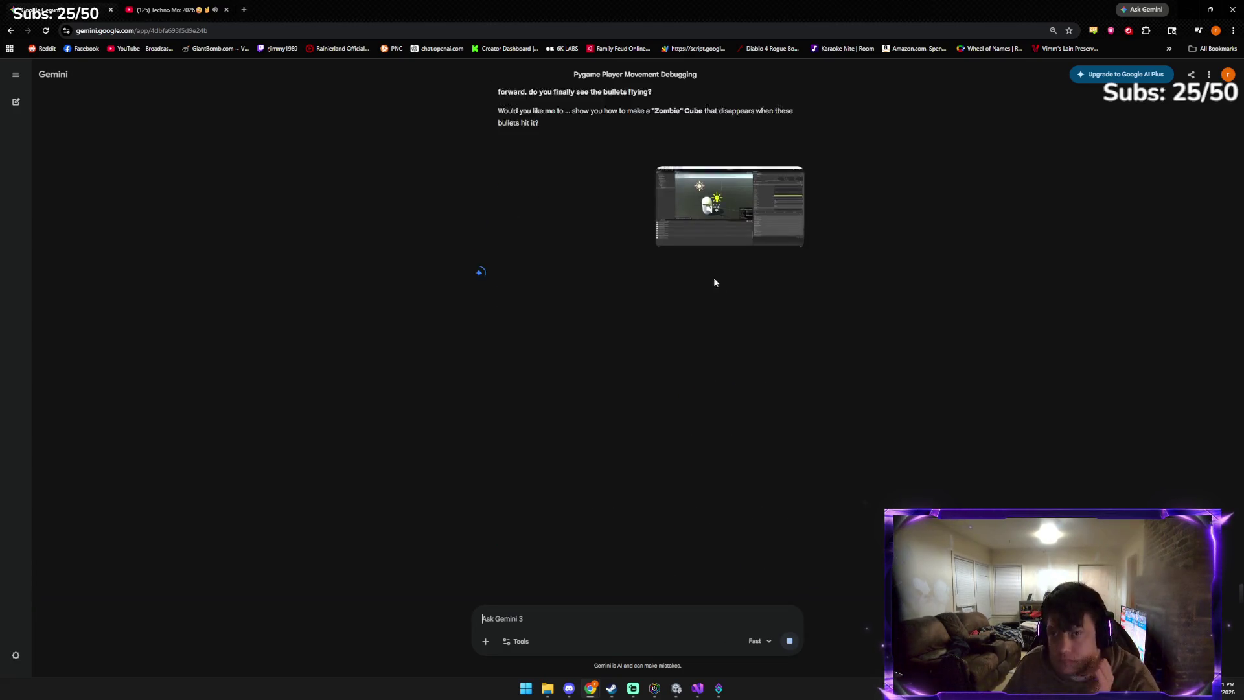
scroll(713, 279, up, 4)
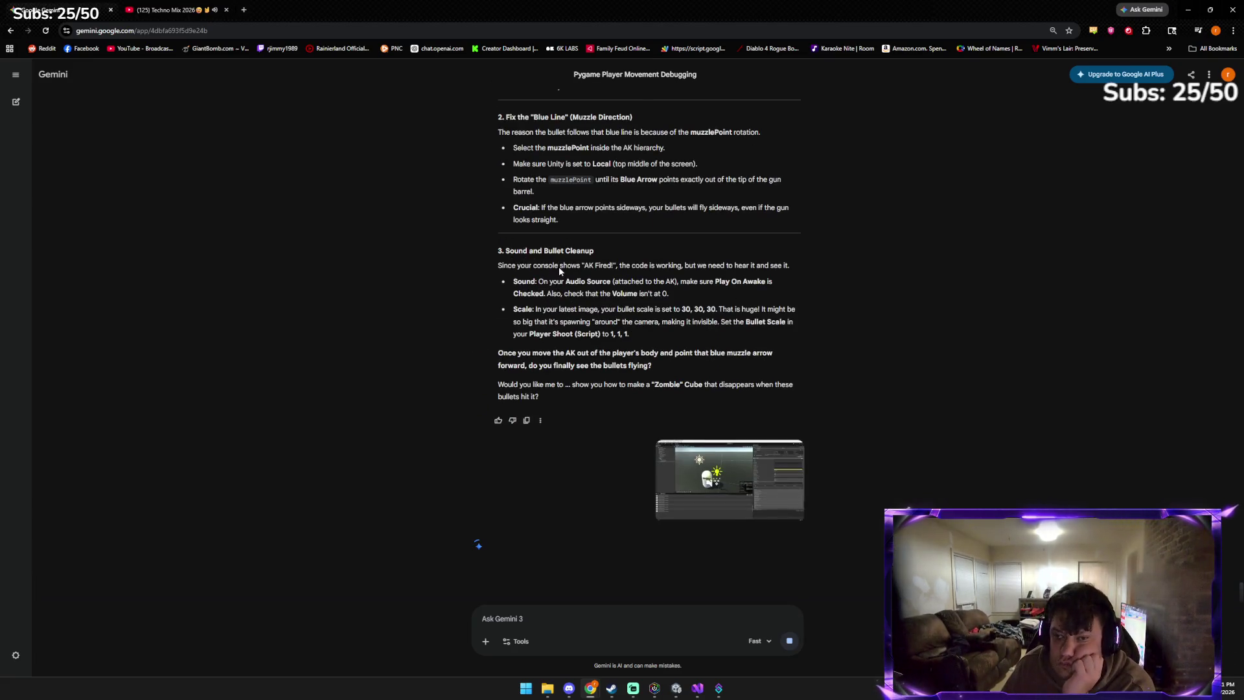
scroll(543, 281, up, 5)
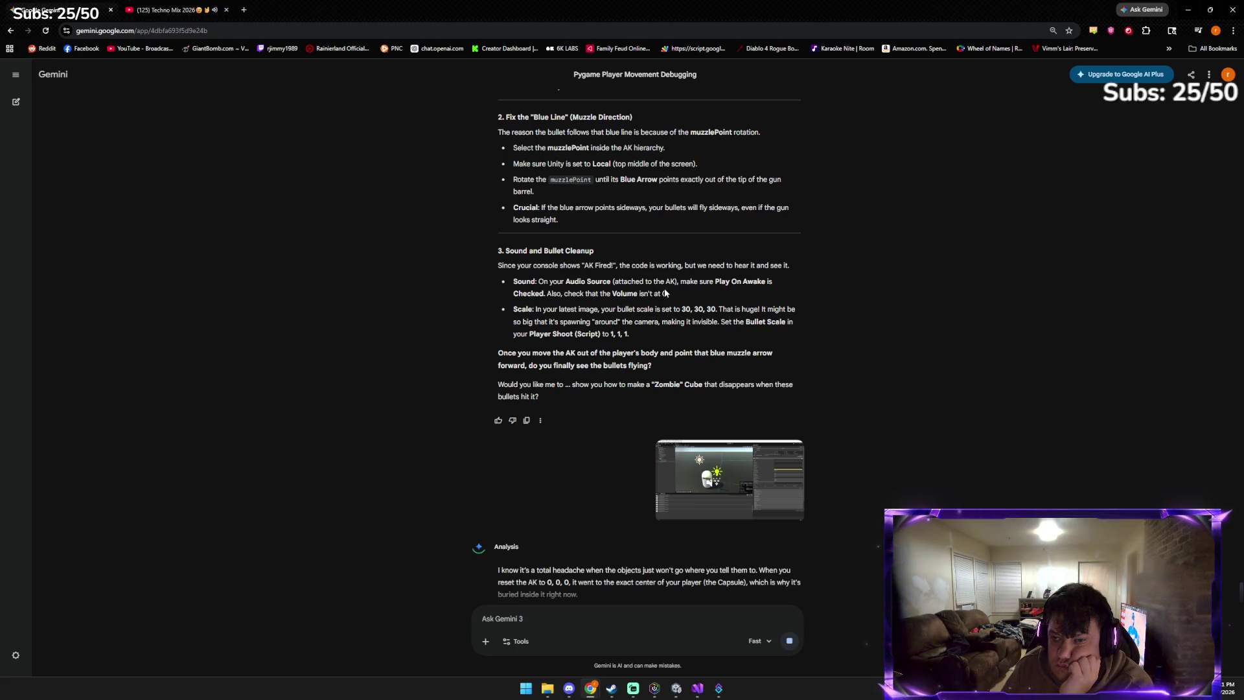
scroll(624, 367, down, 2)
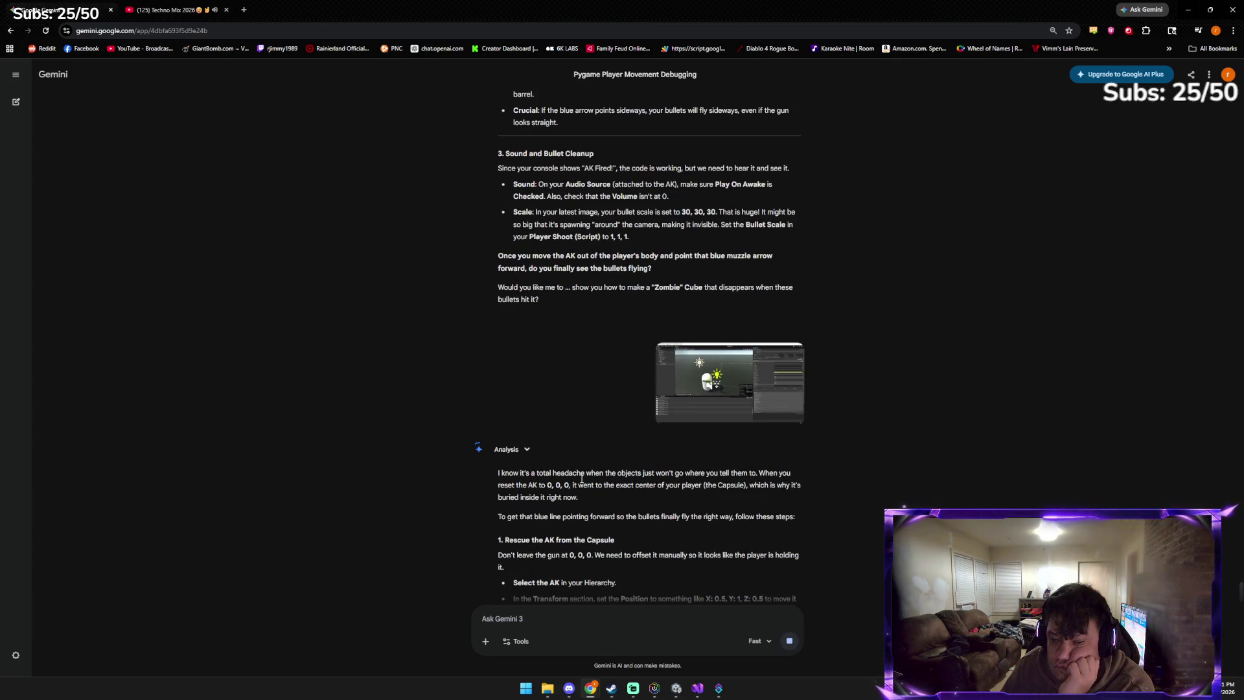
scroll(572, 493, down, 2)
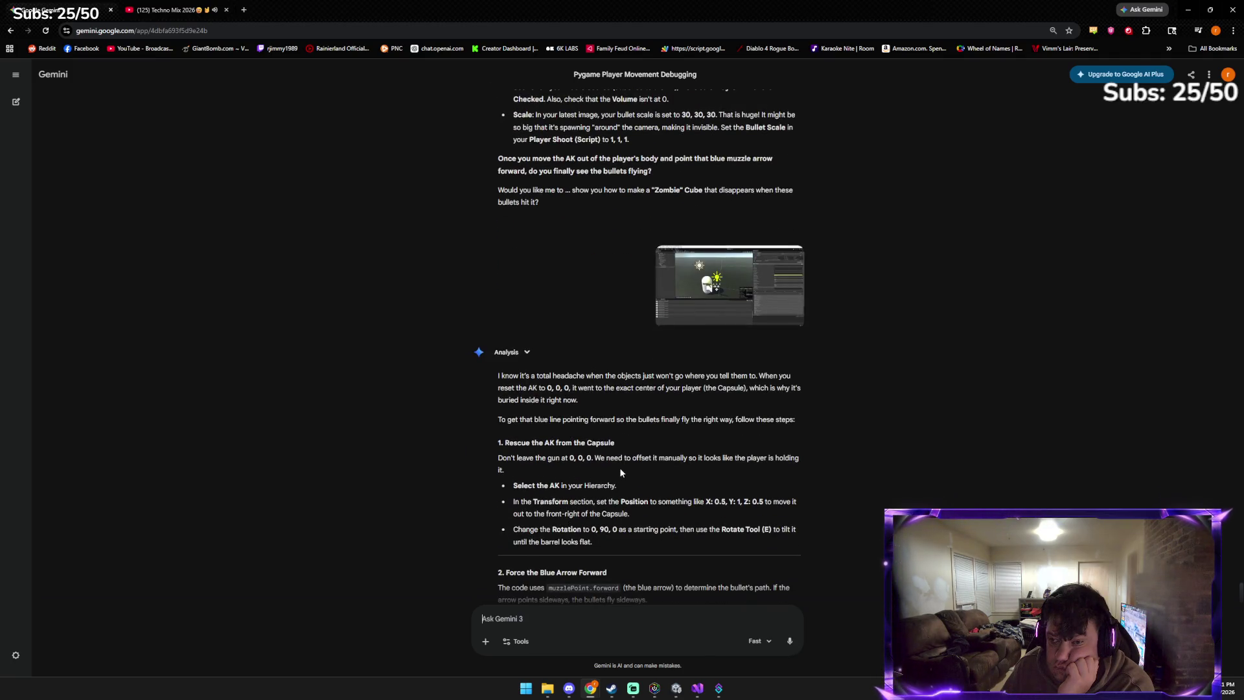
scroll(554, 506, down, 1)
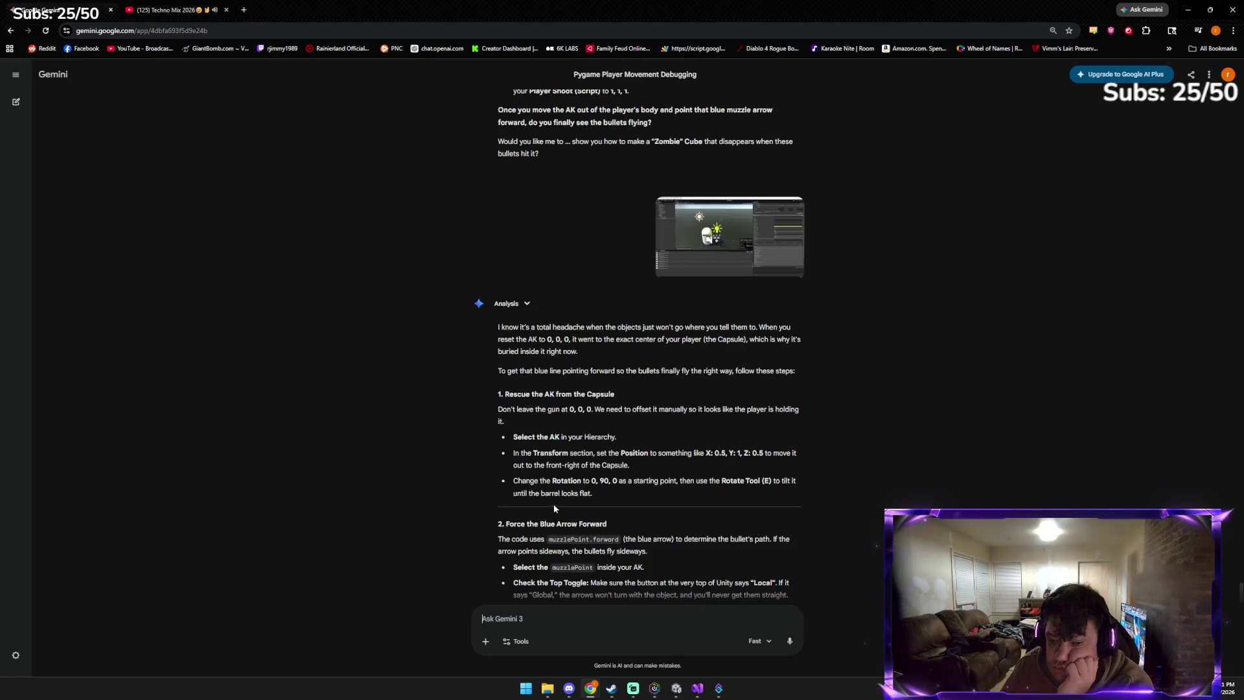
Check the AK's position in Unity, reread Gemini's advice, and return to Unity
click(671, 690)
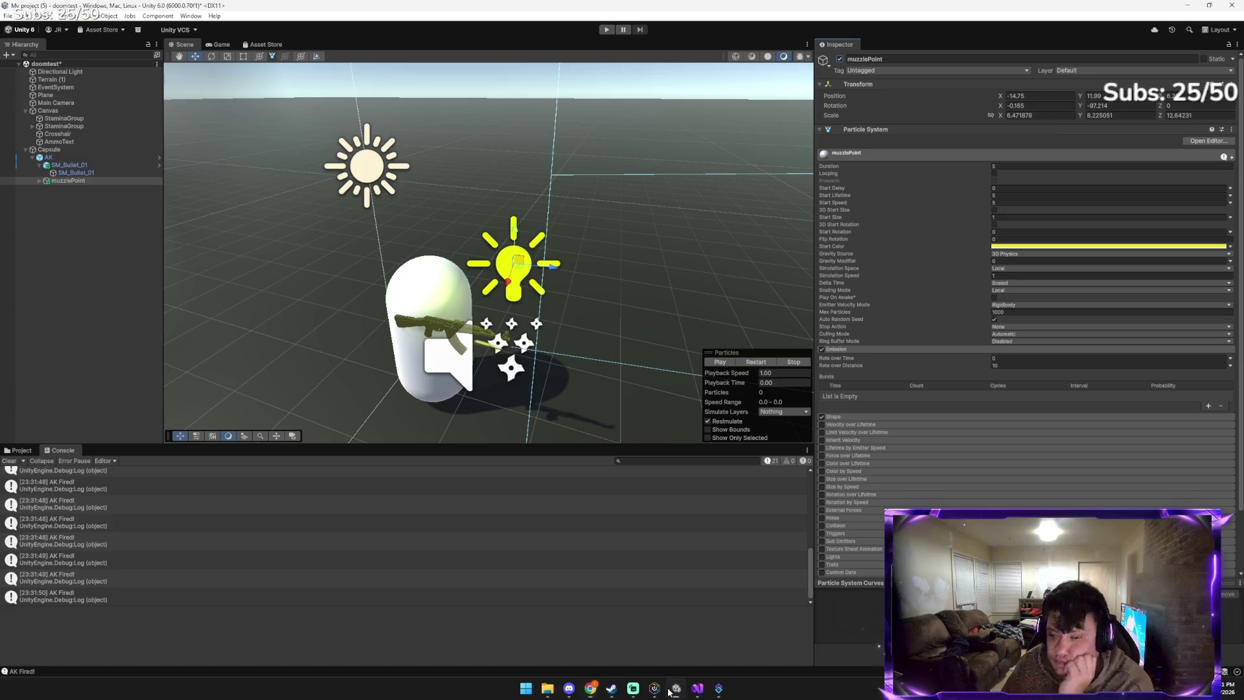
click(428, 329)
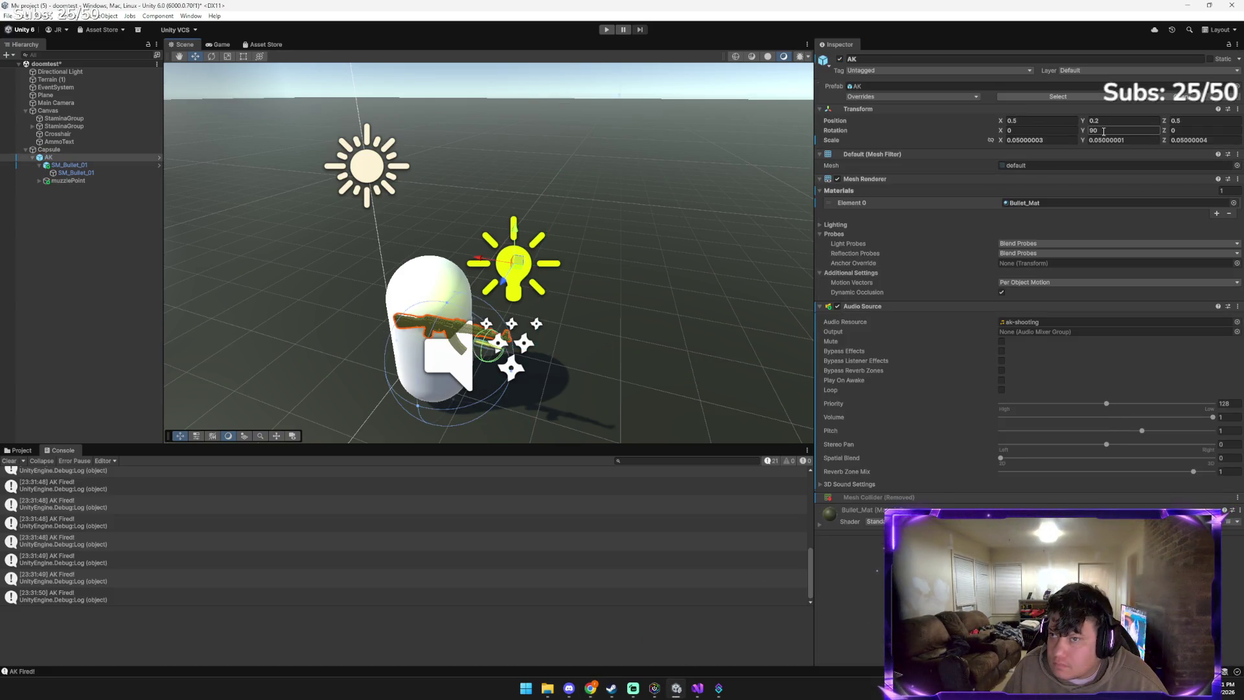
click(674, 687)
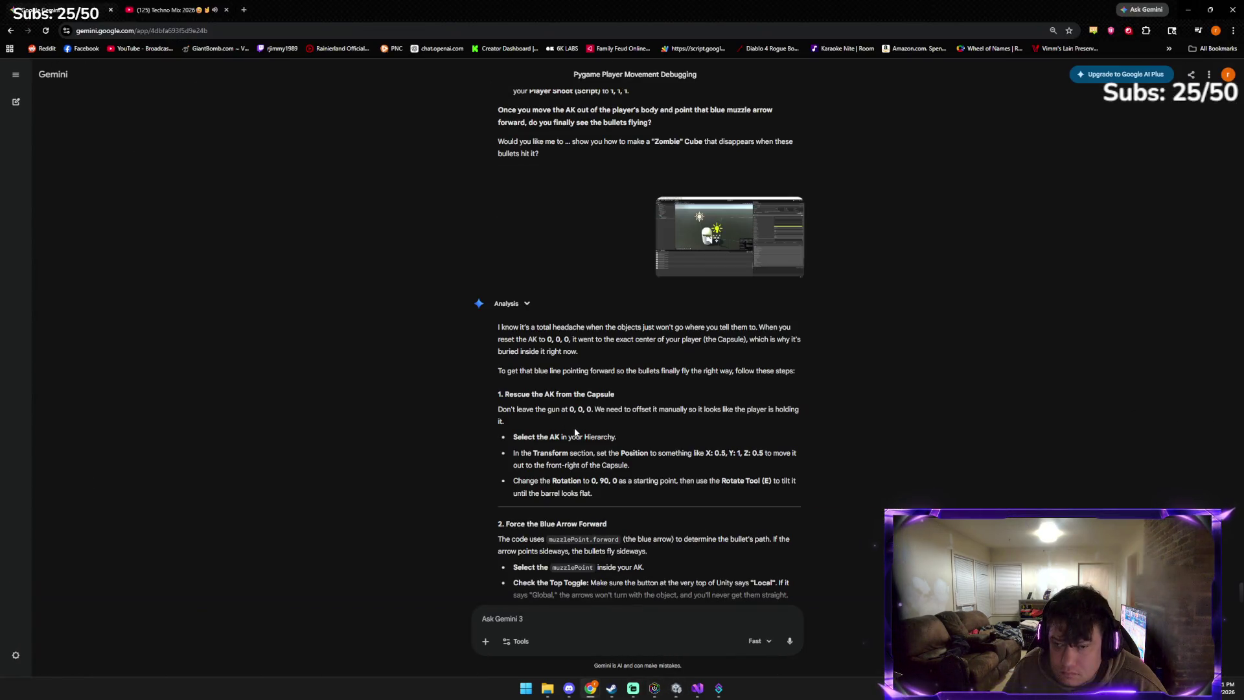
scroll(577, 430, down, 2)
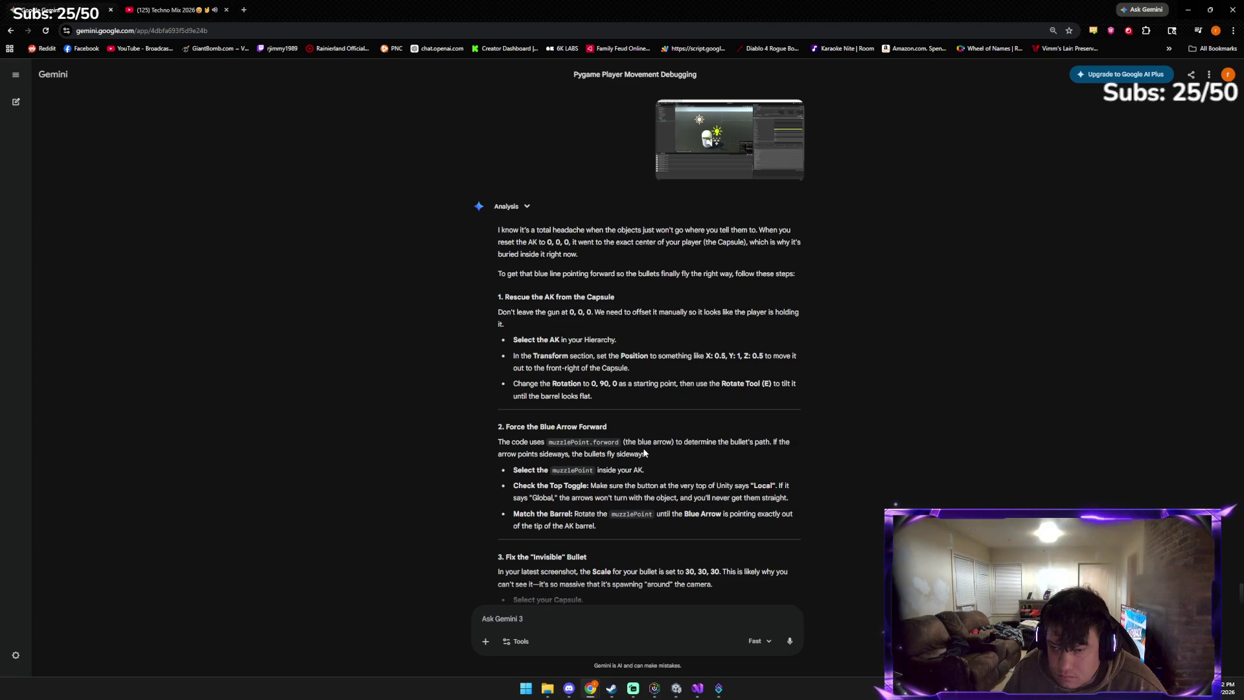
scroll(644, 452, down, 1)
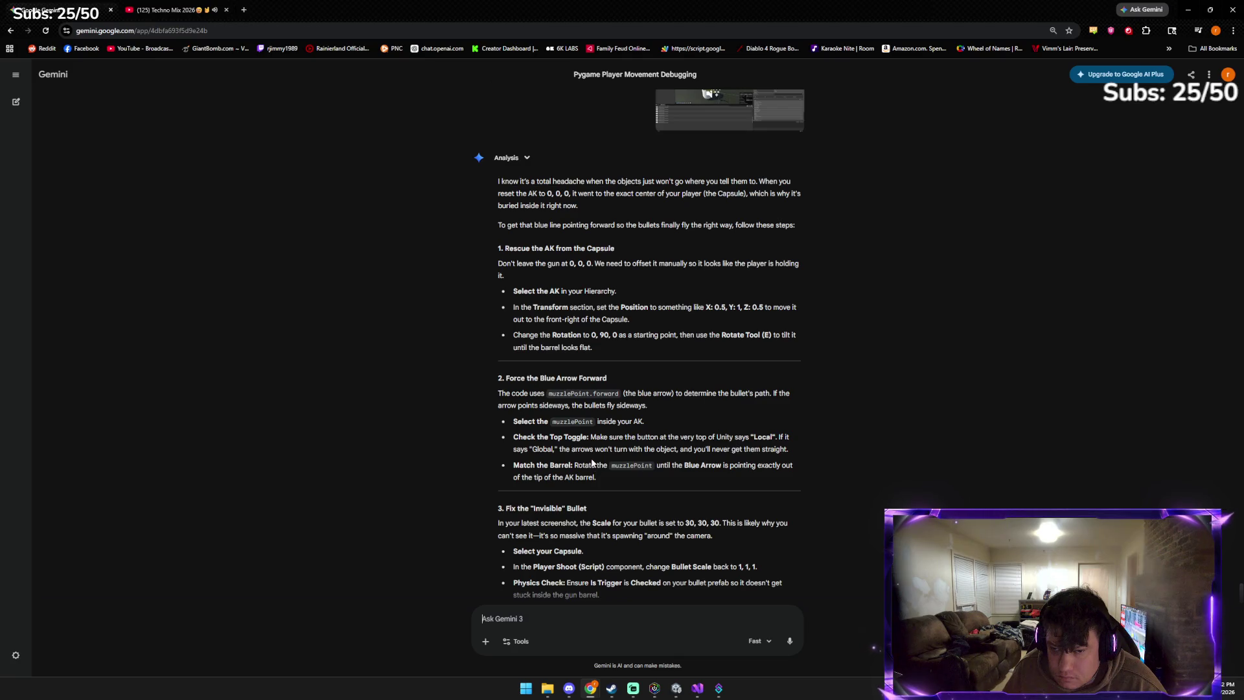
click(678, 687)
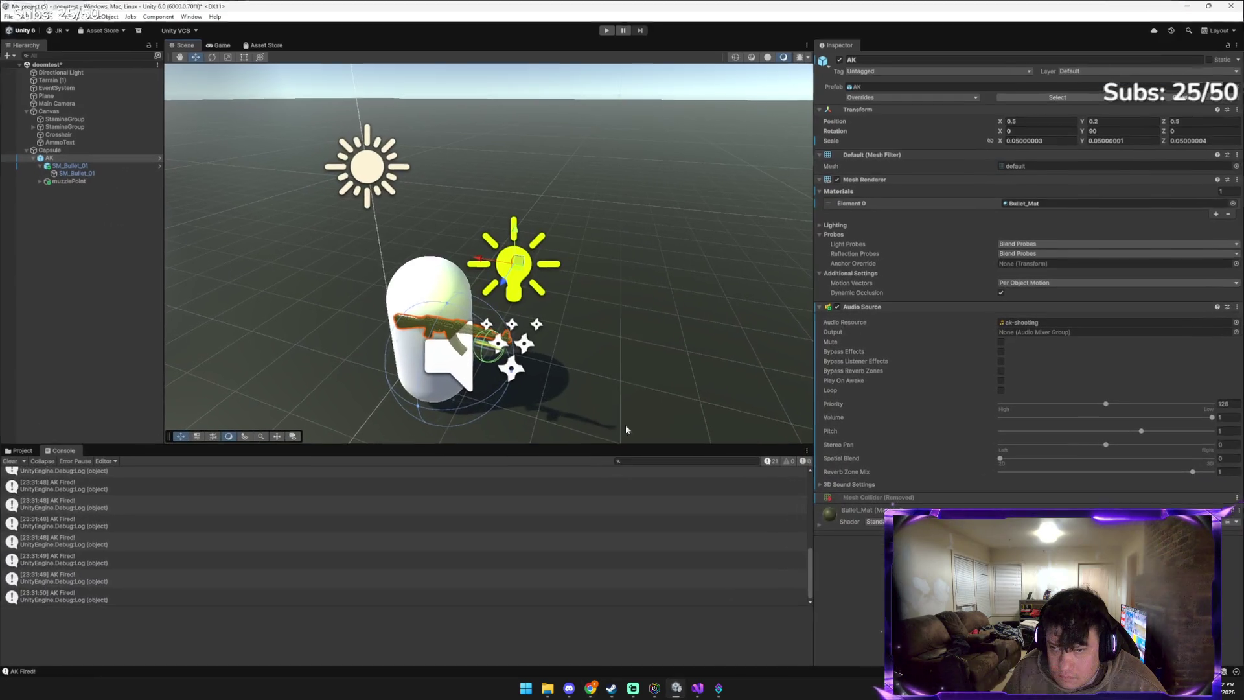
Move the muzzlePoint over and down onto the gun
click(108, 180)
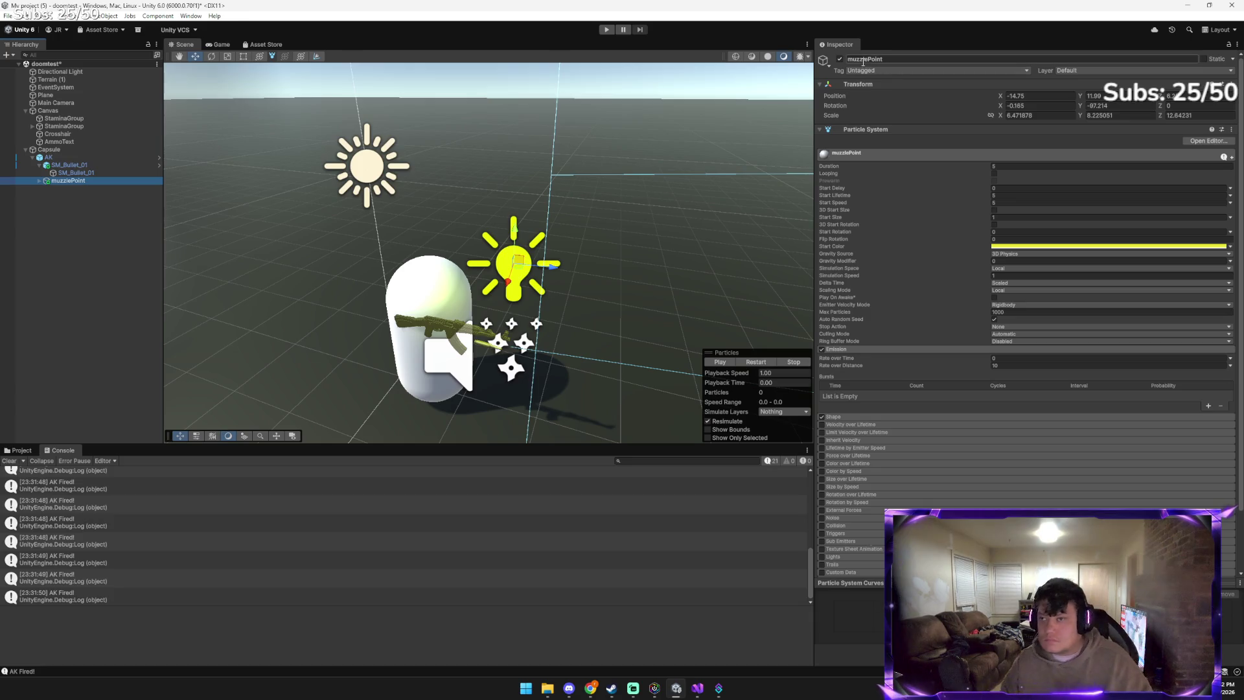
mouse_move(622, 181)
mouse_down()
mouse_move(648, 169)
mouse_move(388, 164)
mouse_move(404, 207)
mouse_up()
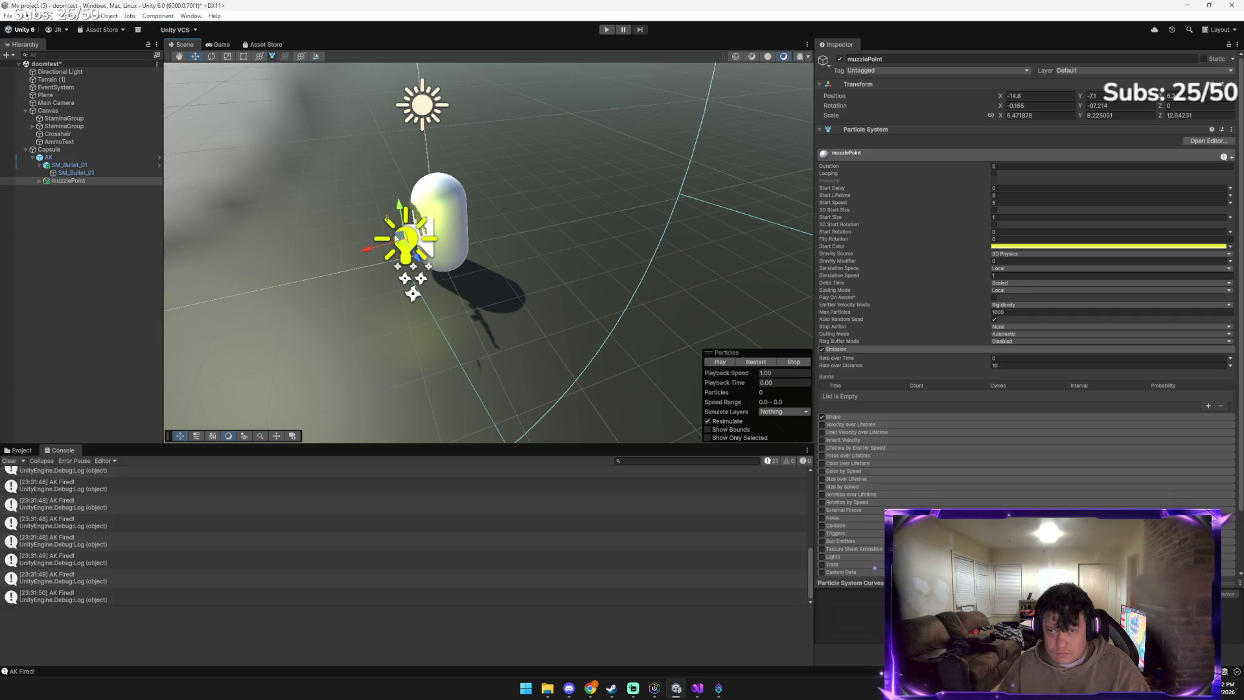
mouse_move(374, 248)
mouse_down()
mouse_move(450, 278)
mouse_move(543, 250)
mouse_up()
mouse_move(507, 145)
mouse_down()
mouse_move(484, 212)
mouse_move(496, 174)
mouse_move(483, 159)
mouse_move(479, 195)
mouse_move(647, 214)
mouse_move(711, 196)
mouse_move(665, 180)
mouse_move(661, 125)
mouse_move(413, 56)
mouse_move(355, 153)
mouse_move(370, 194)
mouse_move(234, 123)
mouse_up()
Move the Flashlight light closer to the AK (X -0.88), then switch to Gemini
click(482, 204)
click(523, 189)
click(503, 190)
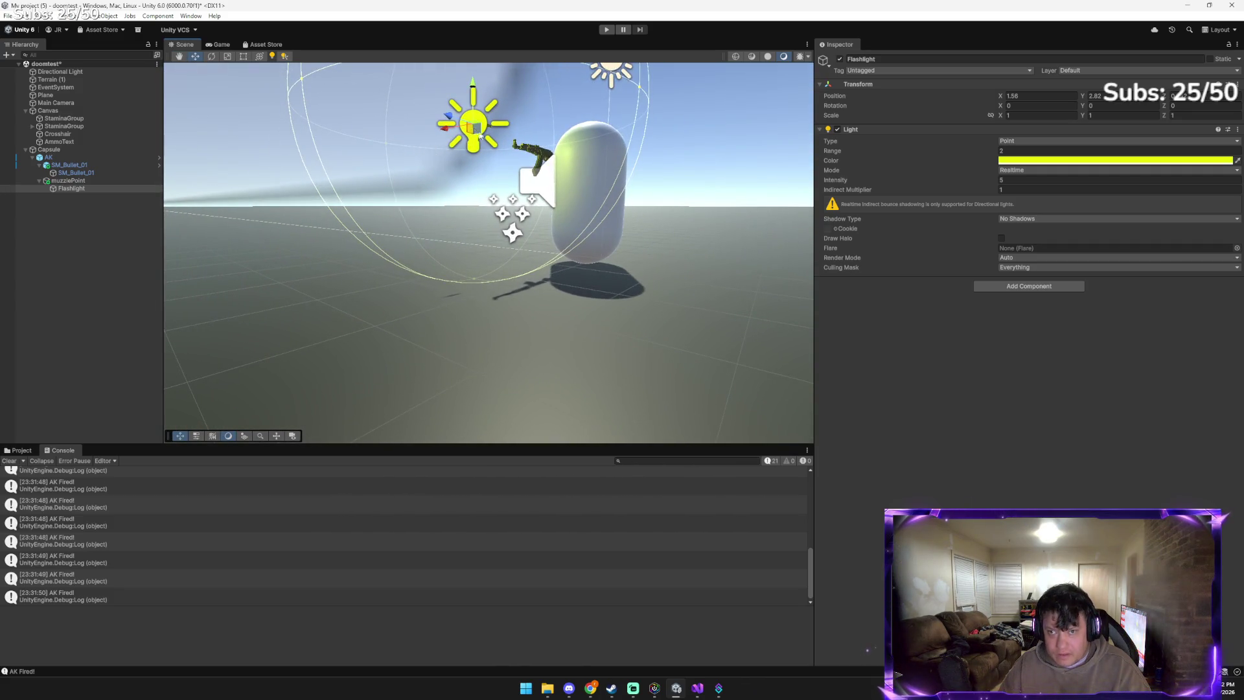
drag(467, 138, 551, 200)
drag(555, 170, 459, 350)
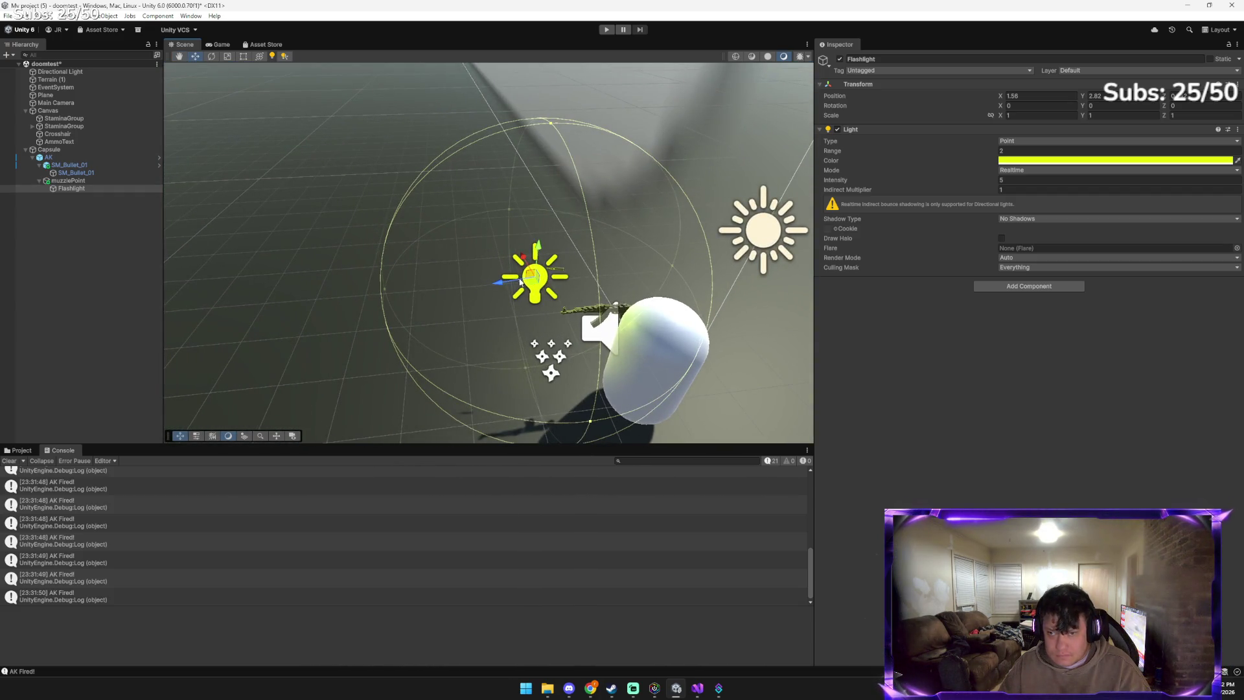
mouse_move(528, 259)
mouse_down()
mouse_move(535, 327)
mouse_move(516, 326)
mouse_move(505, 298)
mouse_move(519, 279)
mouse_up()
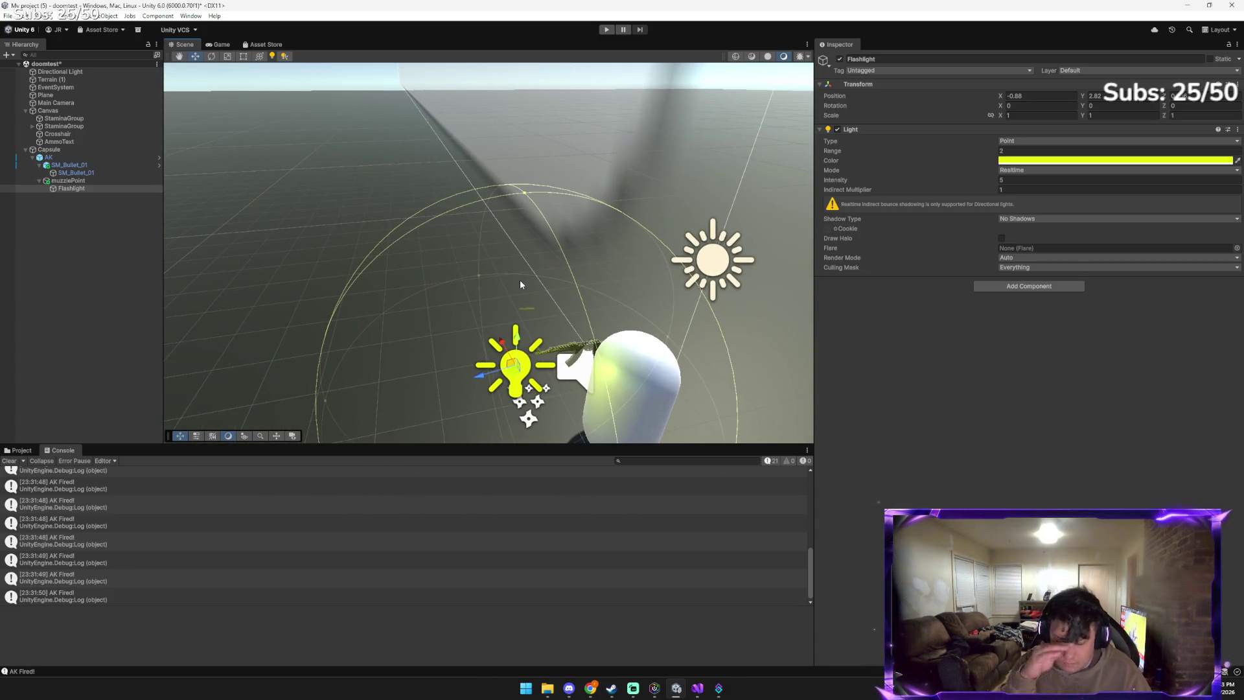
key(alt+Tab)
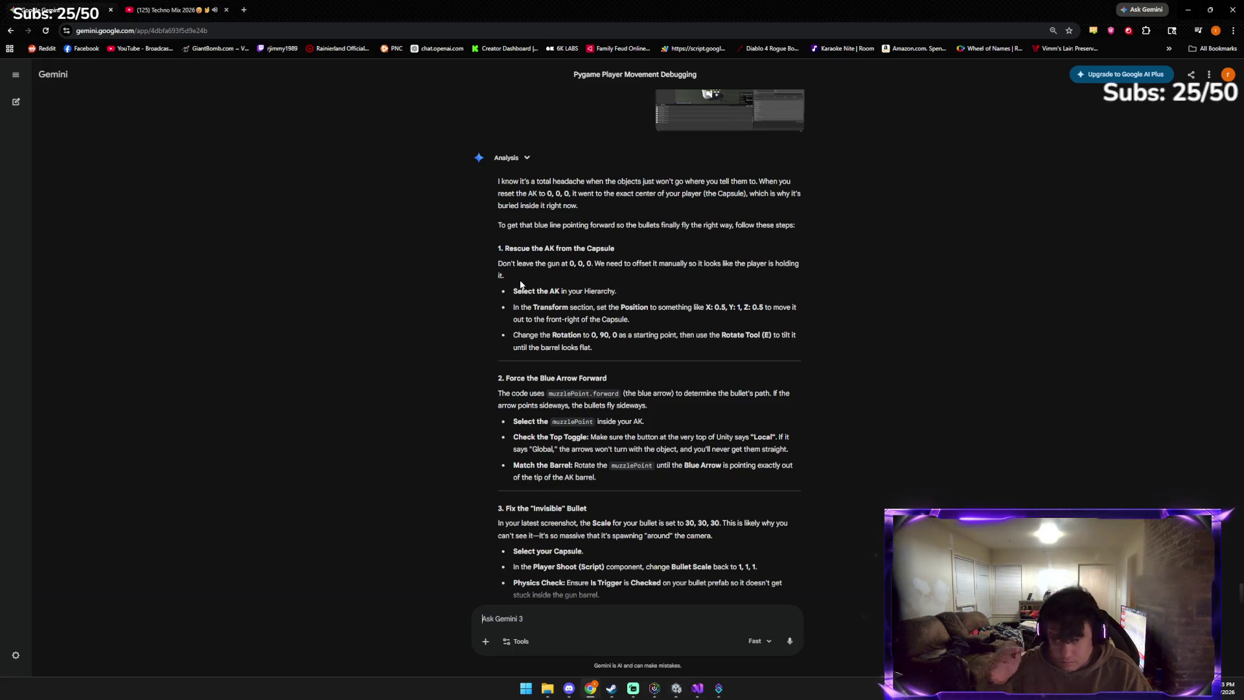
Post a current scene screenshot to Gemini, then go back to Unity
key(ctrl+v)
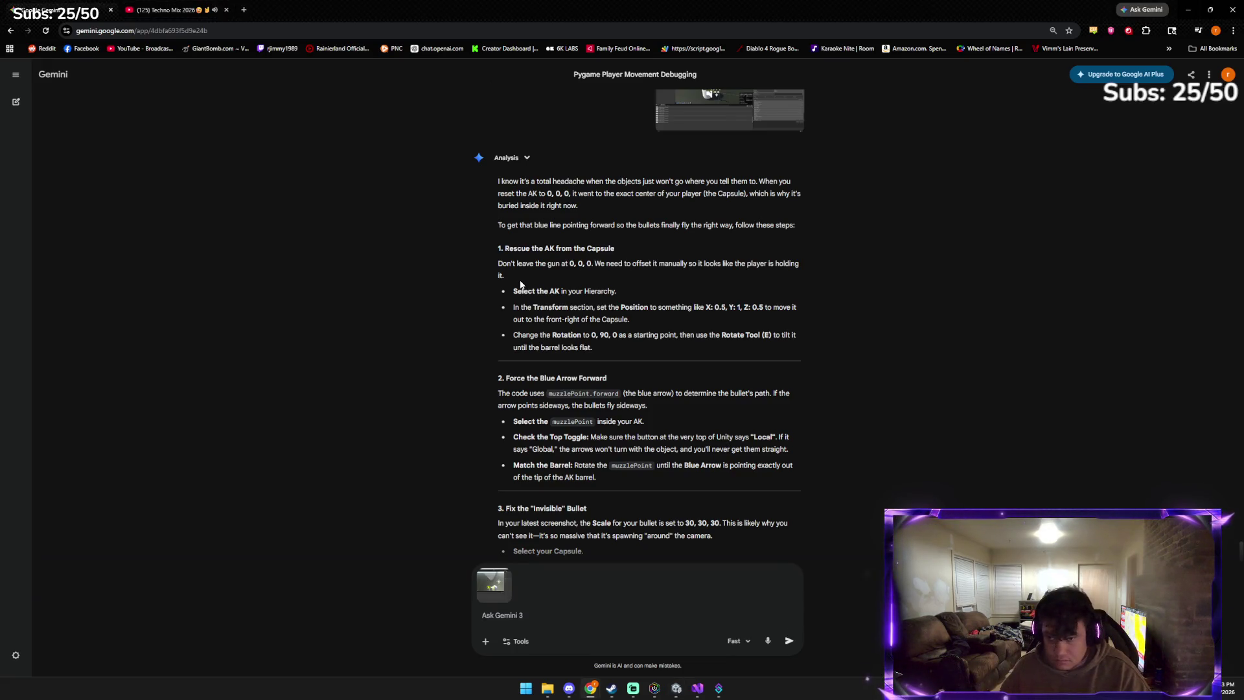
scroll(524, 286, down, 2)
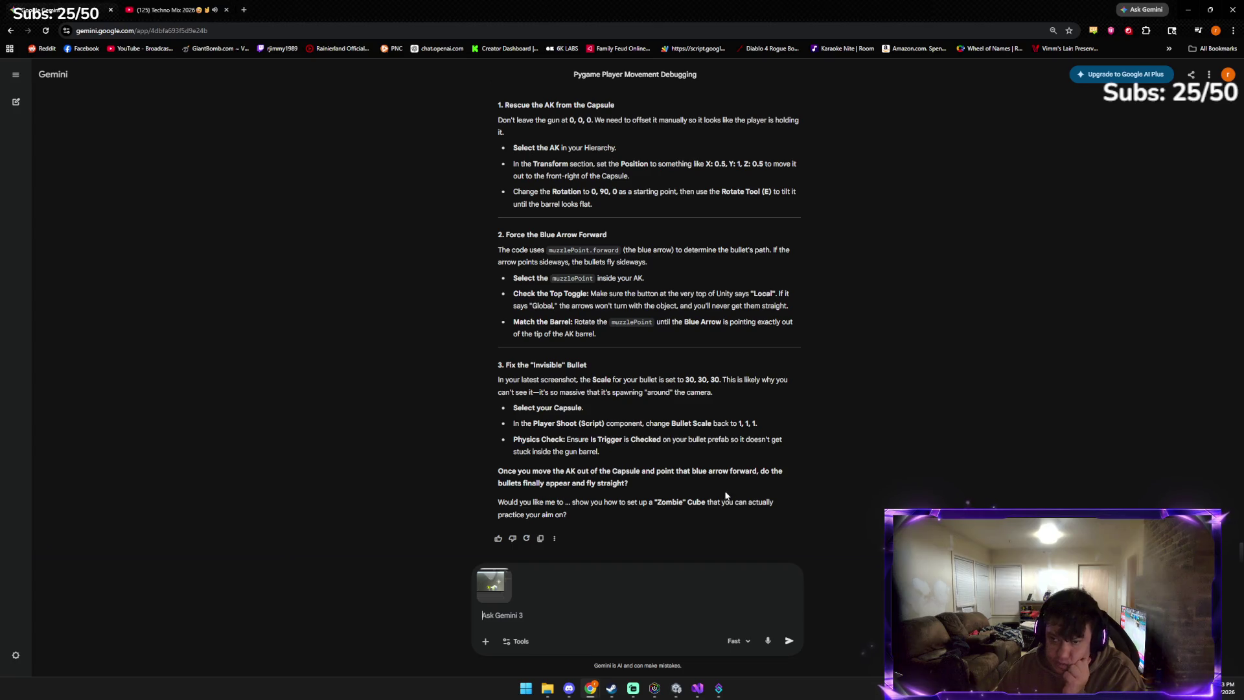
click(789, 641)
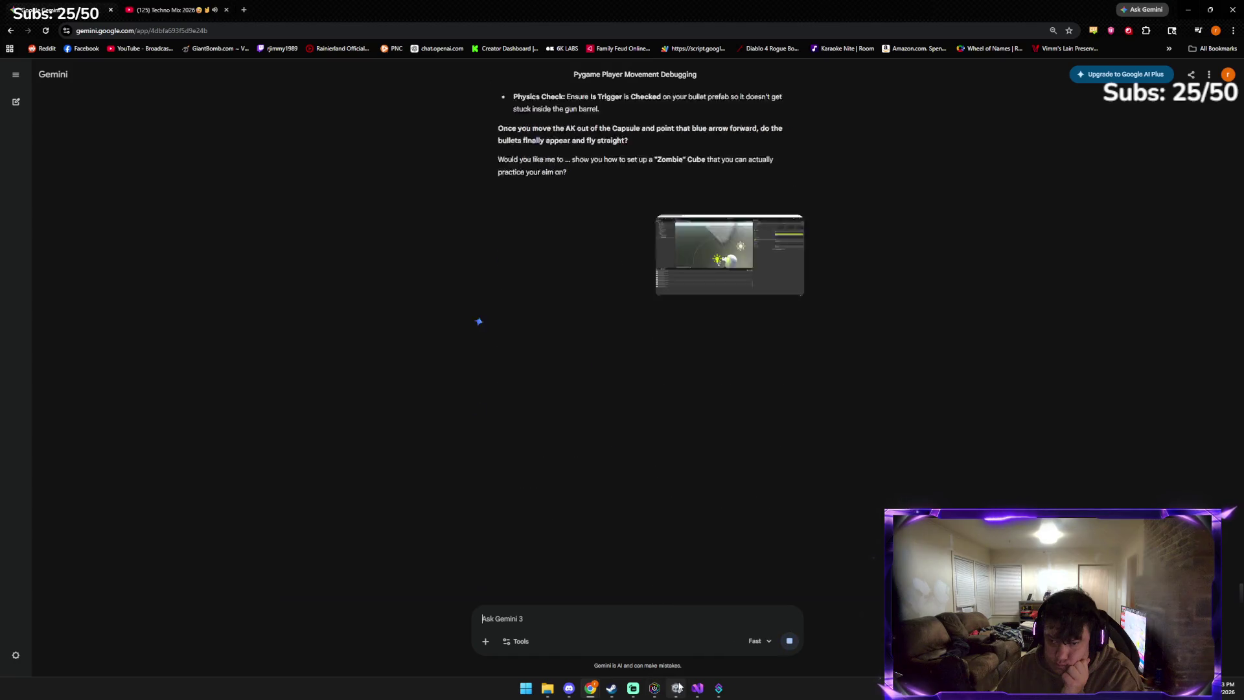
click(677, 688)
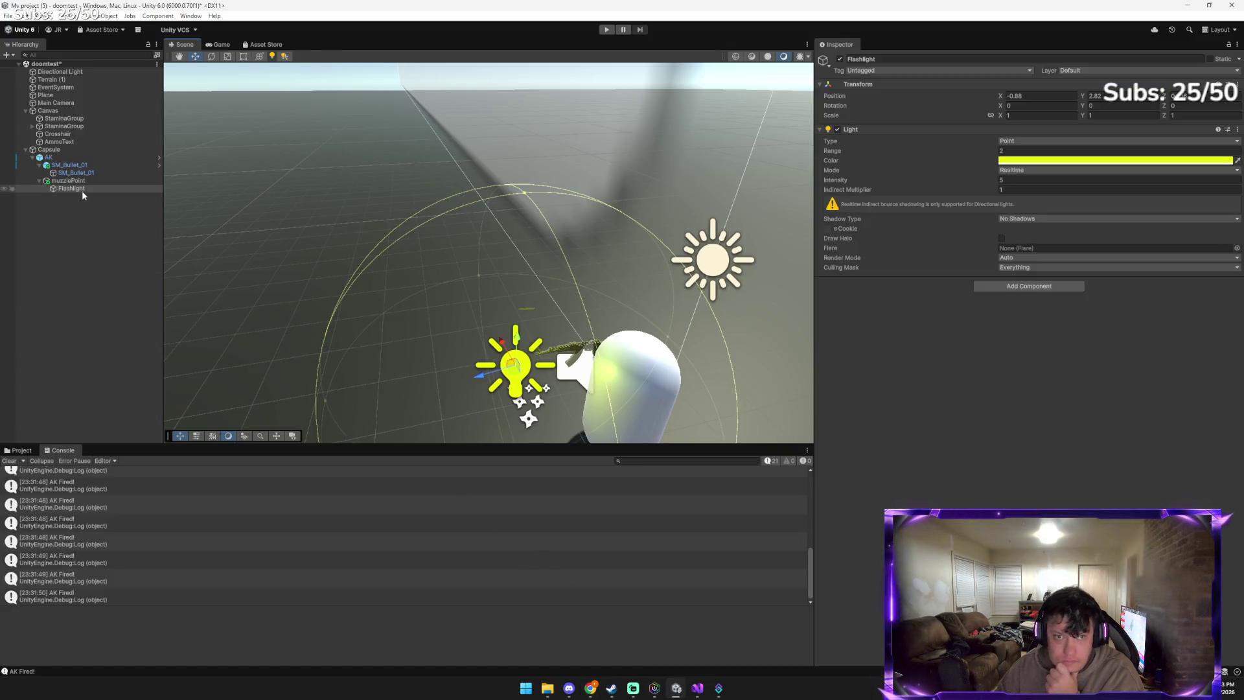
click(77, 173)
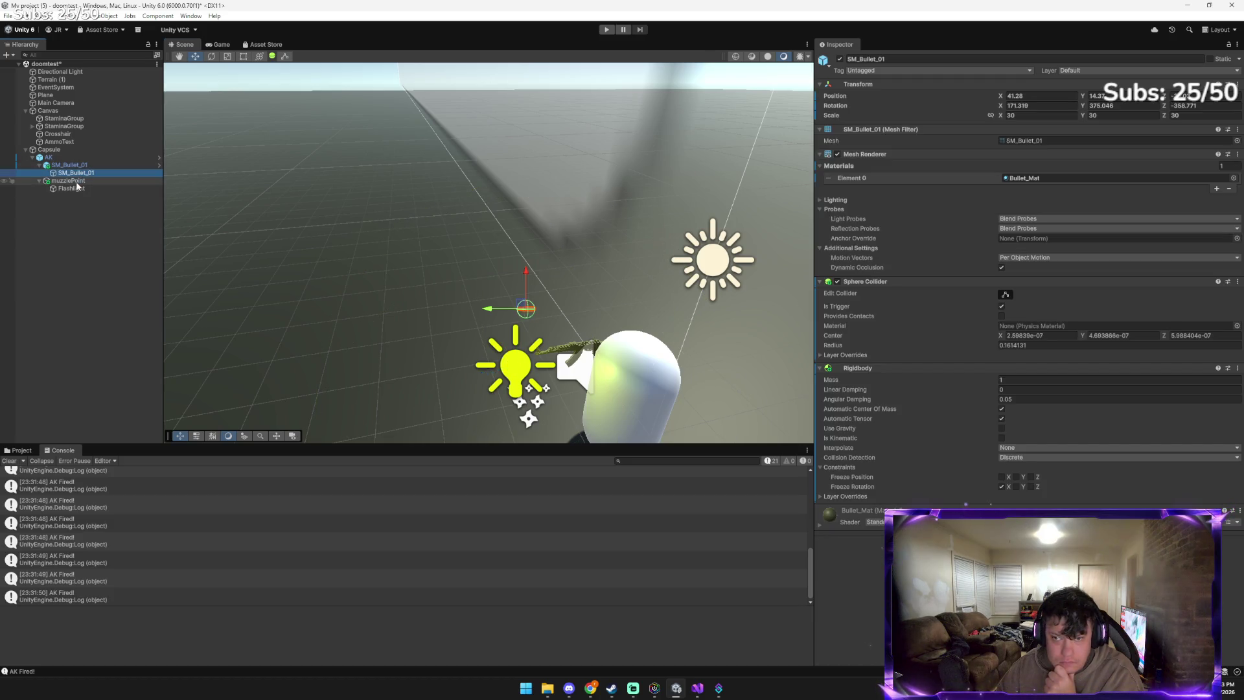
click(589, 351)
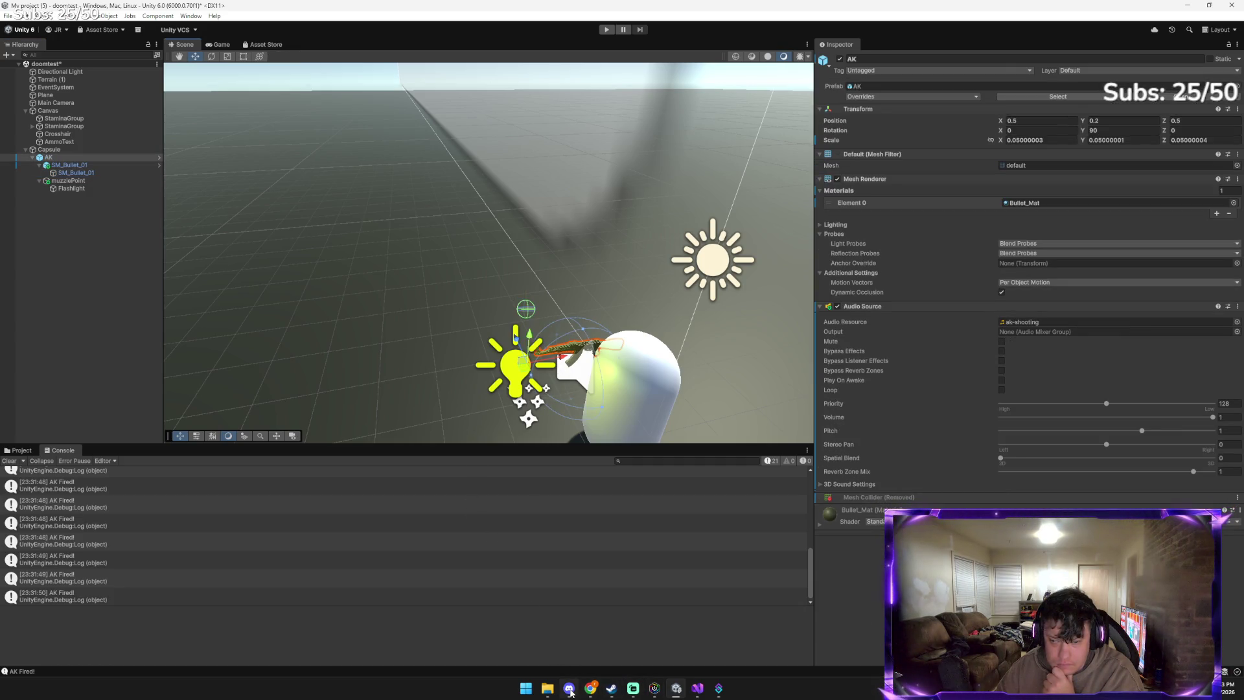
mouse_move(589, 686)
click(561, 669)
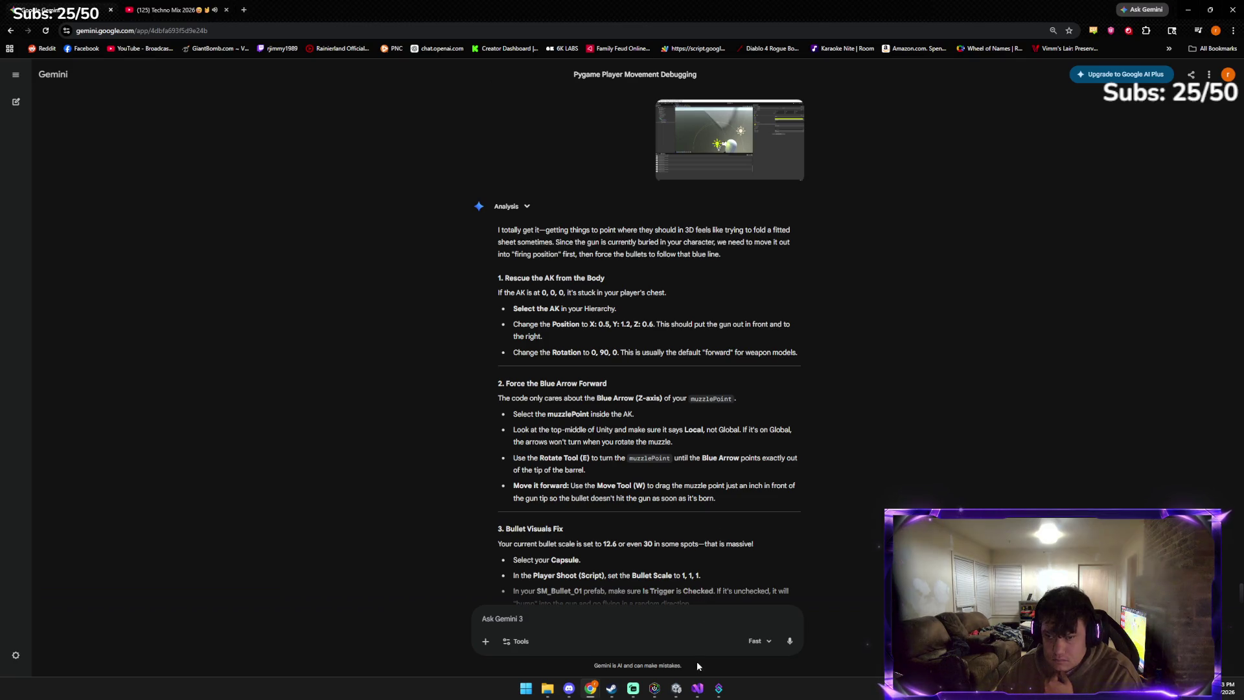
click(676, 688)
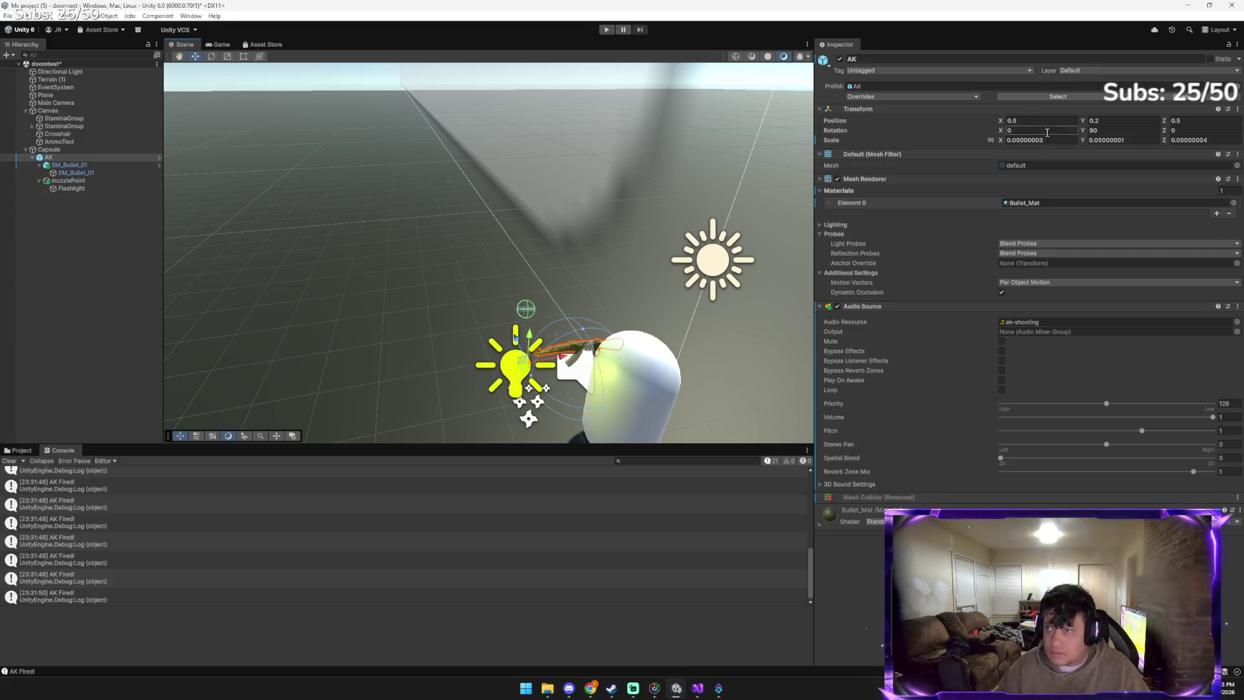
Try the AK at Y 1.6, Z 0.2 and briefly check Gemini
text(1.6)
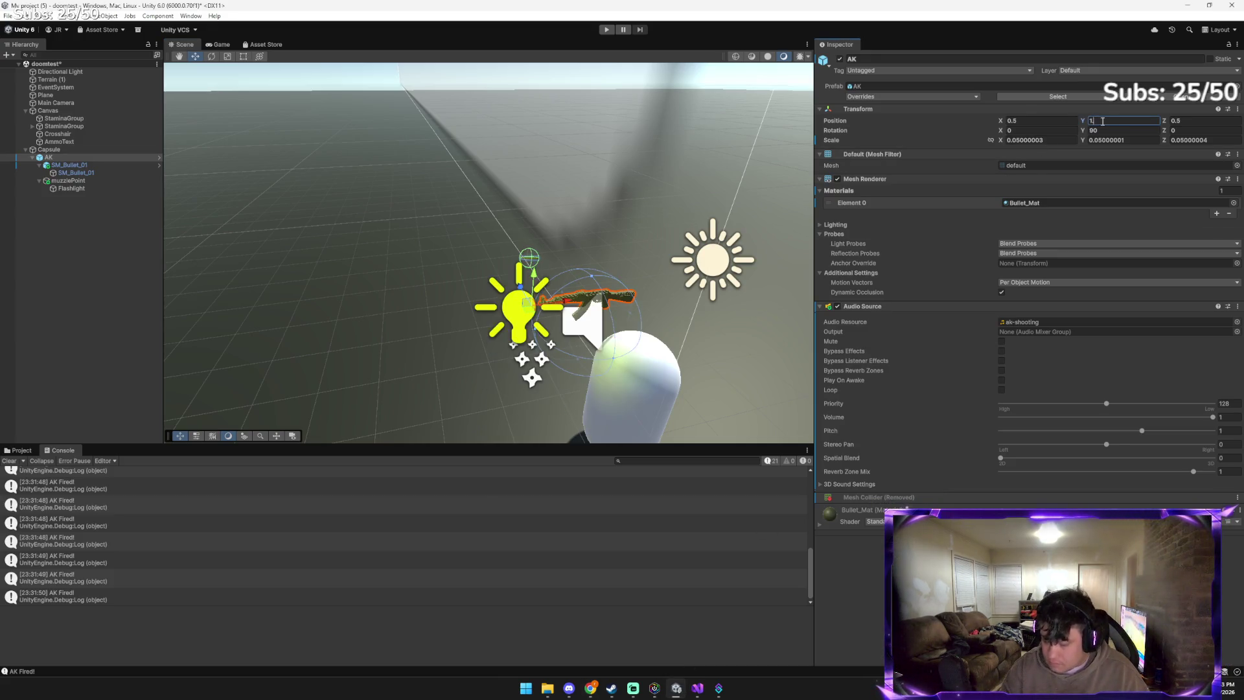
key(Tab)
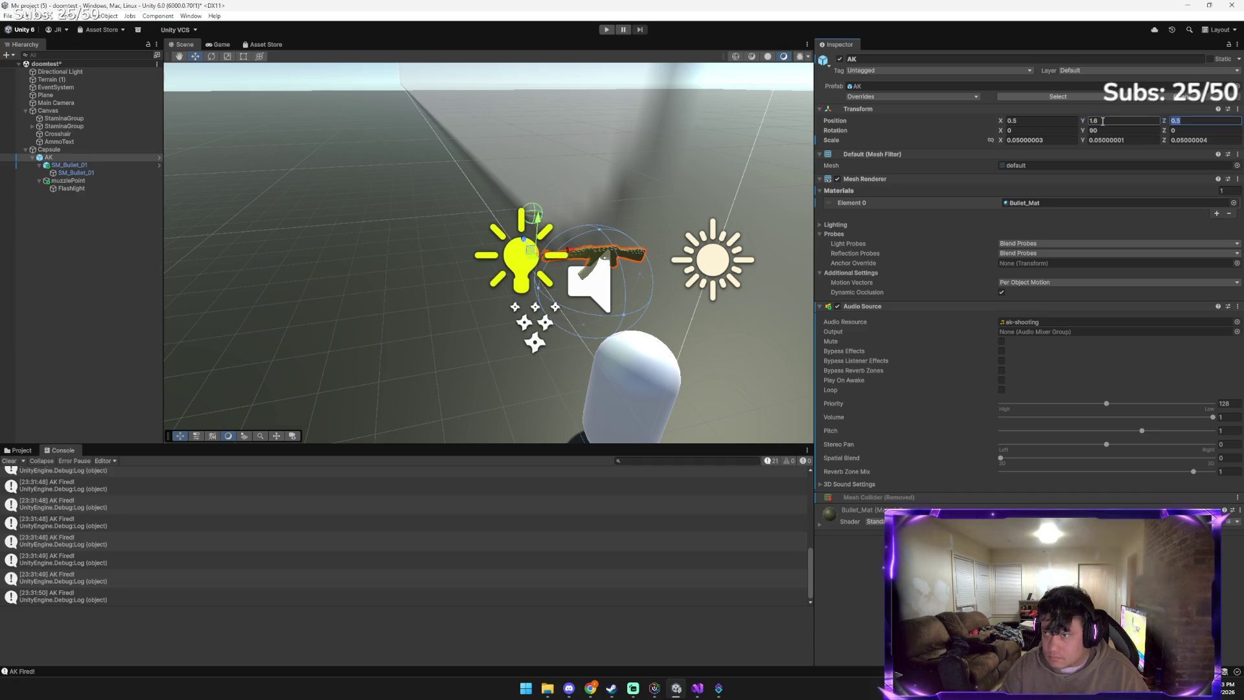
text(0.2)
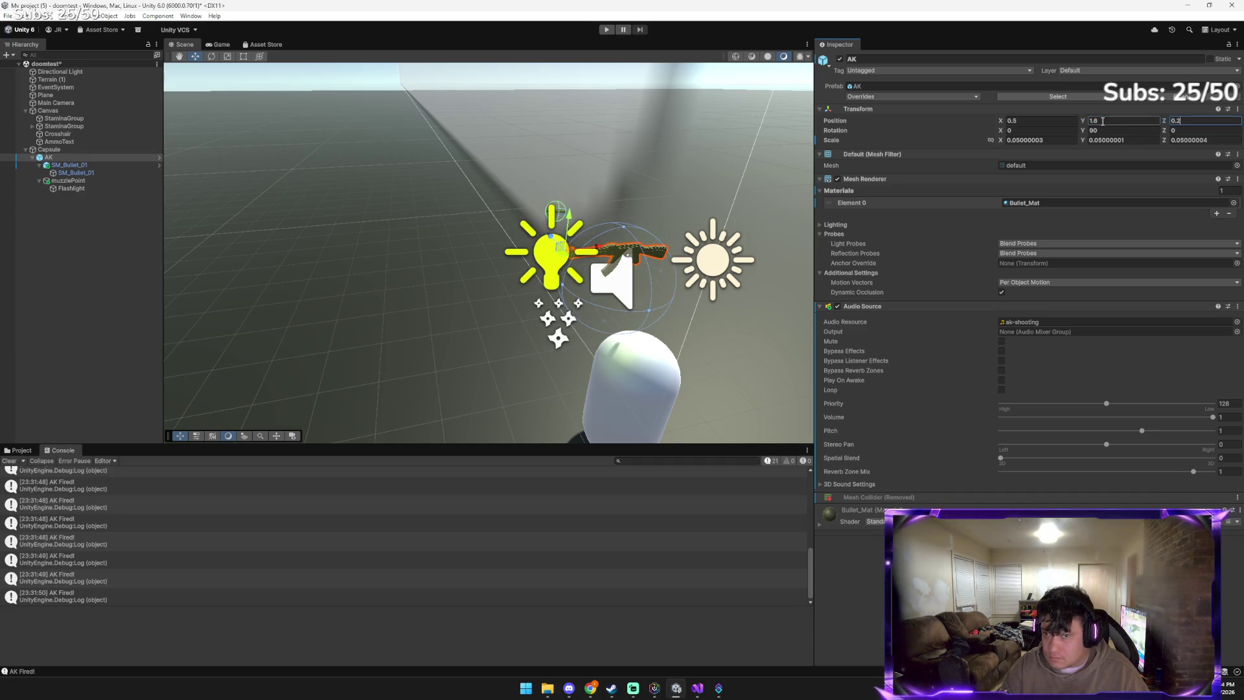
key(alt+Tab)
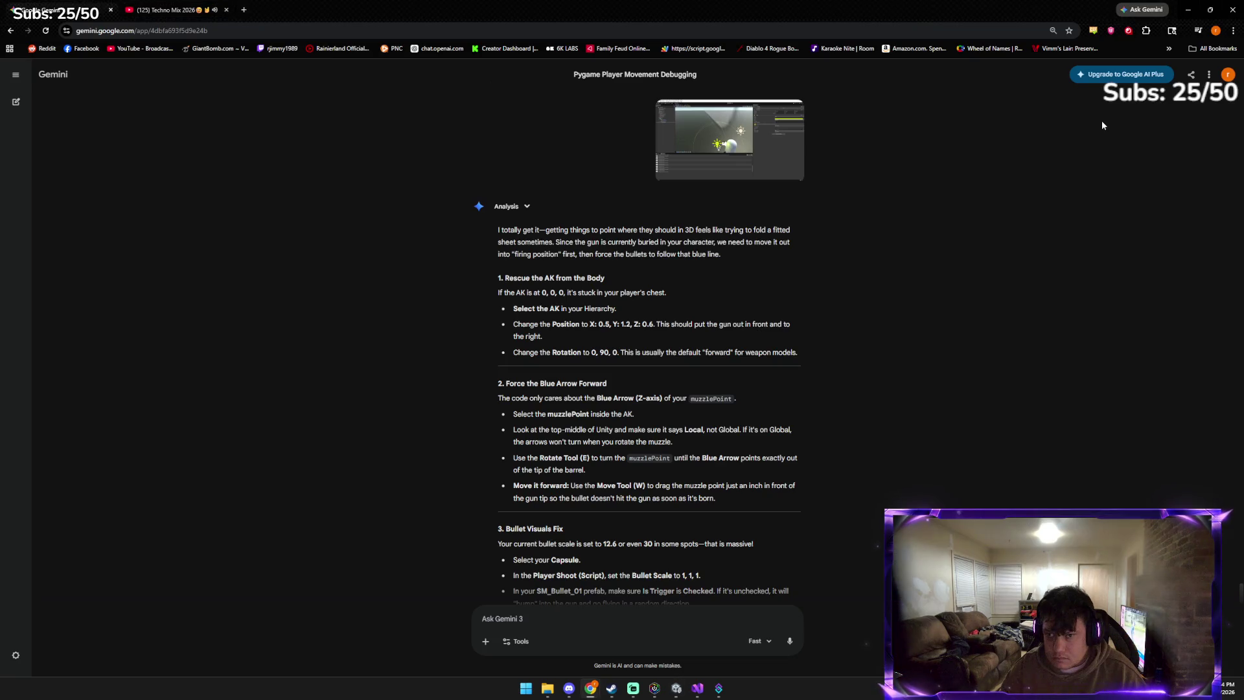
key(alt+Tab)
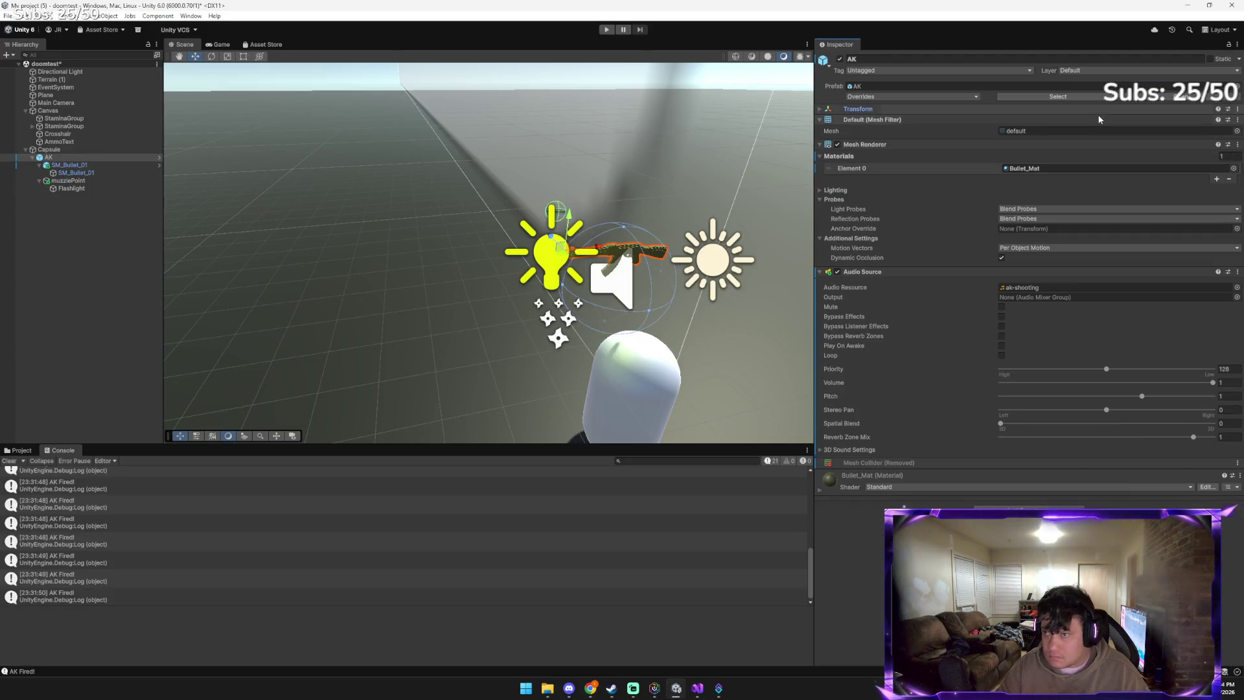
Correct the AK position to Y 1.2, Z 0.6, then check Gemini and return
click(1099, 122)
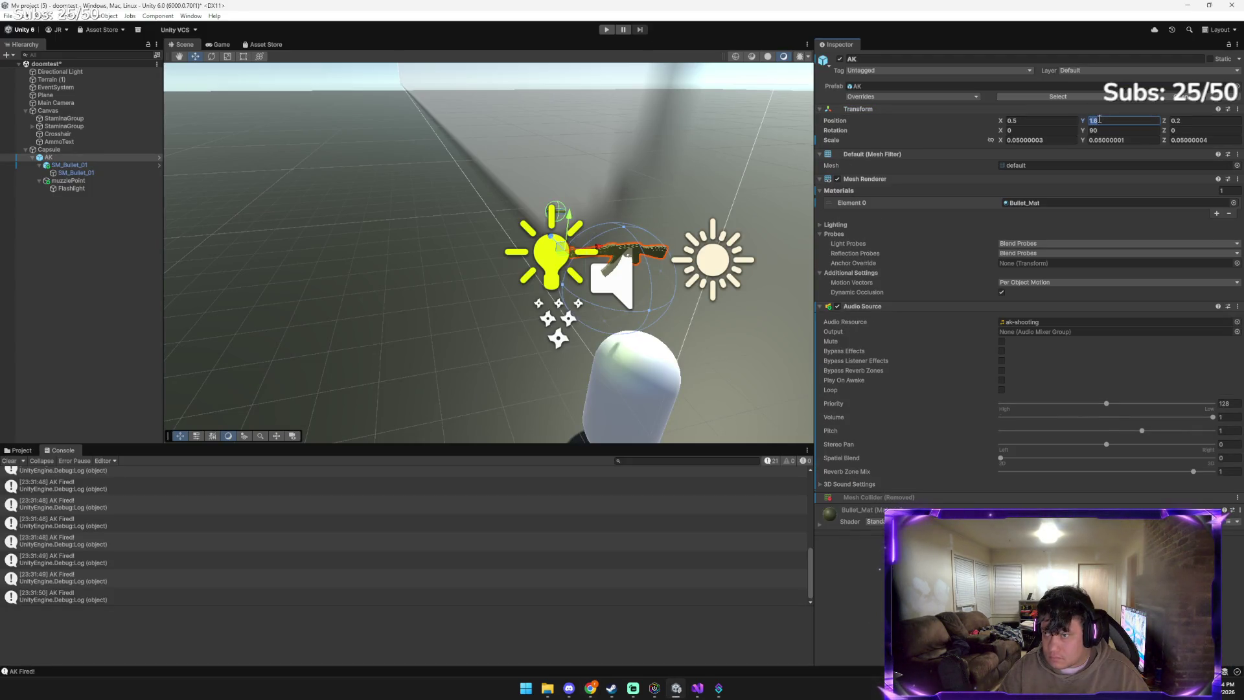
text(1)
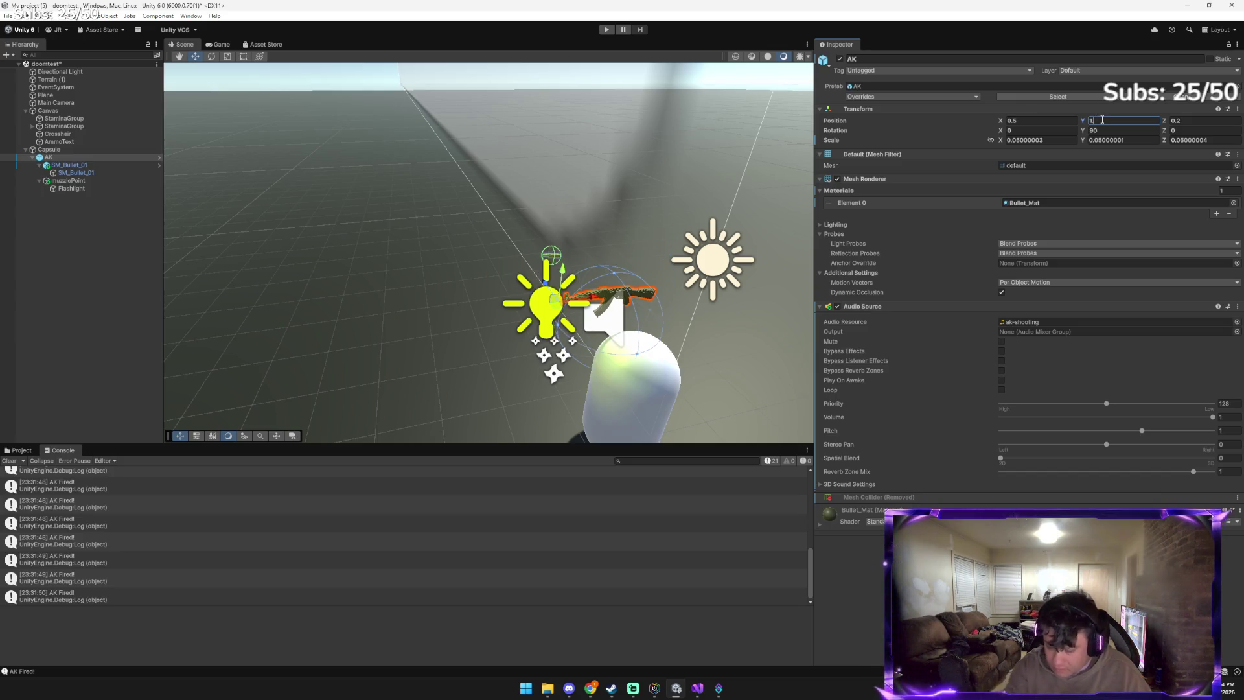
text(.2)
key(Tab)
text(0.6)
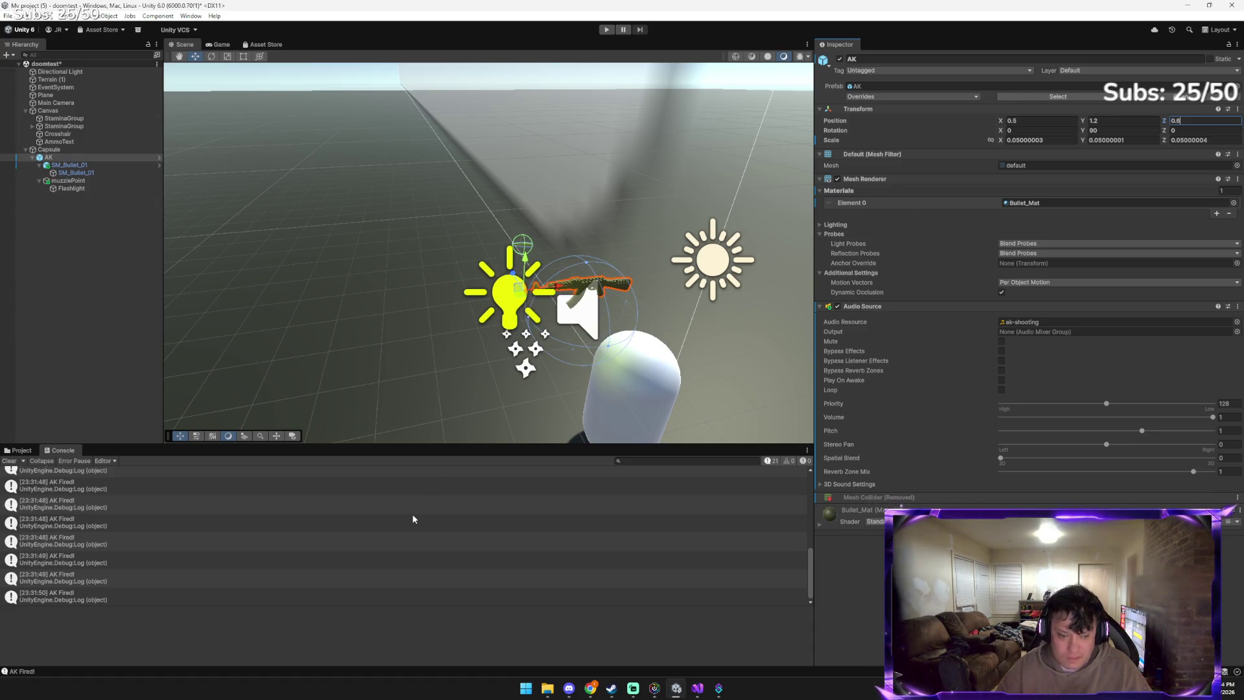
mouse_move(591, 689)
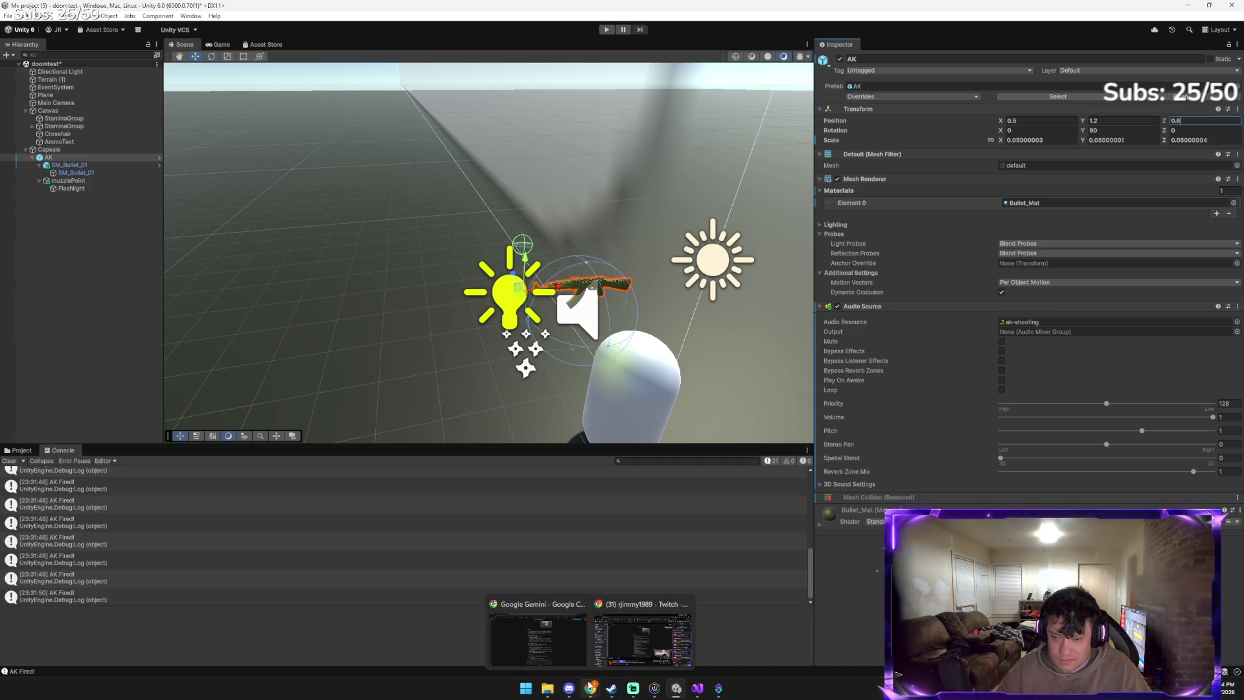
click(537, 633)
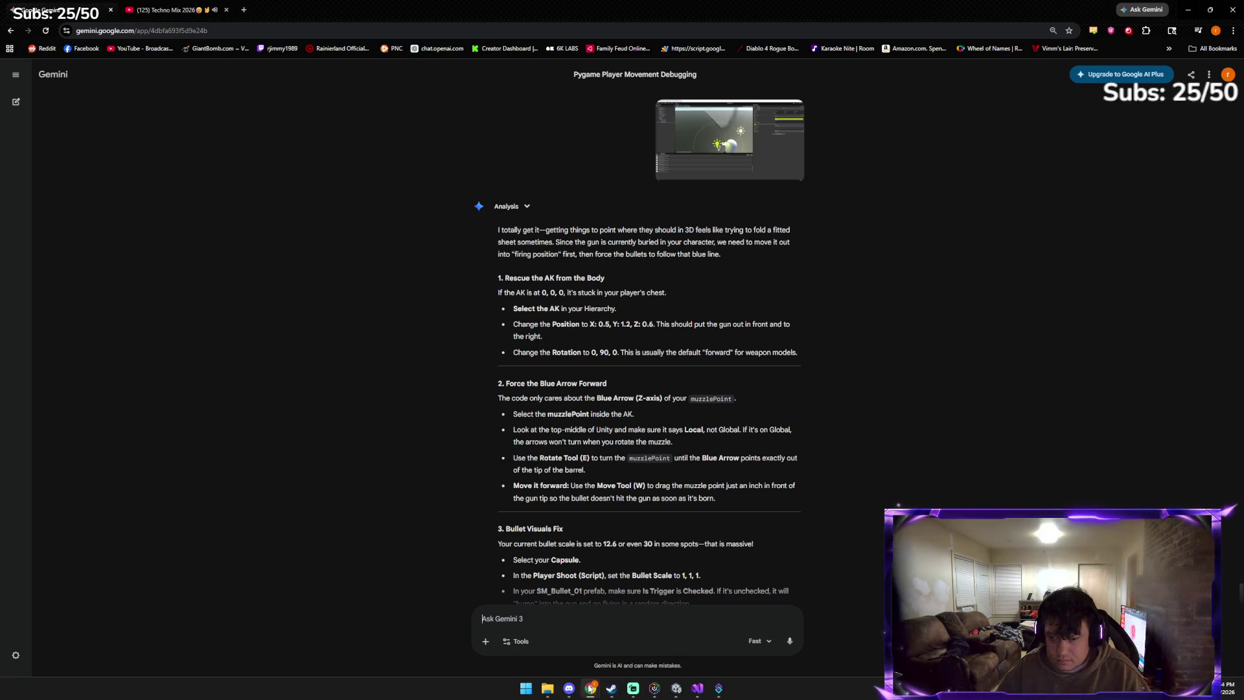
mouse_move(590, 689)
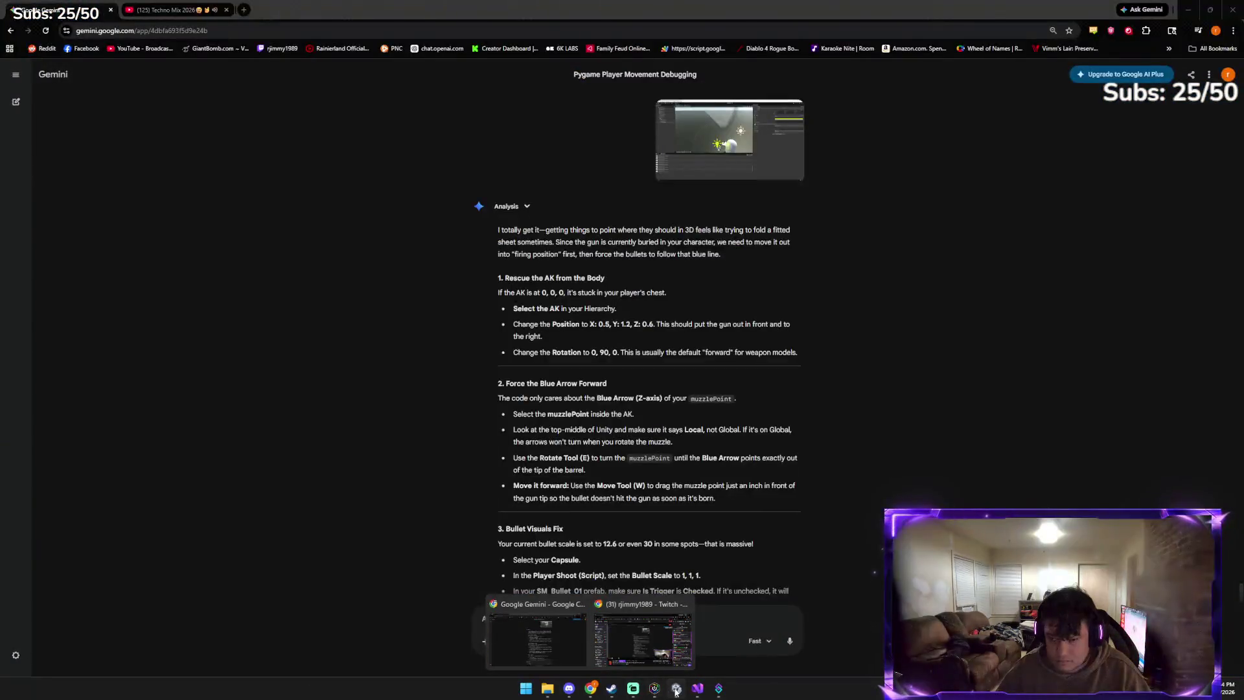
click(676, 688)
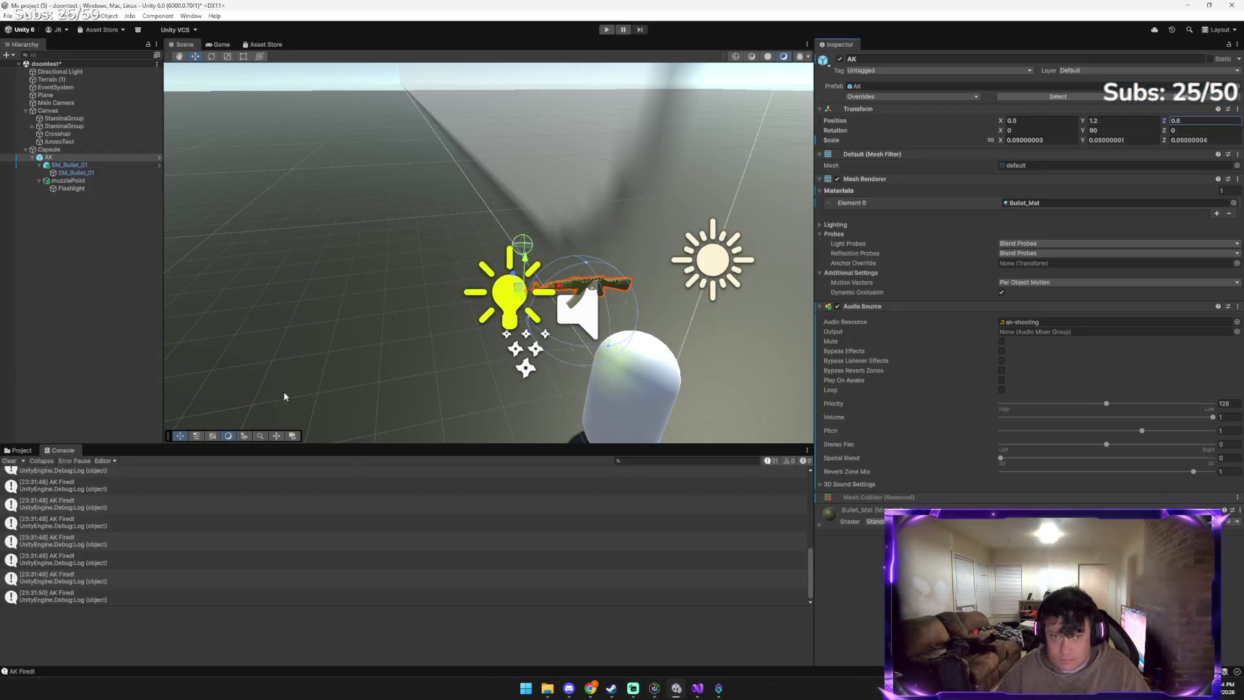
Cut the AK out of the Capsule and paste it at the Hierarchy's top level, then switch to Gemini
right_click(65, 157)
click(88, 162)
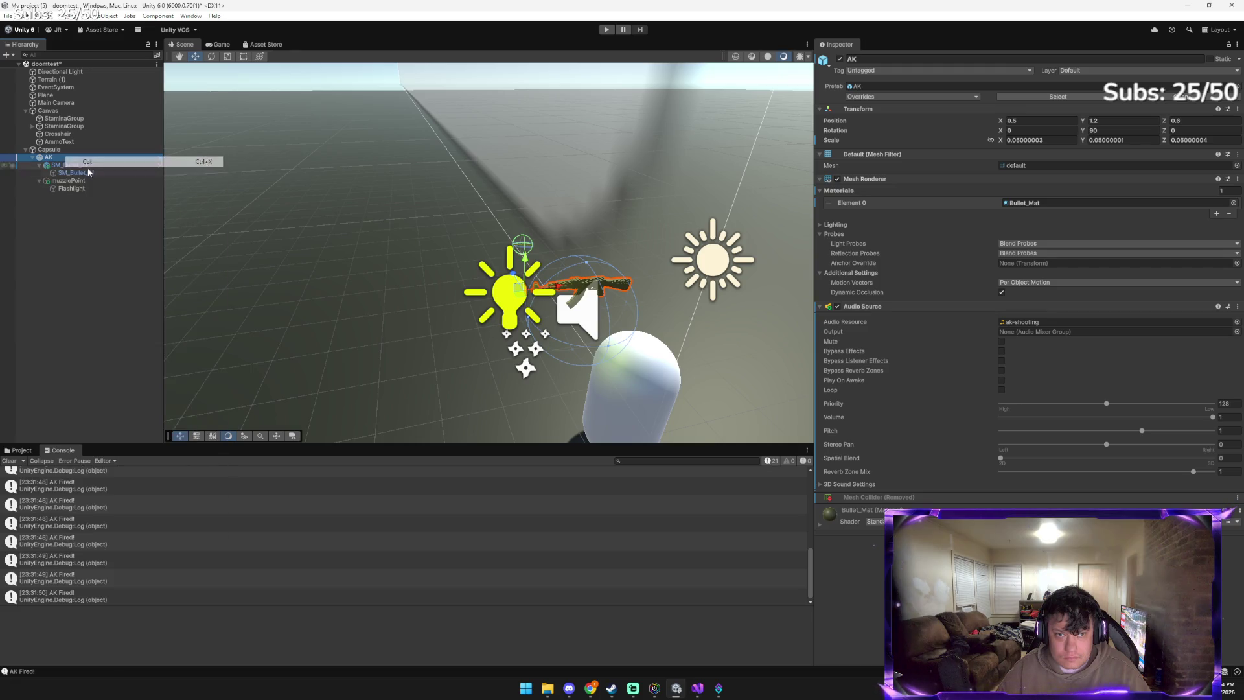
right_click(67, 225)
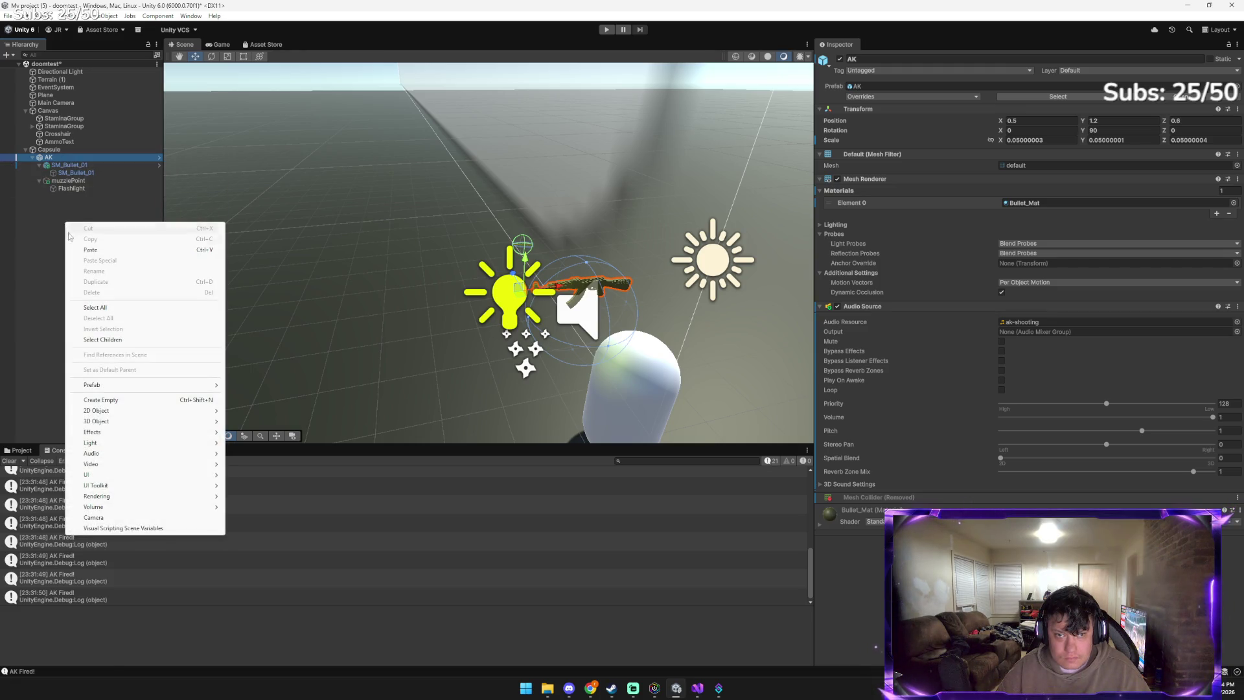
click(89, 250)
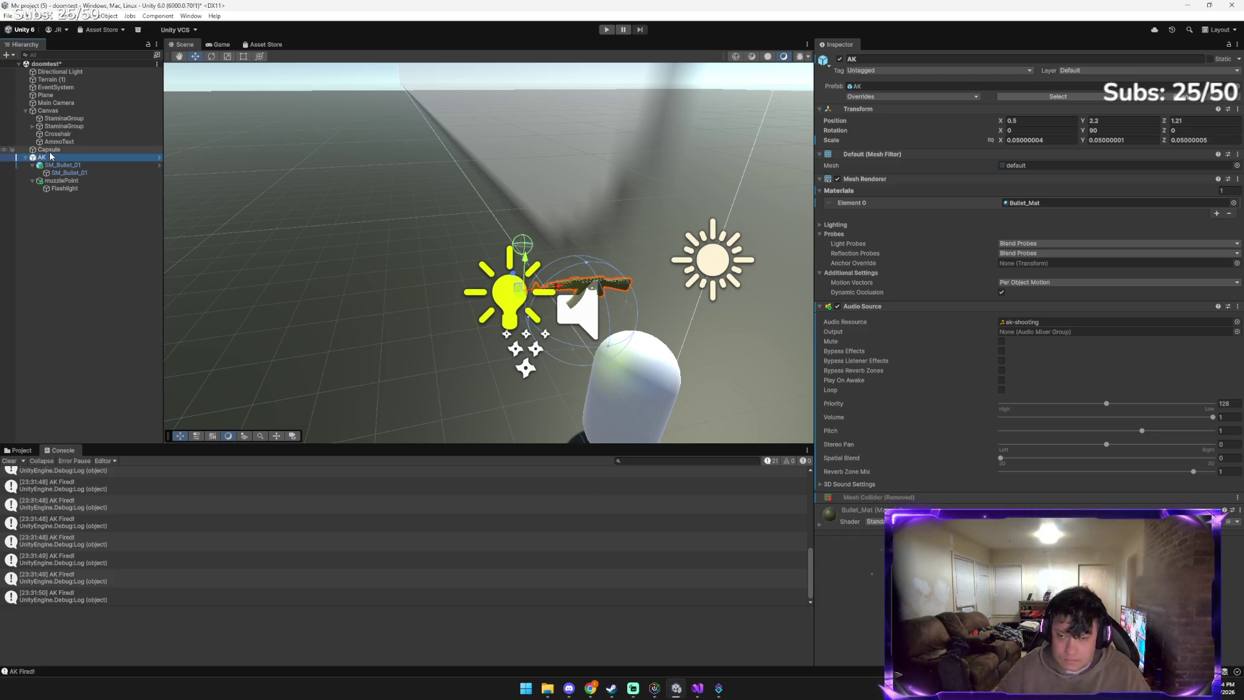
key(alt+Tab)
scroll(576, 541, down, 3)
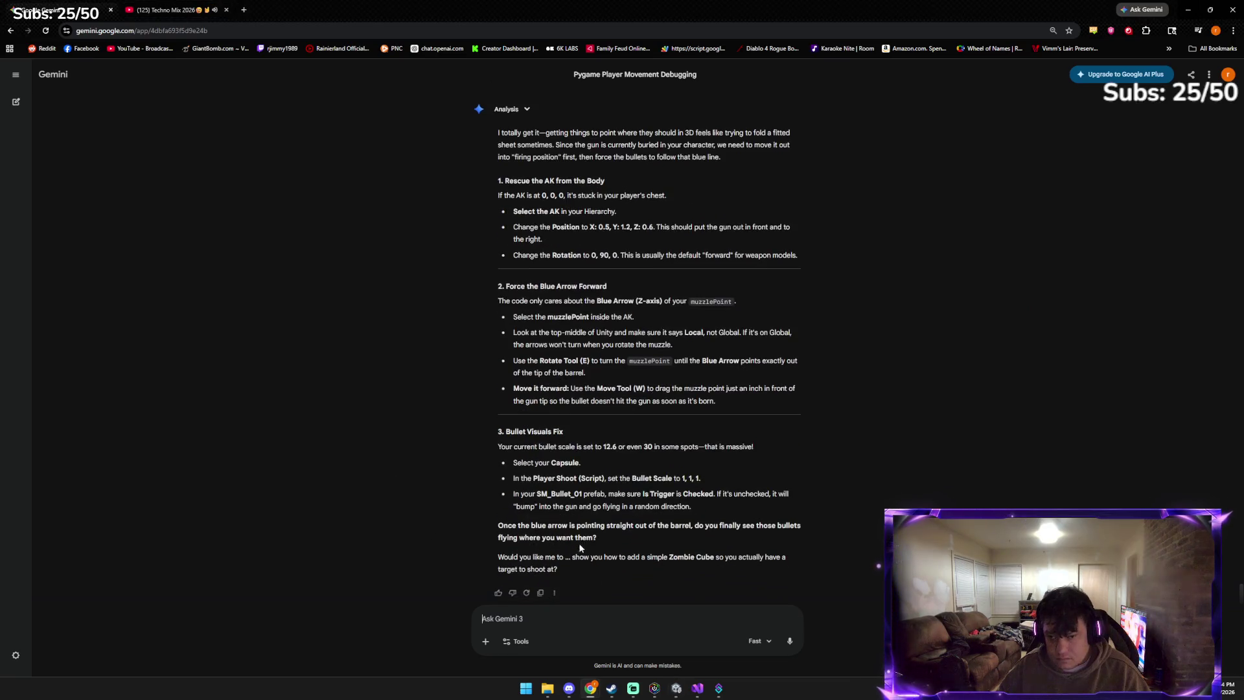
Send Gemini a Unity scene screenshot asking about bullet aim, then return to Unity
click(593, 619)
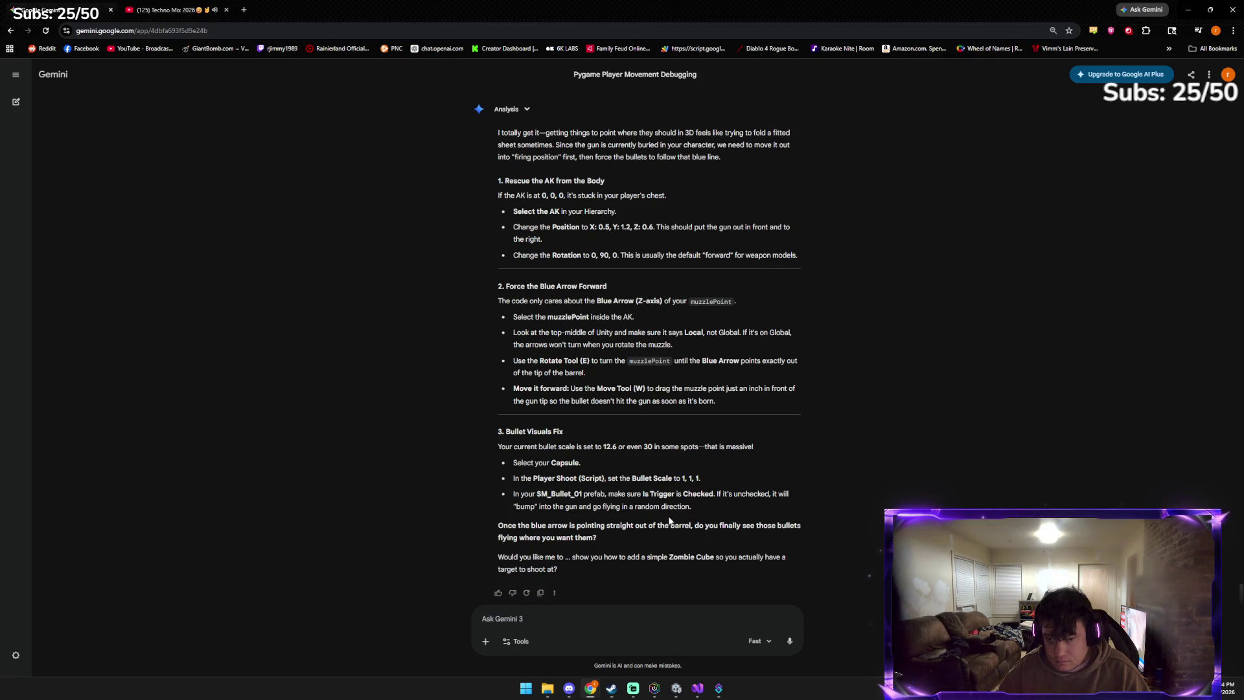
key(ctrl+v)
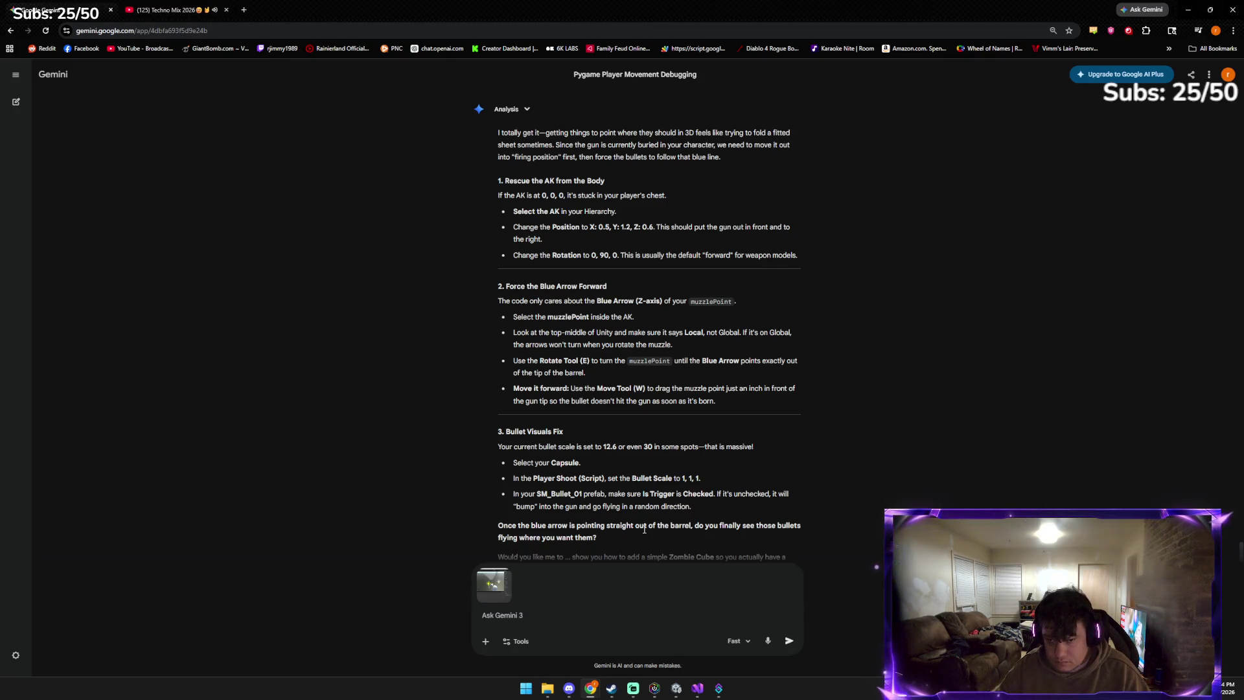
key(Return)
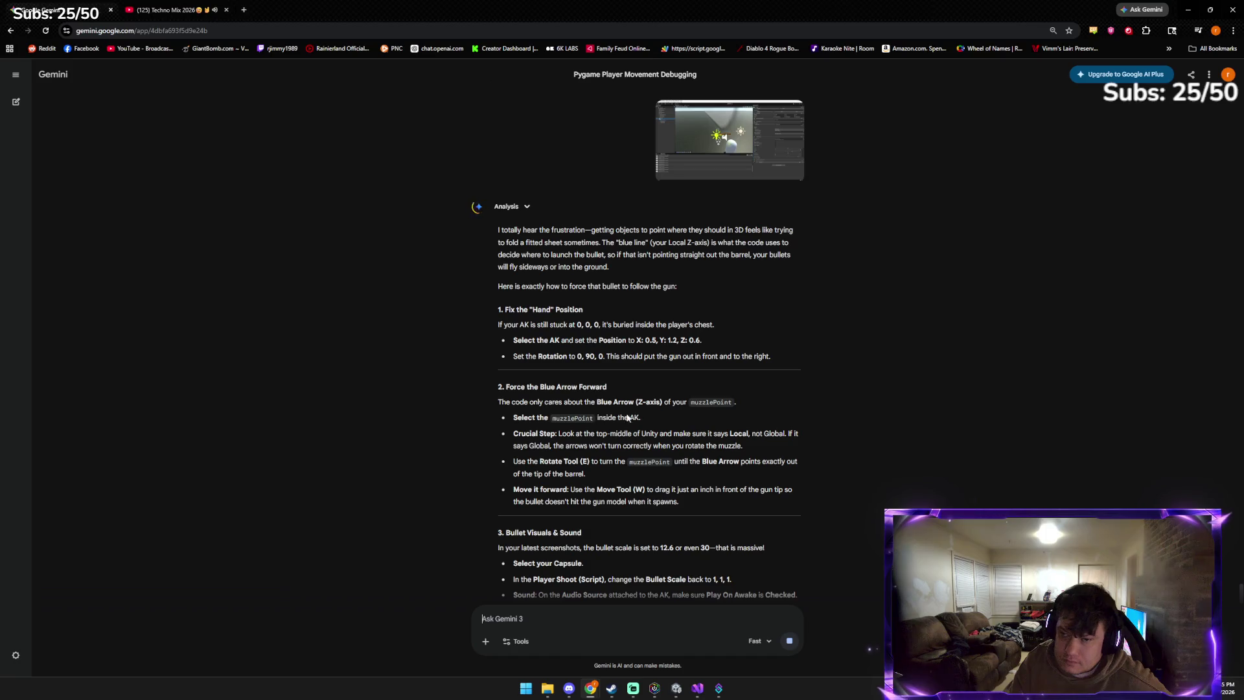
click(685, 691)
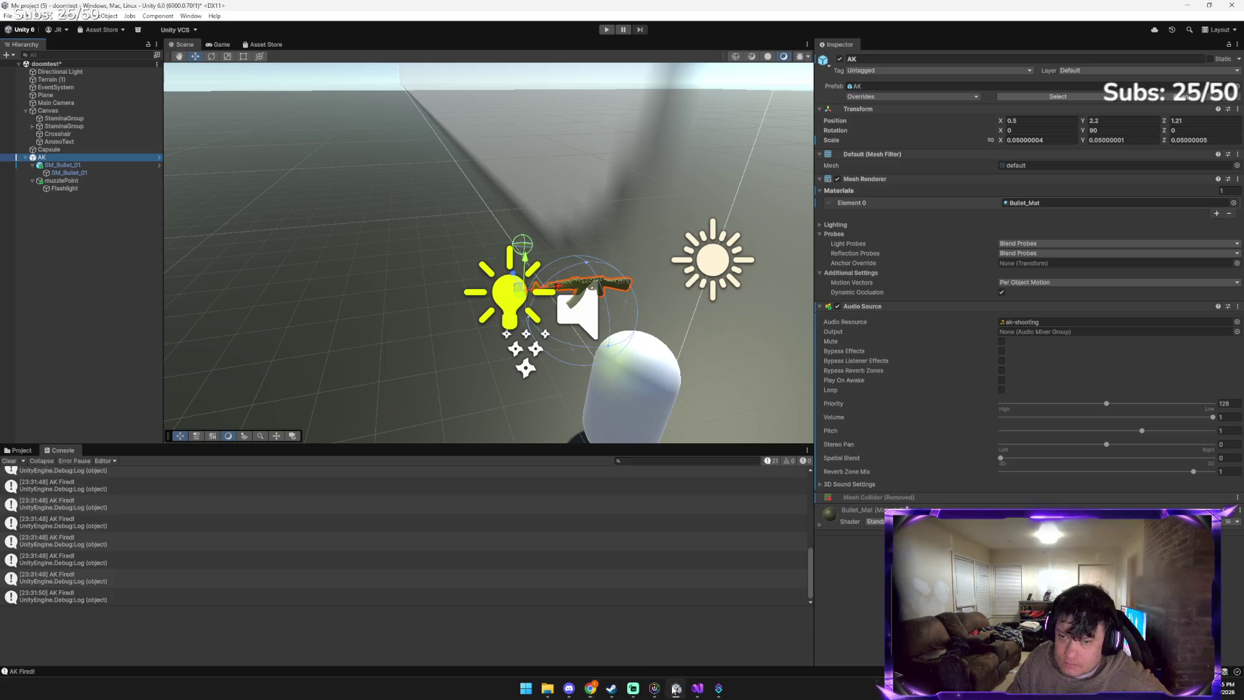
Delete the Flashlight under muzzlePoint
click(84, 182)
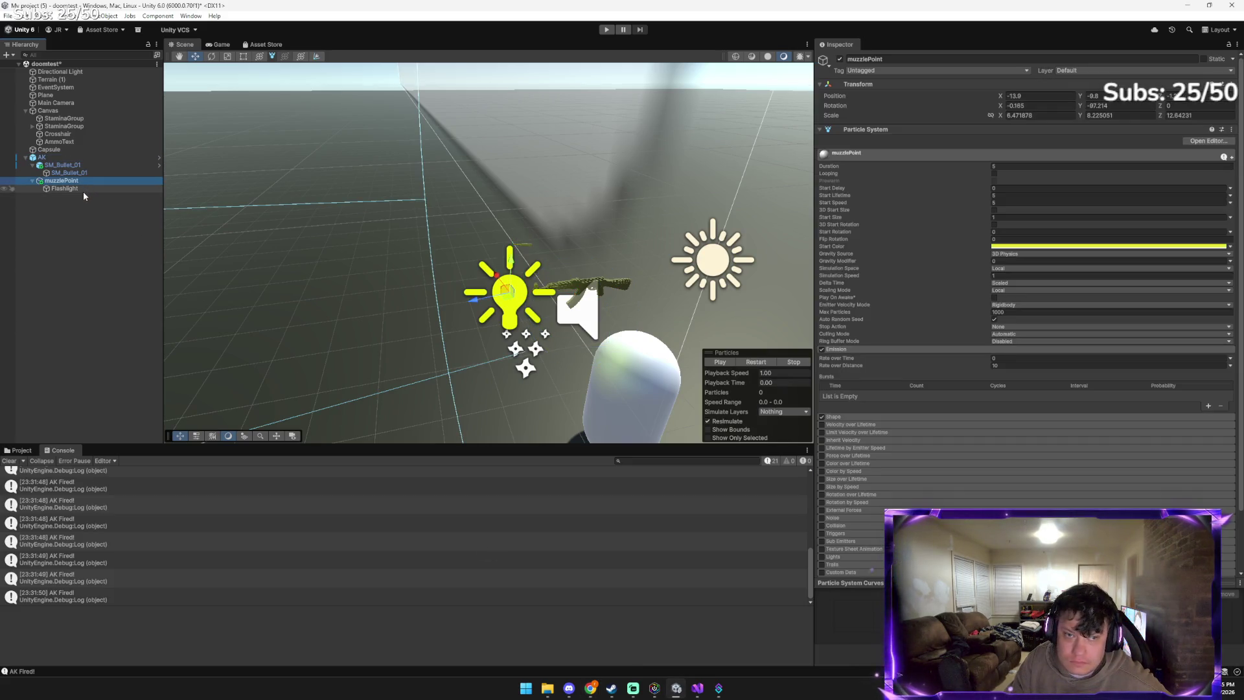
click(83, 192)
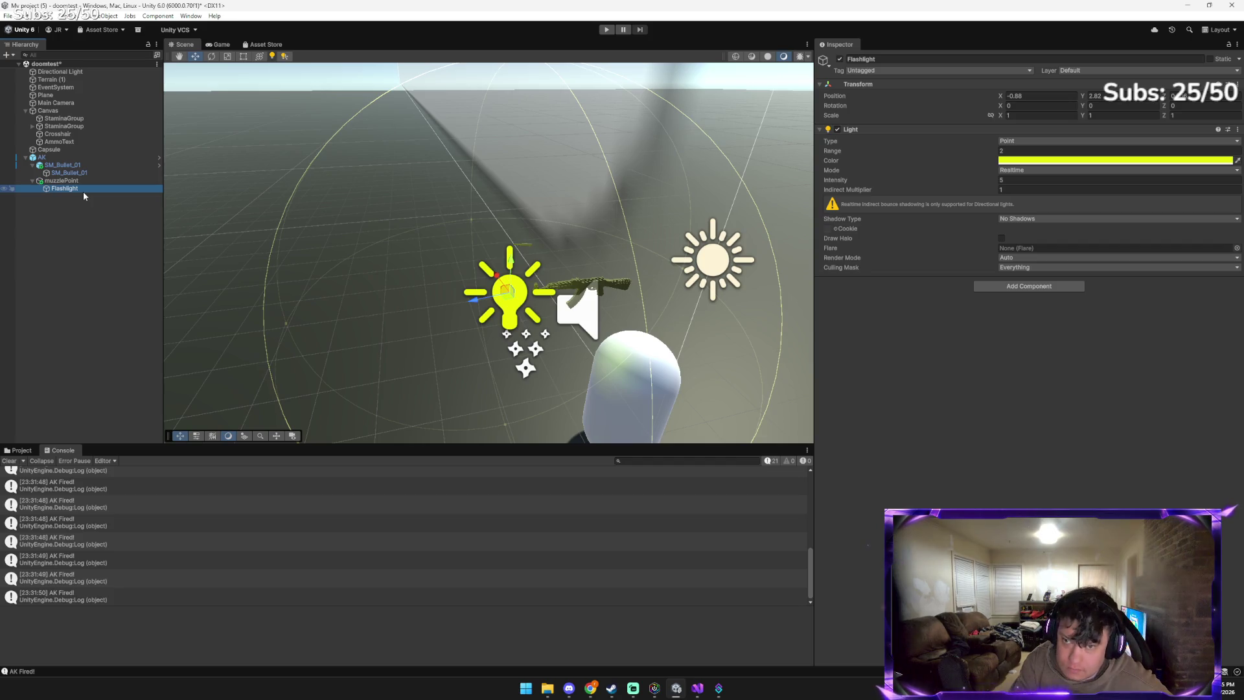
key(Delete)
Move muzzlePoint up the barrel, place SM_Bullet_01 on the gun, and enter play mode
click(83, 181)
mouse_move(198, 231)
mouse_down()
mouse_move(347, 223)
mouse_move(323, 289)
mouse_up()
mouse_move(296, 378)
mouse_down()
mouse_move(259, 314)
mouse_move(274, 261)
mouse_move(273, 286)
mouse_up()
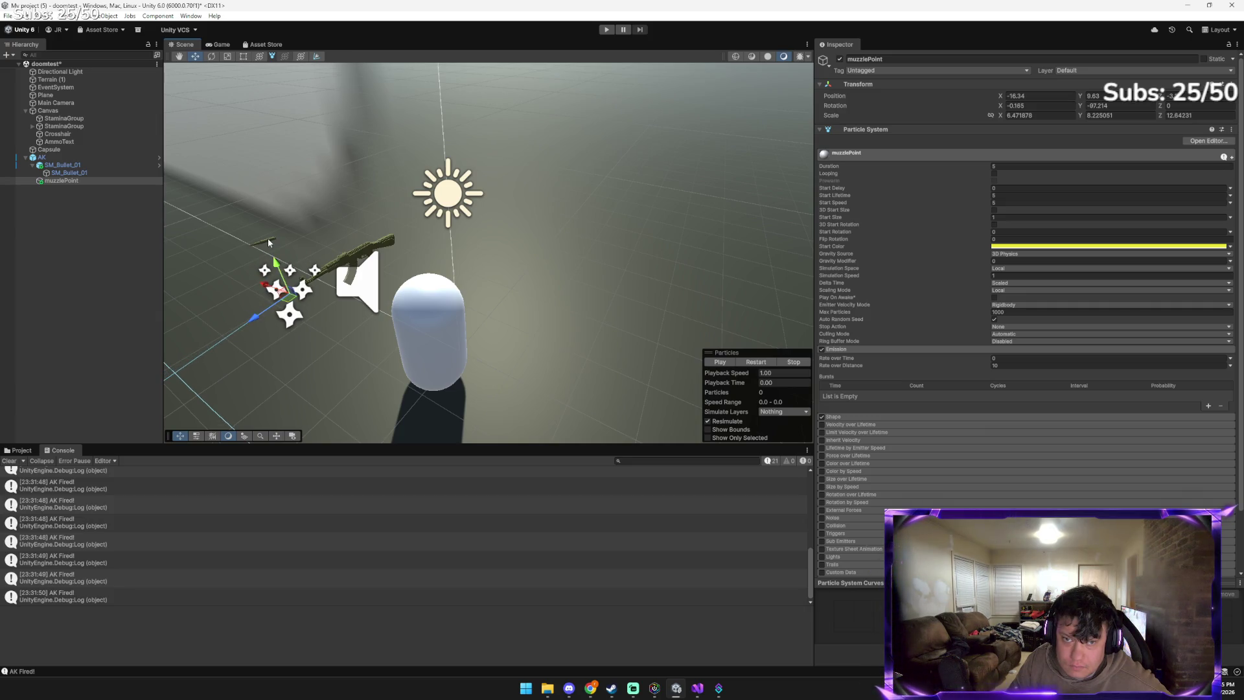
click(269, 242)
mouse_move(279, 242)
mouse_down()
mouse_move(342, 225)
mouse_move(316, 217)
mouse_move(323, 235)
mouse_up()
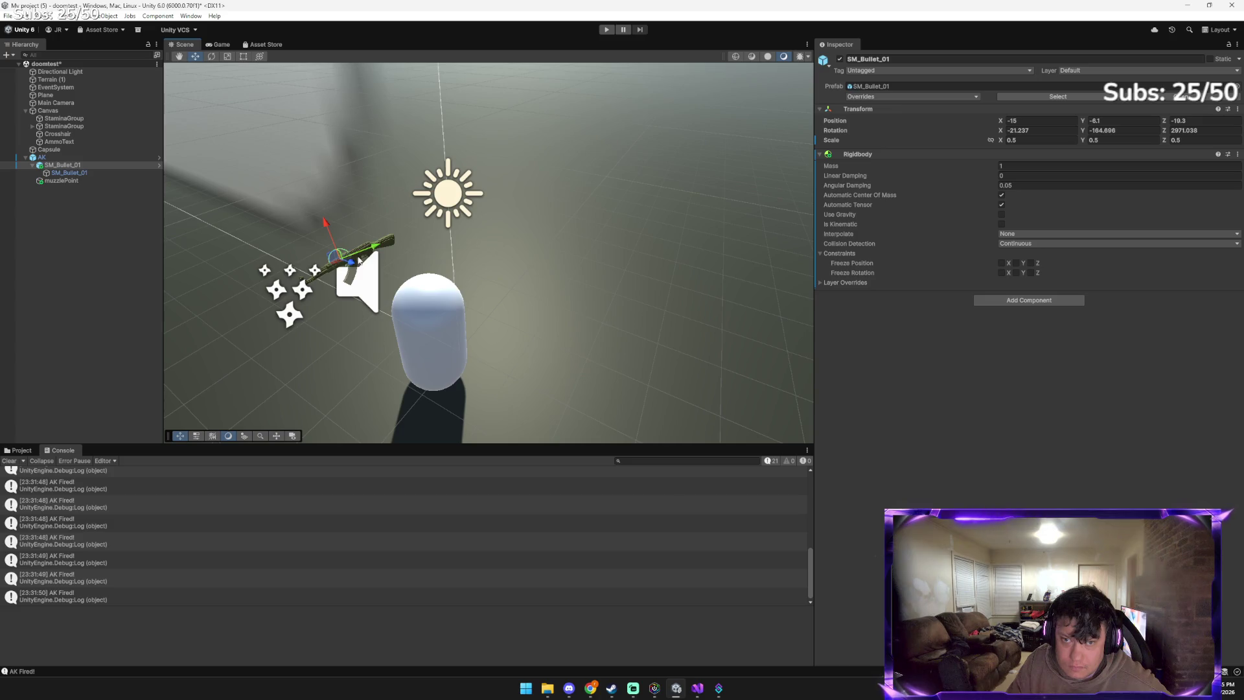
click(606, 29)
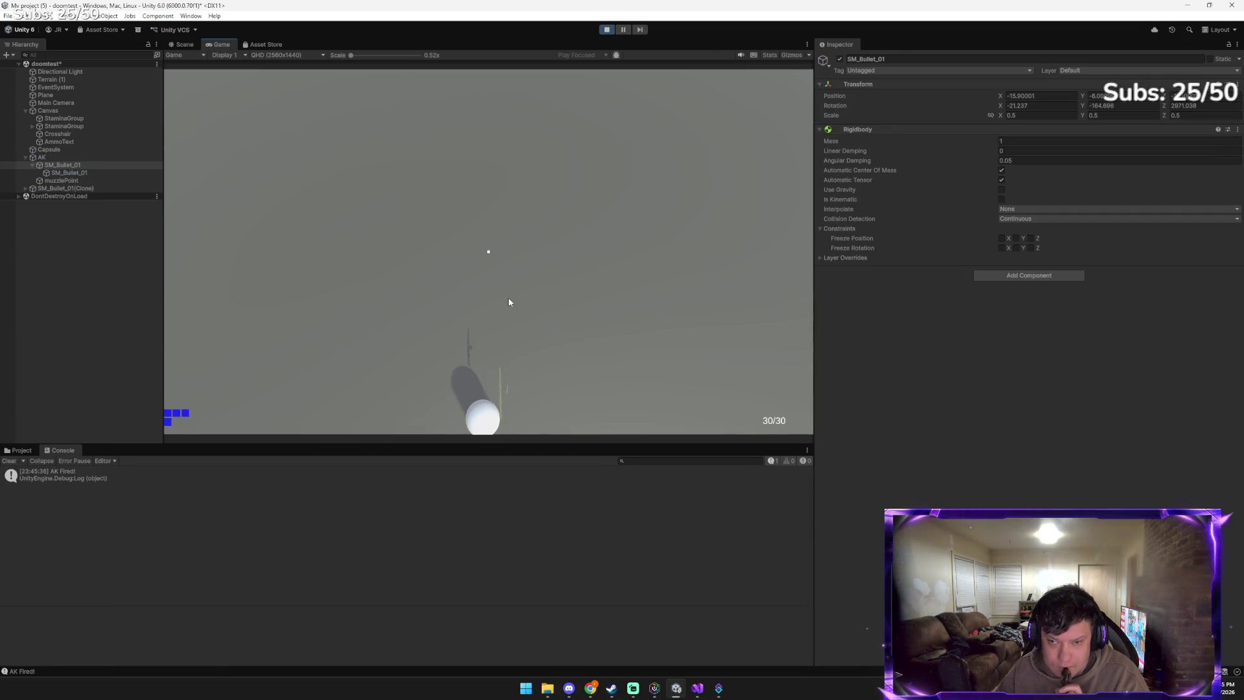
click(525, 321)
click(544, 344)
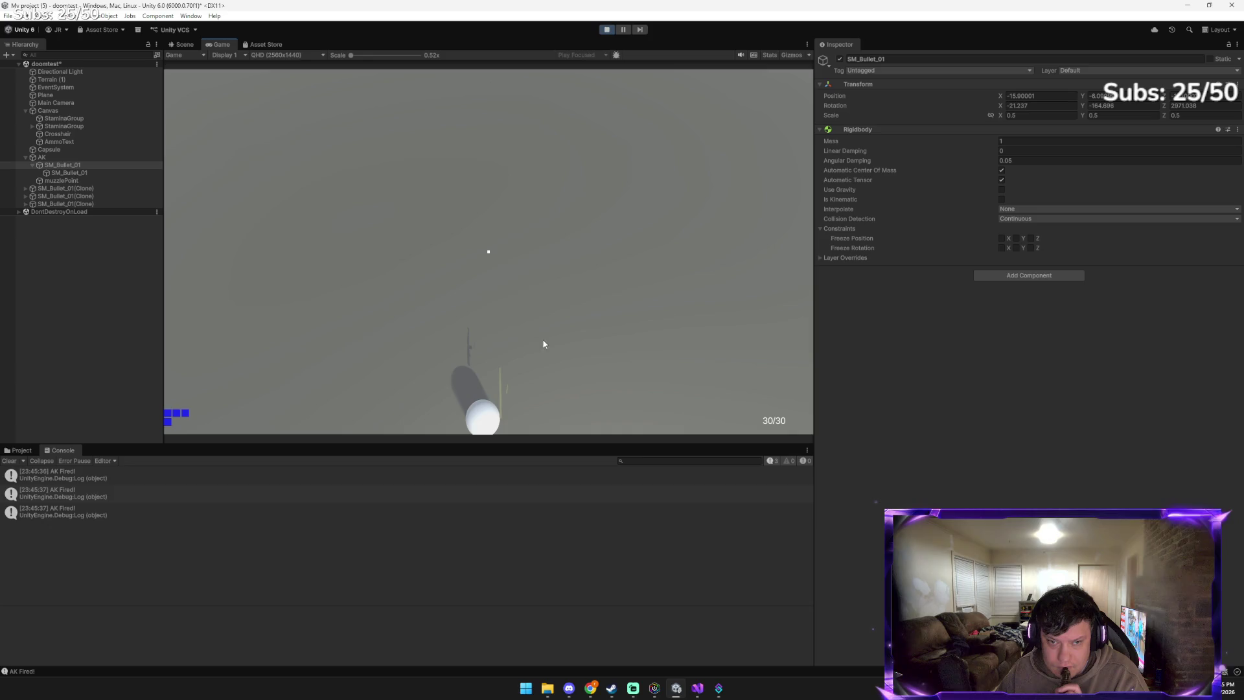
click(490, 334)
click(489, 333)
click(489, 332)
click(488, 332)
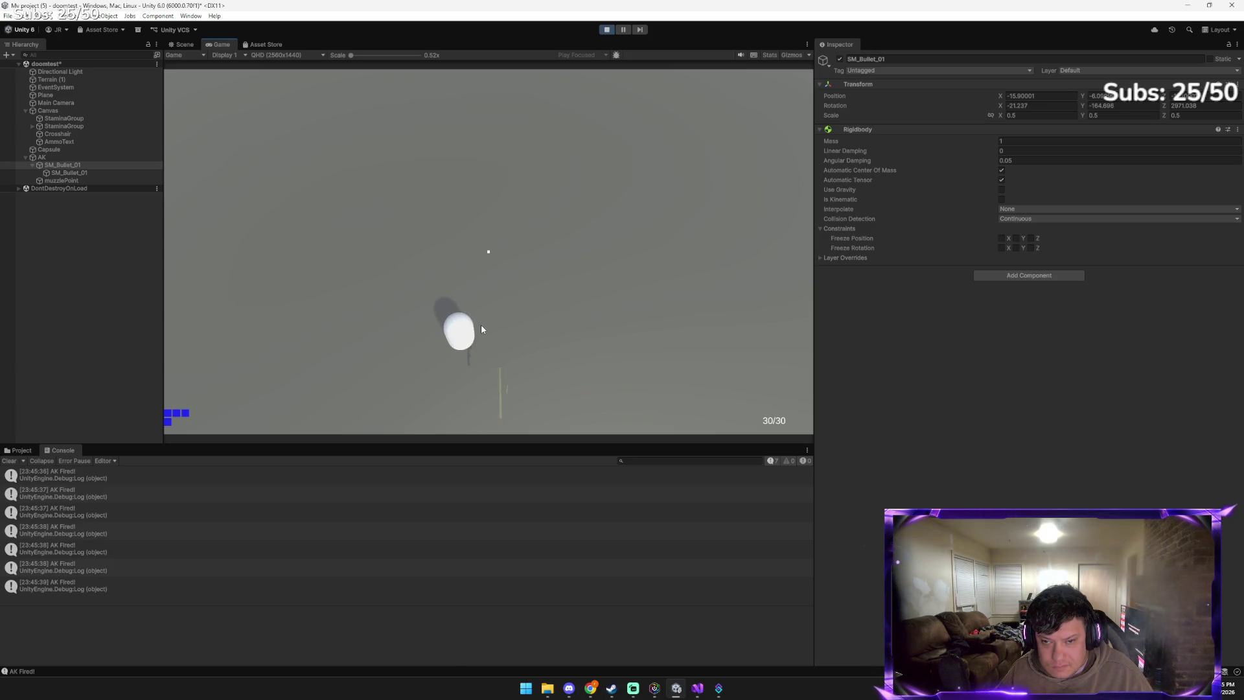
click(480, 328)
click(480, 329)
click(480, 329)
click(480, 329)
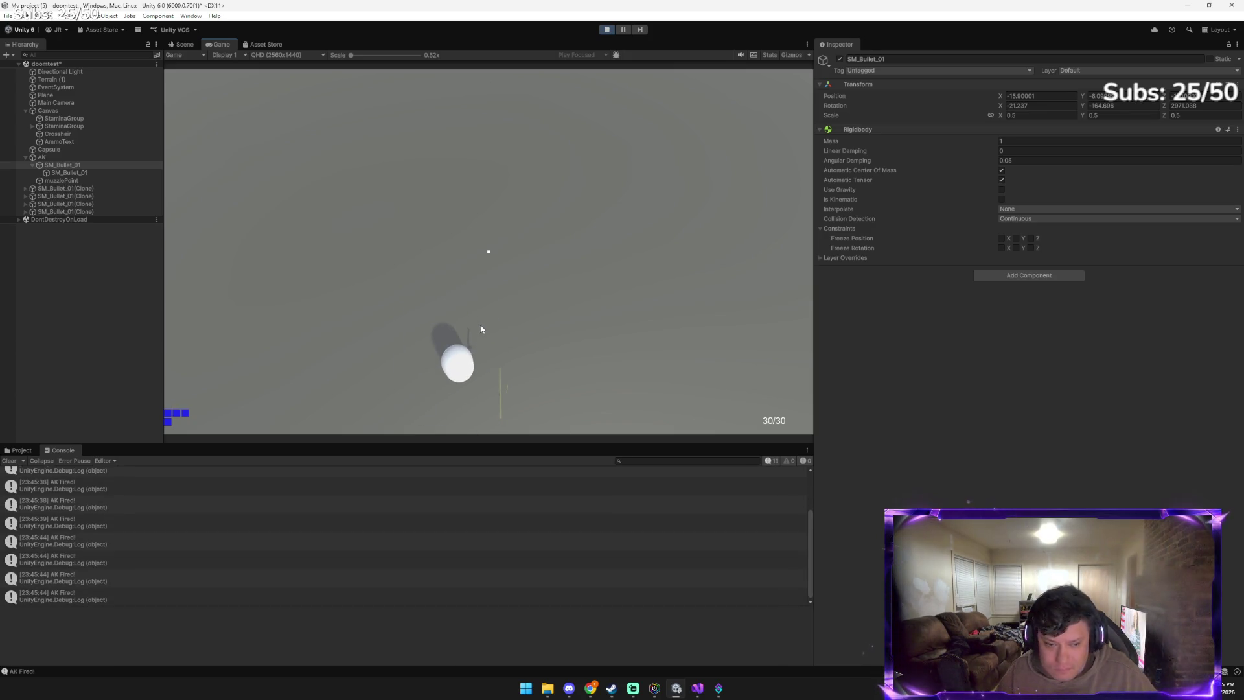
click(481, 328)
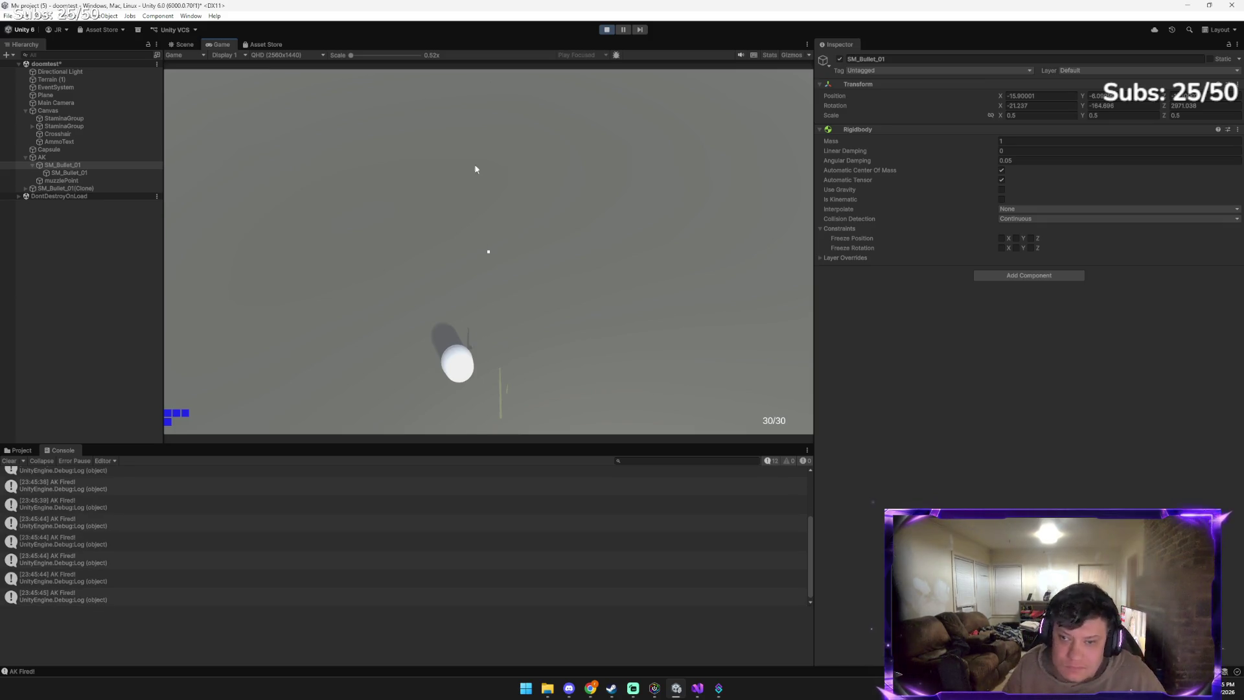
click(607, 30)
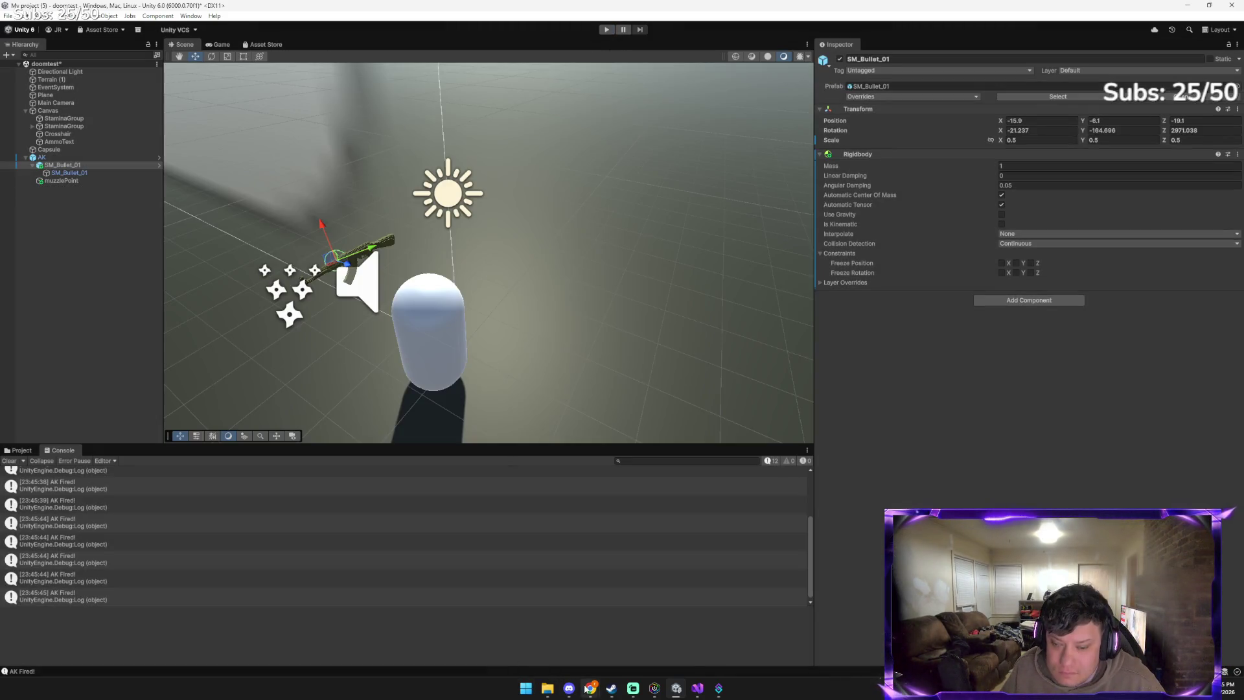
mouse_move(591, 688)
click(537, 644)
Send a scene screenshot to Gemini, then stop its reply
key(ctrl+v)
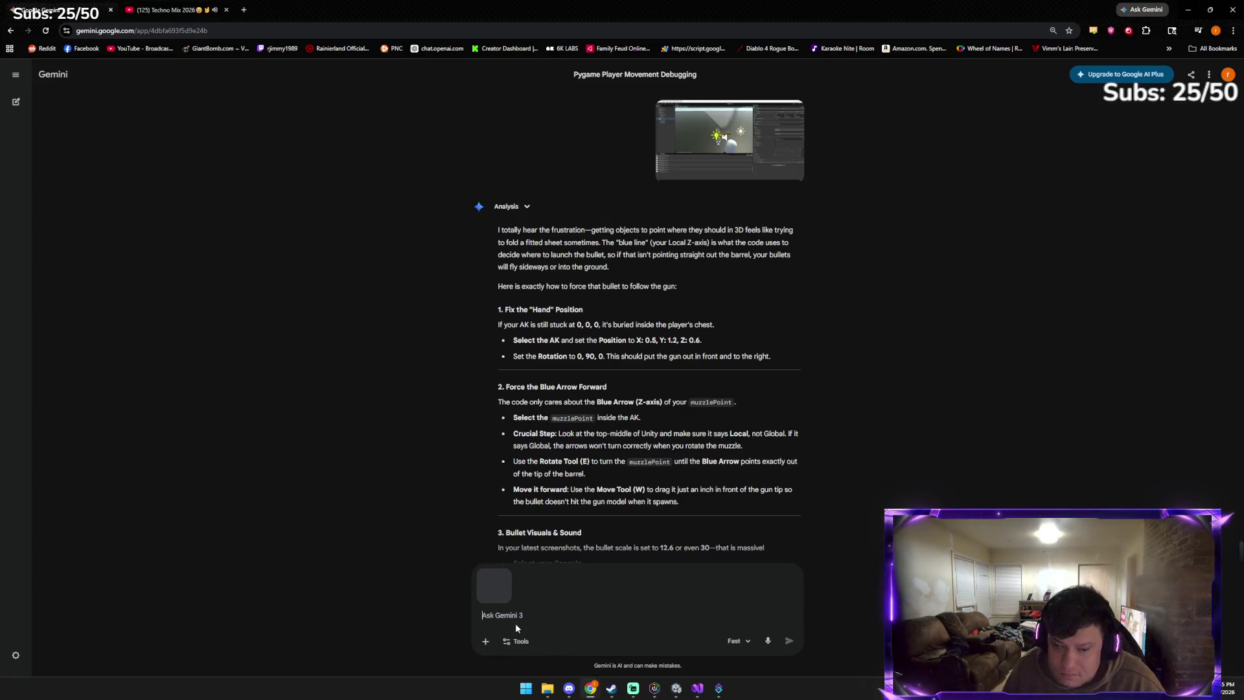
key(Return)
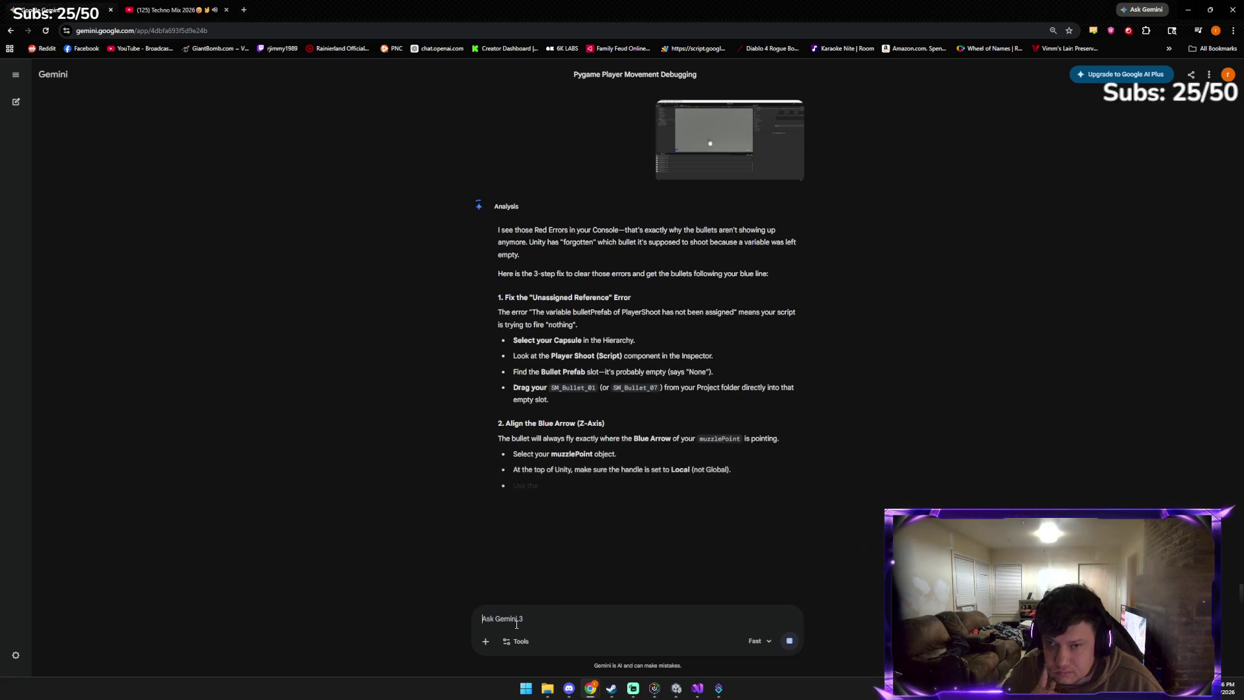
click(787, 641)
Tell Gemini there are no red errors, then return to Unity
key(ctrl+v)
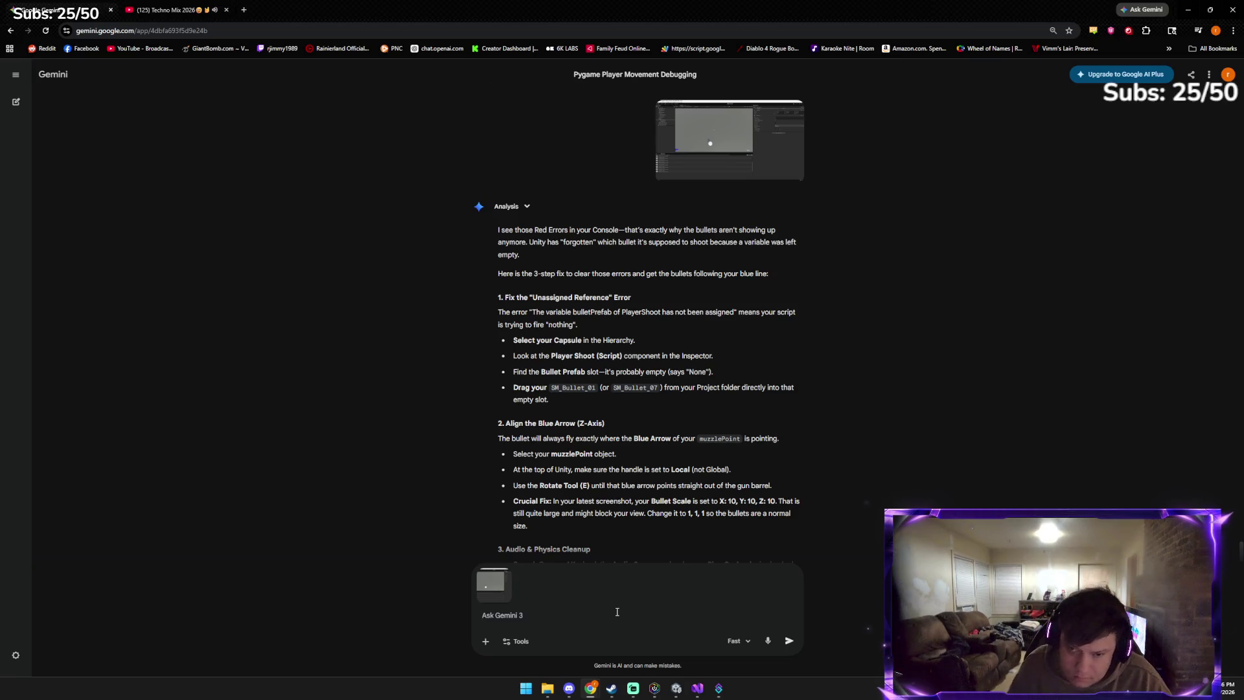
click(504, 578)
text(there are no red e)
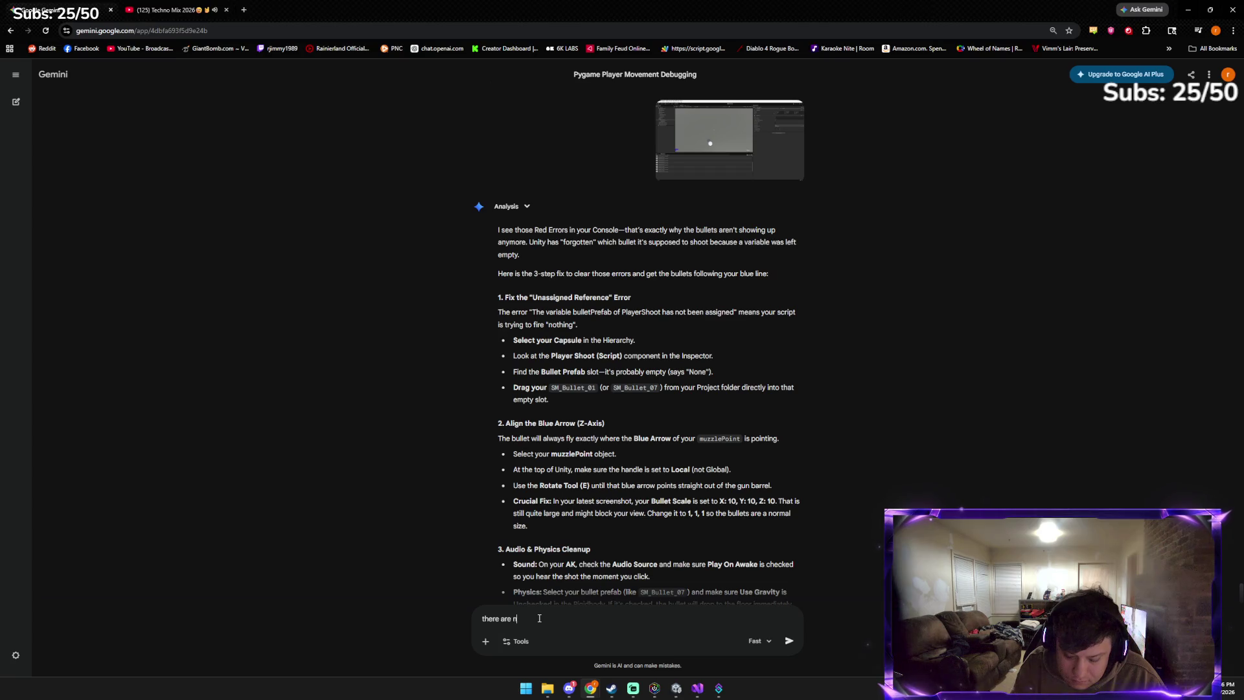
text(rror)
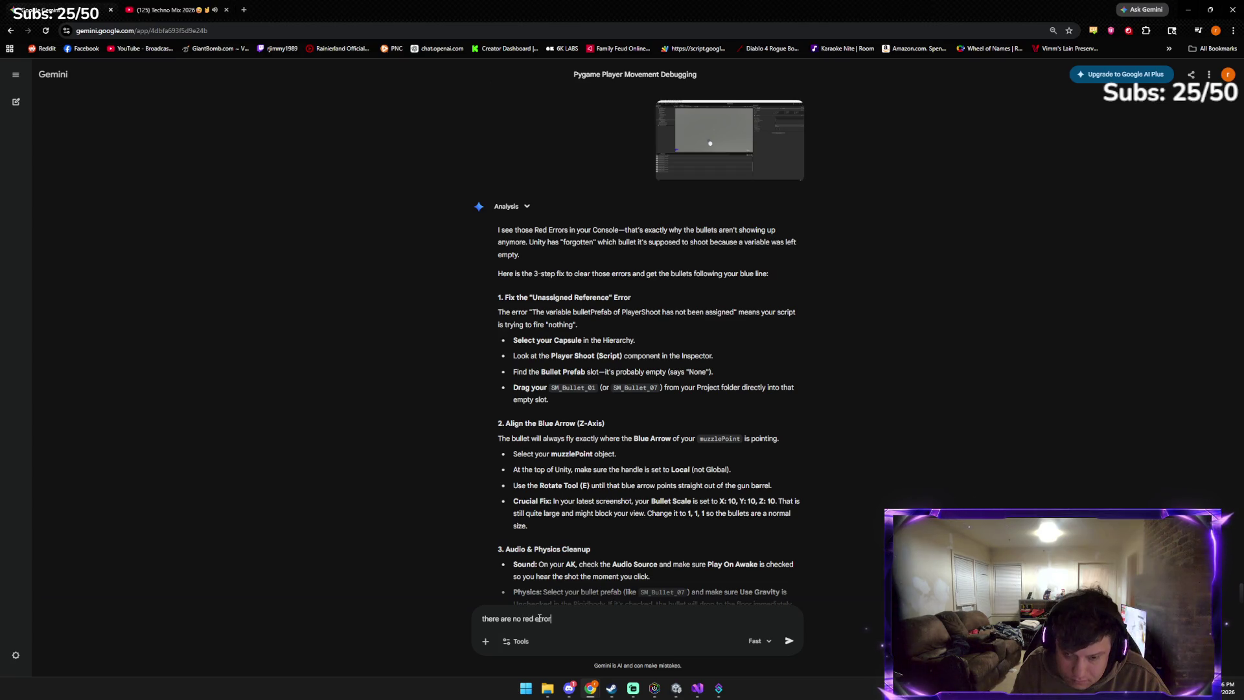
key(Return)
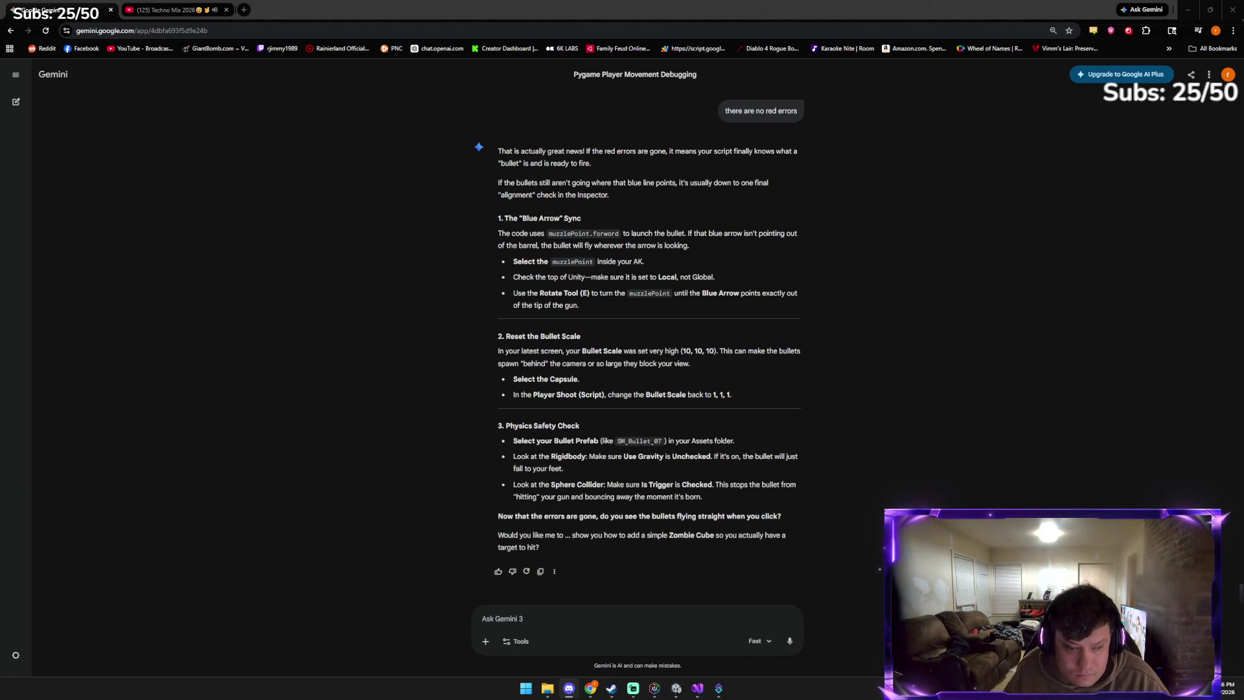
click(676, 690)
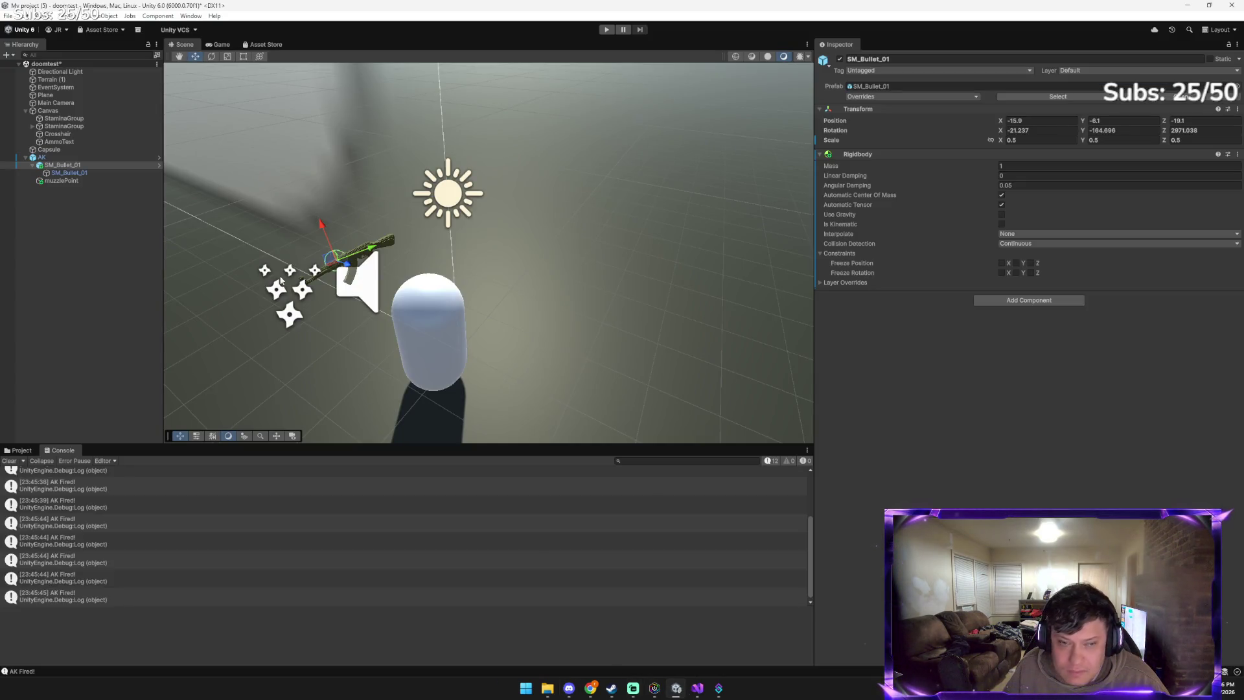
Browse the Bullets Pack prefabs in the Project tab, inspecting SM_Bullet_04 and SM_Bullet_05
click(19, 450)
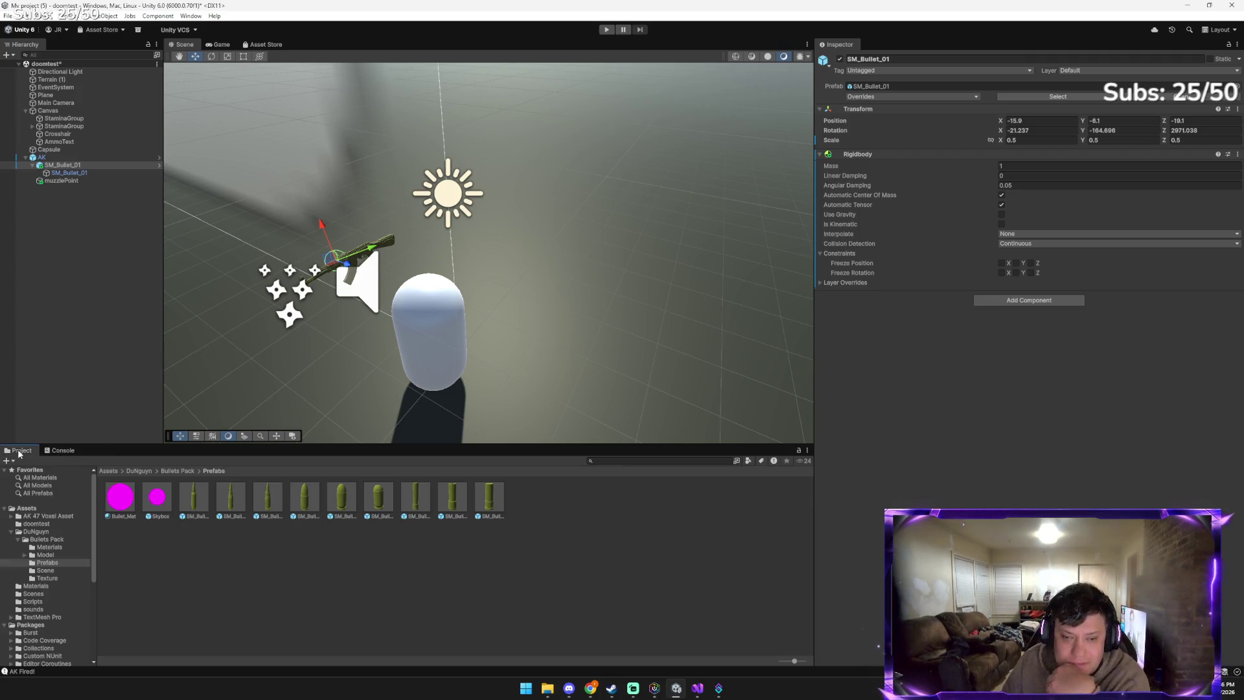
click(206, 491)
click(247, 501)
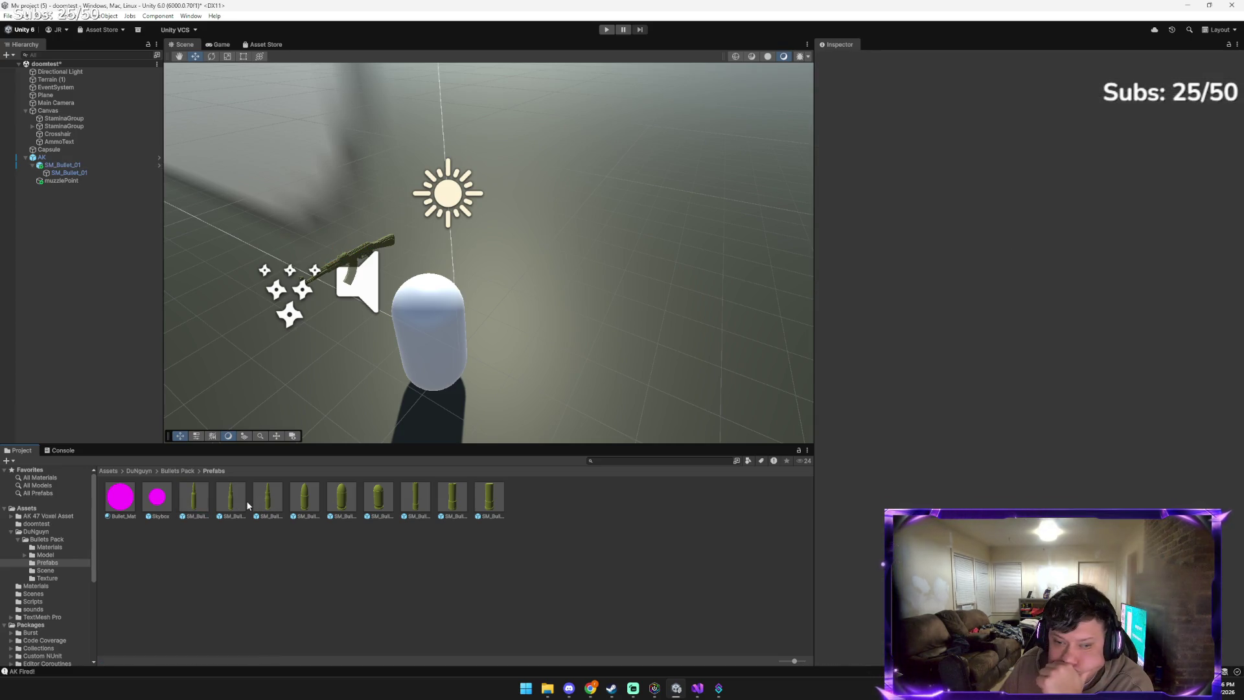
click(235, 496)
click(265, 504)
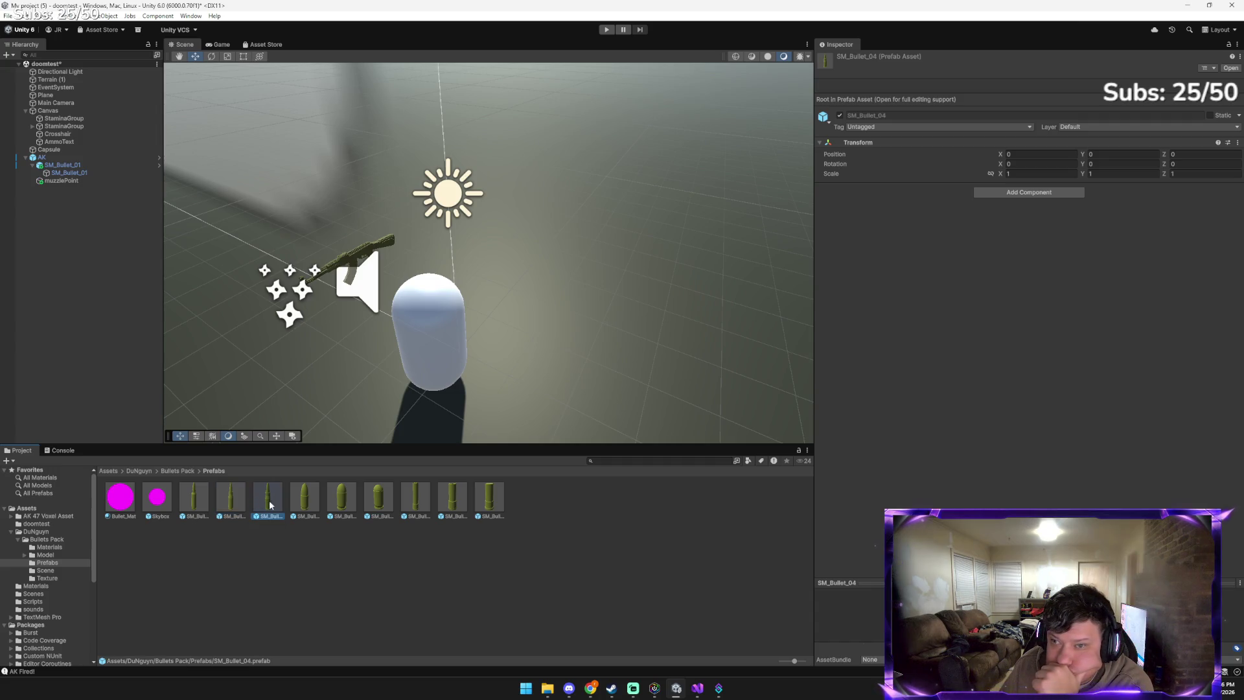
click(298, 504)
click(267, 505)
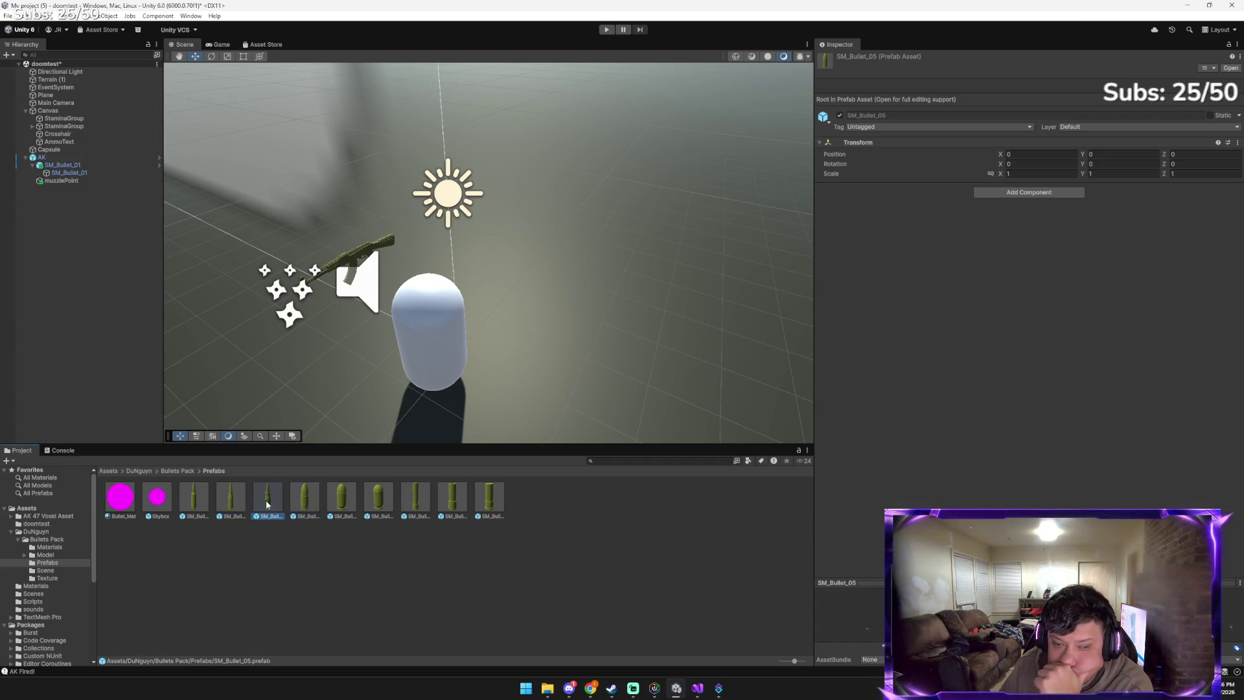
Drag SM_Bullet_01 from Assets onto the Capsule in the Hierarchy
click(138, 472)
double_click(120, 497)
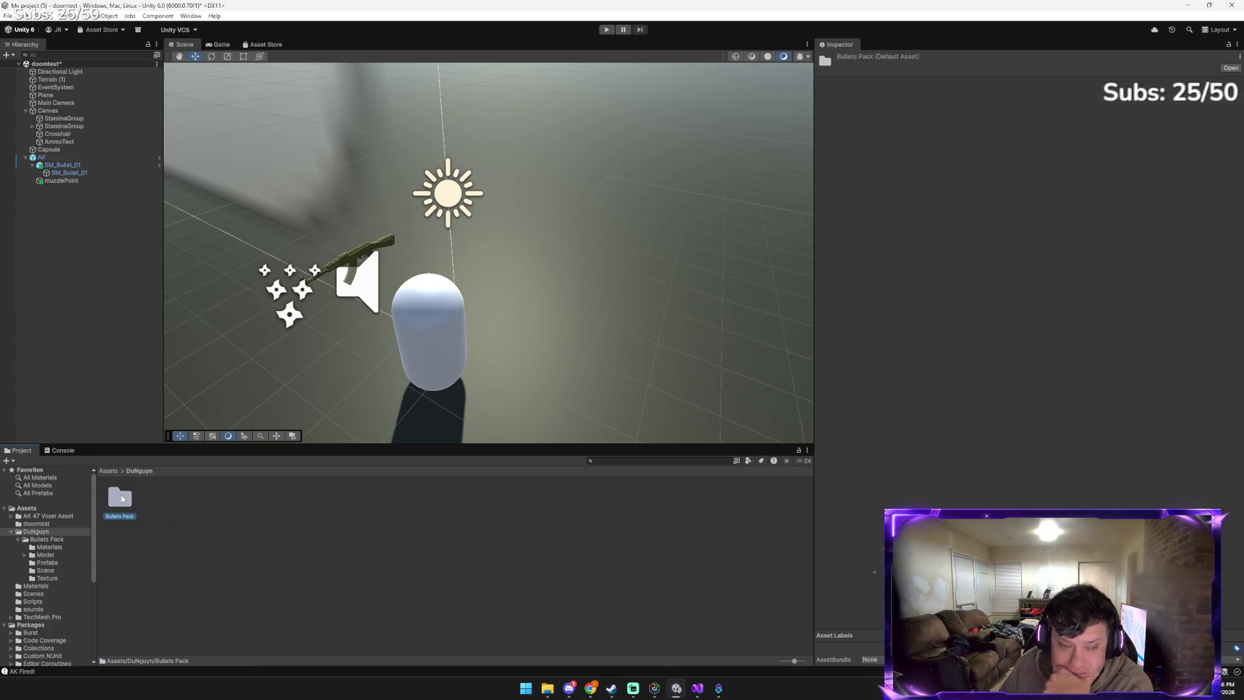
click(112, 472)
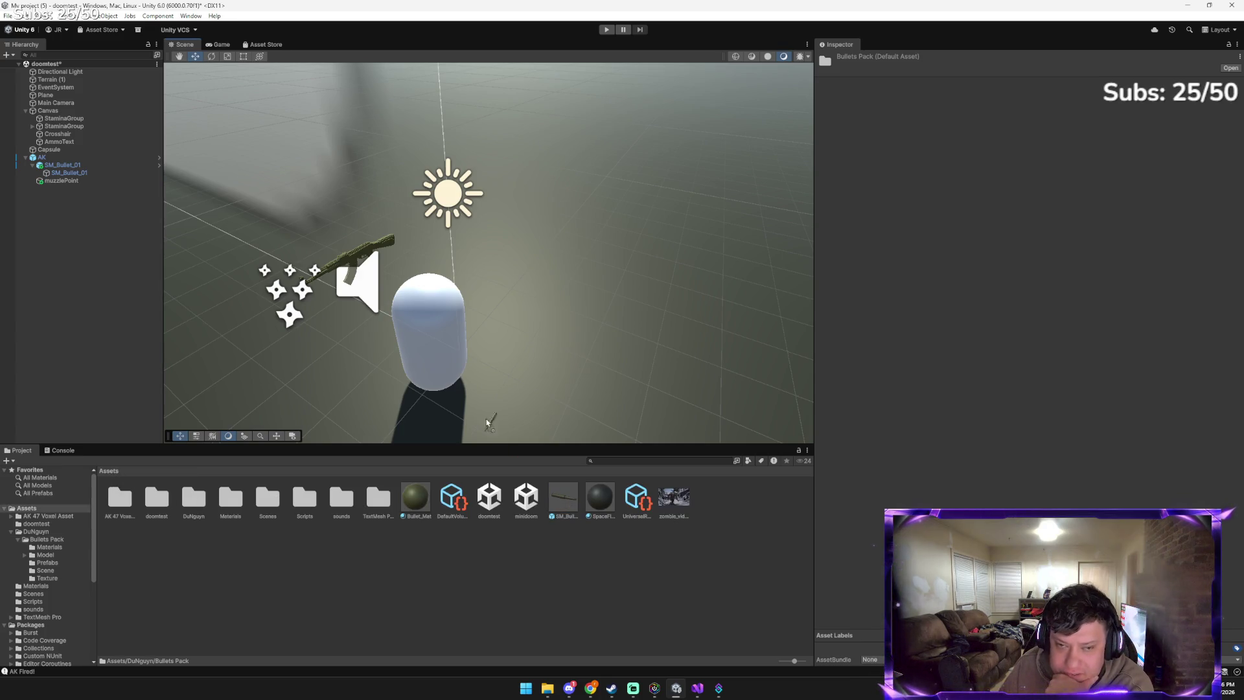
mouse_move(418, 337)
mouse_down()
mouse_move(374, 271)
mouse_move(75, 150)
mouse_up()
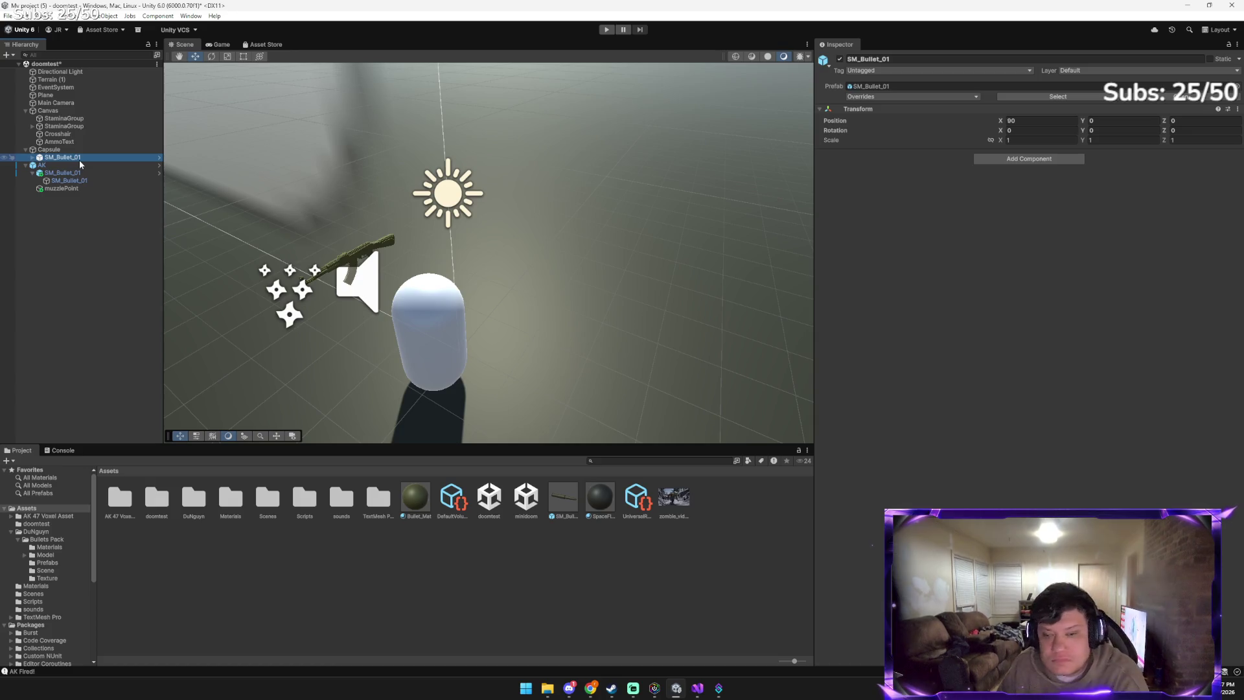
Delete the newly added SM_Bullet_01 instance from under the Capsule
key(Delete)
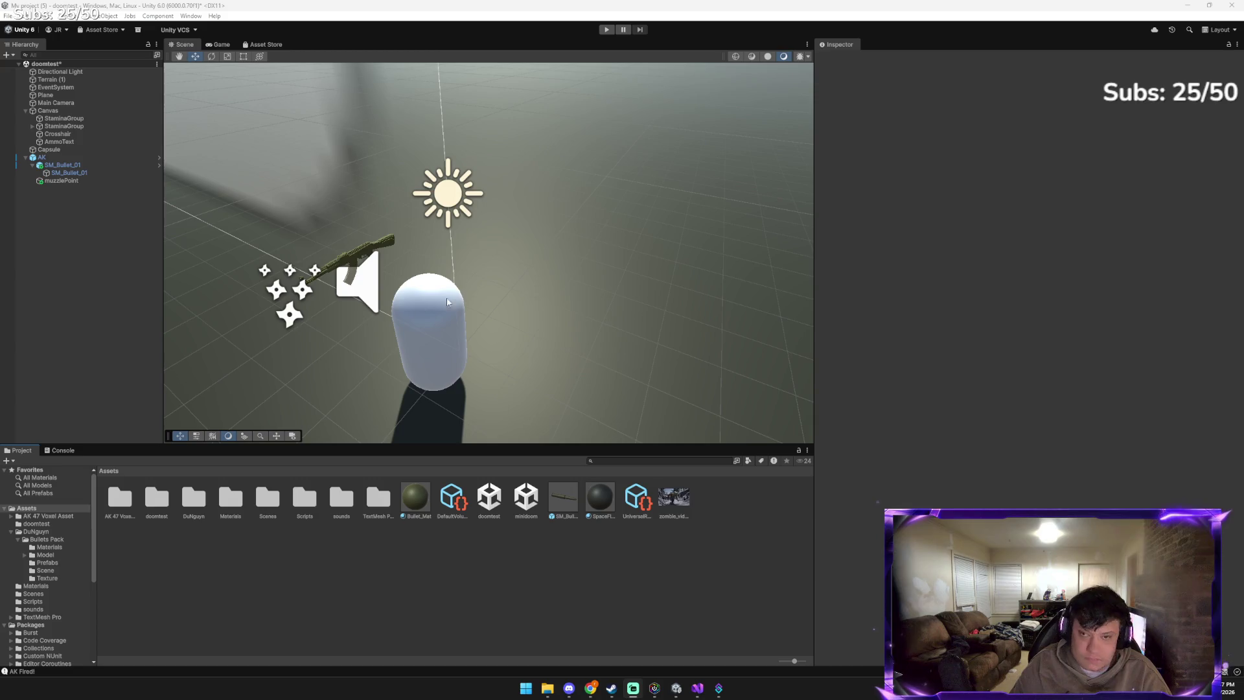
Select the inner SM_Bullet_01 model on the AK and rotate it around its Z axis
click(58, 158)
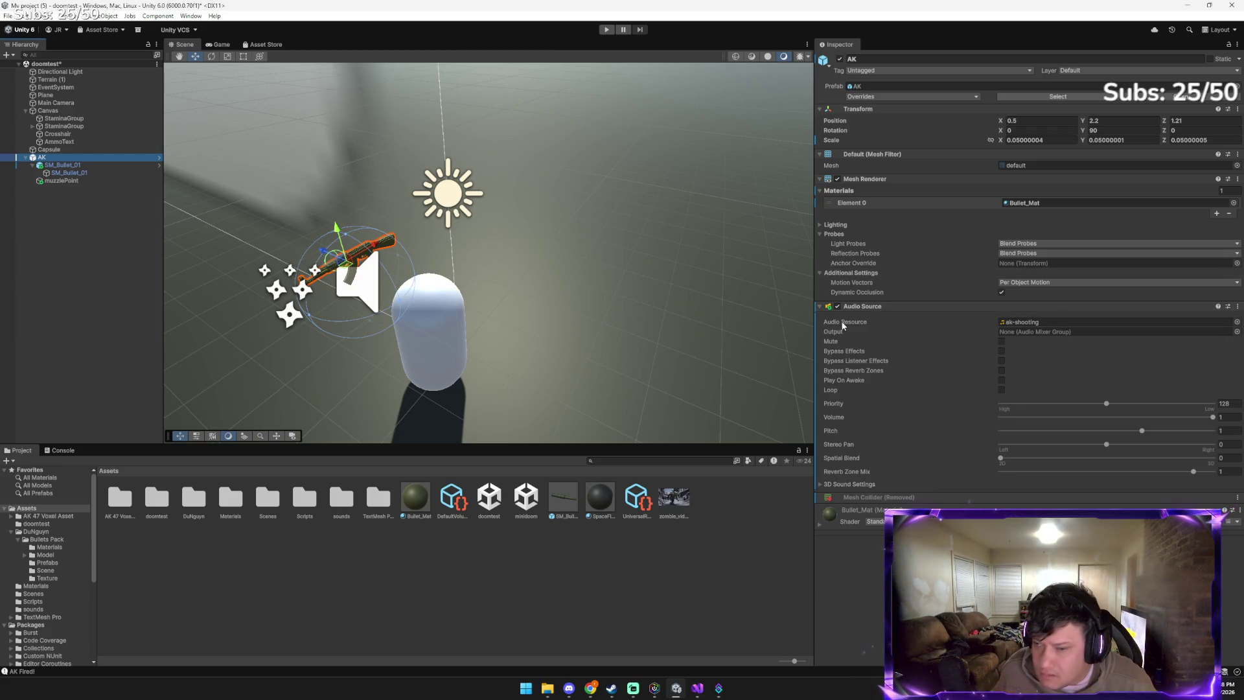
click(110, 165)
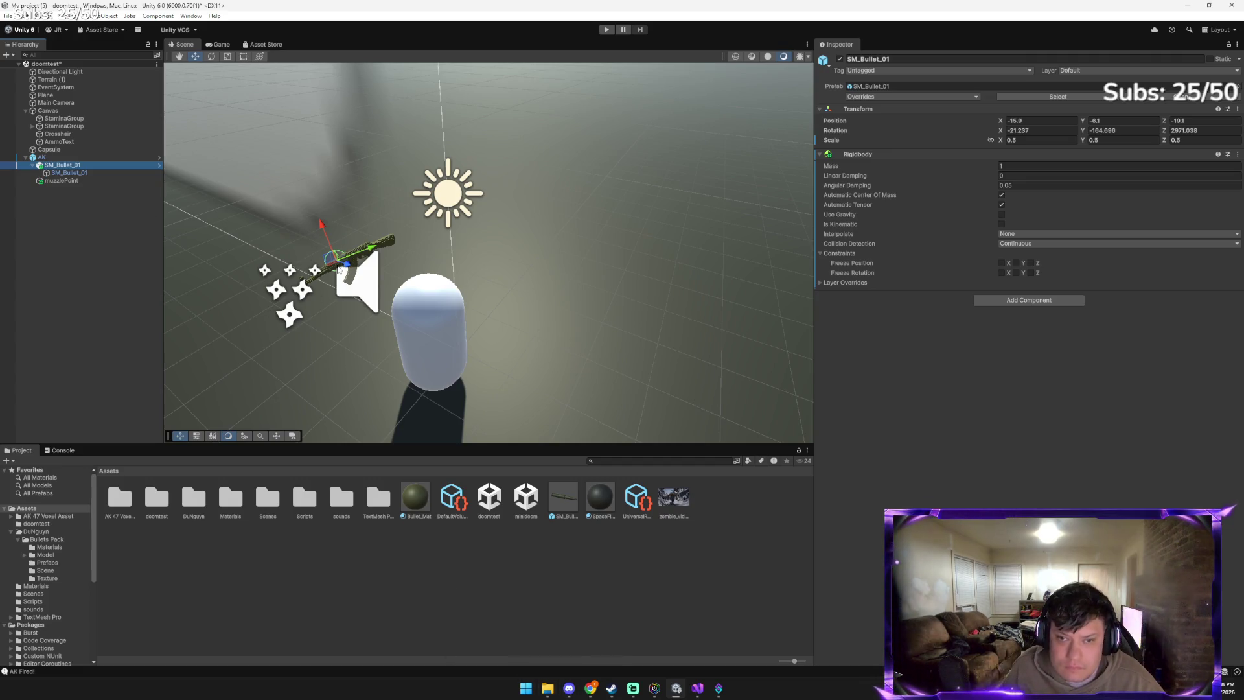
click(328, 268)
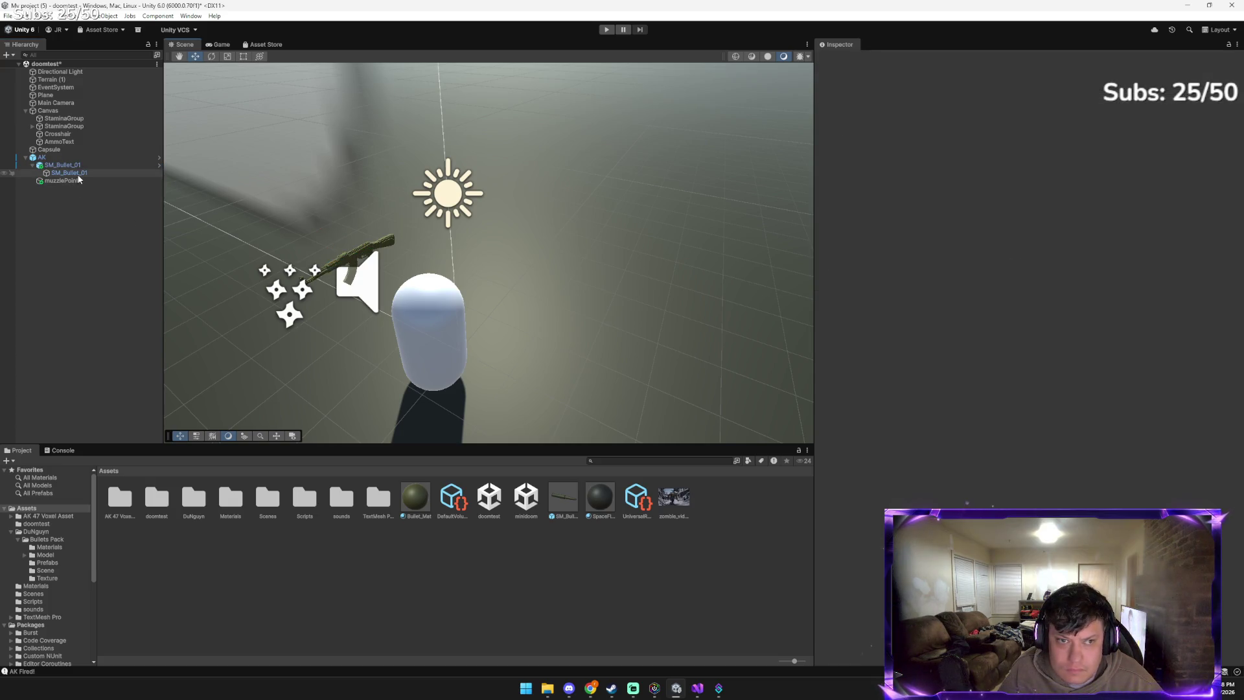
click(328, 272)
key(e)
mouse_move(299, 280)
mouse_down()
mouse_move(266, 288)
mouse_move(145, 266)
mouse_up()
Shift the bullet model slightly along the AK's barrel to about X 16.9
key(w)
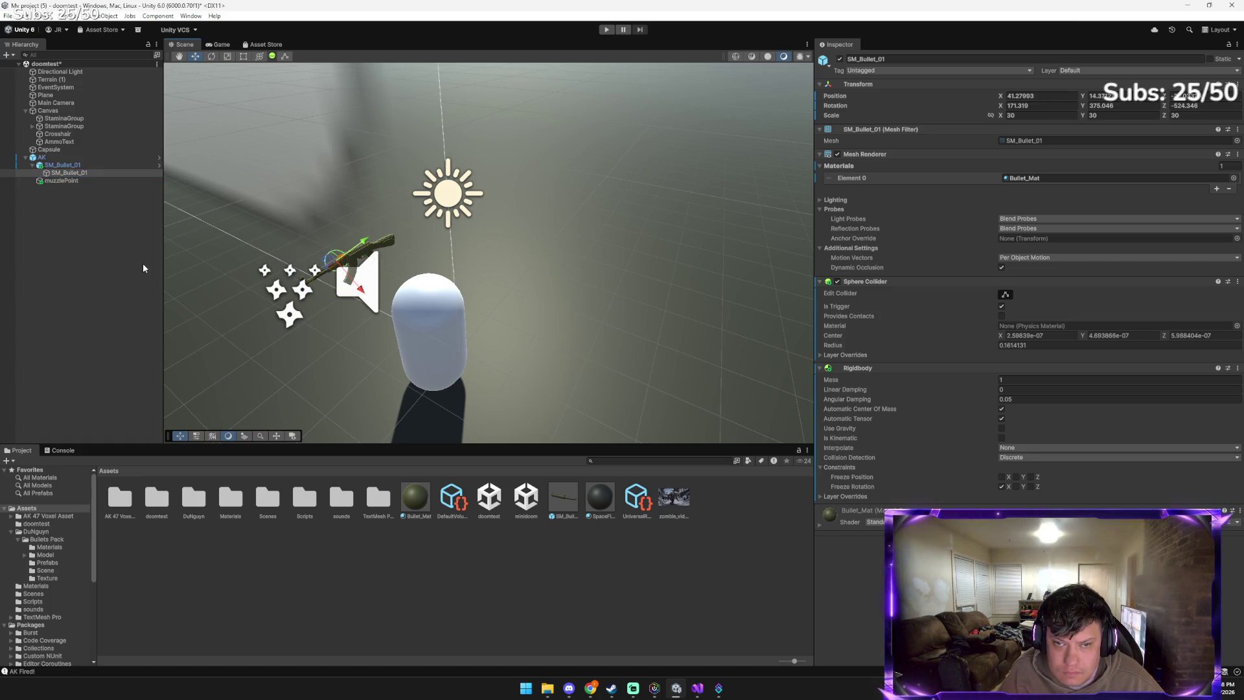
mouse_move(334, 258)
mouse_down()
mouse_move(364, 265)
mouse_move(363, 241)
mouse_move(418, 211)
mouse_move(326, 278)
mouse_up()
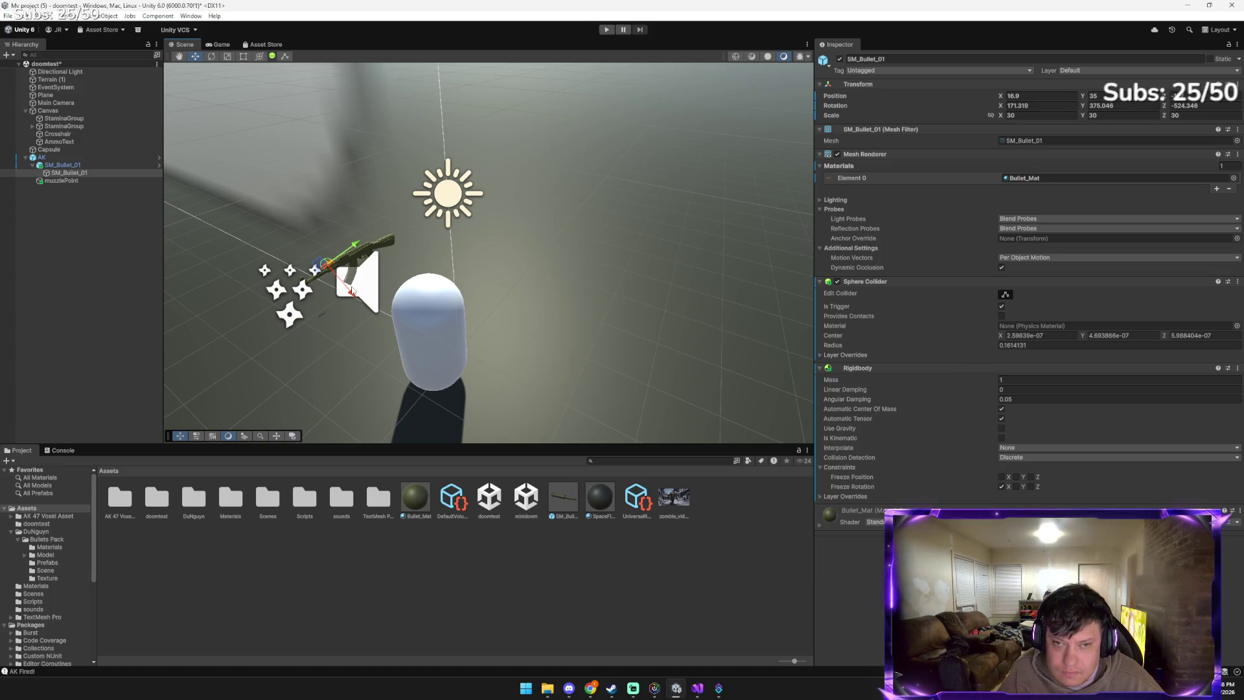
mouse_move(589, 685)
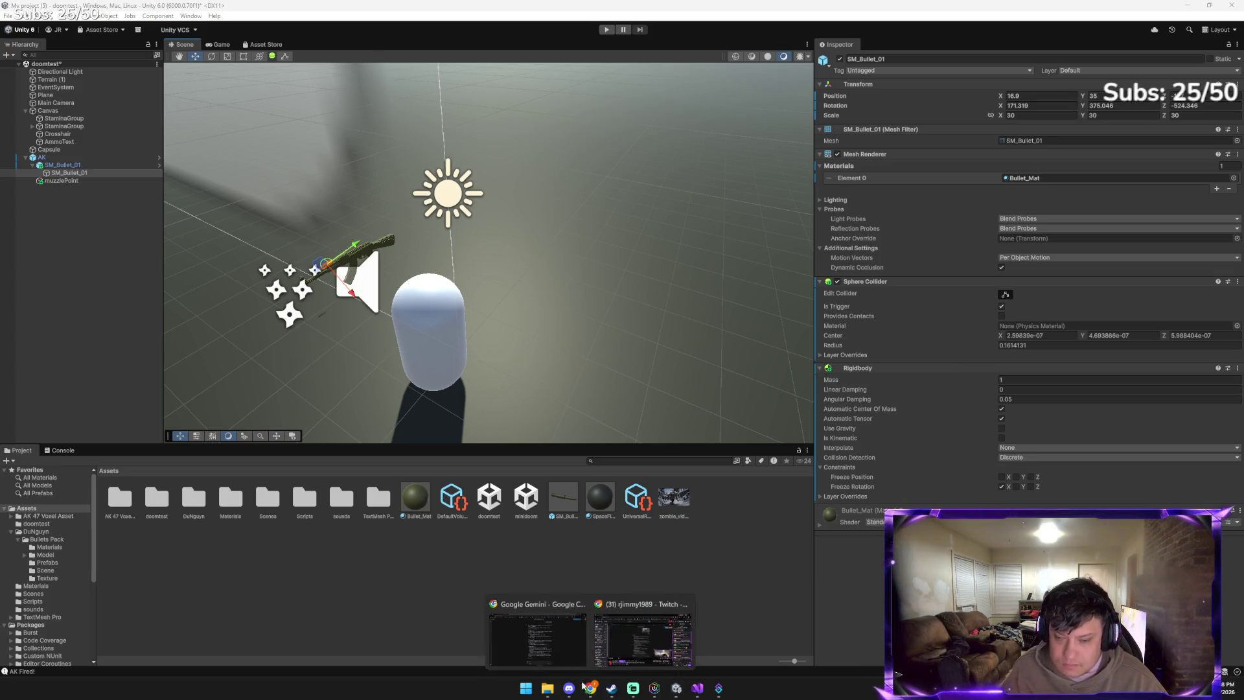
click(550, 644)
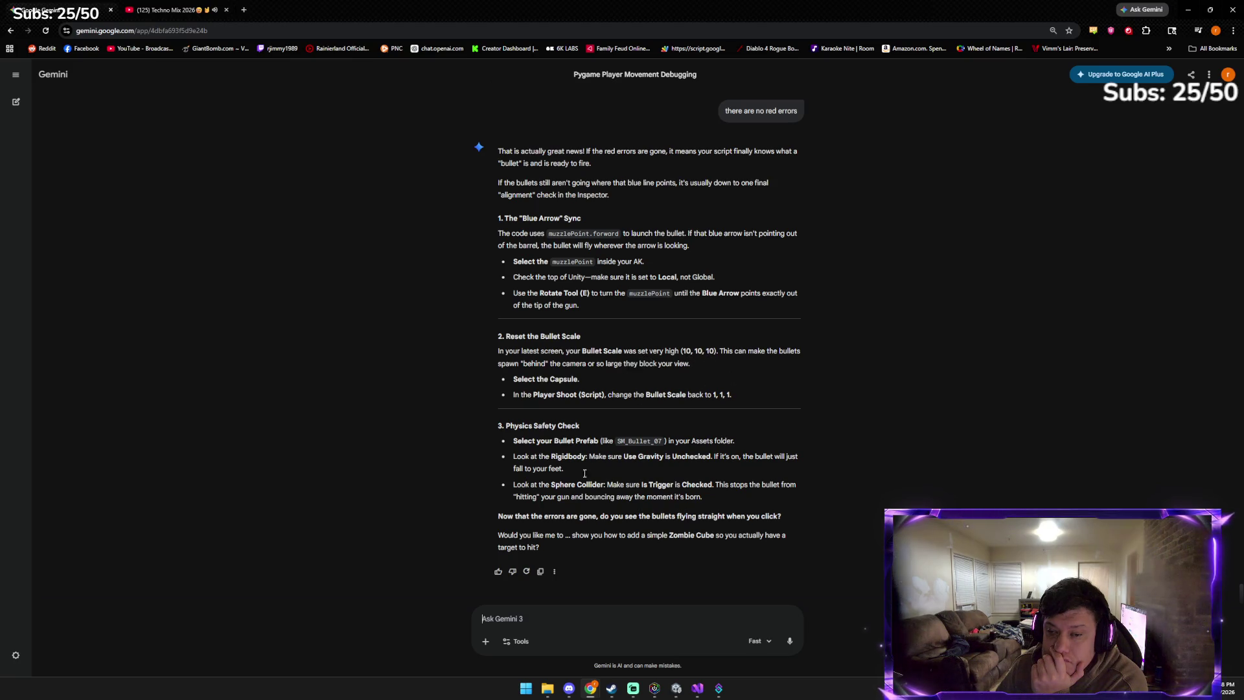
click(675, 688)
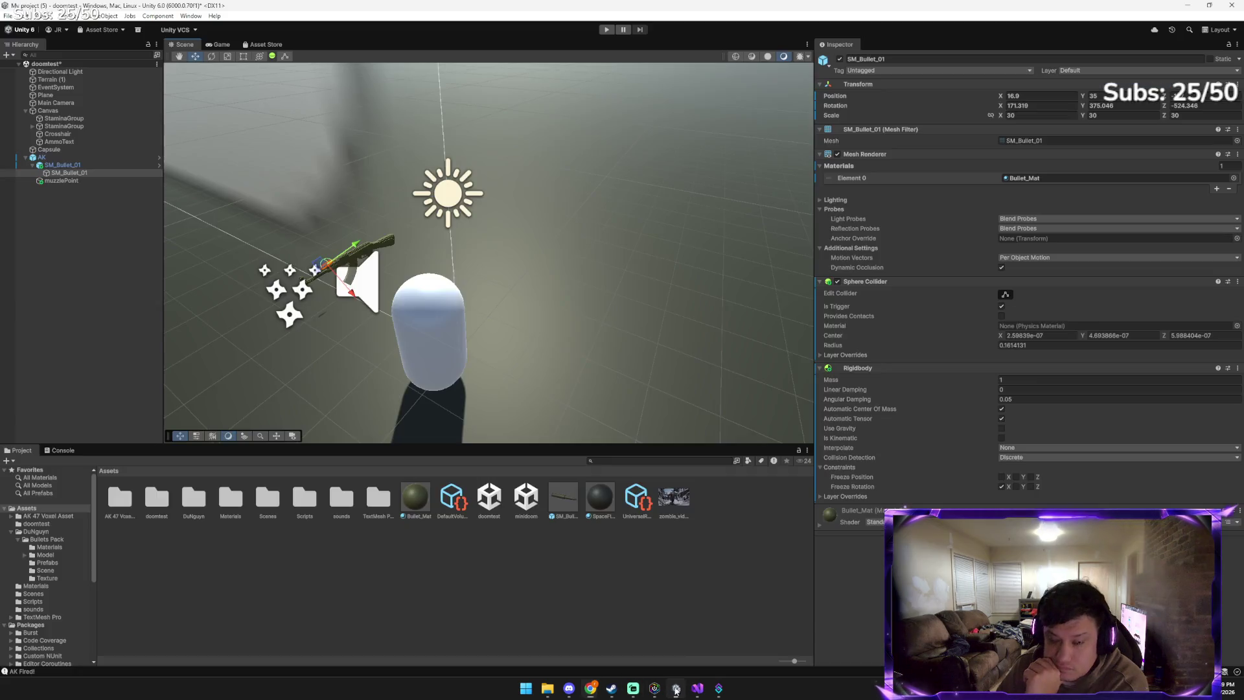
Set the inner SM_Bullet_01's Transform scale from 30 to 5 on X, Y and Z
click(69, 172)
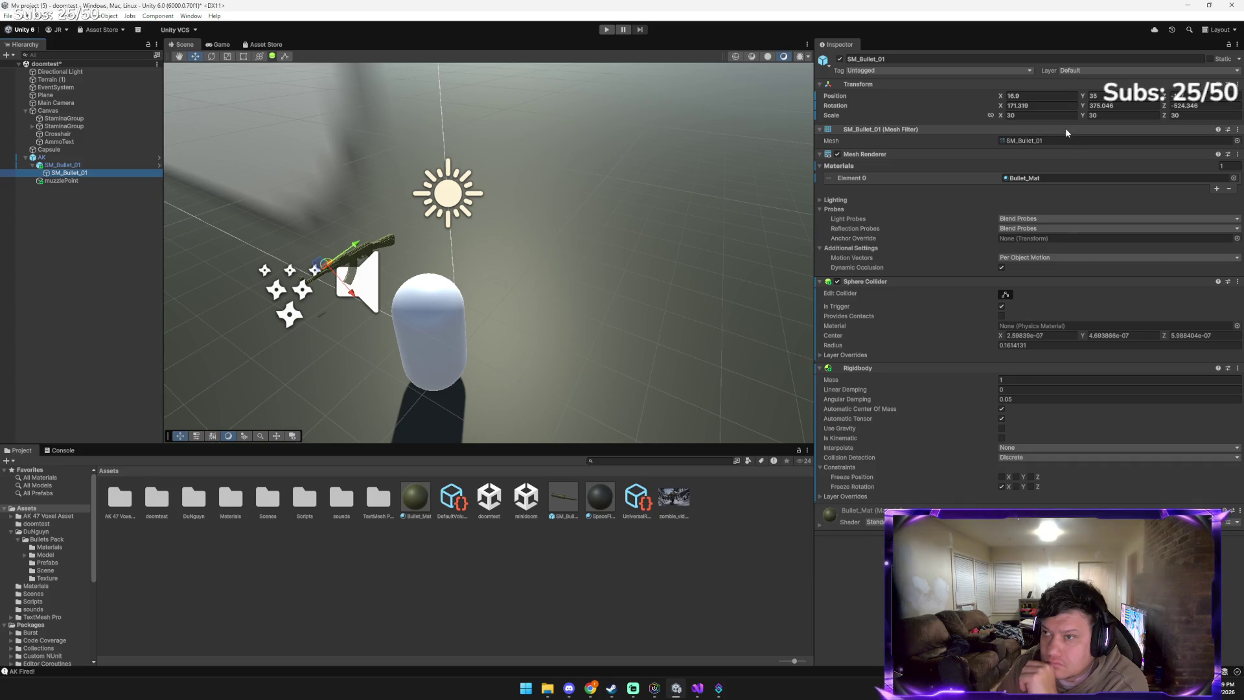
click(1049, 114)
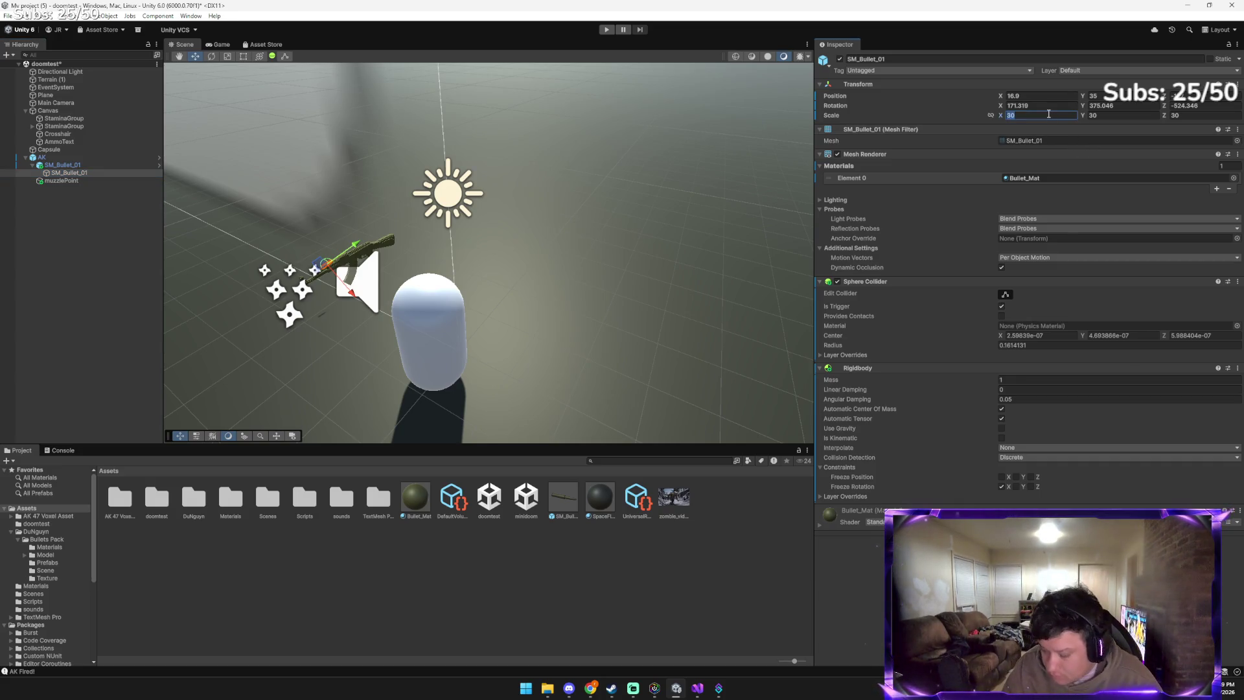
key(Tab)
text(5)
key(Tab)
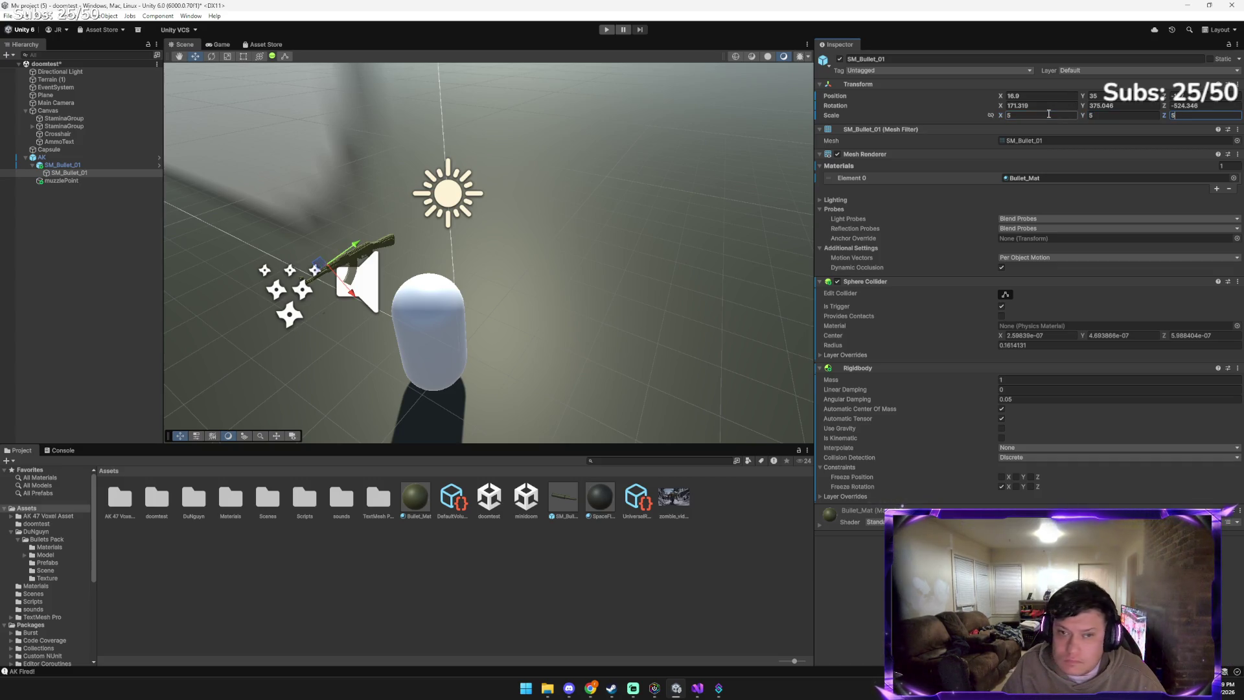
click(327, 305)
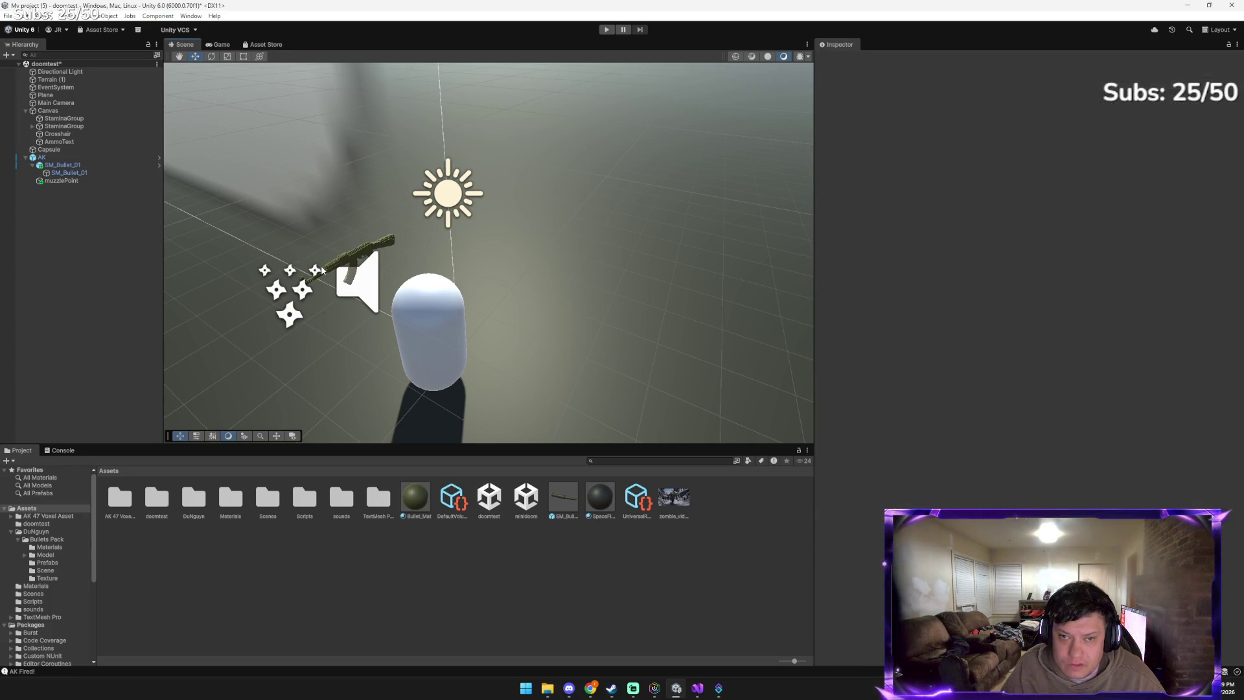
click(70, 173)
Nudge the bullet along the barrel, then play-test firing with the Console showing 'AK Fired!' logs
drag(345, 287, 349, 290)
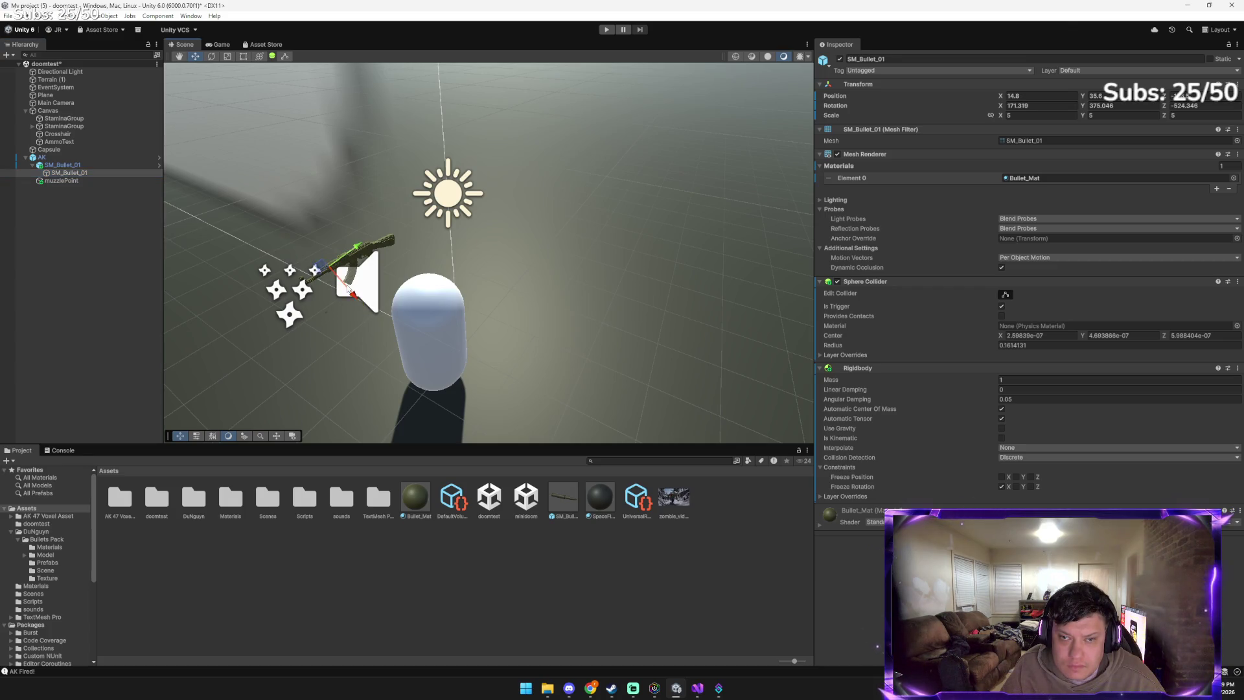
click(606, 29)
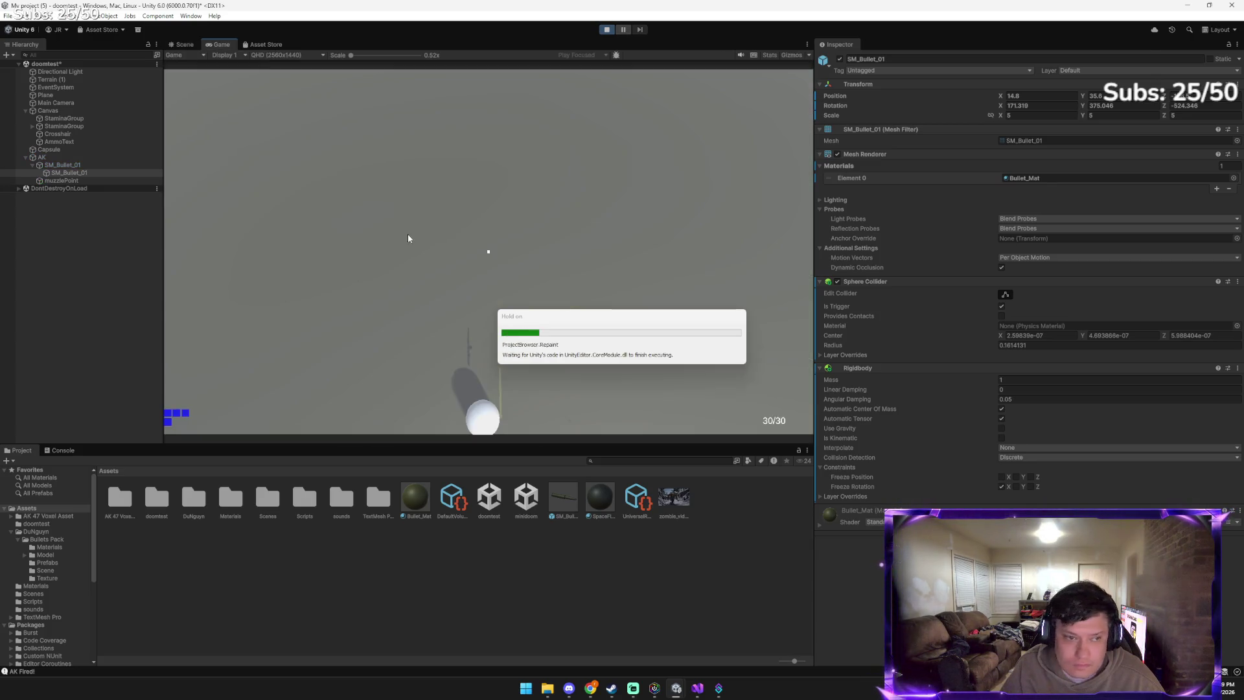
drag(488, 282, 446, 374)
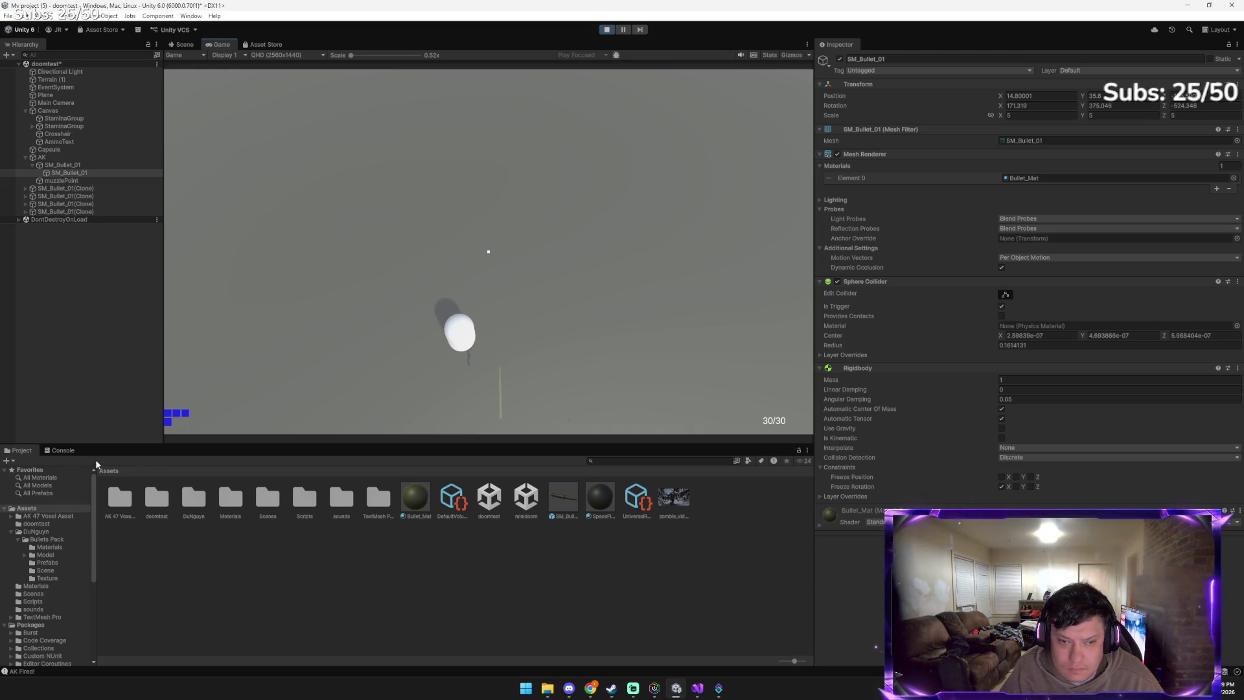
key(ctrl+shift+c)
drag(461, 355, 458, 355)
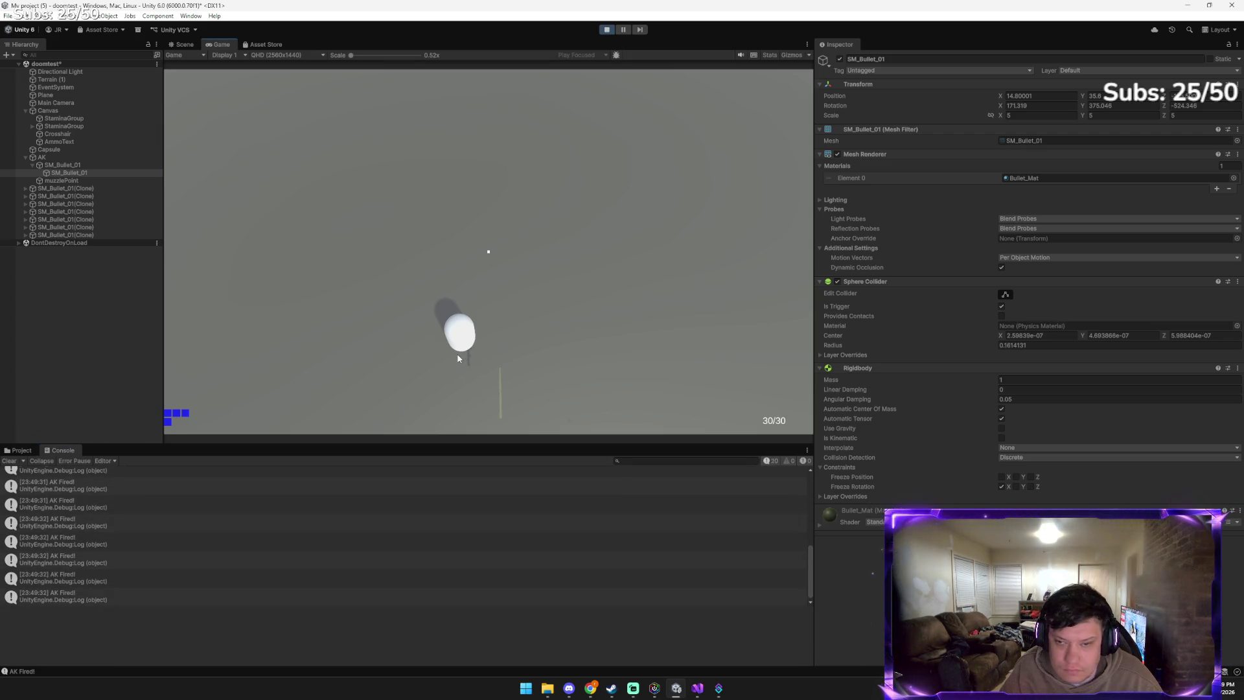
click(606, 30)
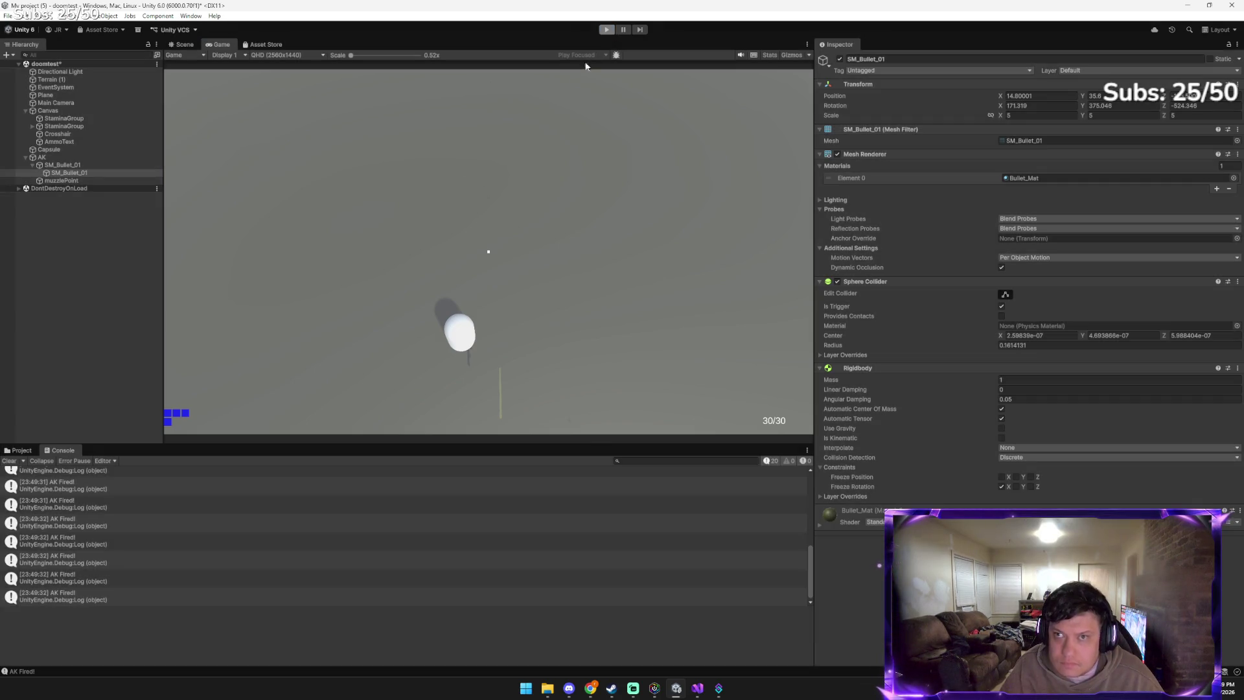
click(60, 158)
right_click(57, 158)
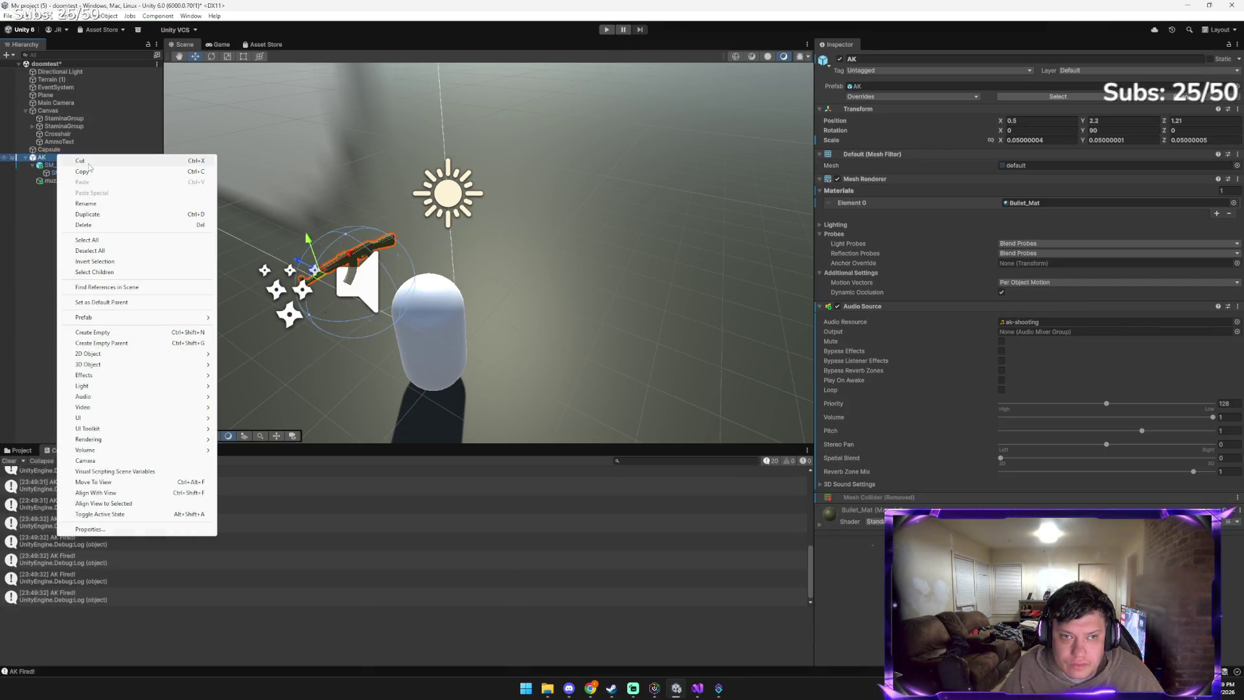
Cut the AK and paste it as a child of the Capsule
click(60, 153)
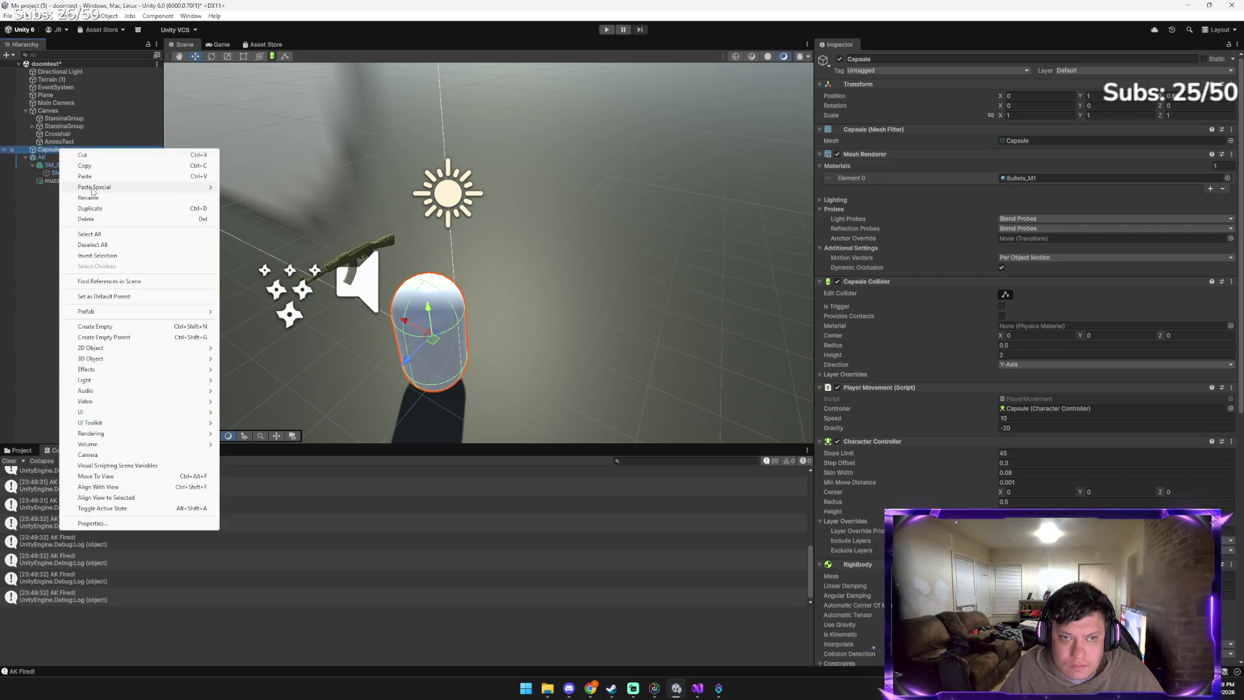
mouse_move(129, 187)
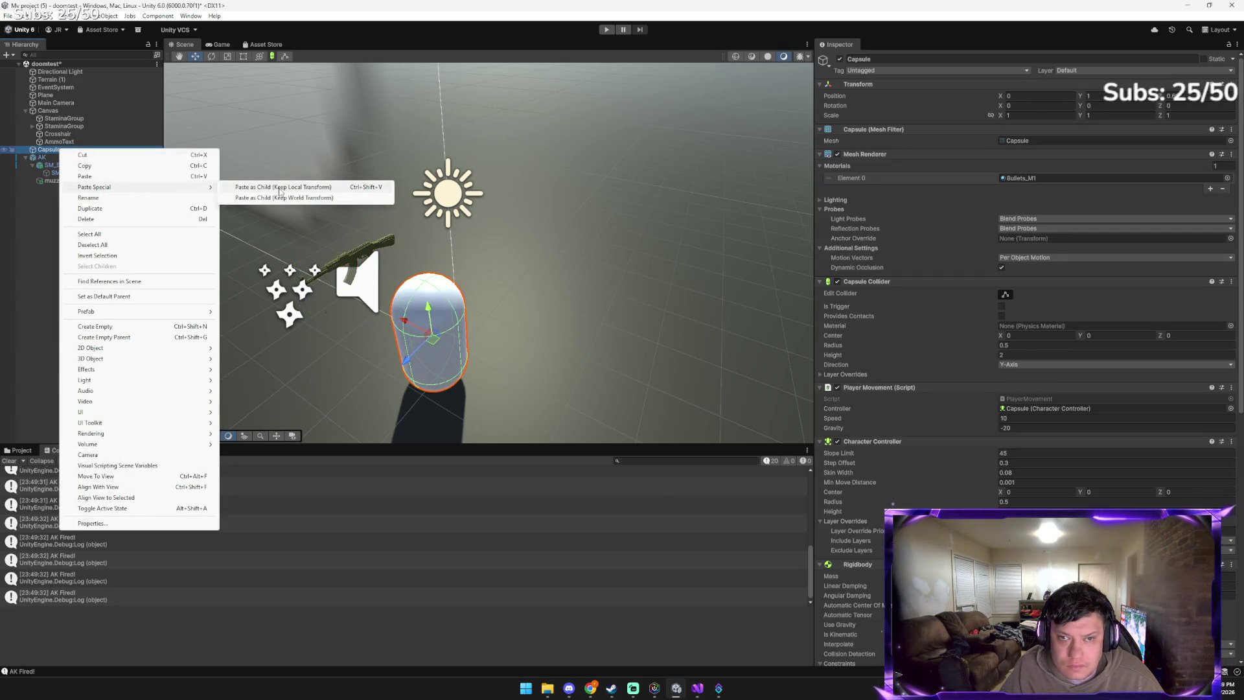
click(280, 188)
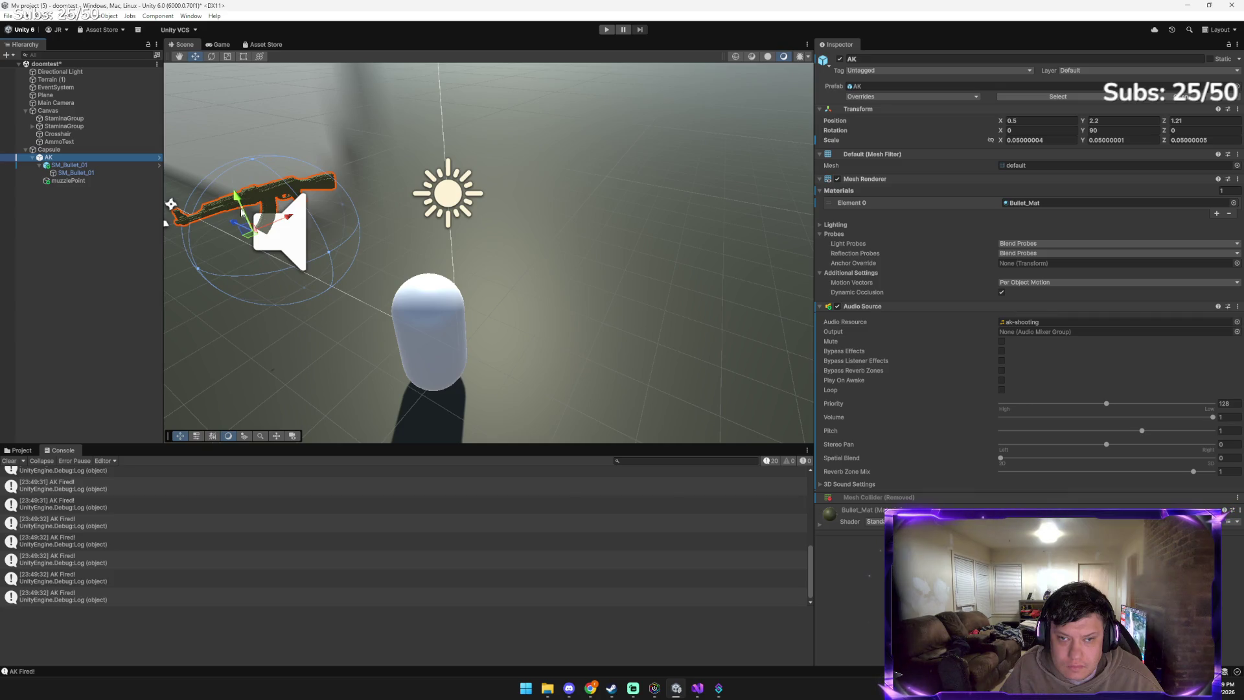
Move the AK down beside the capsule to about Y 0.21, Z 0.61 and start the game
click(237, 238)
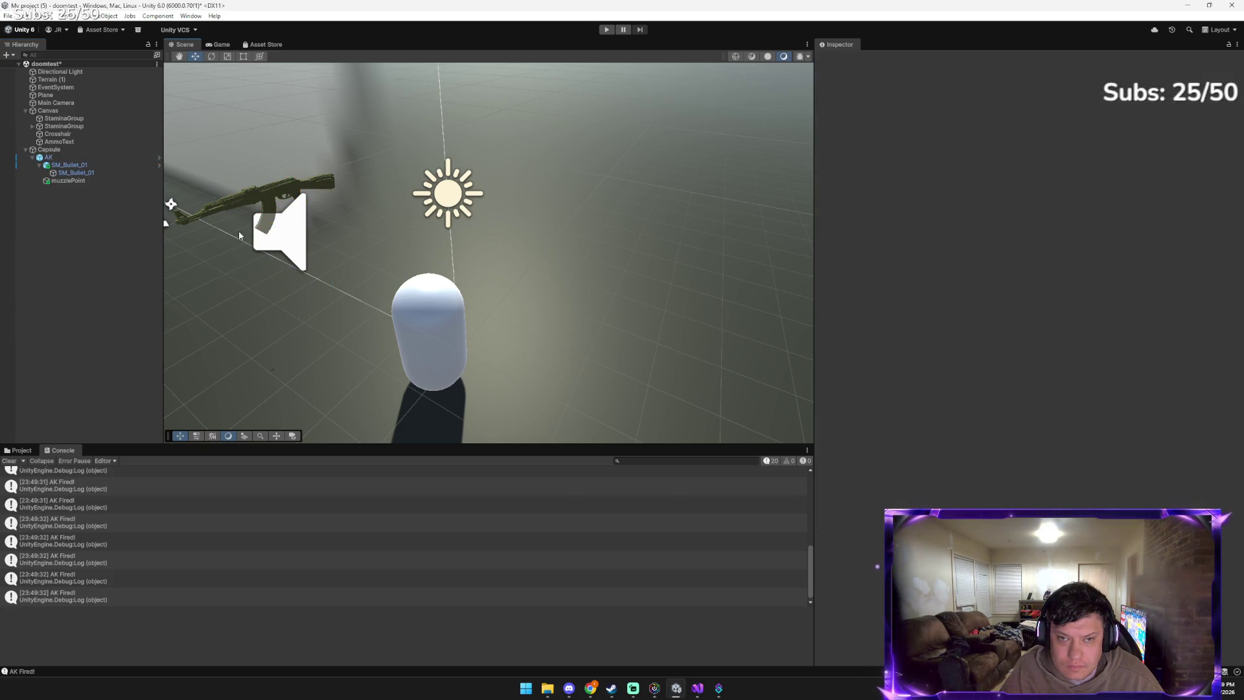
click(247, 197)
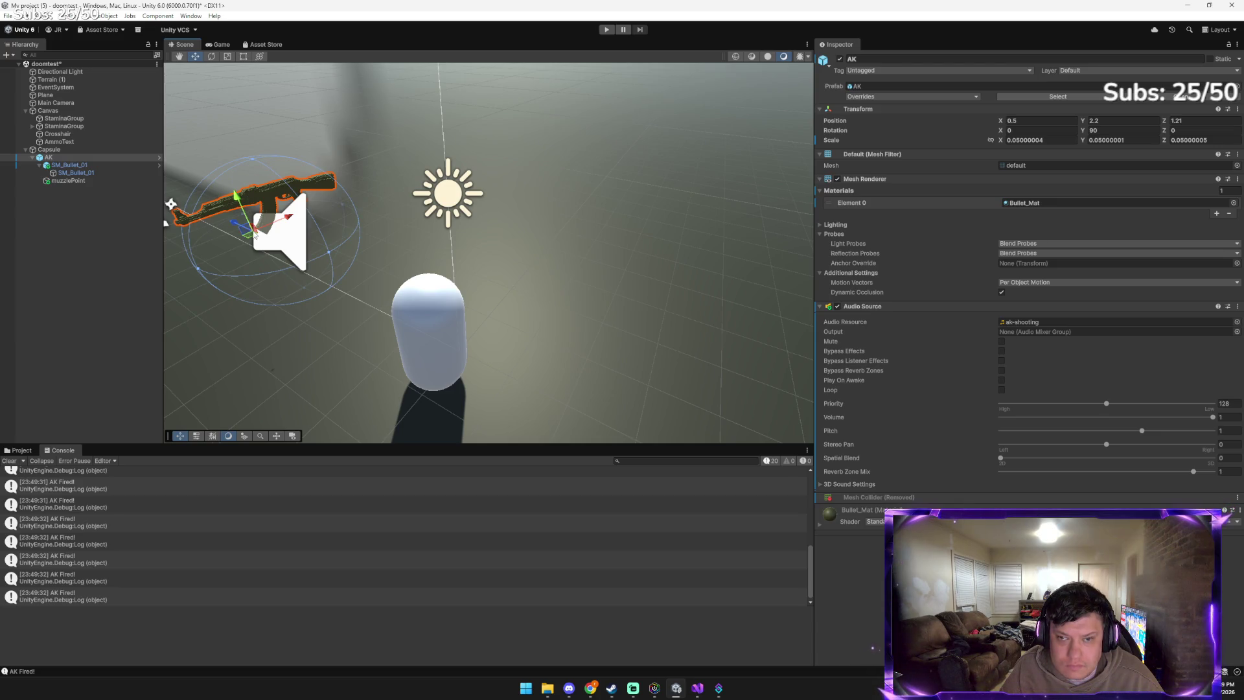
mouse_move(251, 233)
mouse_down()
mouse_move(299, 252)
mouse_move(340, 326)
mouse_up()
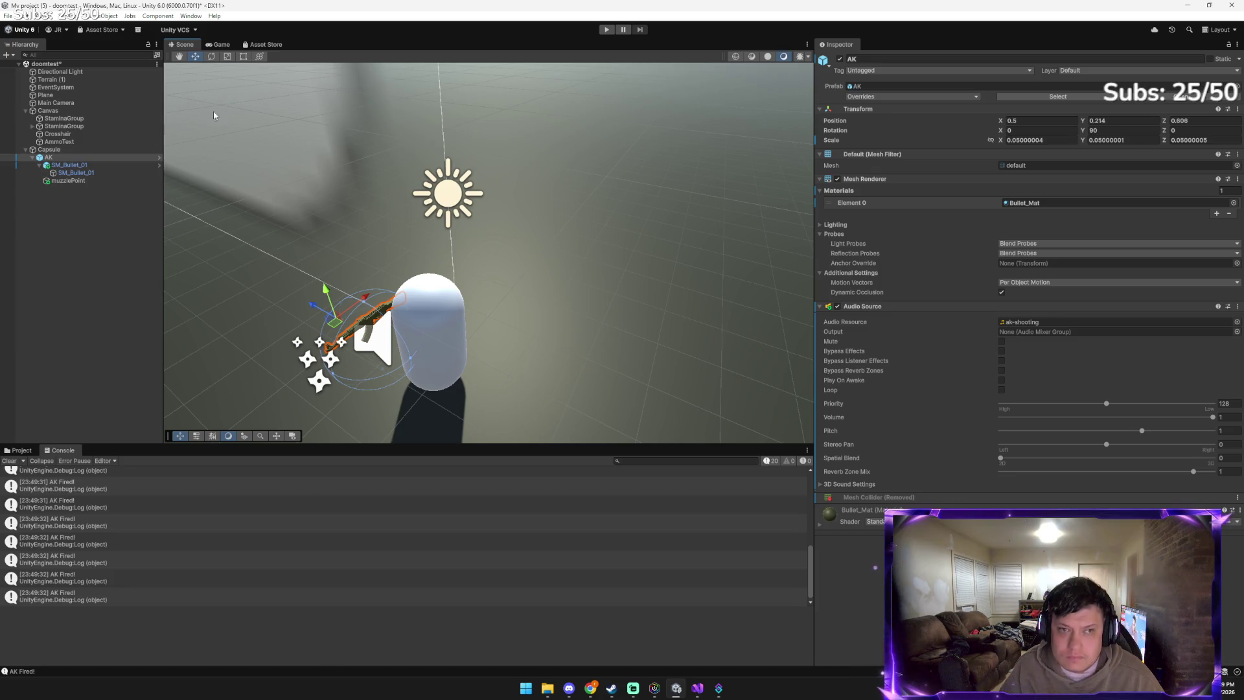
click(607, 29)
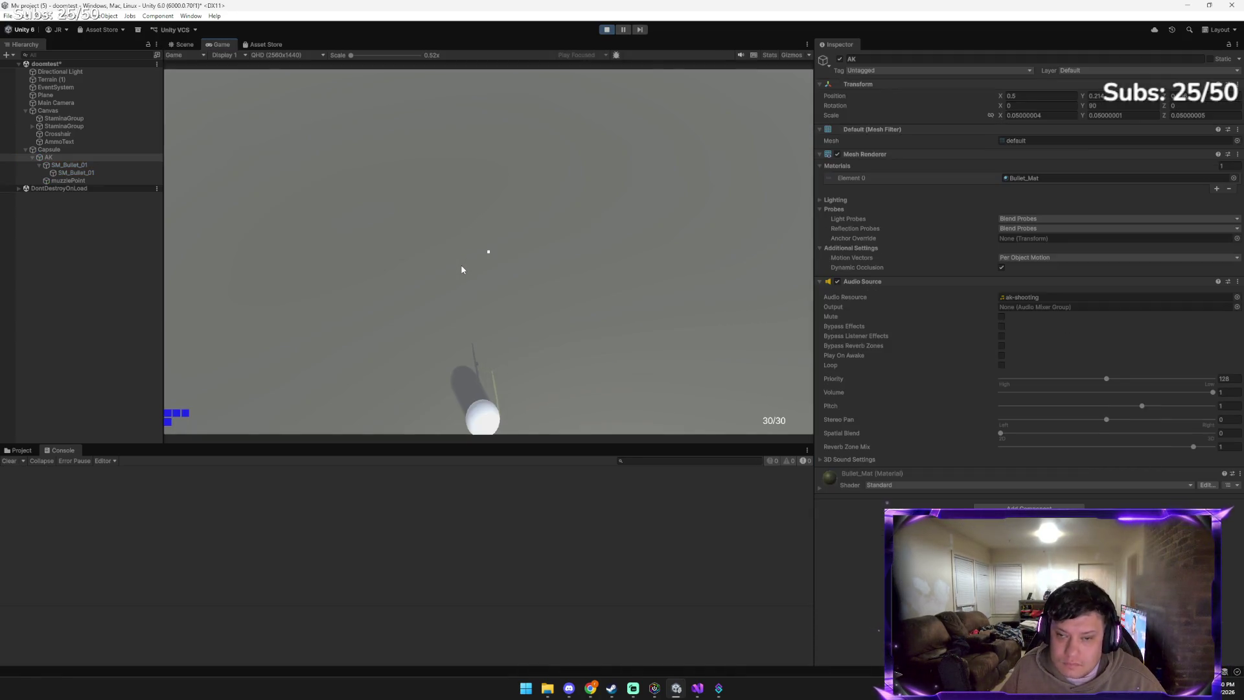
Fire a rapid burst of shots from the AK in the running game
click(471, 268)
click(518, 272)
click(415, 324)
click(408, 298)
click(415, 259)
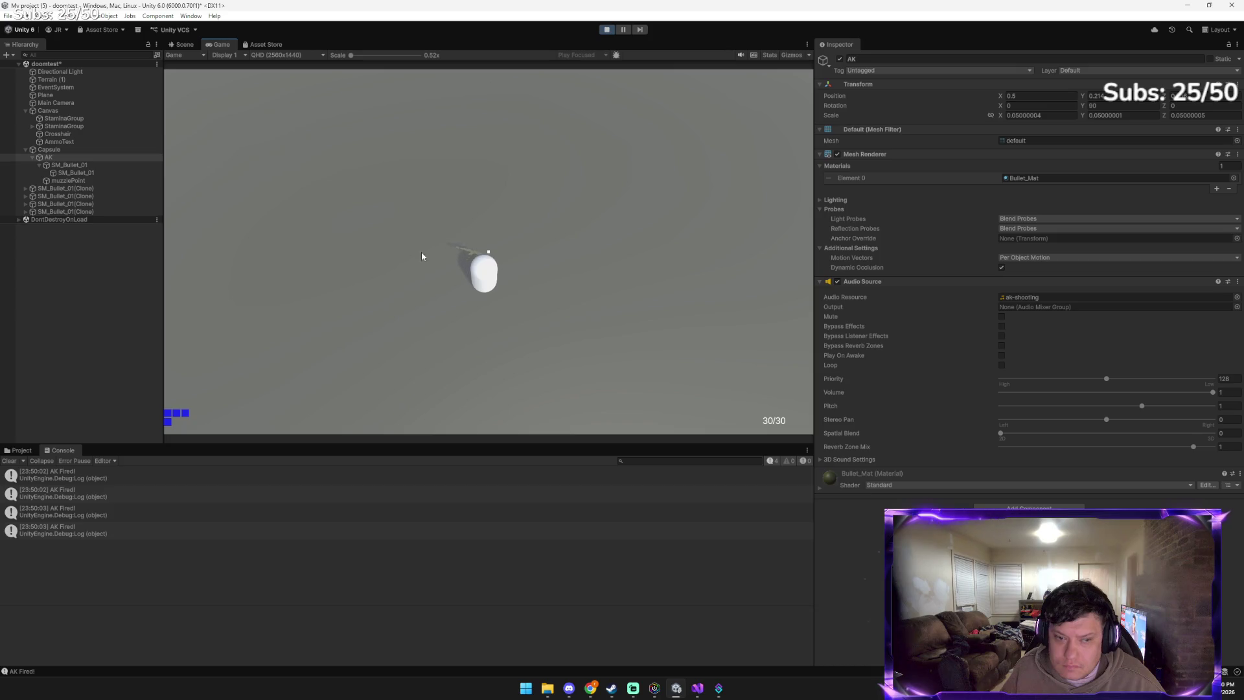
click(480, 279)
click(509, 302)
click(461, 311)
click(454, 298)
click(436, 270)
click(581, 285)
click(505, 292)
click(415, 300)
Walk the player around with WASD and fire a few more shots
key(a)
key(d)
key(s)
key(d)
key(w)
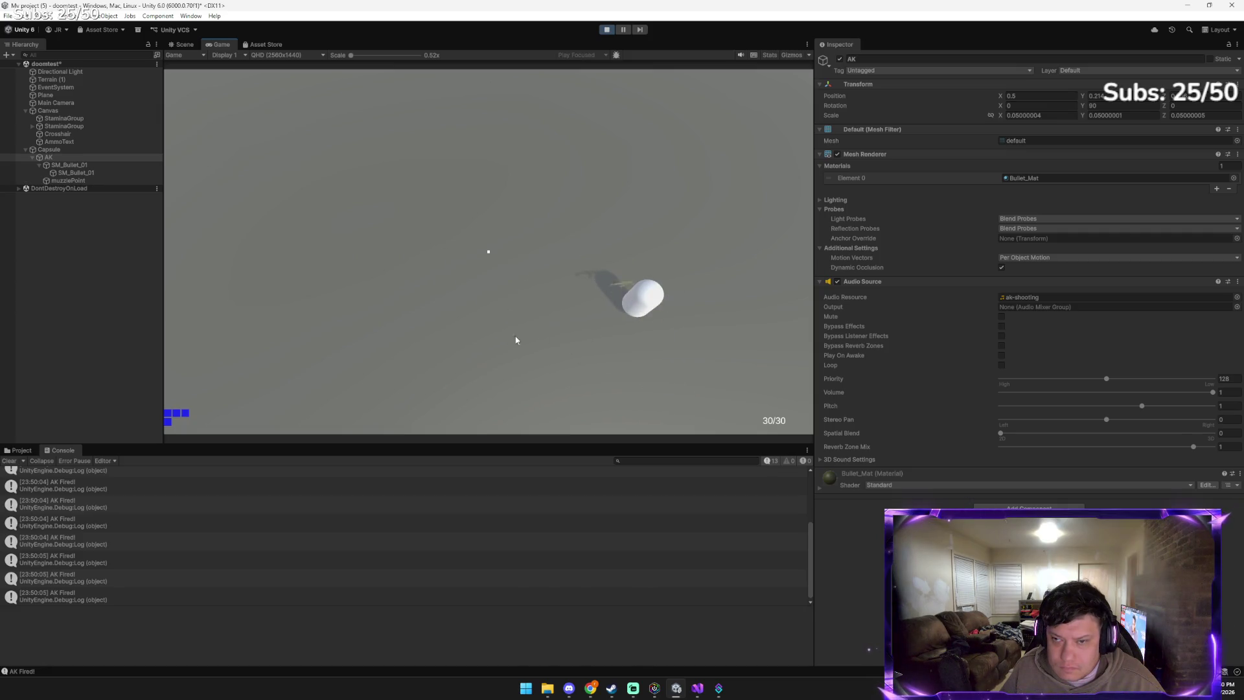
click(480, 263)
click(487, 248)
click(487, 247)
click(487, 248)
click(488, 248)
key(alt+Tab)
key(alt+Tab)
key(alt+Tab)
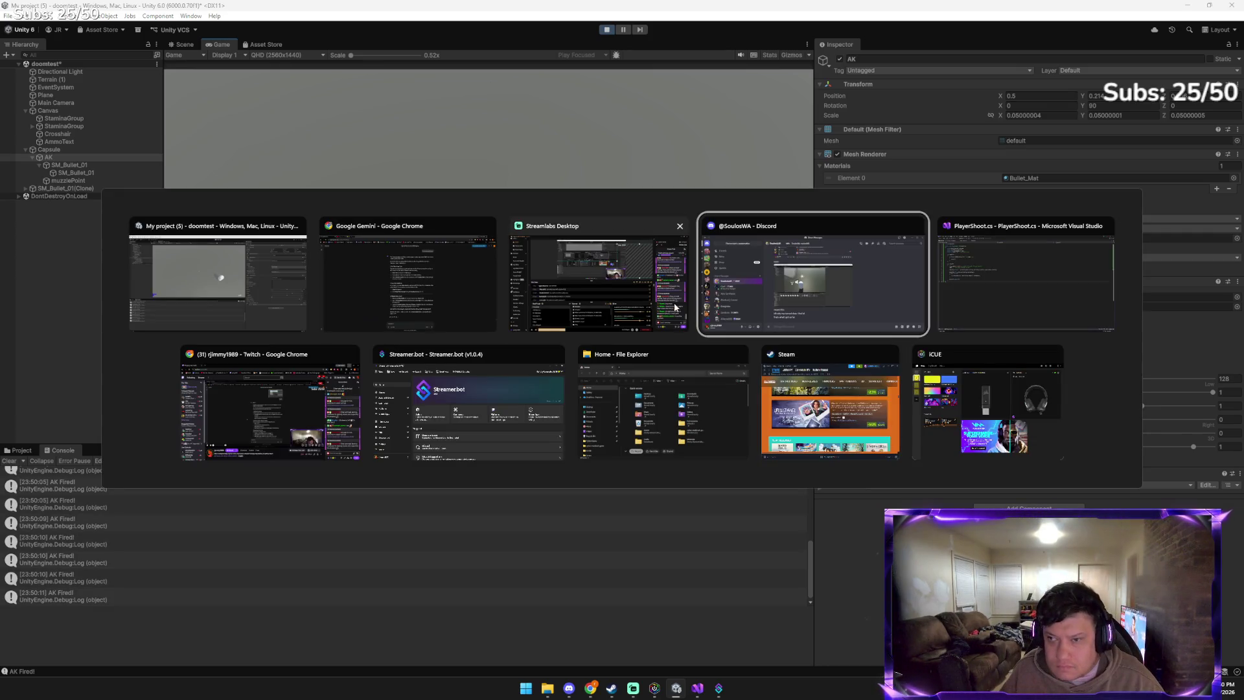
key(Escape)
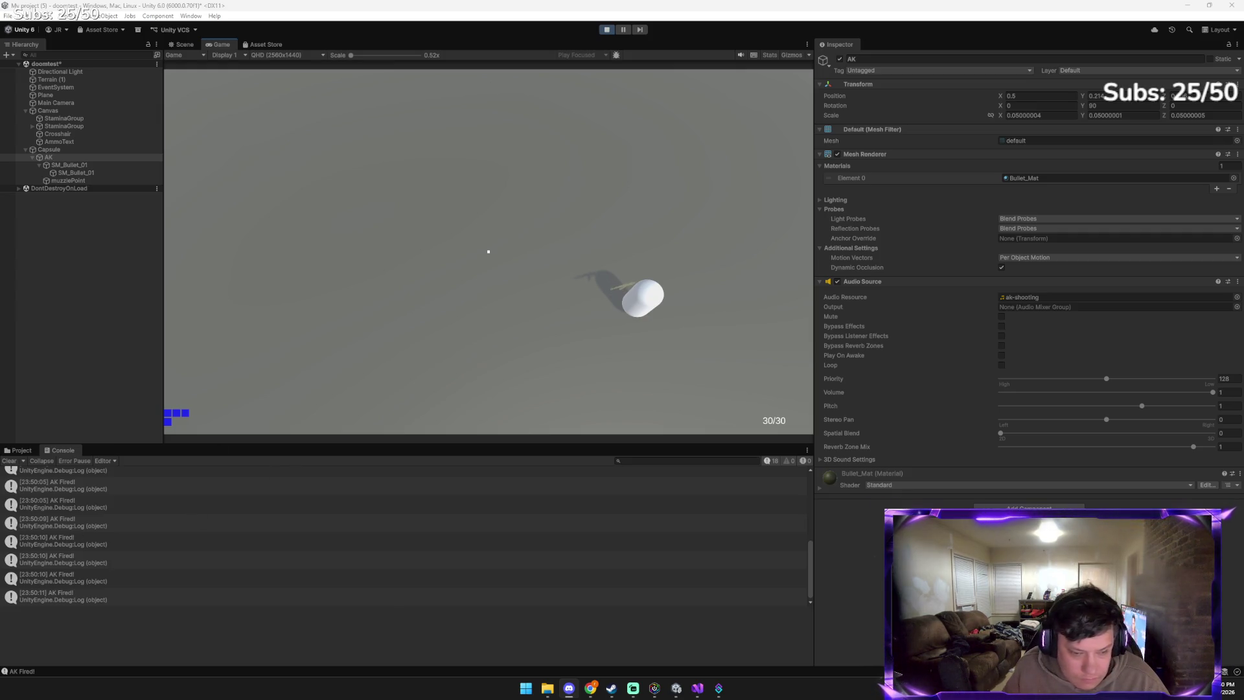
Fire several more shots while looking around, then stop play mode
click(532, 219)
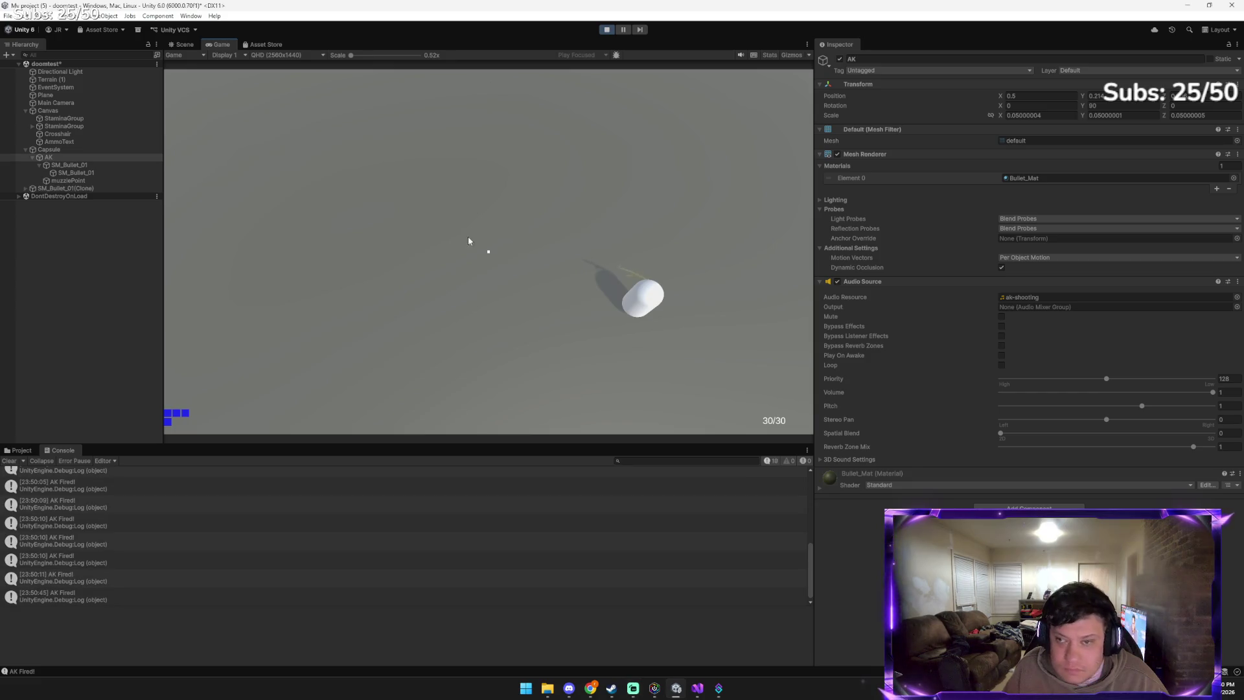
click(538, 301)
click(537, 301)
click(538, 301)
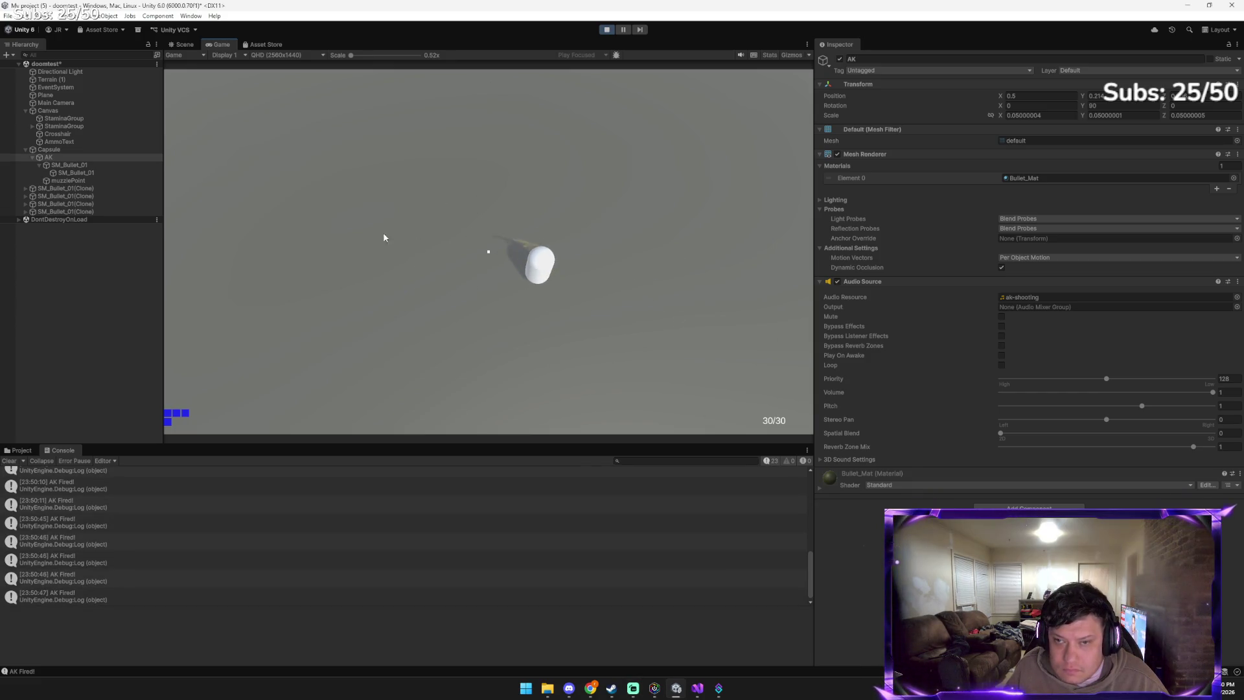
click(485, 282)
click(485, 281)
click(397, 186)
click(367, 307)
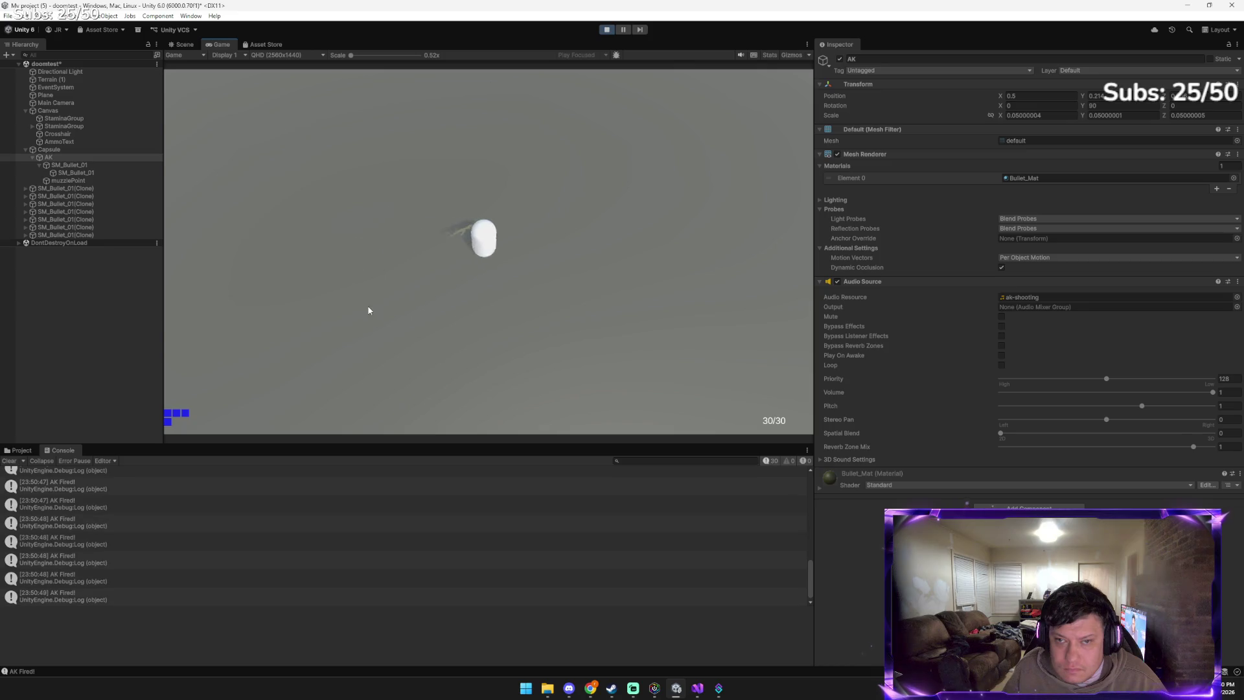
click(606, 30)
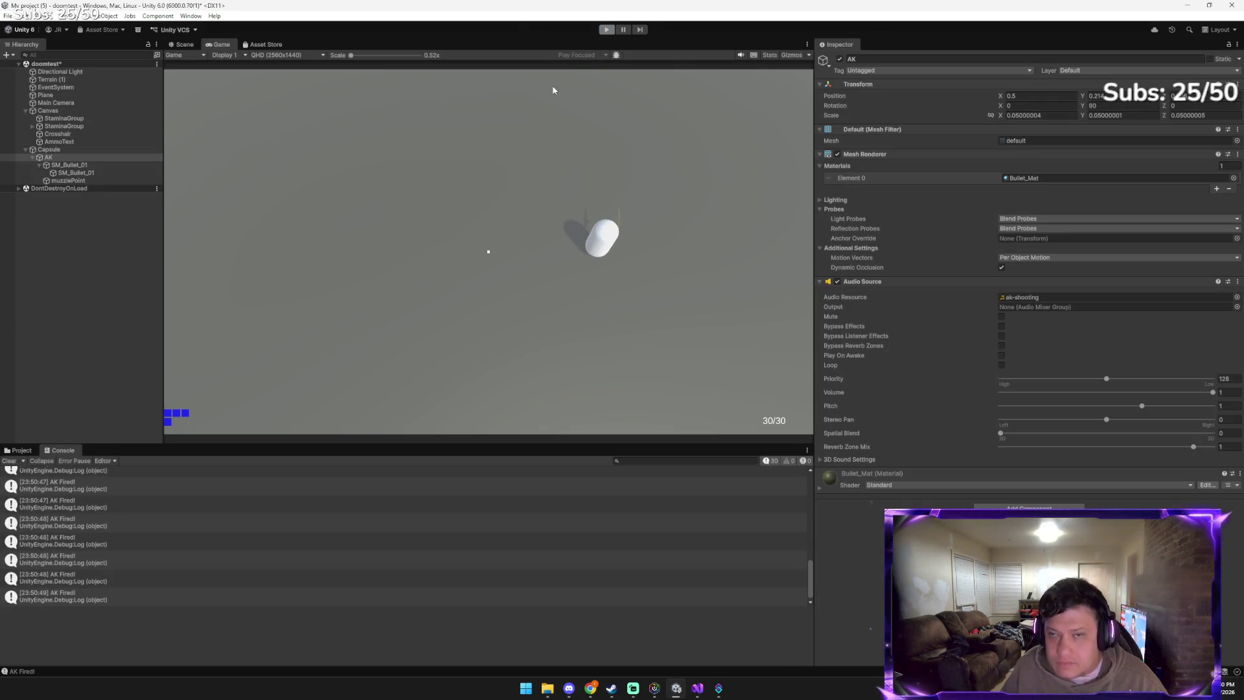
Ask Gemini 'where it was with the sound and bullet' and get the relinking steps
mouse_move(590, 688)
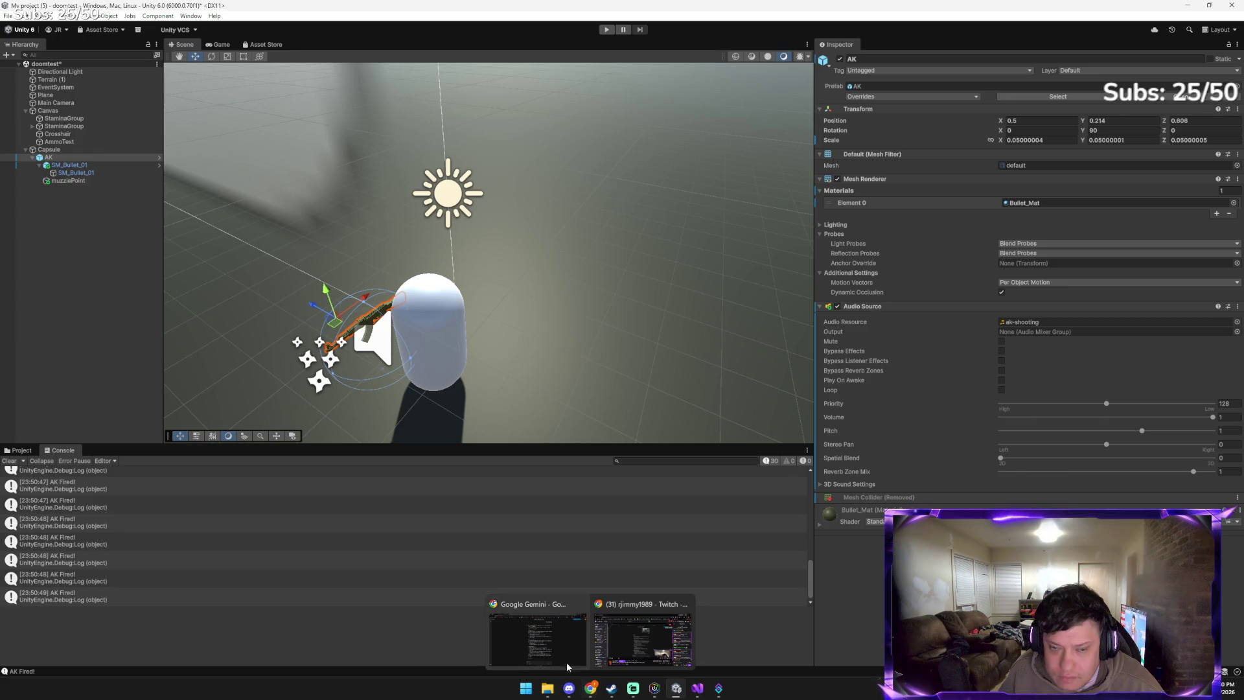
click(545, 641)
text(how do we get it back to)
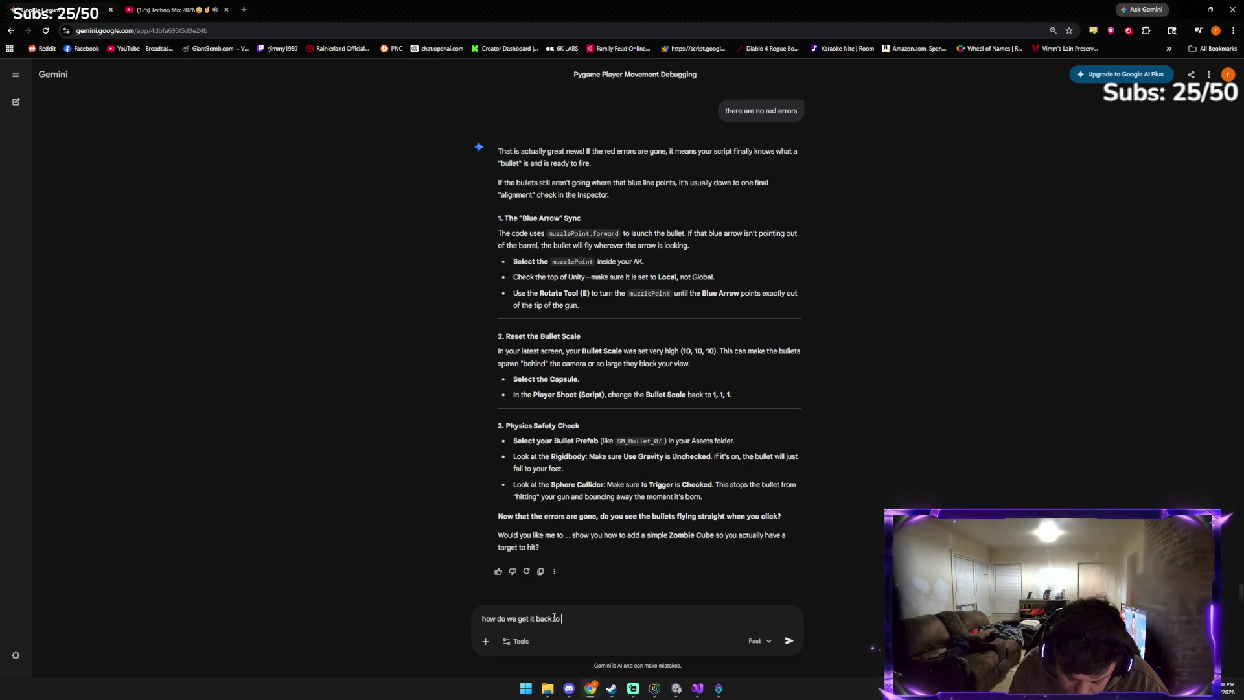
text(where it )
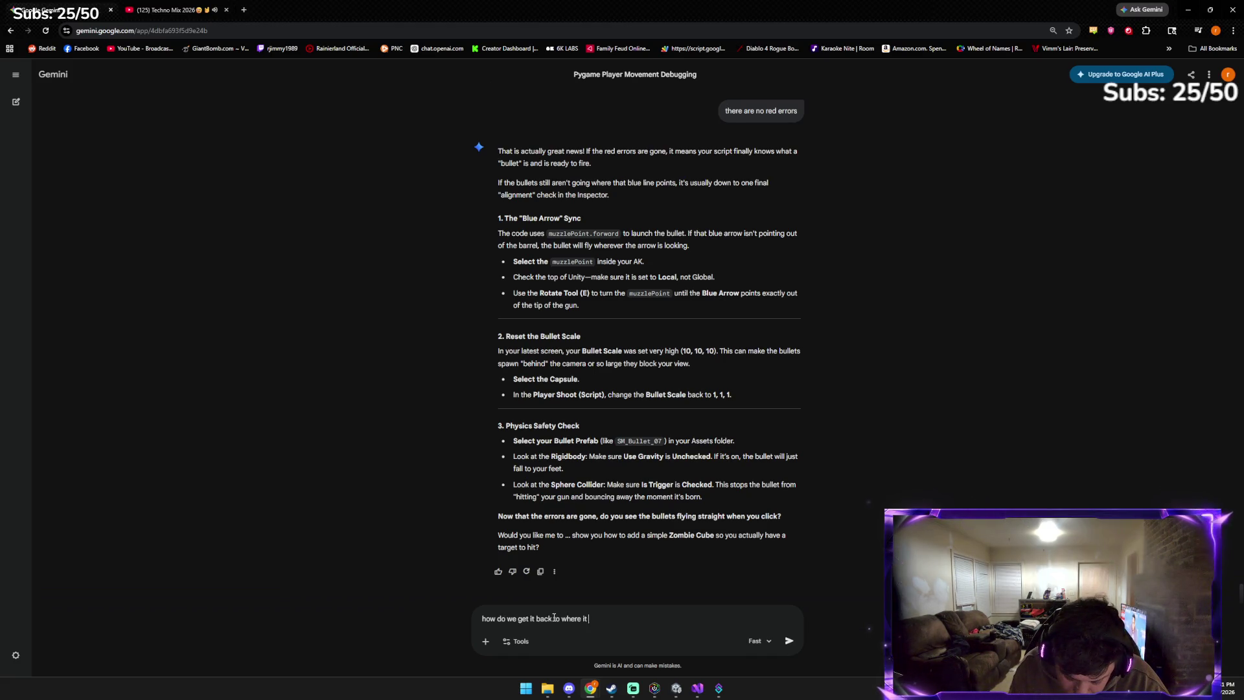
text(was with the sou)
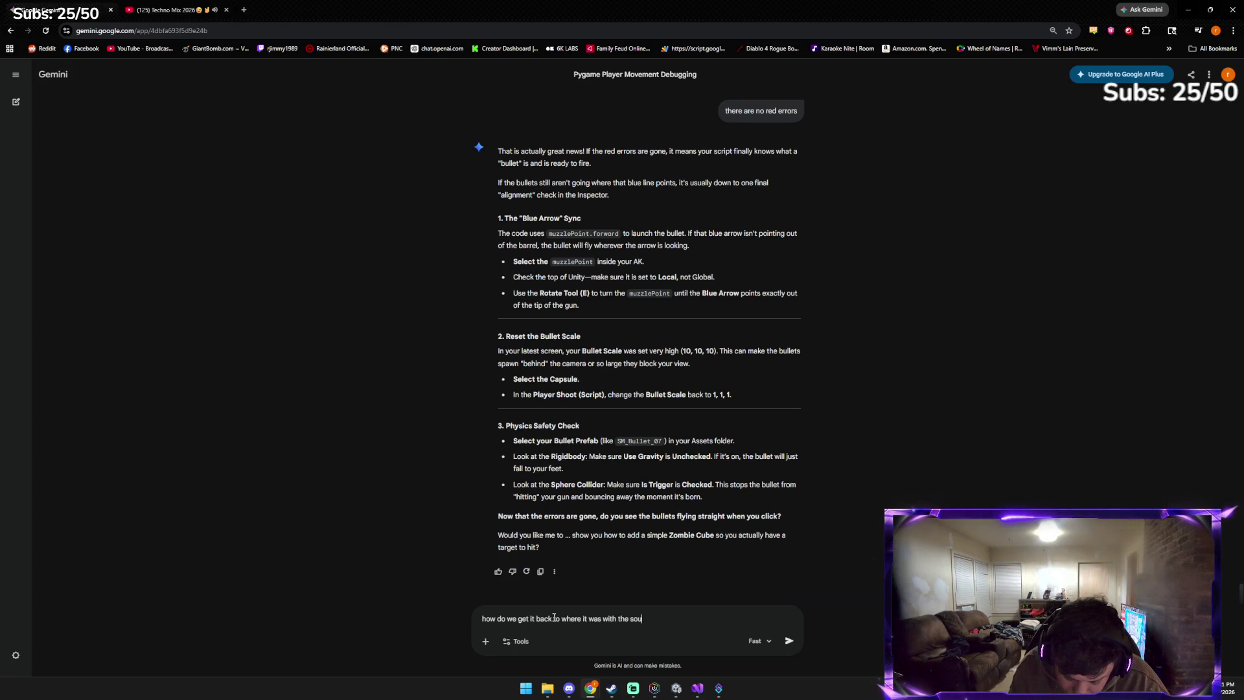
text(nd and bullet)
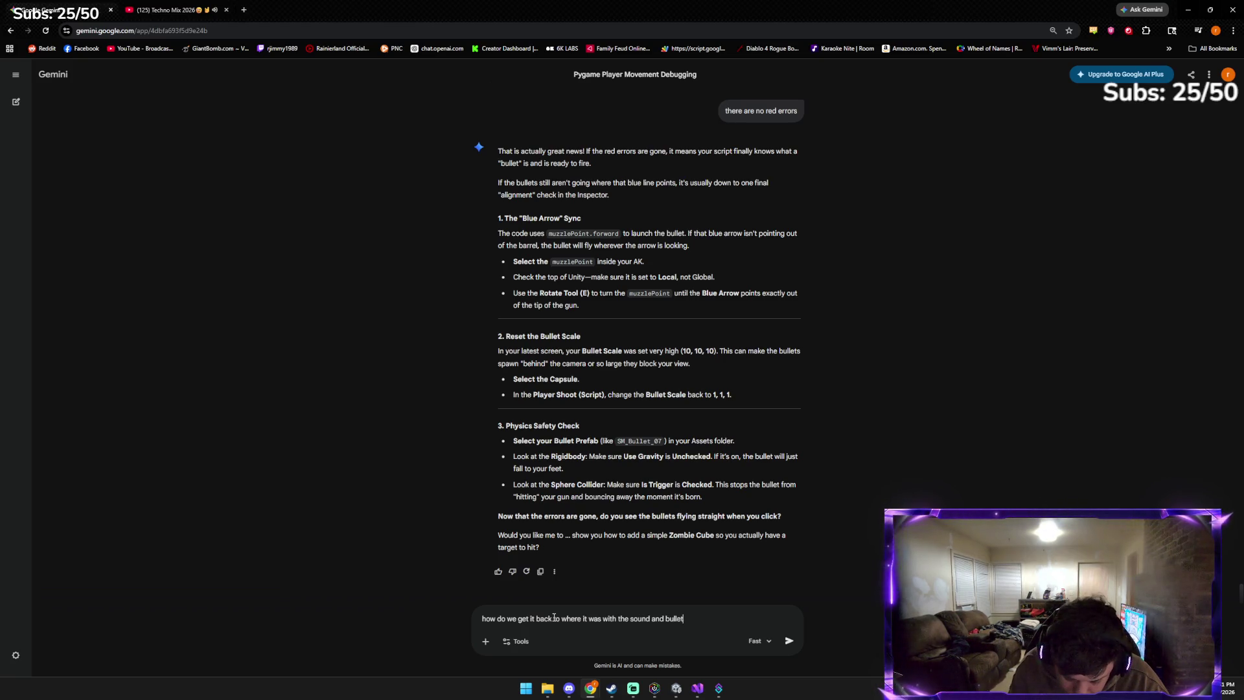
key(Return)
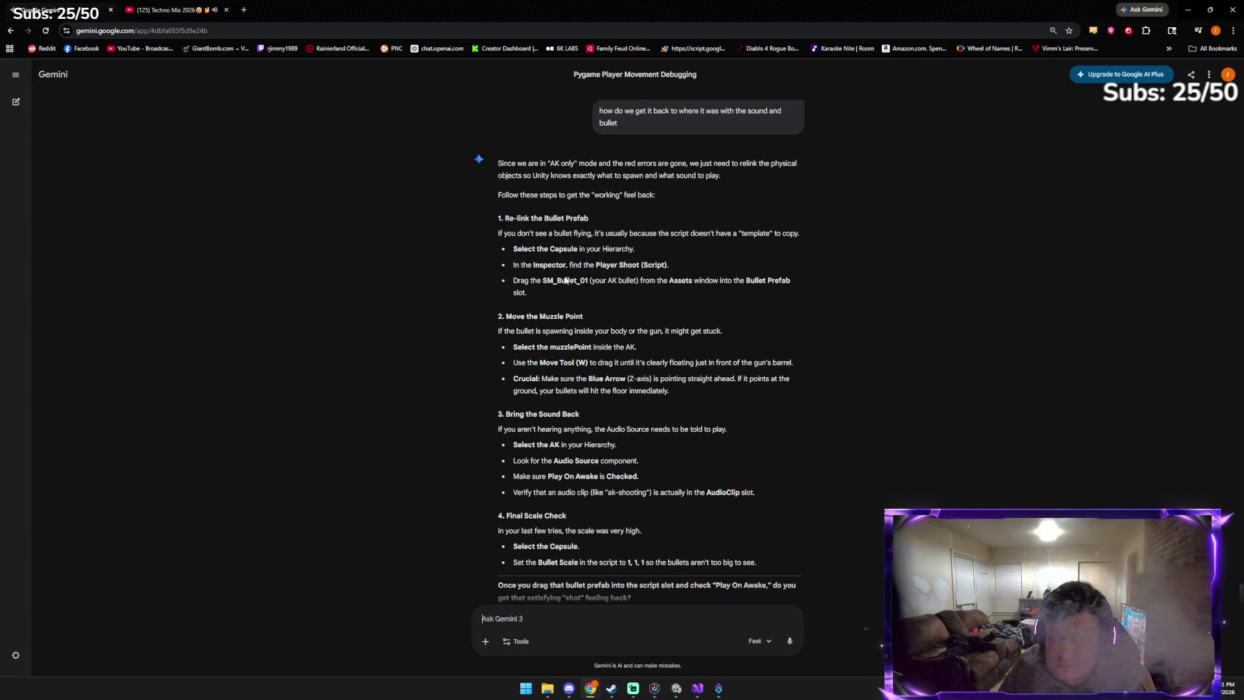
click(676, 688)
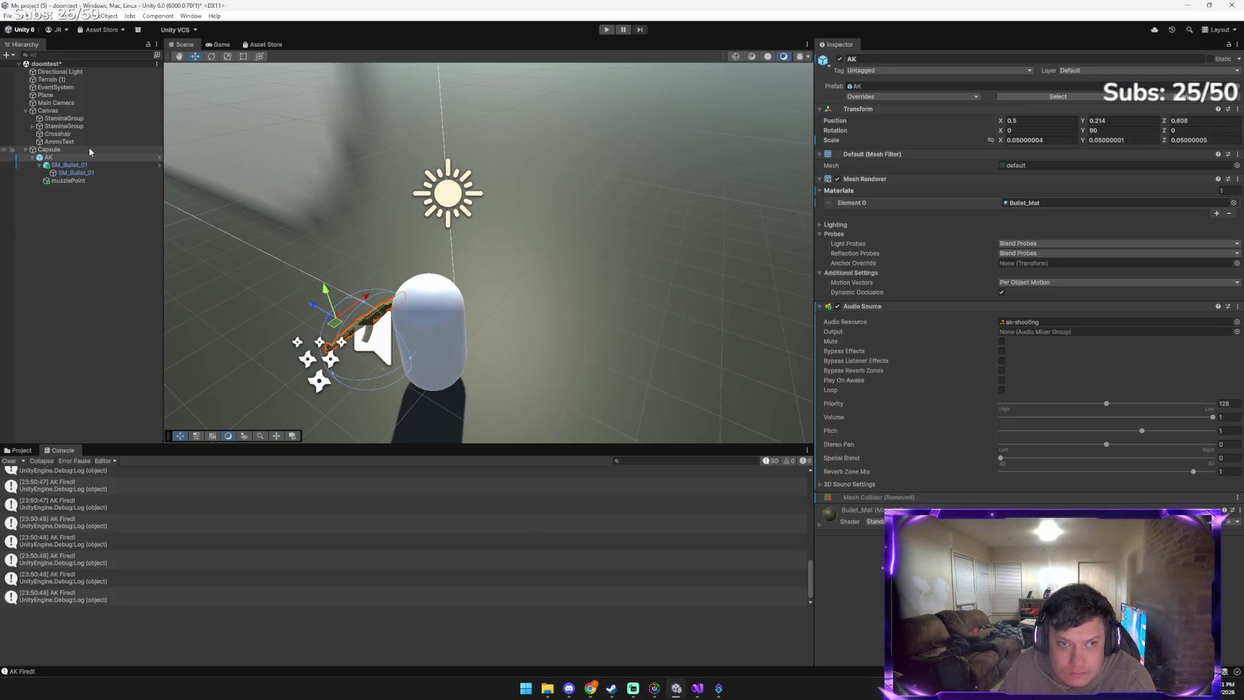
Remove the Capsule's Player Shoot component, then undo to restore it
click(88, 149)
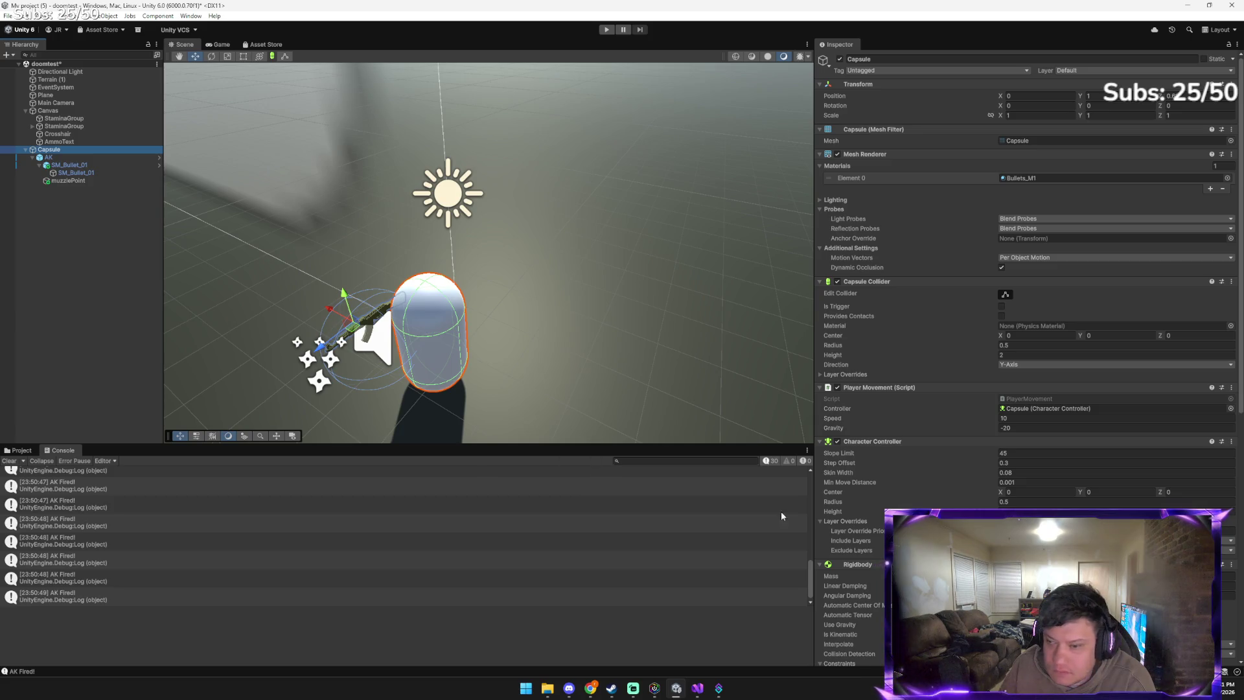
scroll(1031, 357, down, 10)
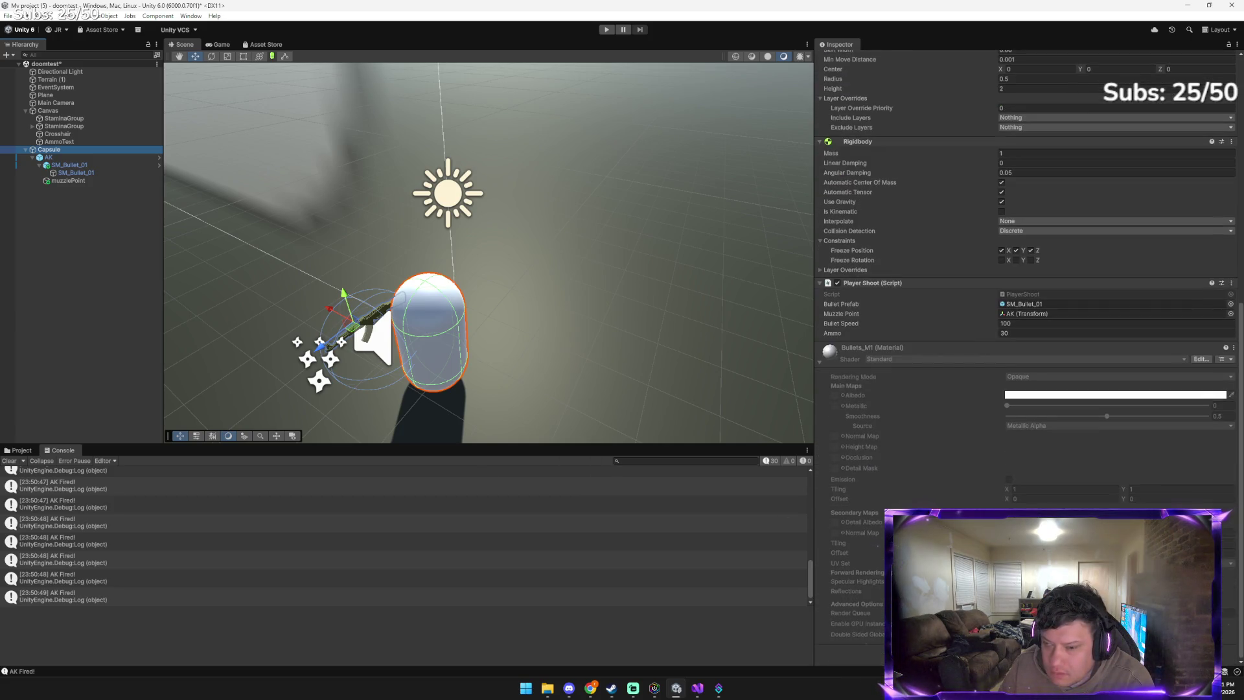
scroll(1031, 356, up, 3)
click(1231, 388)
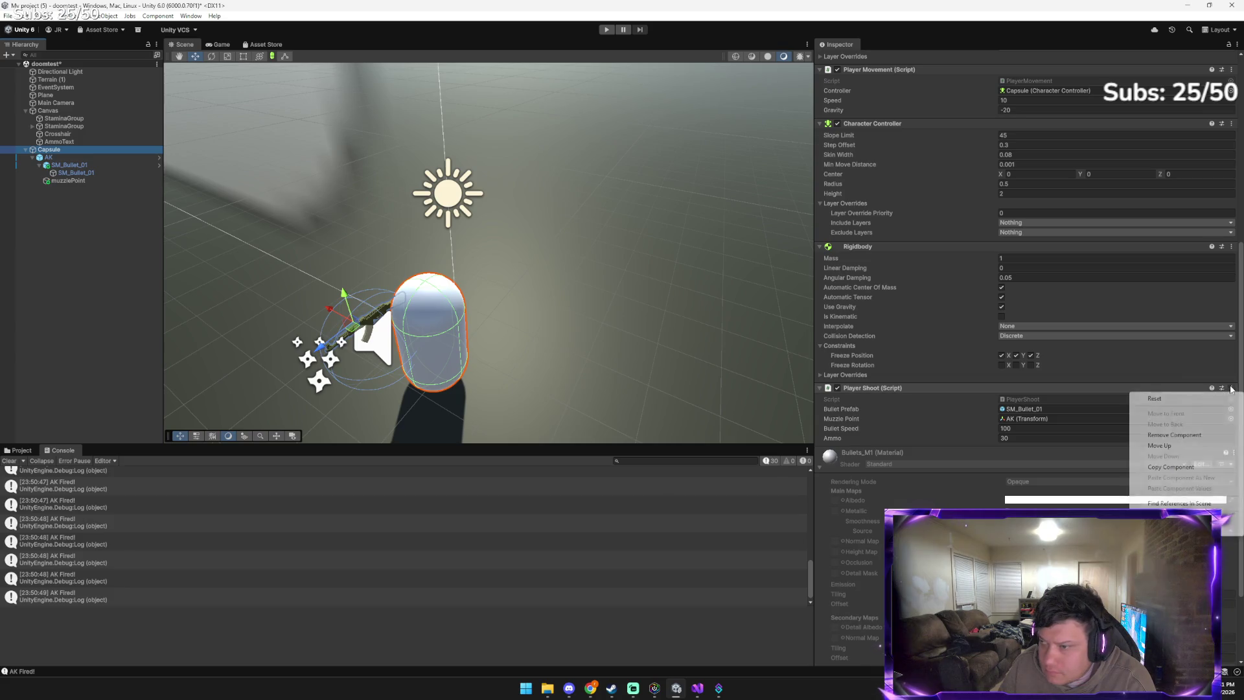
click(1170, 435)
scroll(1170, 436, down, 1)
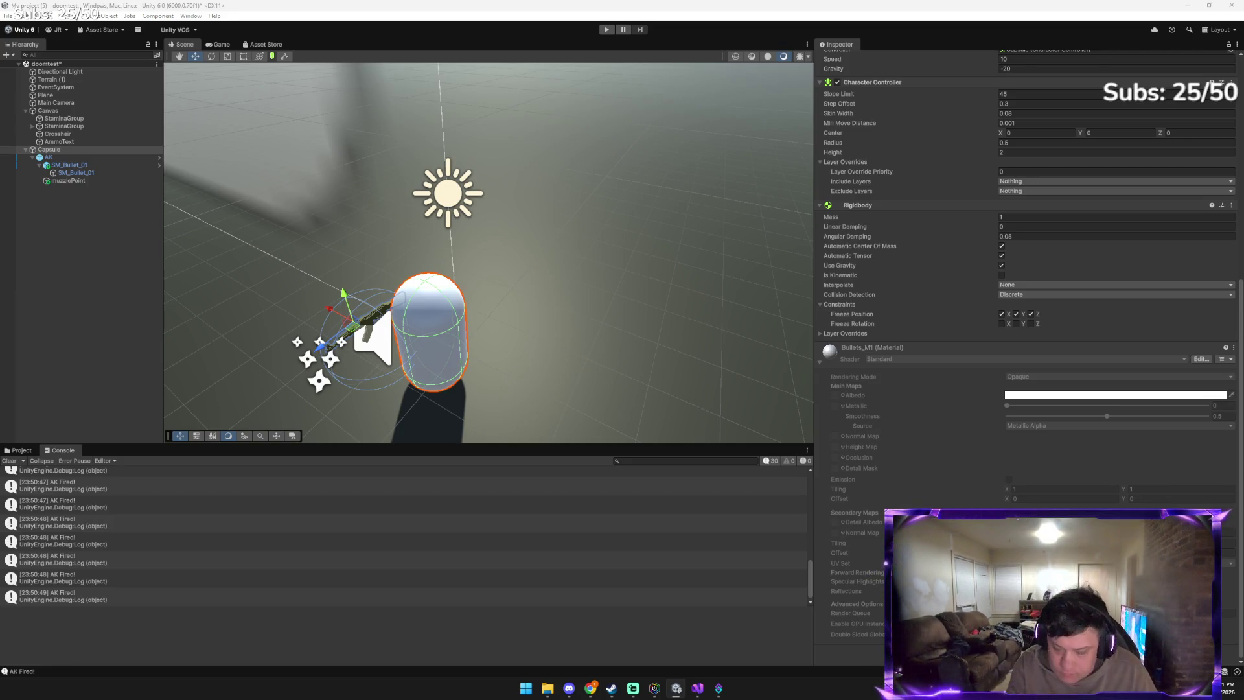
key(ctrl+z)
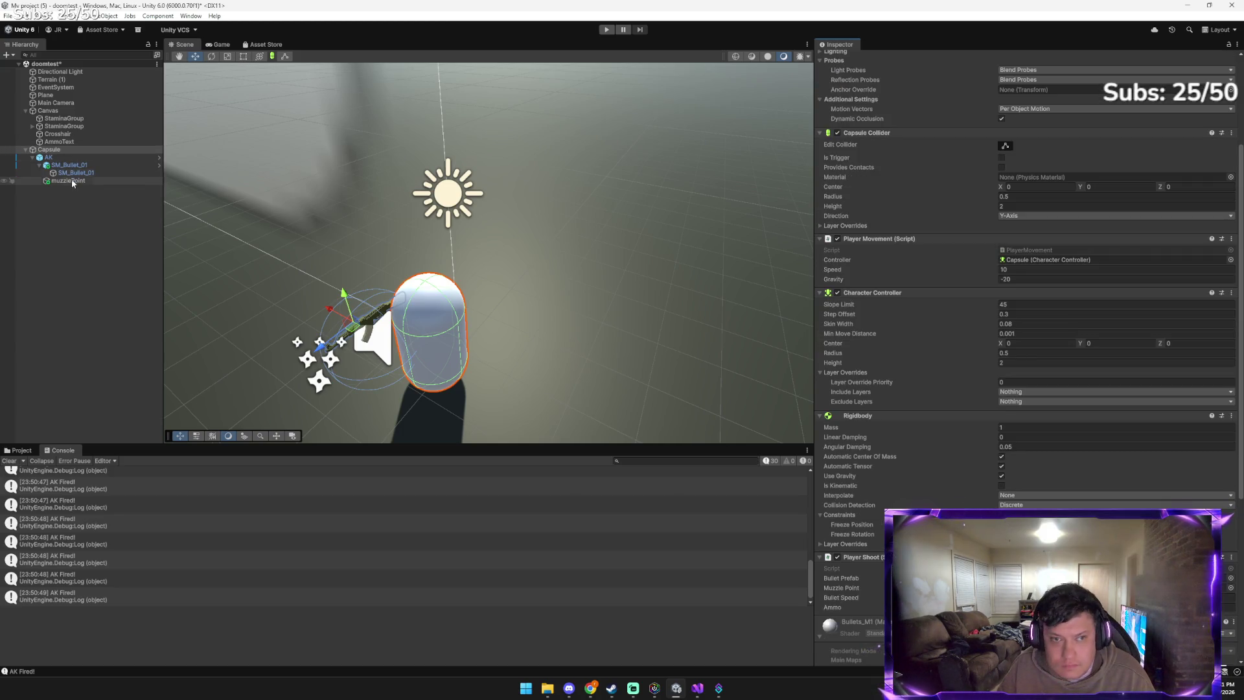
Drag muzzlePoint toward the Capsule's Inspector and inspect SM_Bullet_01's collider and Rigidbody settings
drag(72, 181, 537, 366)
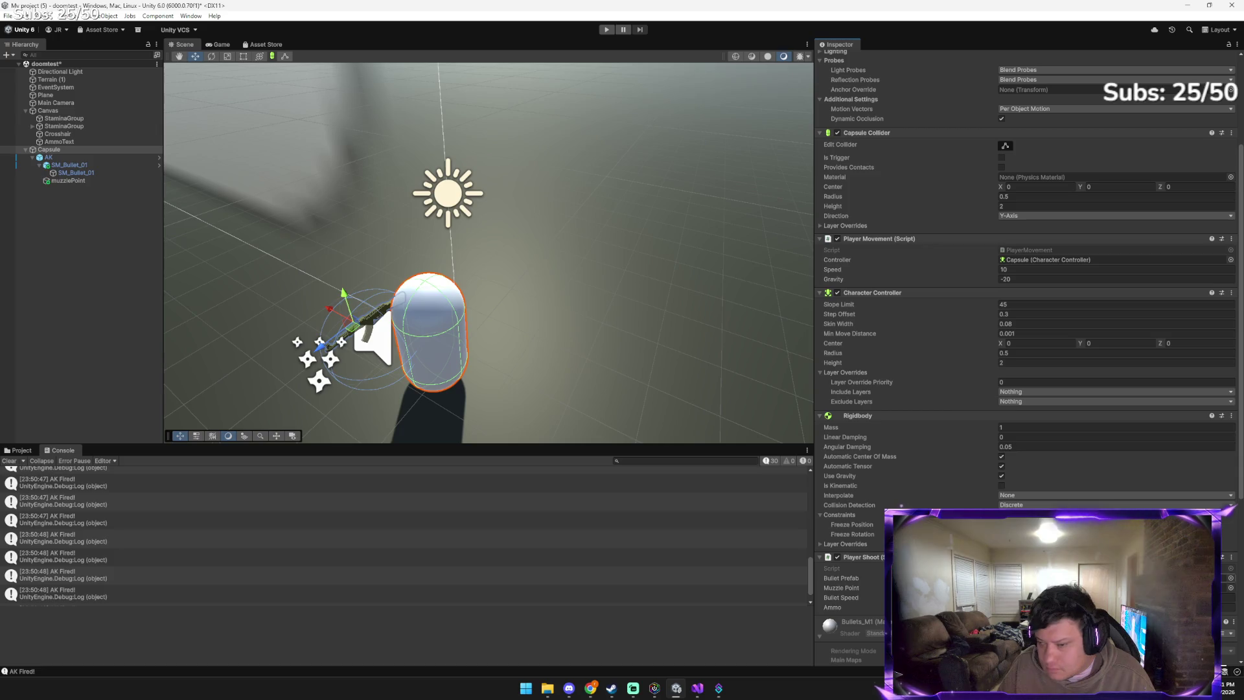
mouse_move(40, 150)
mouse_down()
mouse_move(65, 177)
mouse_move(644, 347)
mouse_move(1229, 586)
mouse_move(875, 569)
mouse_up()
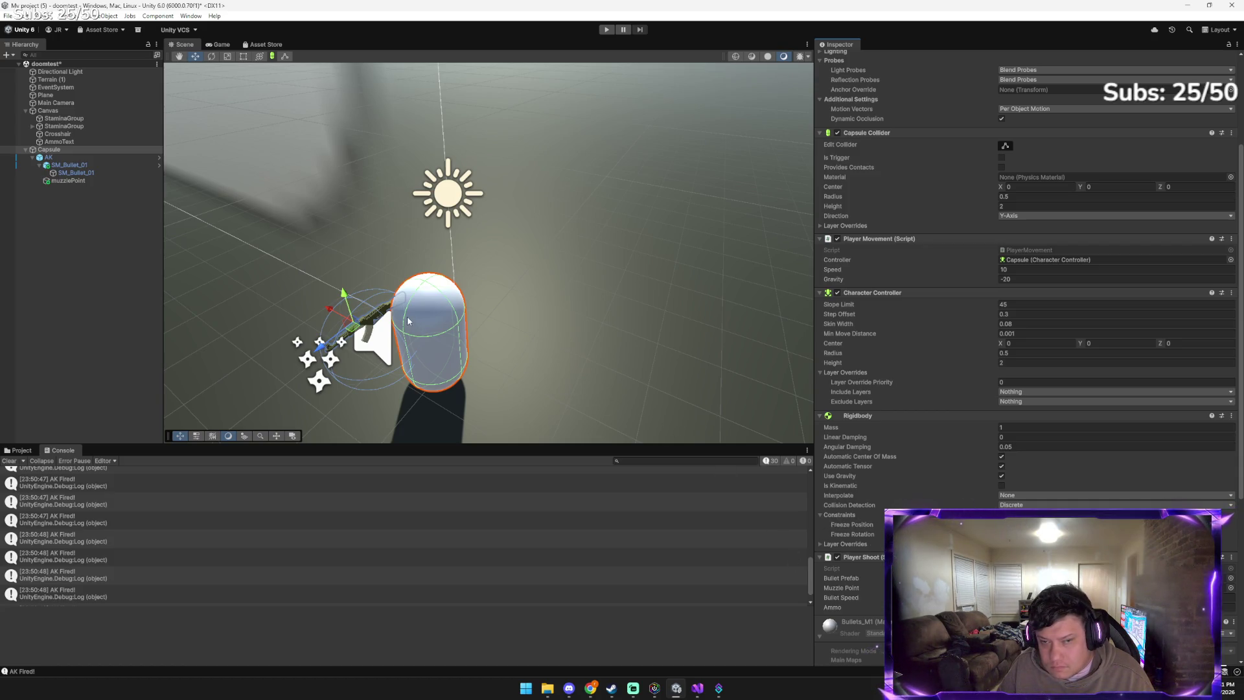
click(101, 174)
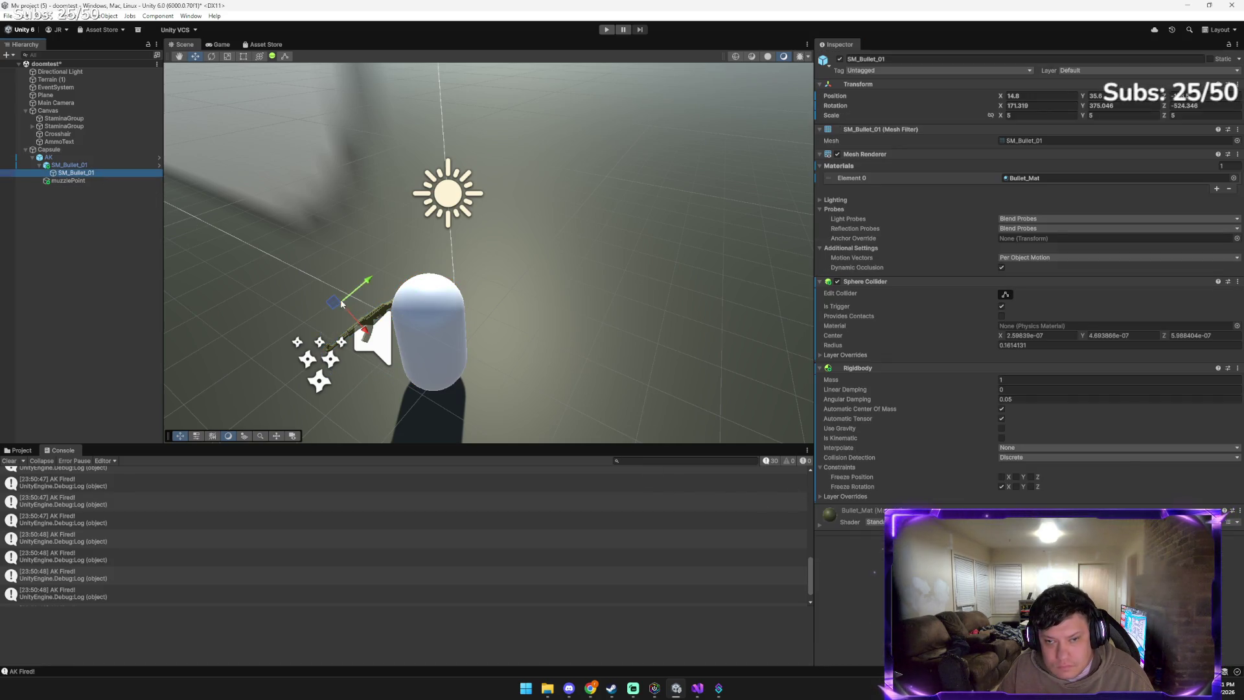
Start play mode and fire streams of bullets while walking the player forward
click(607, 29)
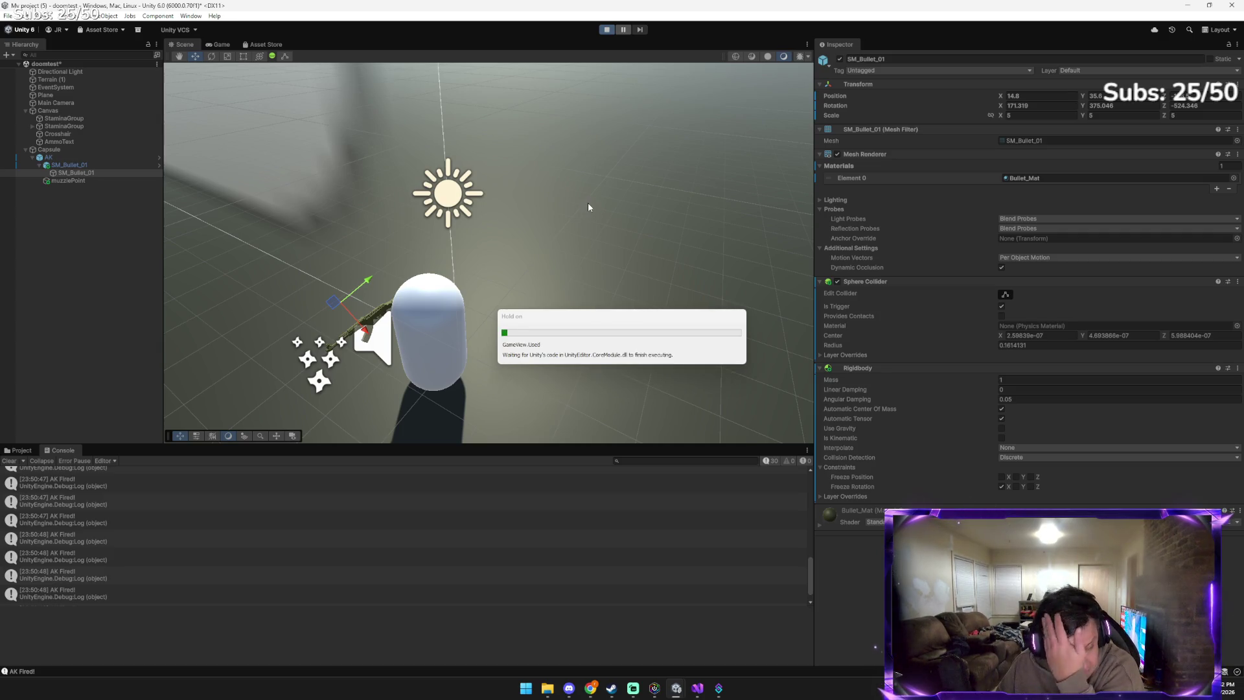
click(562, 267)
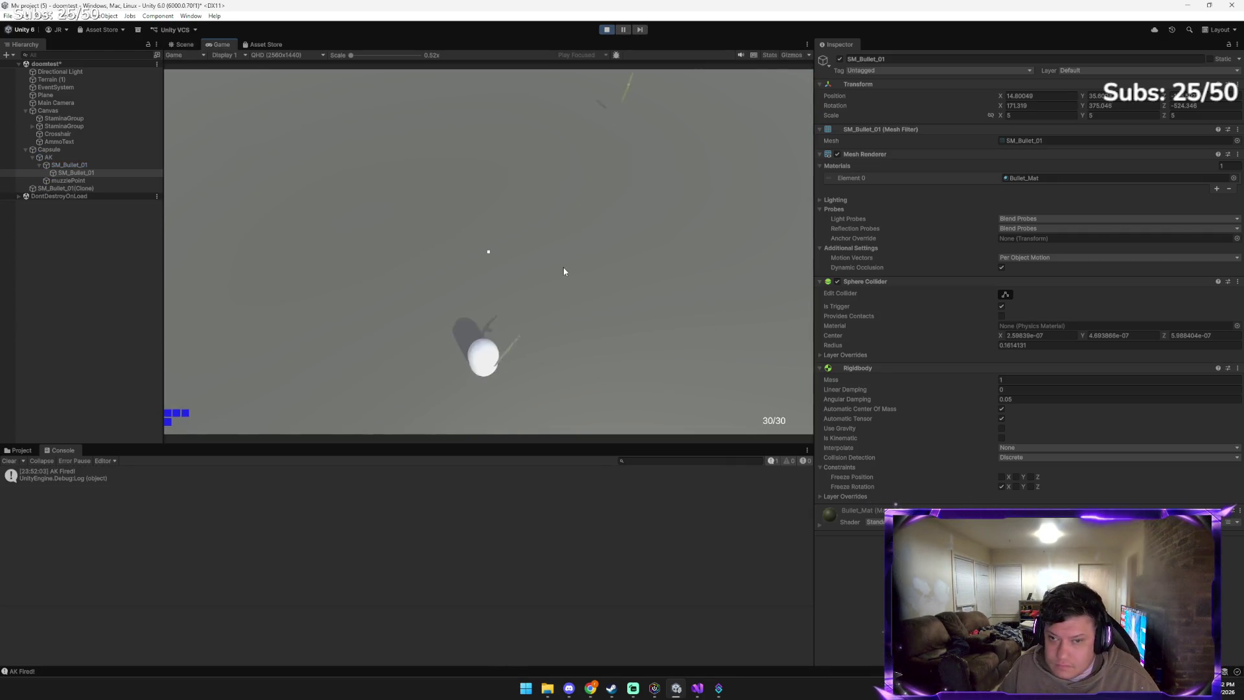
drag(562, 271, 565, 269)
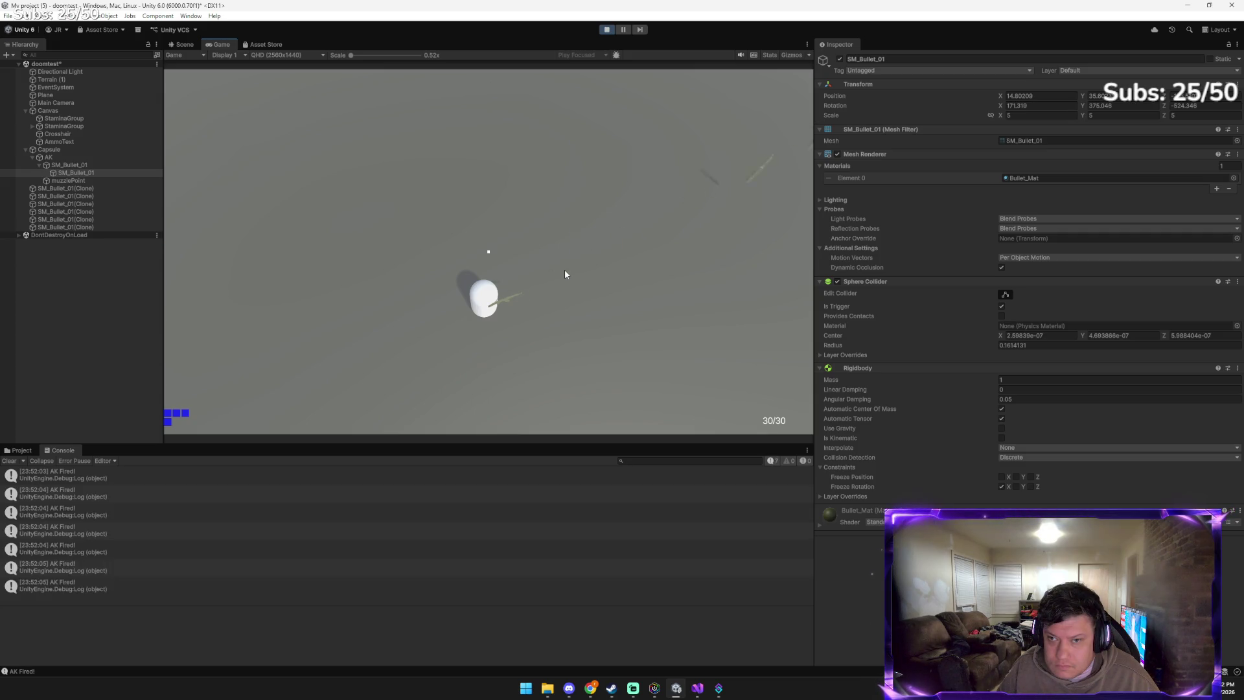
mouse_move(581, 315)
mouse_down()
mouse_move(520, 347)
mouse_move(442, 323)
mouse_move(384, 225)
mouse_up()
key(w)
Fire several single test shots, then stop the play test
click(383, 224)
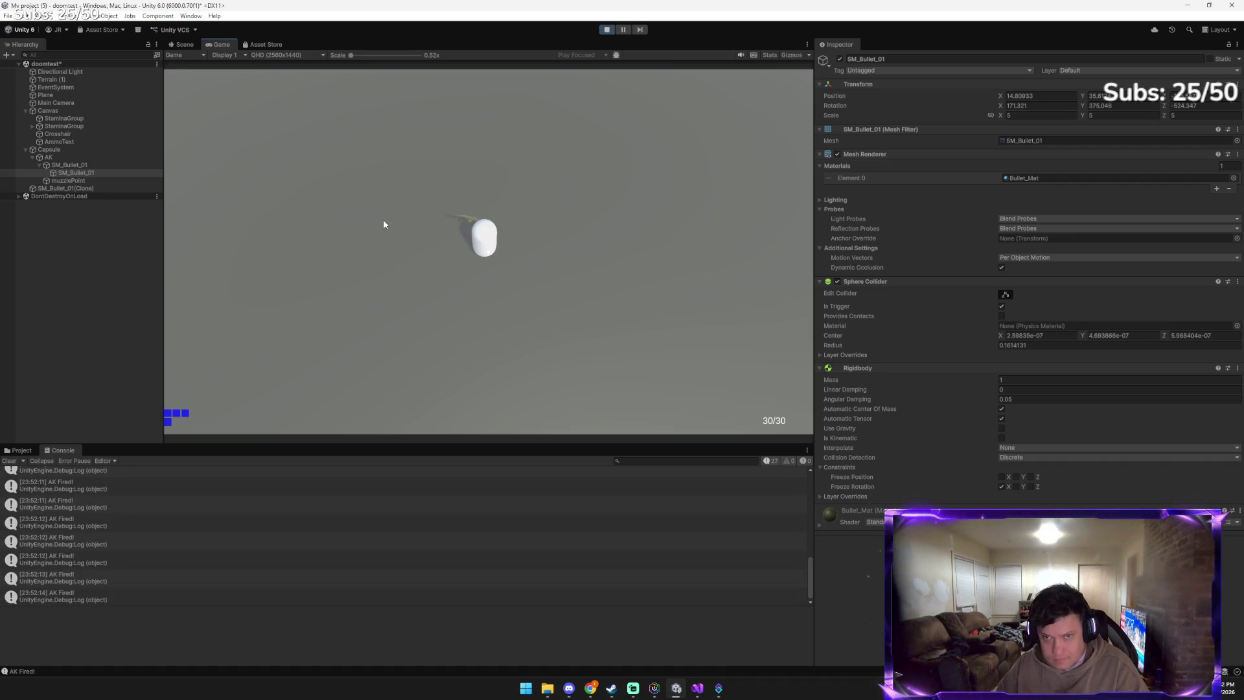
click(383, 224)
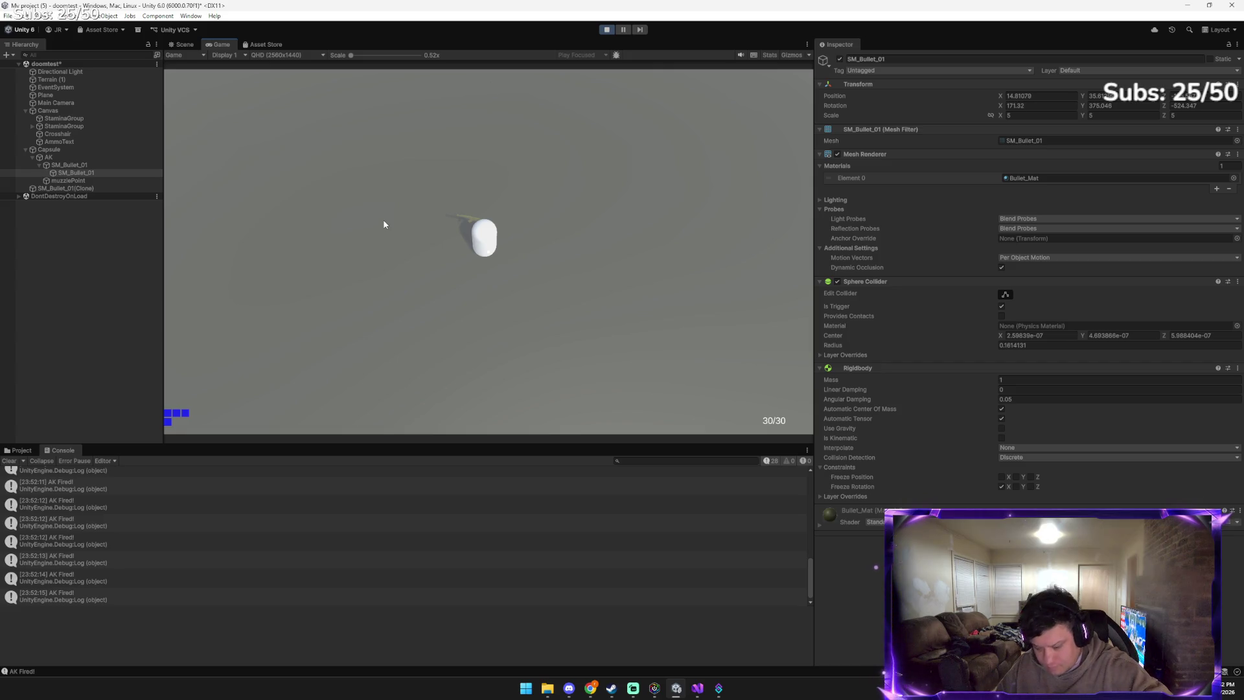
click(384, 224)
click(385, 224)
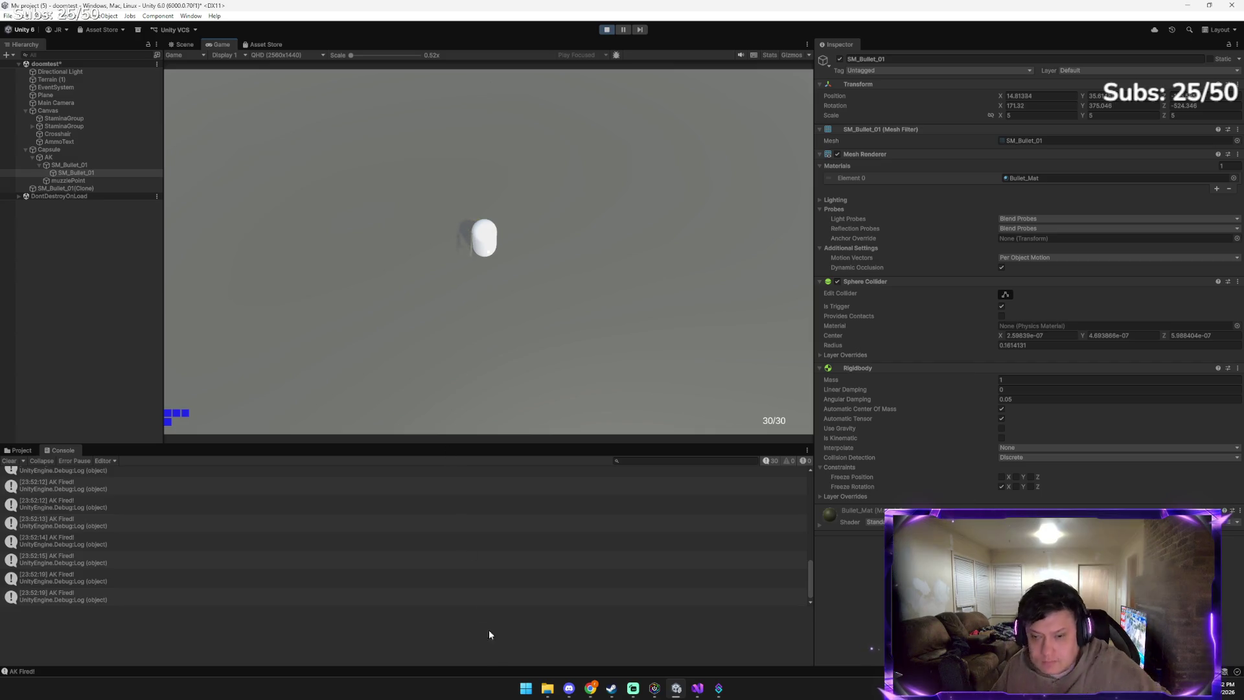
click(548, 689)
click(548, 689)
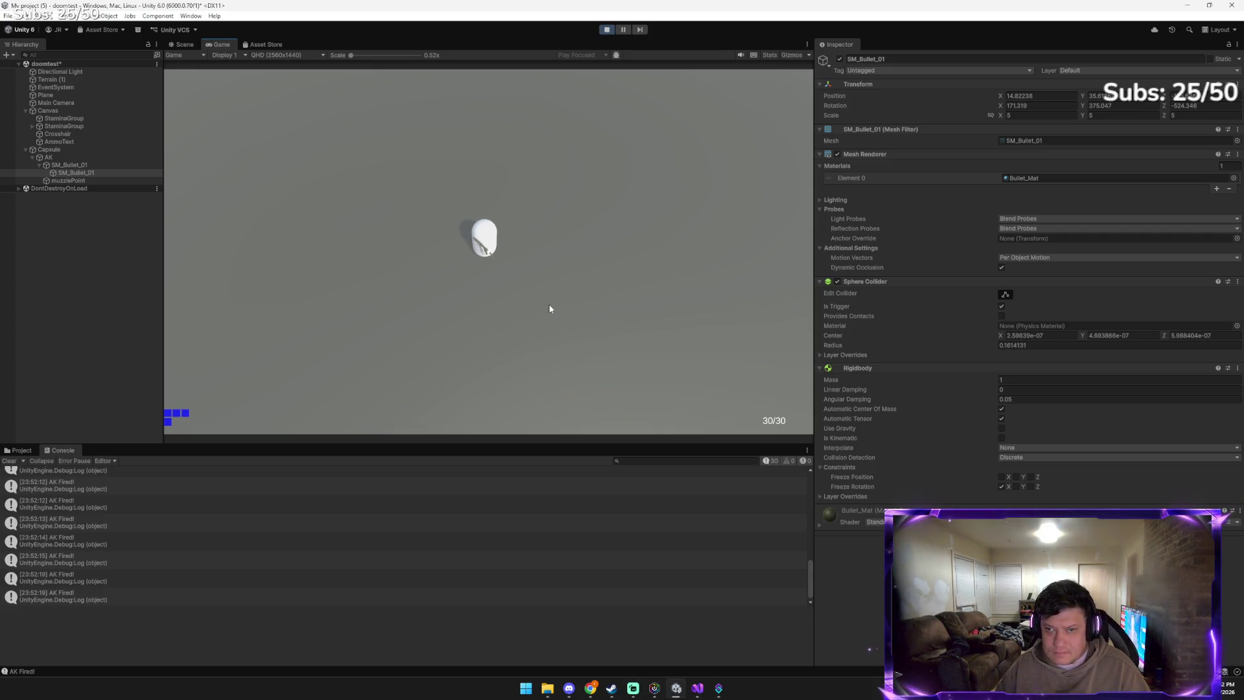
click(608, 30)
Tell Gemini the bullet fires but looks huge, faces up, reload is gone and ammo isn't counting down
mouse_move(591, 689)
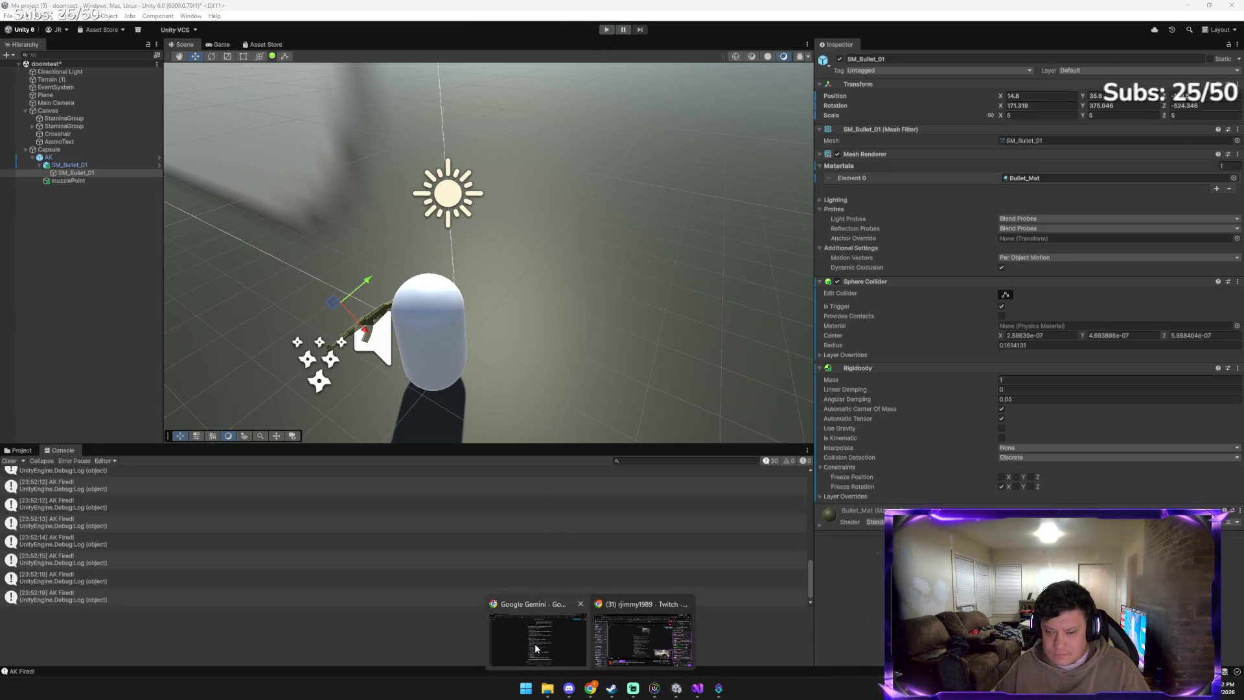
click(538, 648)
text(the bullet is firing! but)
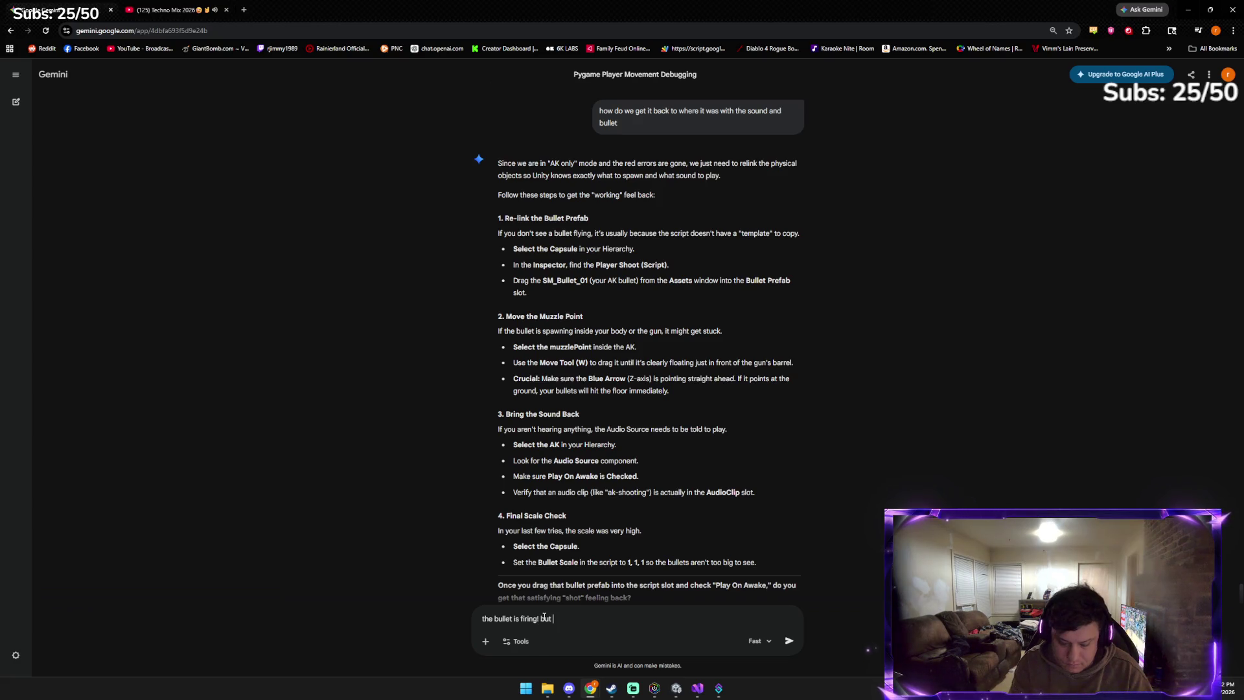
text( it looks huge and is fa)
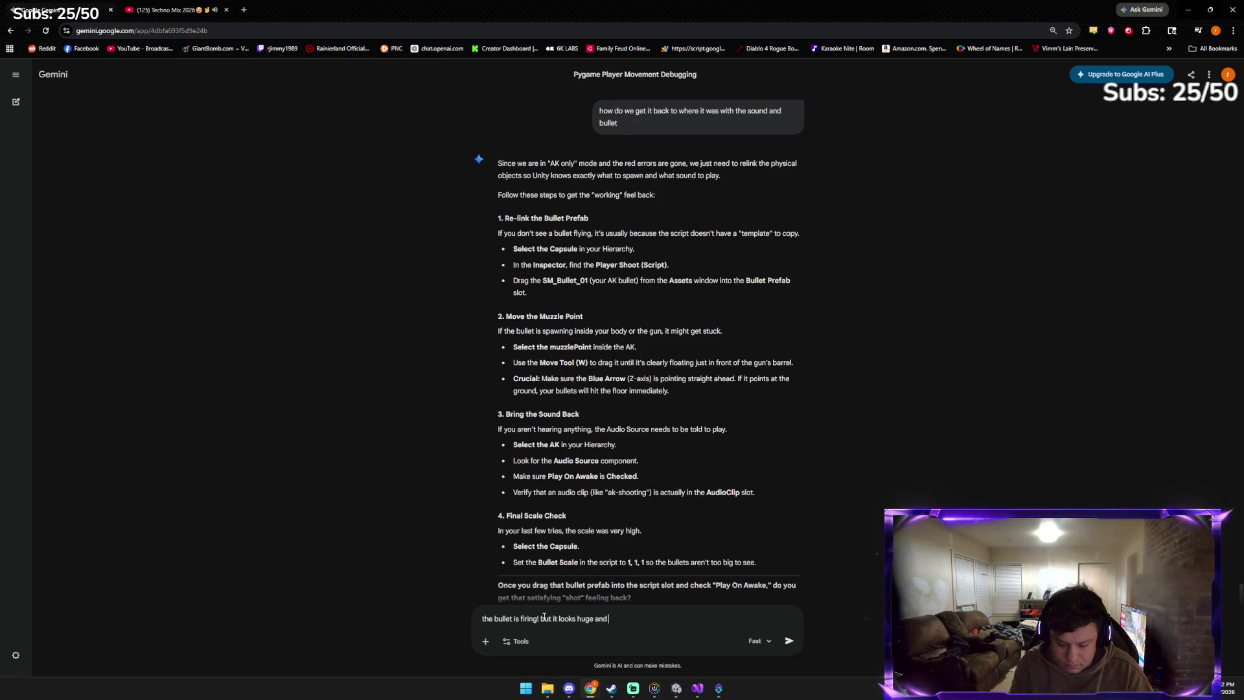
text(cing up)
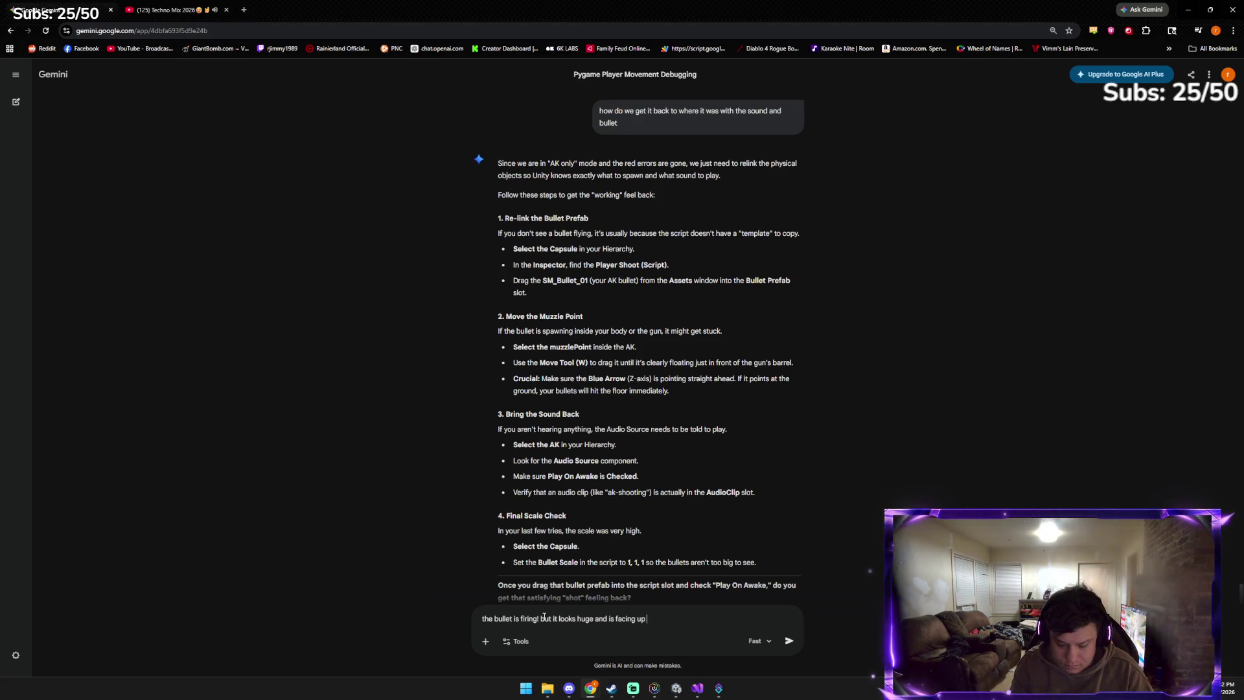
text( and the reload is g)
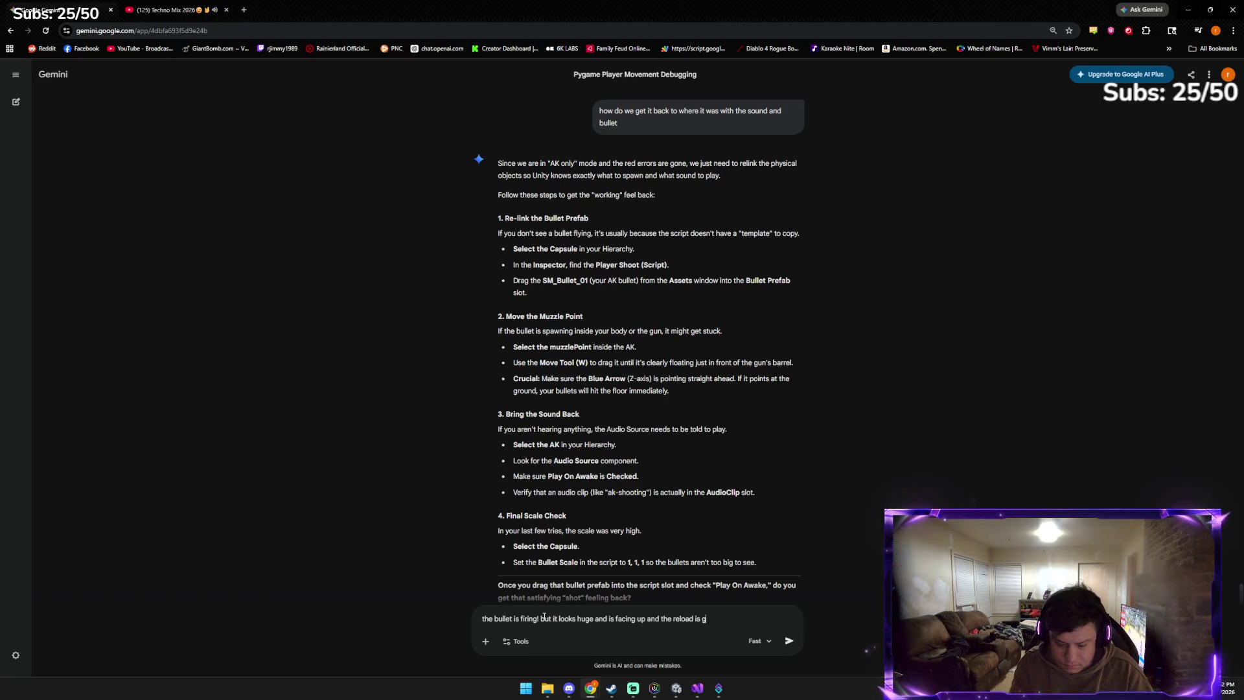
text(one and the ammot)
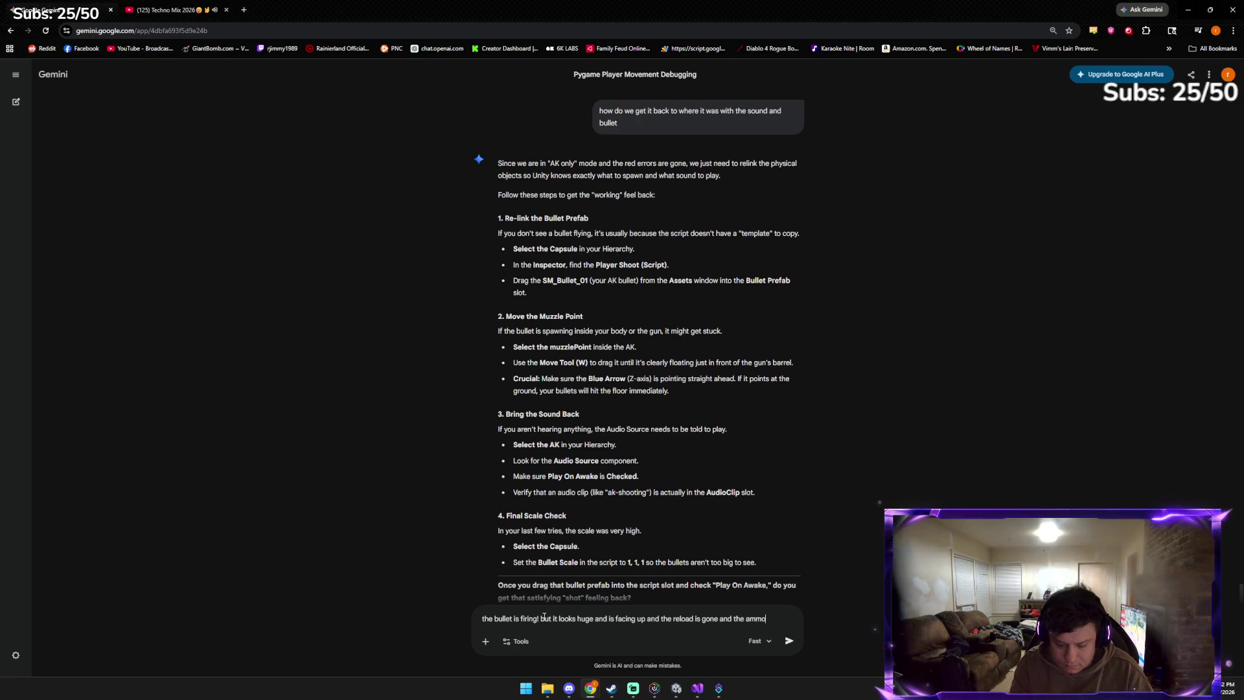
key(BackSpace)
key(BackSpace)
text(not counting down)
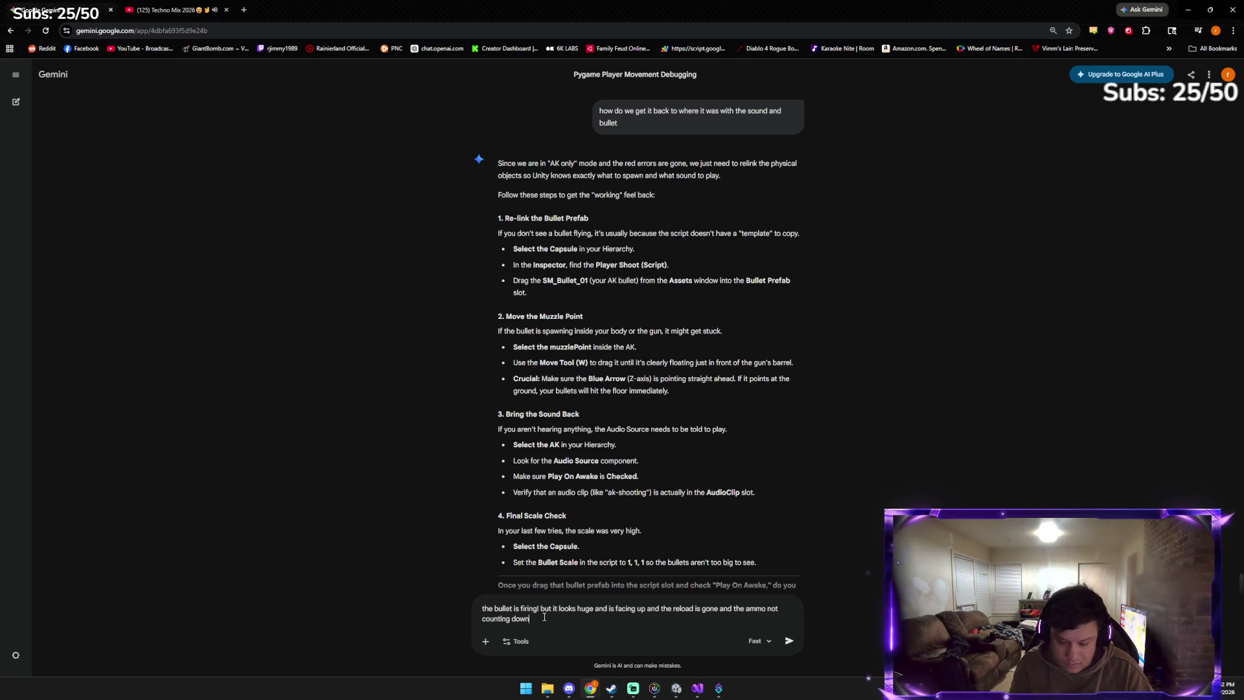
key(Return)
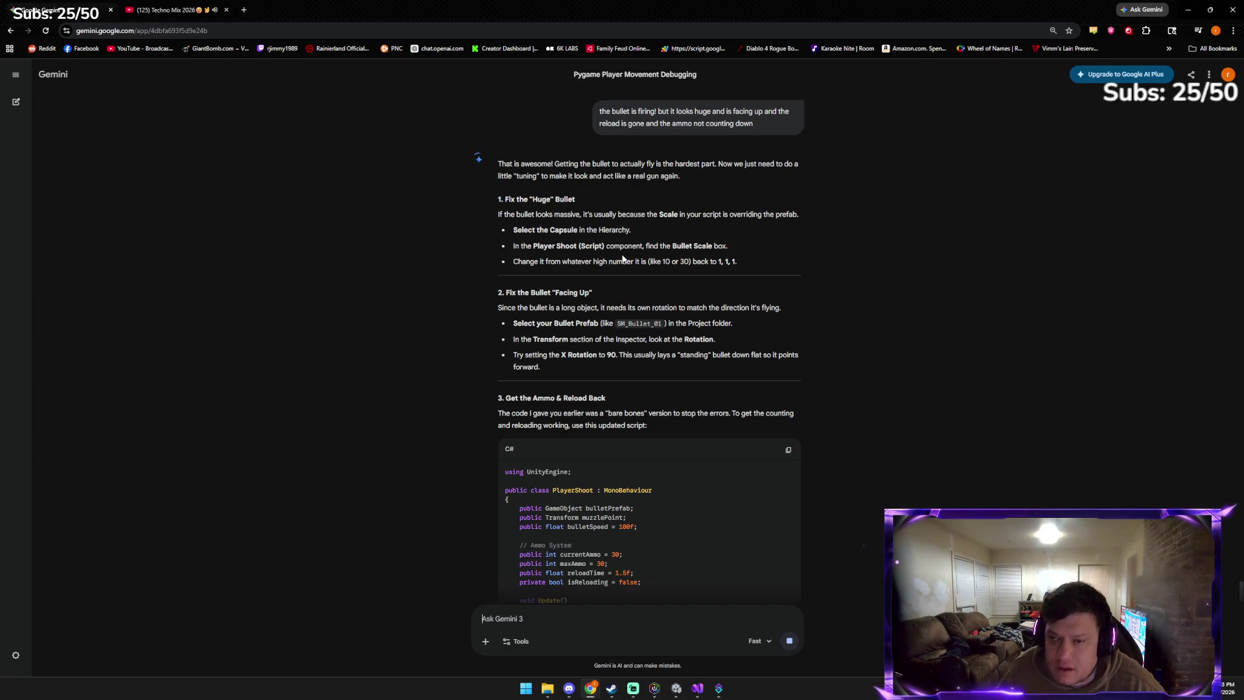
click(678, 688)
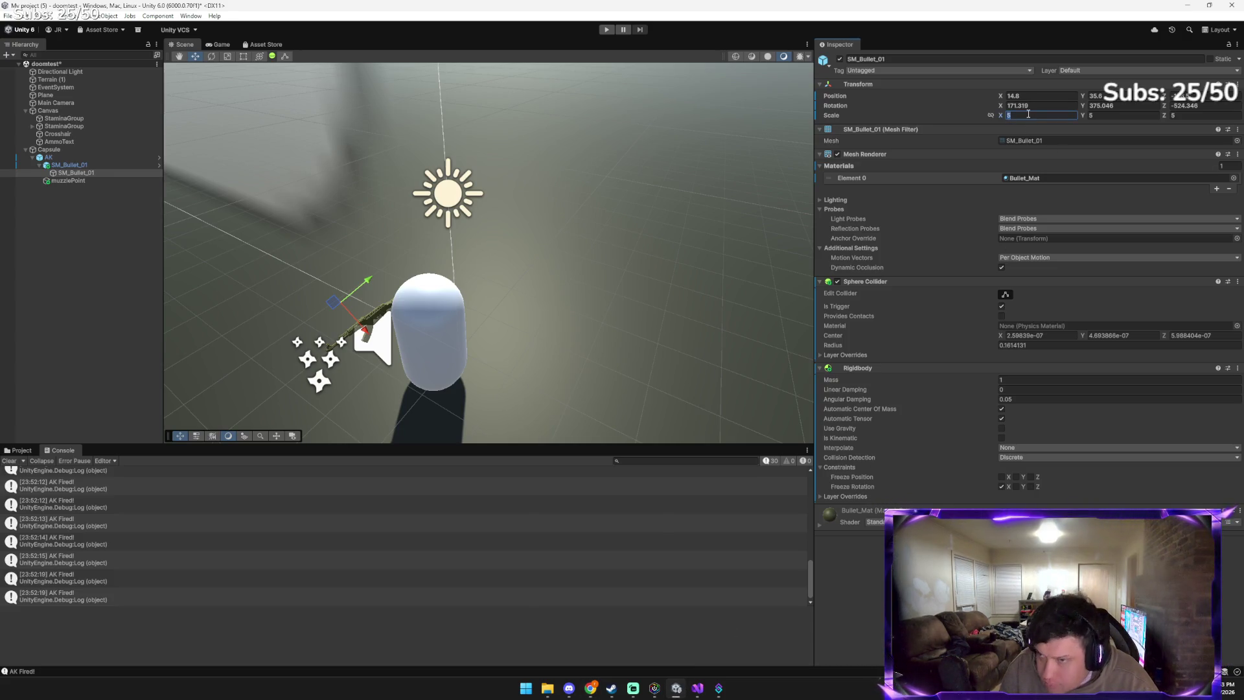
Set SM_Bullet_01's scale to 2 on all axes, then scroll to Gemini's updated PlayerShoot ammo script
text(2)
key(Tab)
text(2)
key(Tab)
text(2)
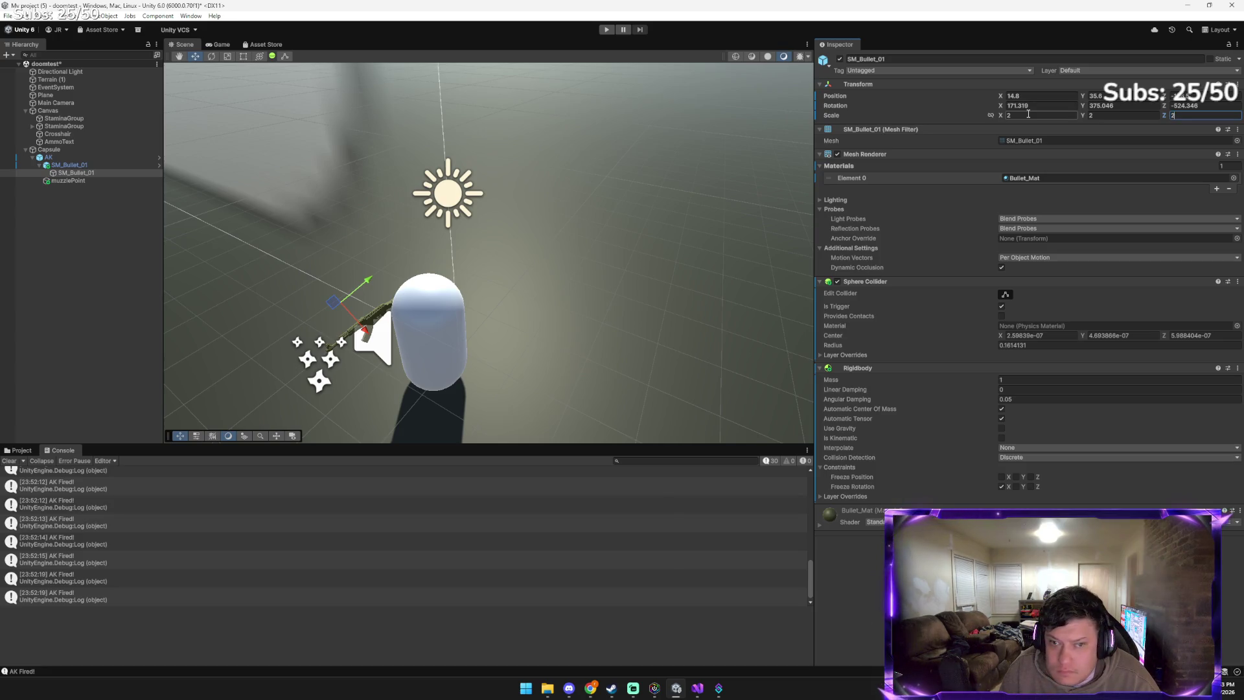
click(610, 690)
click(611, 688)
click(591, 689)
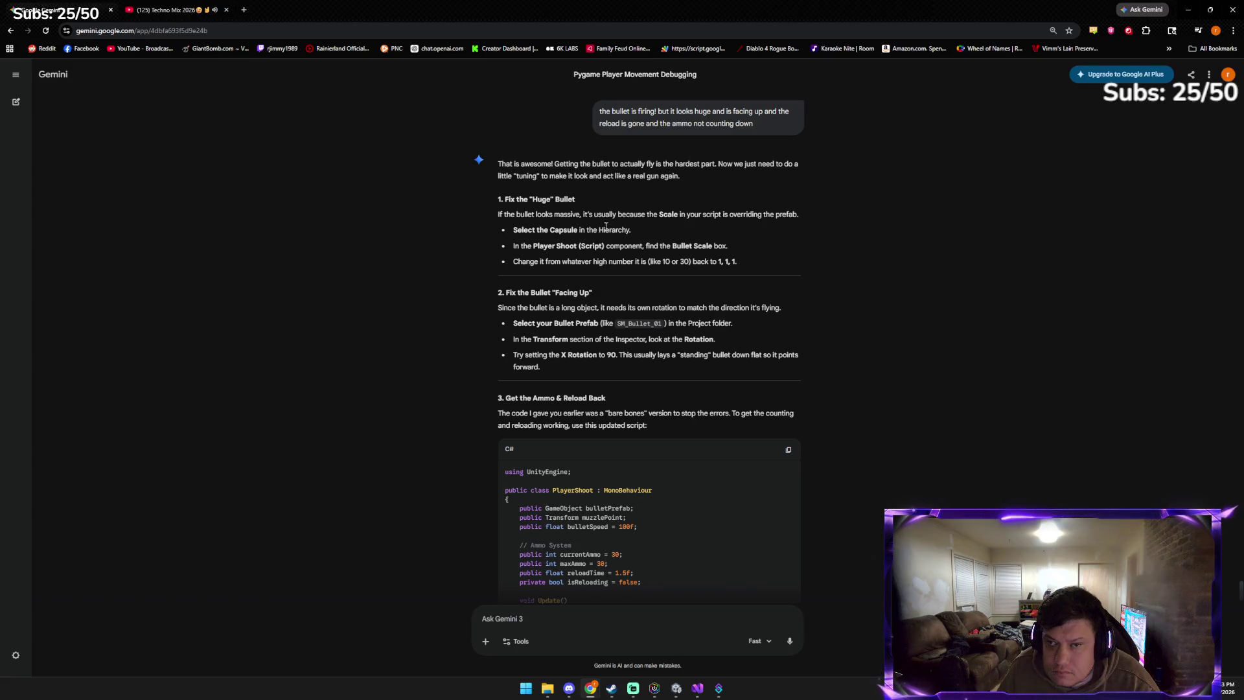
scroll(597, 324, down, 3)
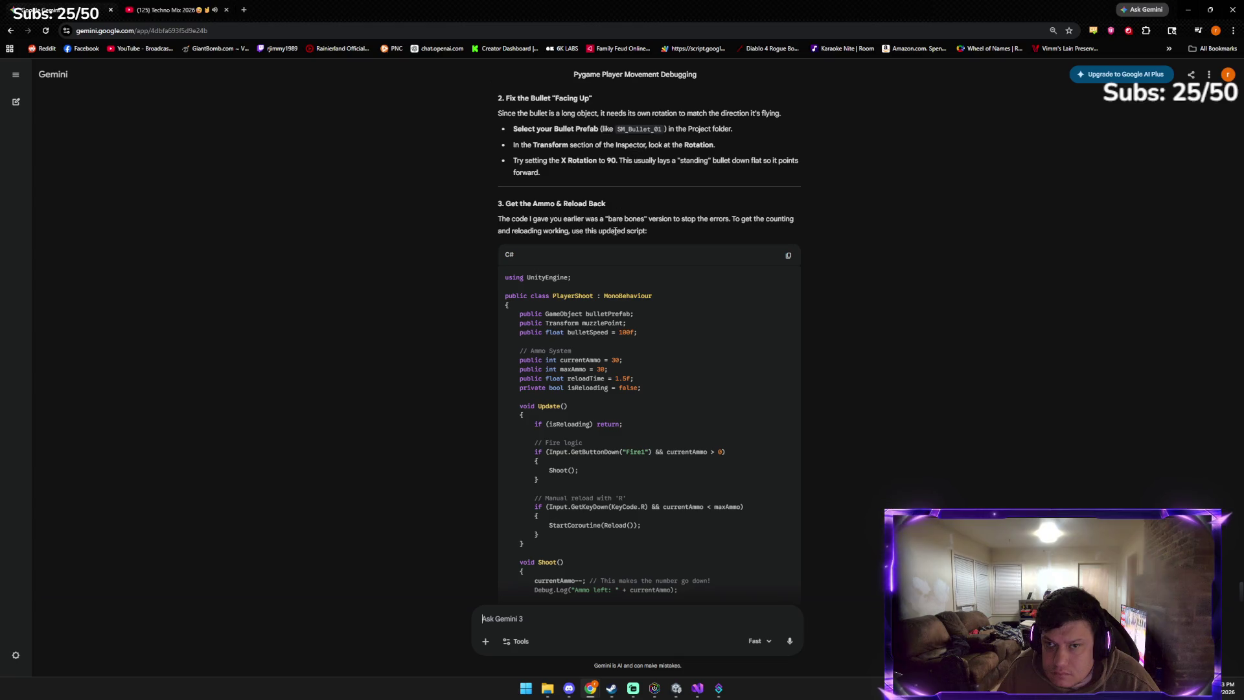
Frame SM_Bullet_01 and set its Rotation X to 90 as Gemini advised
key(alt+Tab)
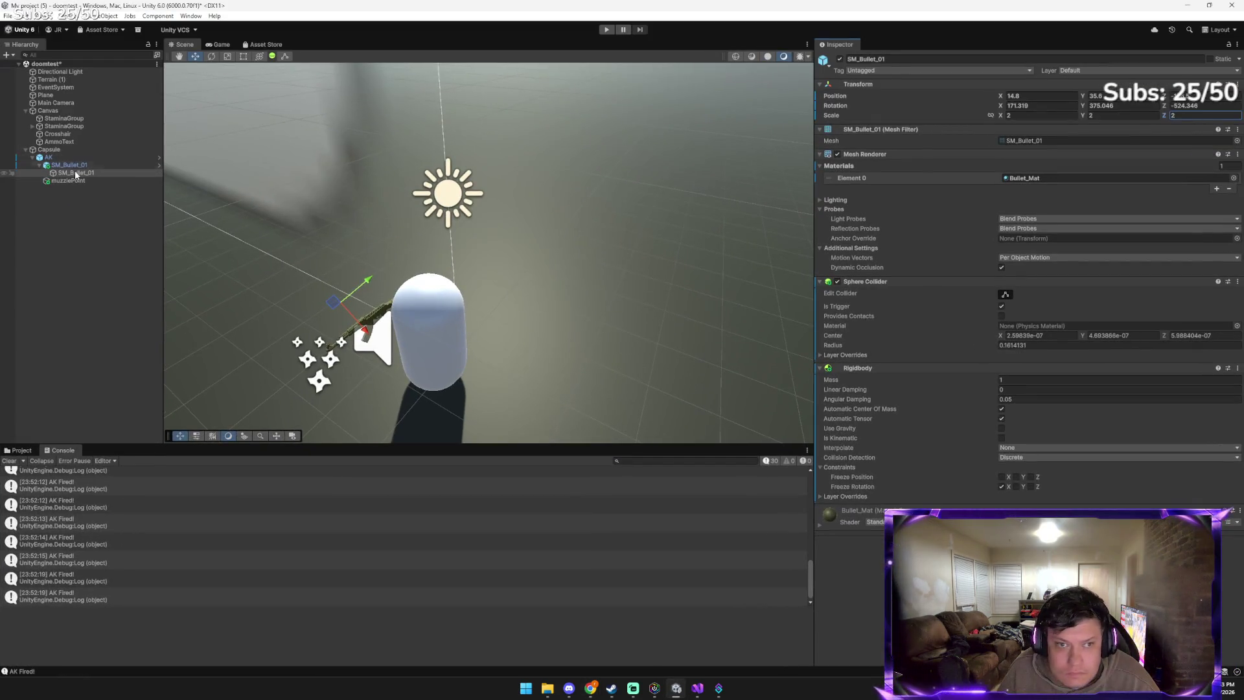
key(f)
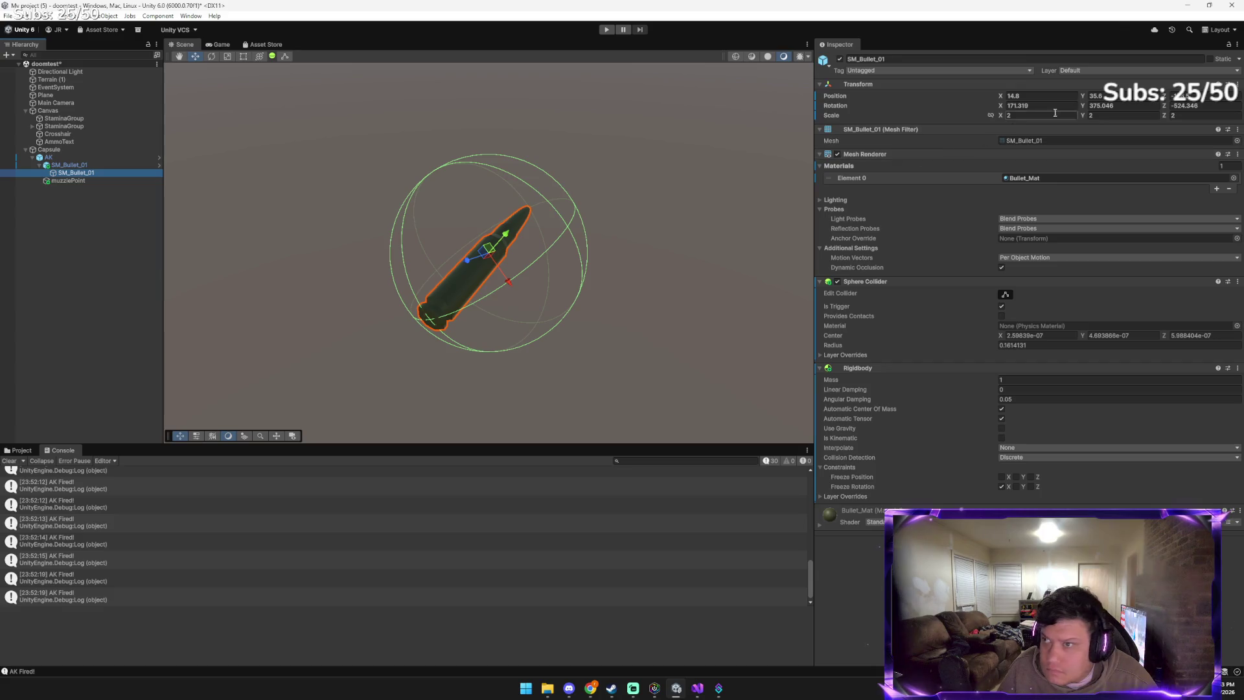
key(alt+Tab)
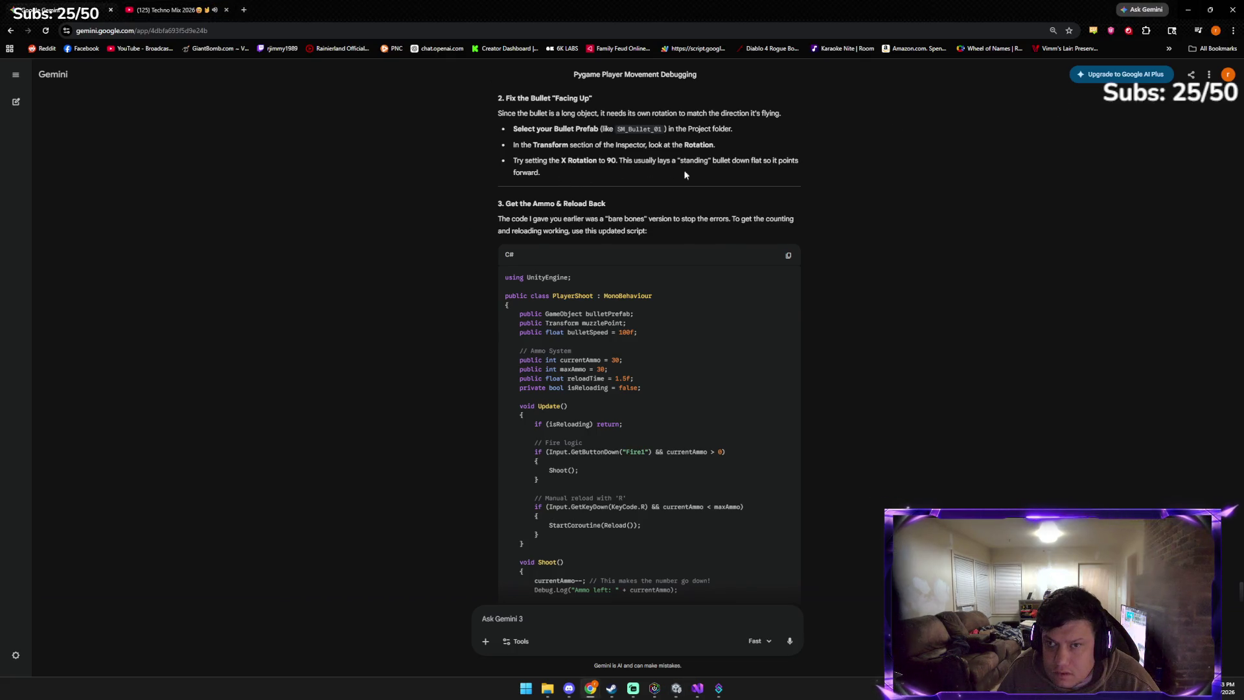
key(alt+Tab)
click(1032, 106)
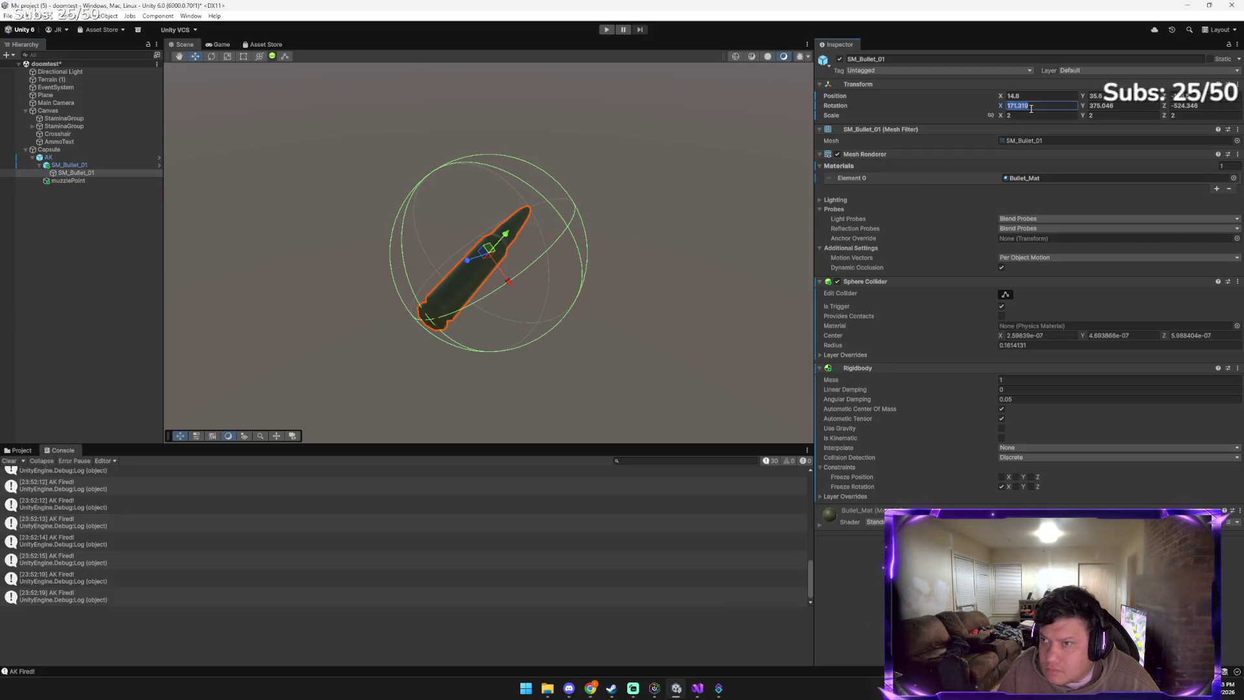
text(90)
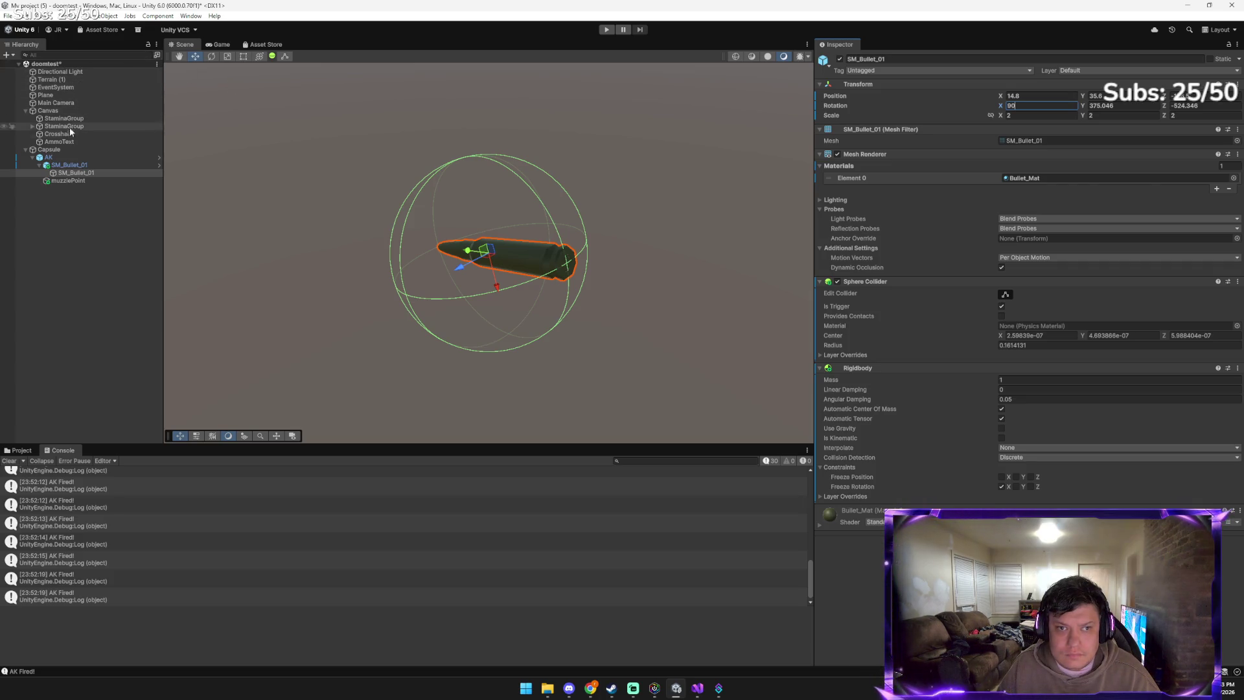
Select the Capsule player, check the Game view, and show the project's asset folders
click(67, 149)
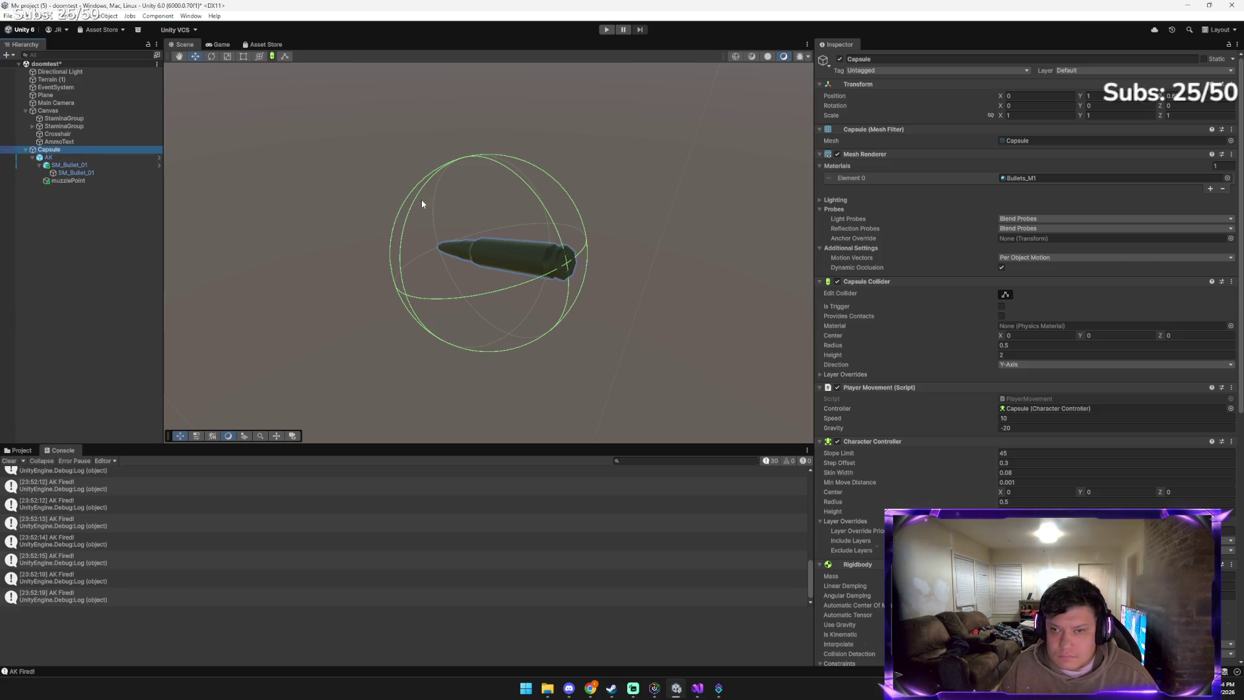
click(215, 45)
click(193, 44)
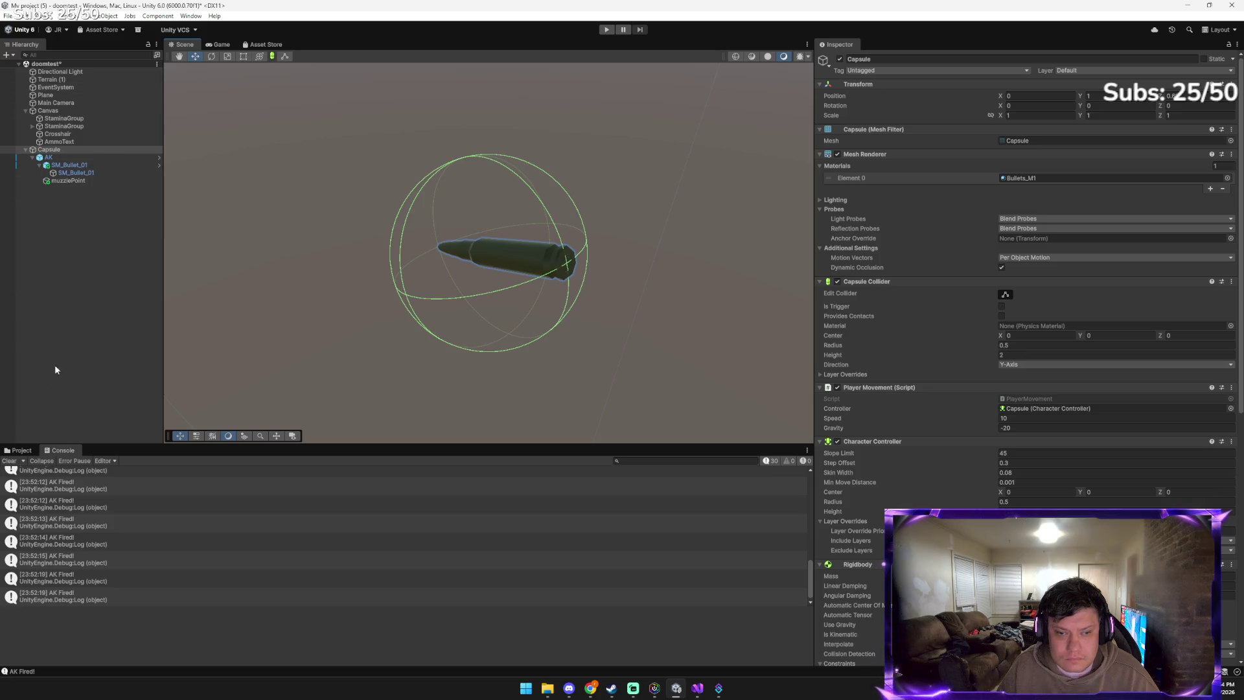
click(22, 450)
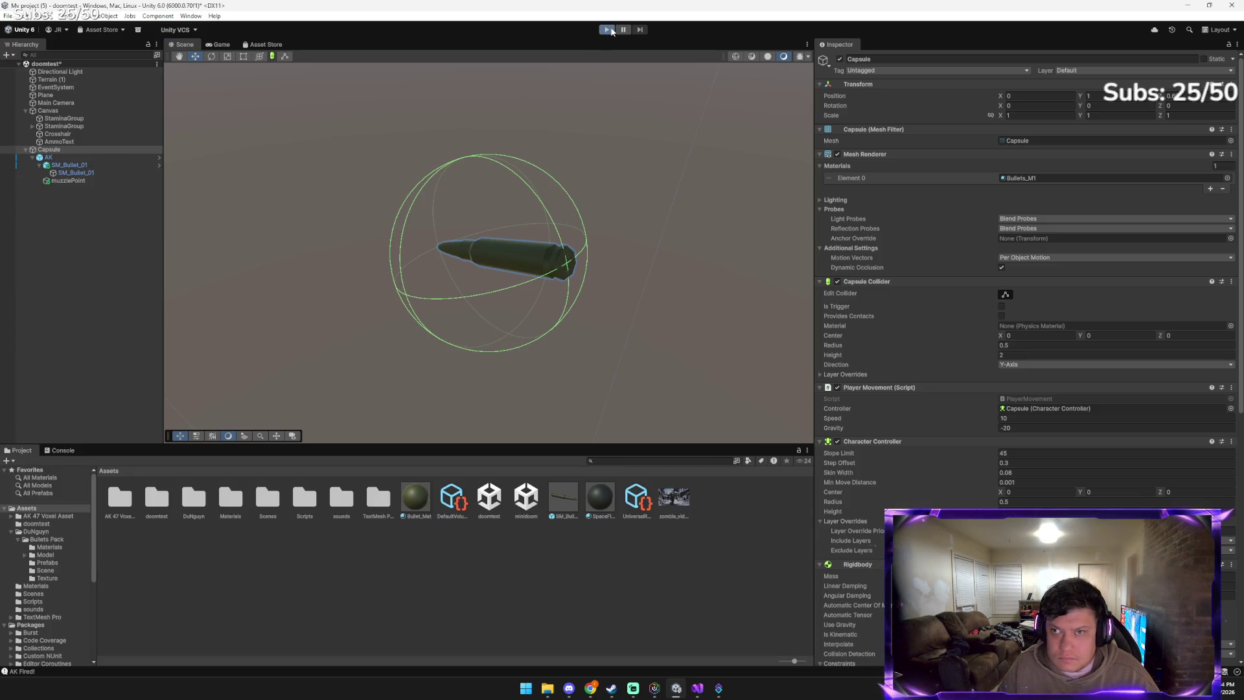
Play-test the scene, walking, turning and firing several bullets to check the fixes
click(611, 29)
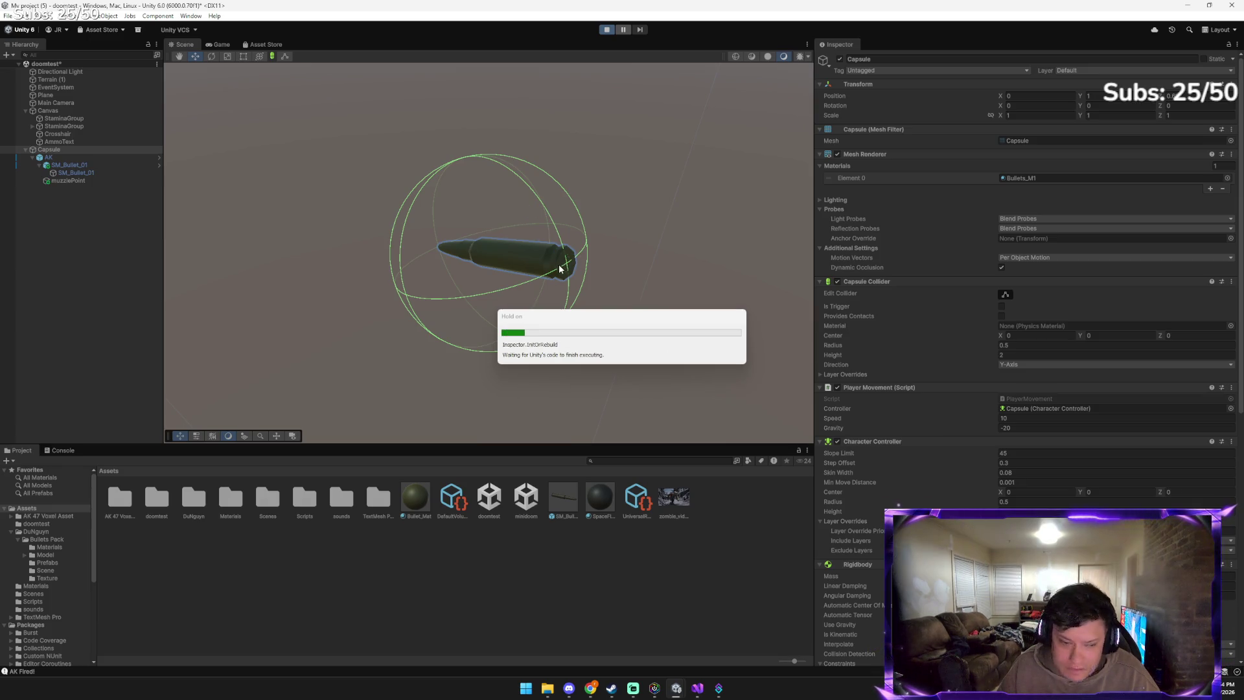
click(525, 274)
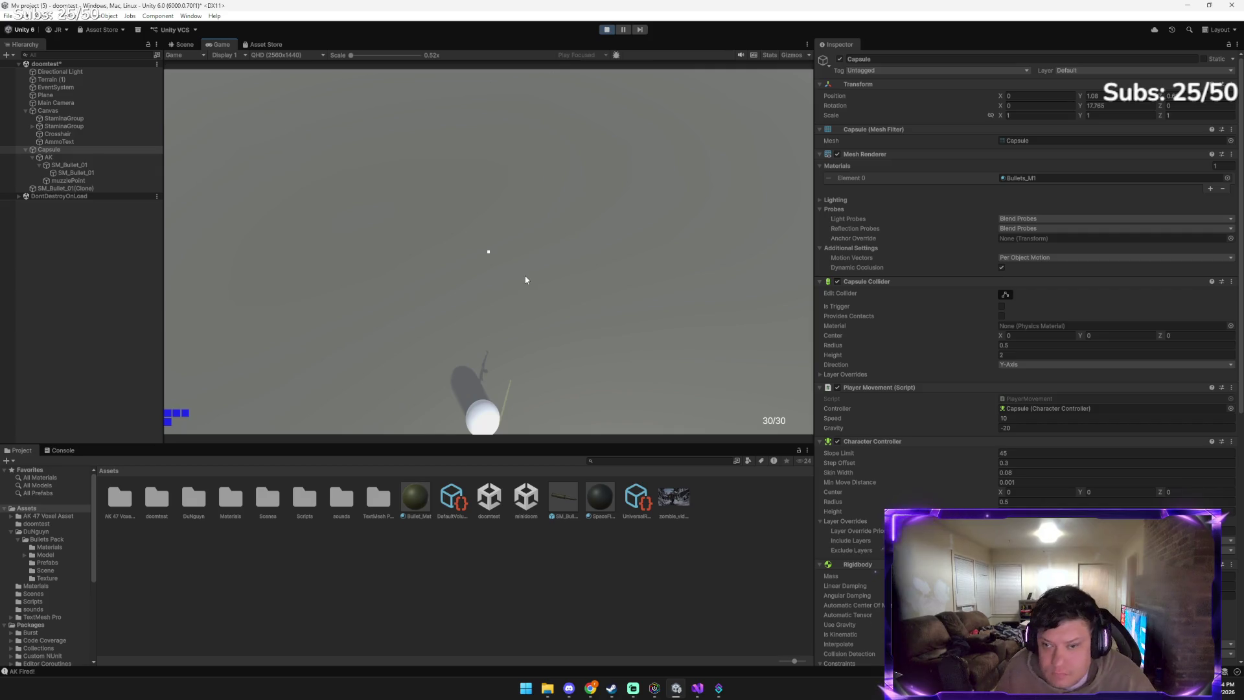
key(w)
click(524, 276)
click(522, 277)
click(538, 285)
click(557, 297)
click(559, 302)
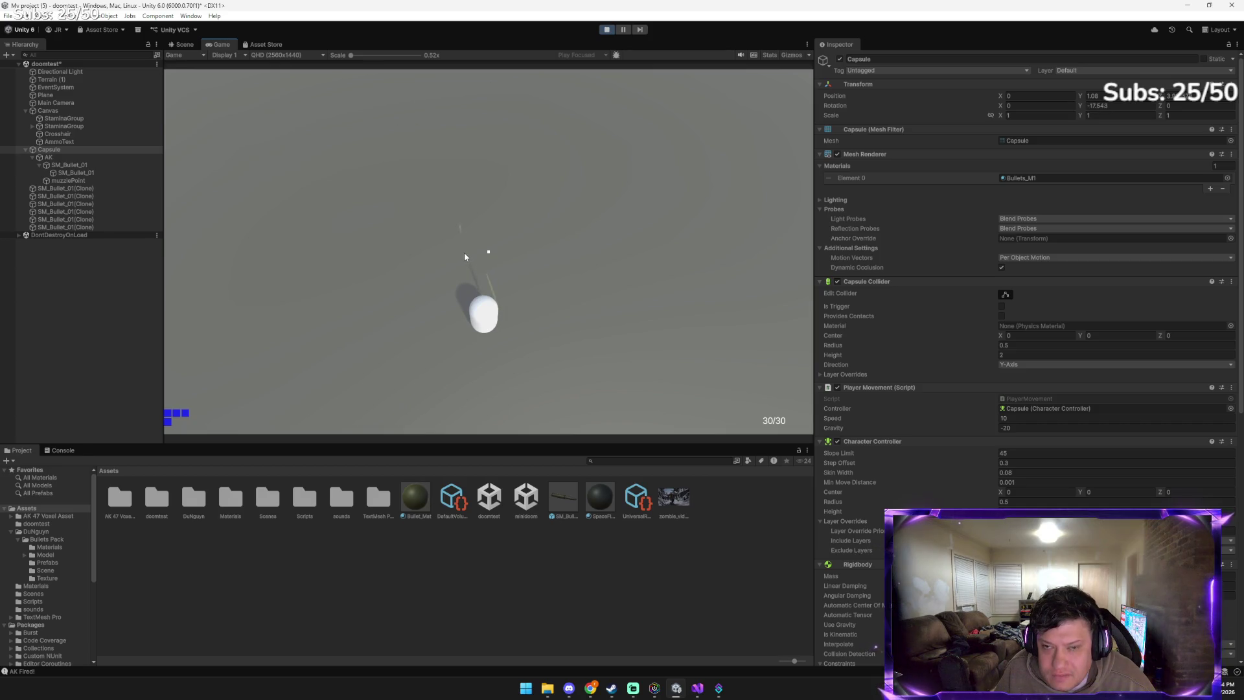
key(w)
click(556, 286)
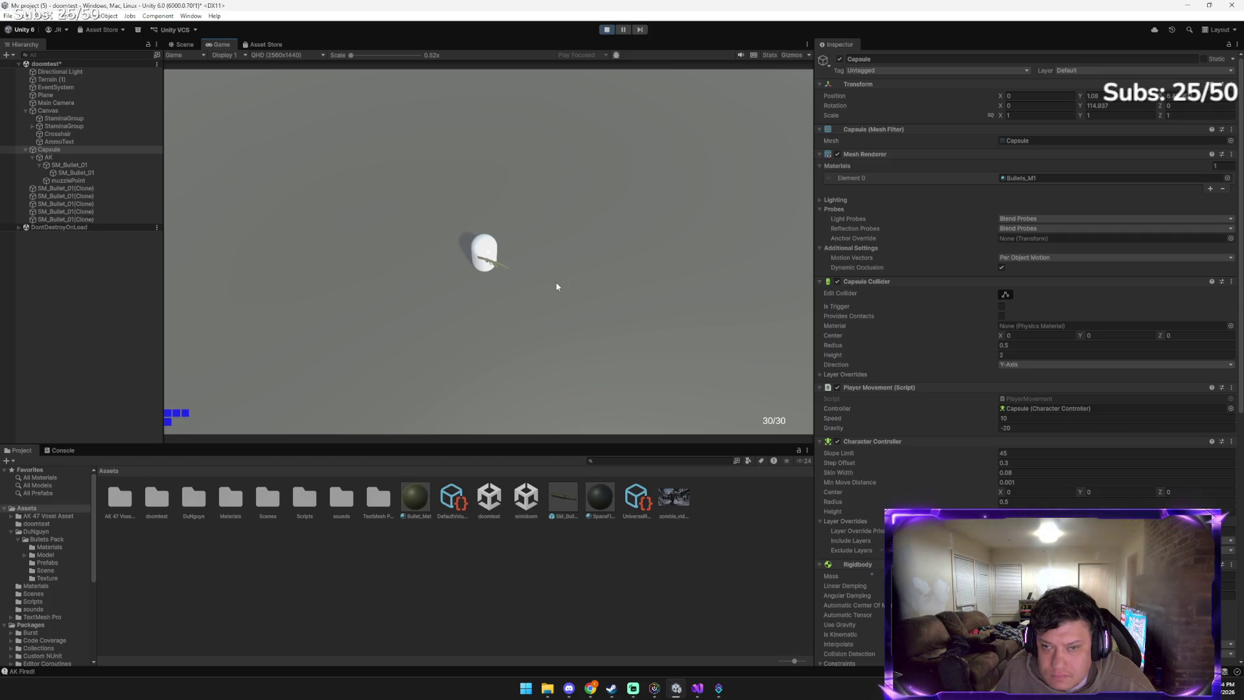
click(607, 29)
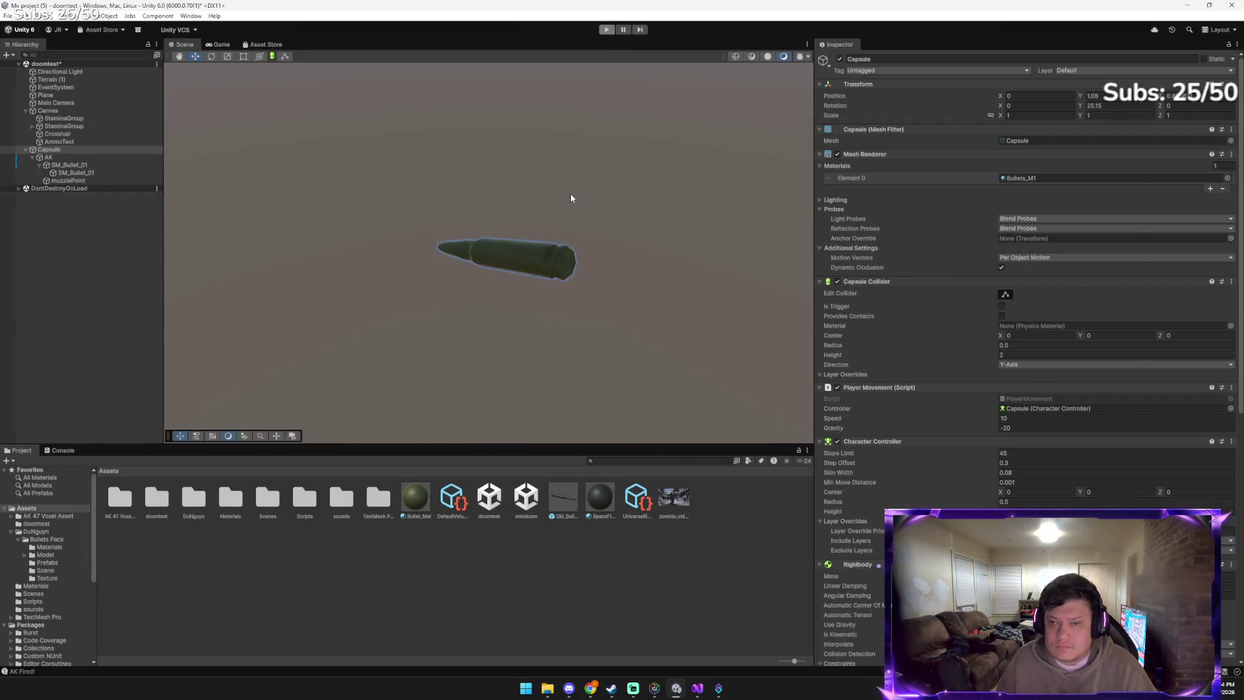
Copy Gemini's updated PlayerShoot code with ammo and reload support
key(alt+Tab)
scroll(664, 289, down, 5)
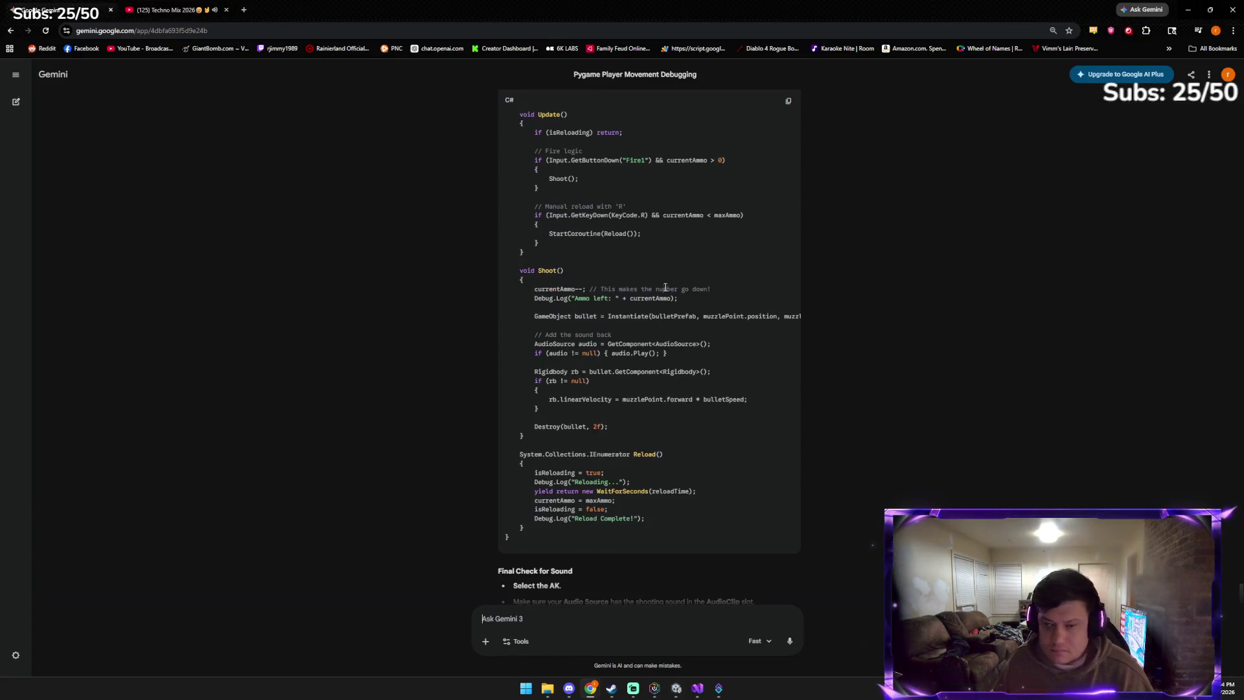
scroll(762, 169, up, 2)
click(788, 110)
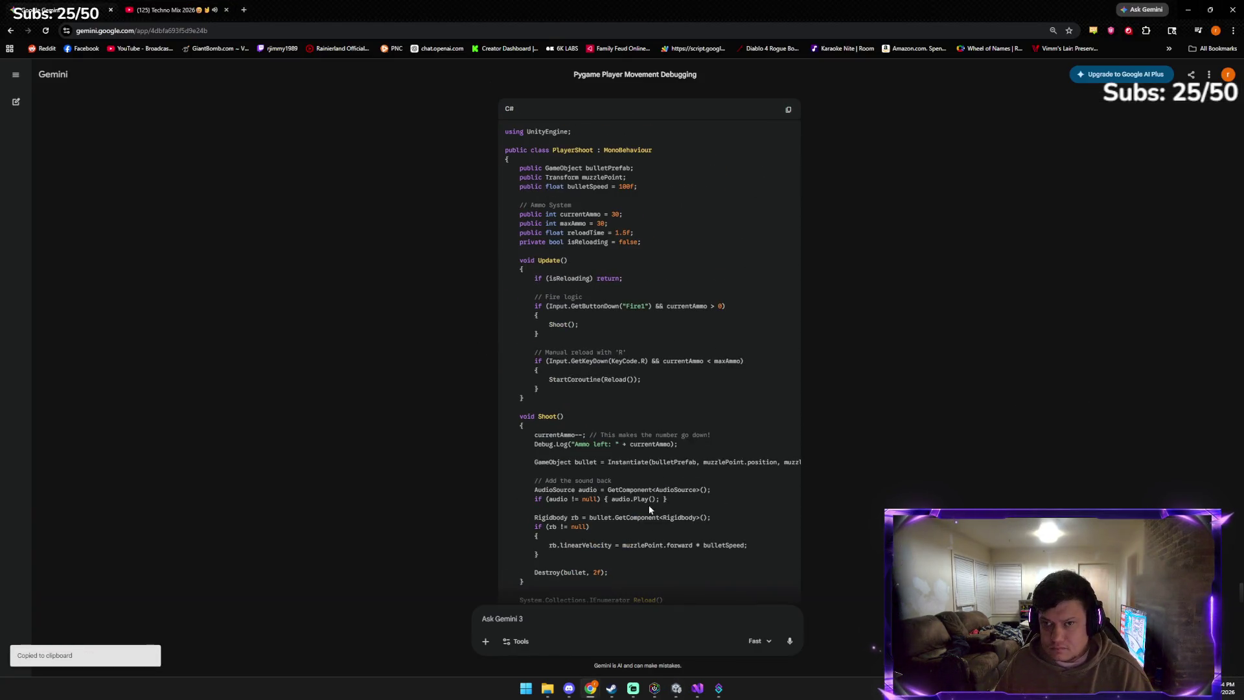
key(alt+Tab)
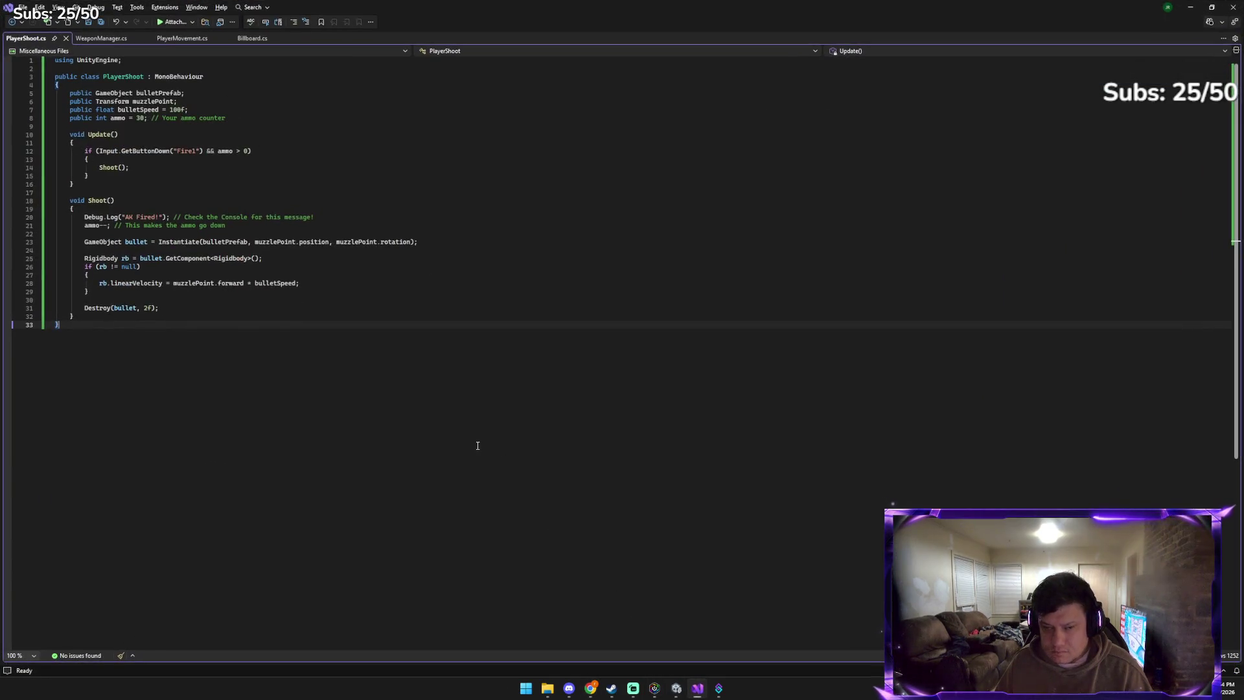
Replace PlayerShoot.cs with Gemini's ammo-and-reload version and save it
key(ctrl+a)
key(ctrl+v)
key(ctrl+s)
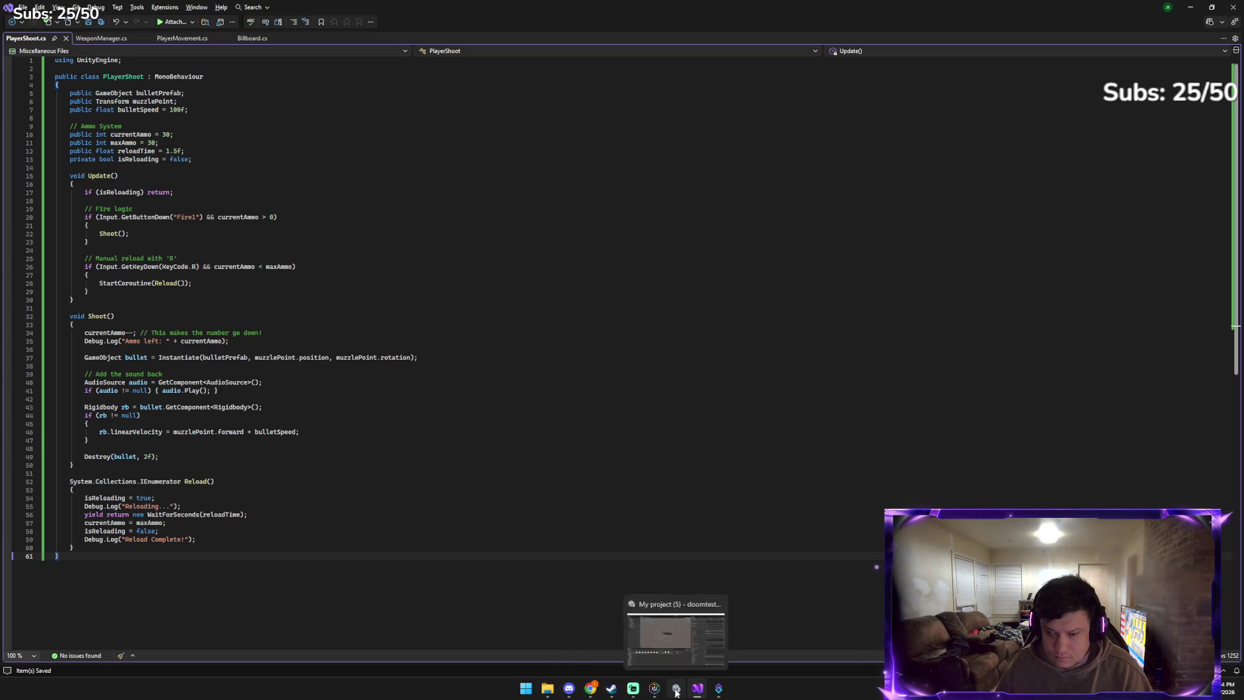
click(655, 688)
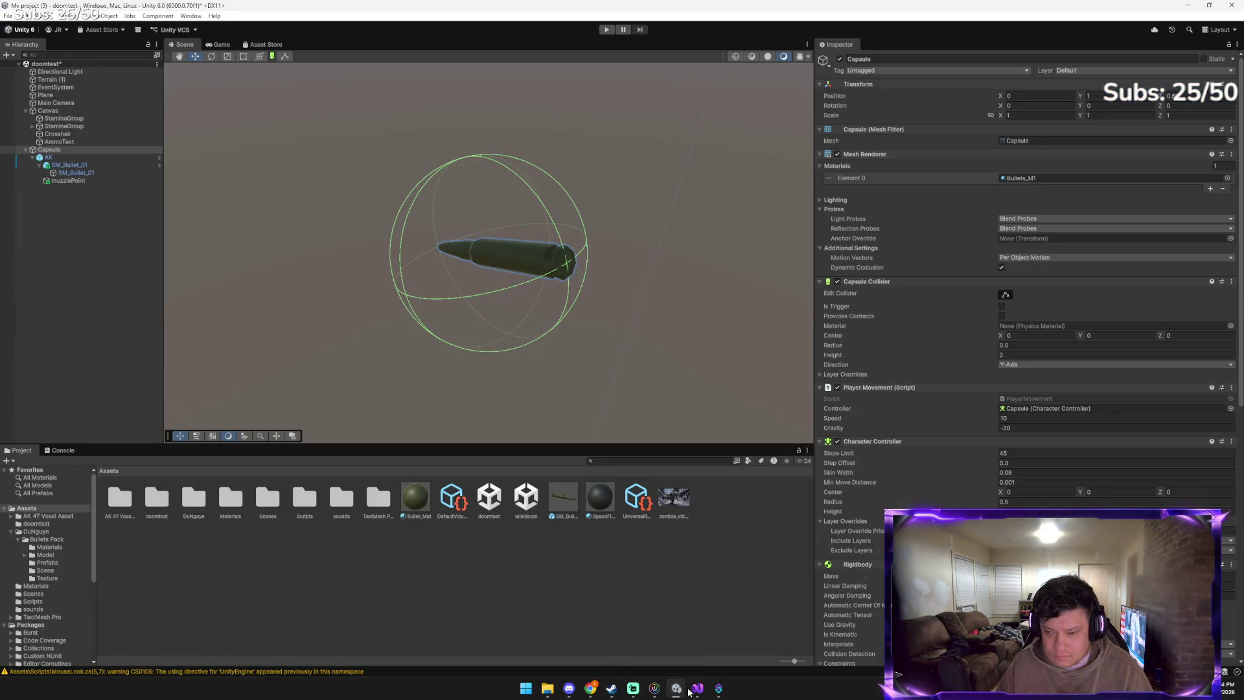
click(604, 30)
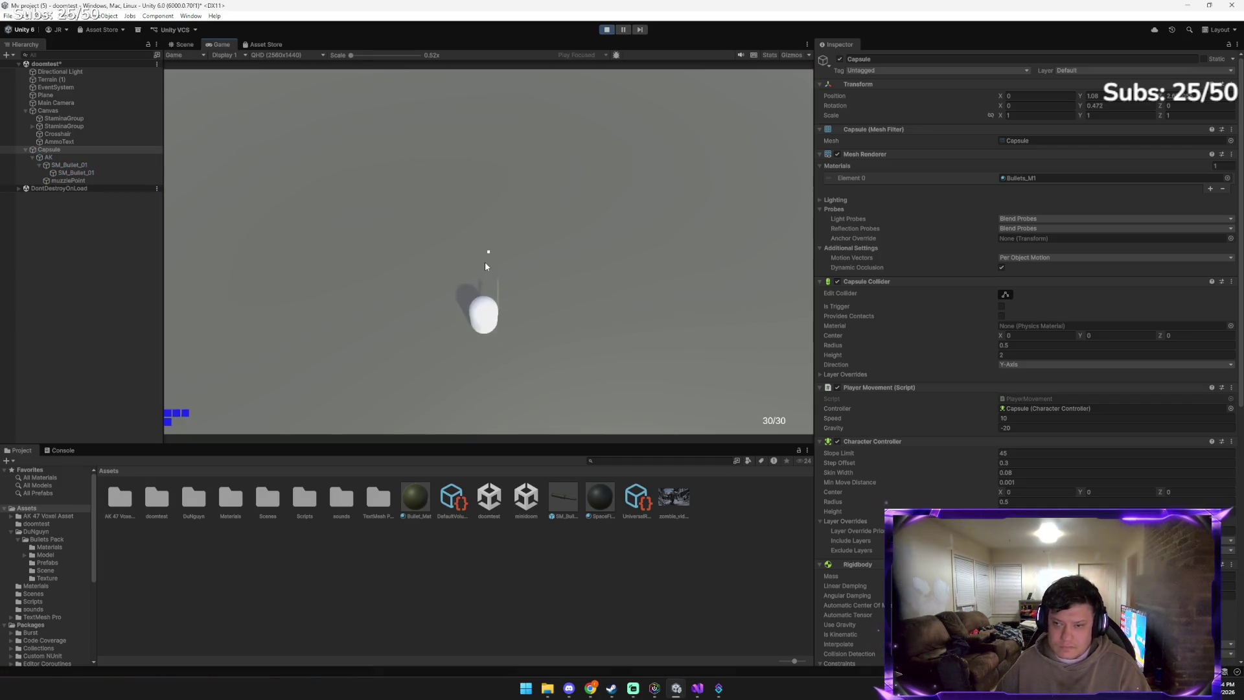
click(512, 274)
click(583, 337)
click(583, 337)
click(583, 337)
click(582, 334)
click(581, 333)
click(581, 332)
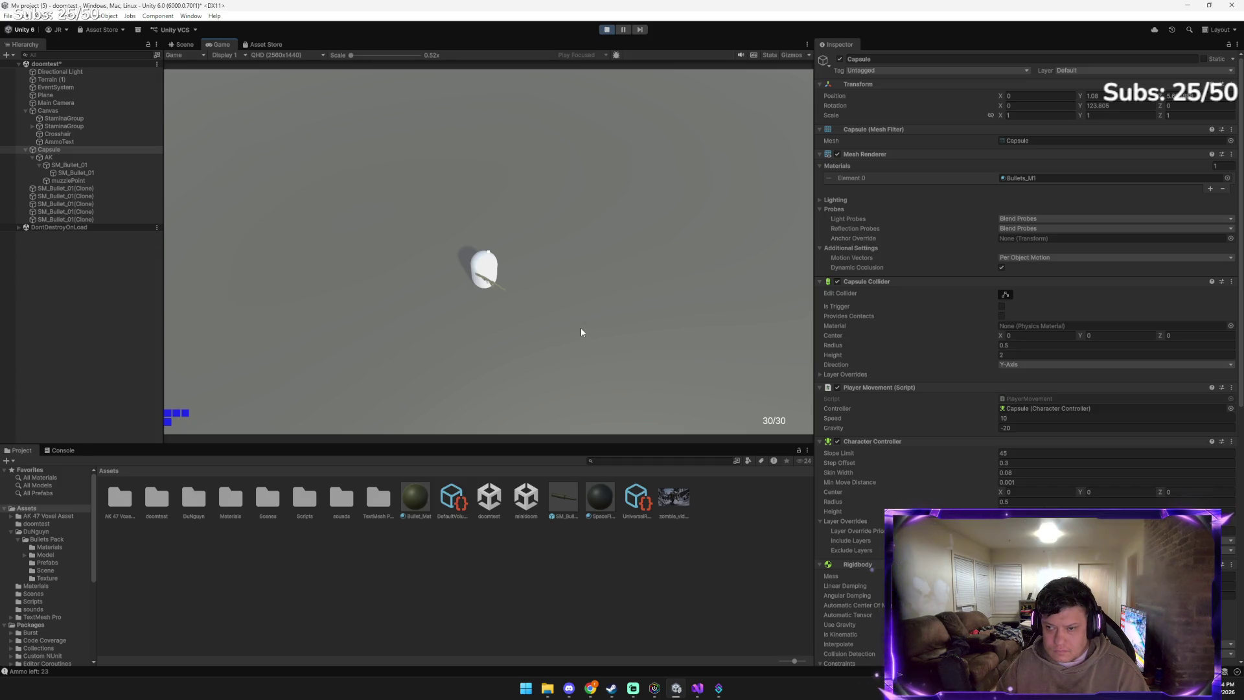
click(581, 331)
click(580, 331)
click(579, 330)
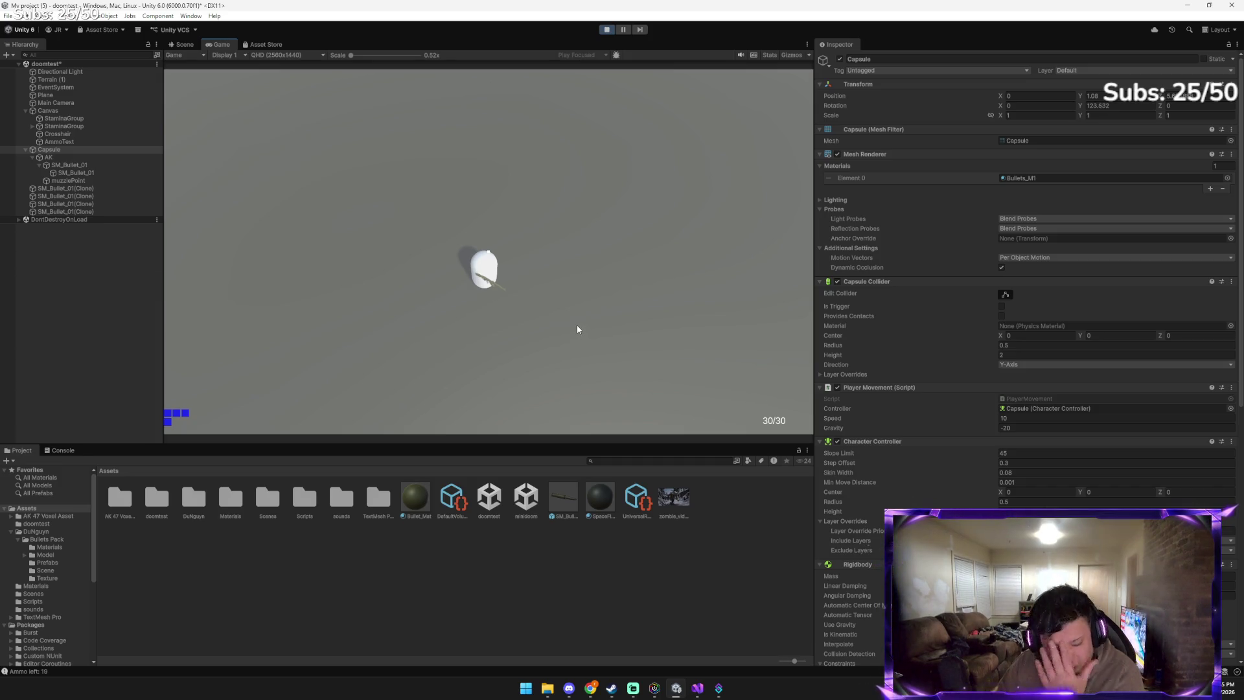
click(578, 328)
click(578, 328)
click(578, 328)
click(578, 328)
click(578, 328)
click(579, 328)
click(577, 328)
click(577, 328)
click(576, 328)
click(576, 328)
click(575, 328)
click(575, 328)
click(575, 328)
click(492, 335)
click(483, 308)
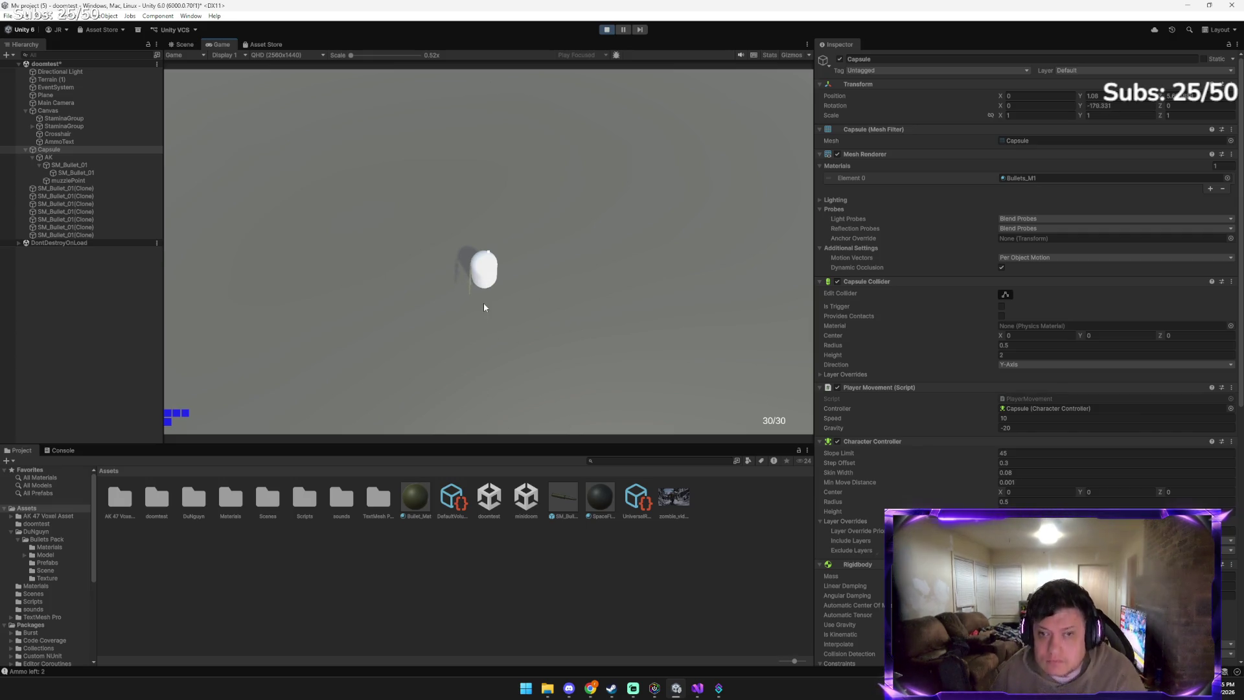
key(r)
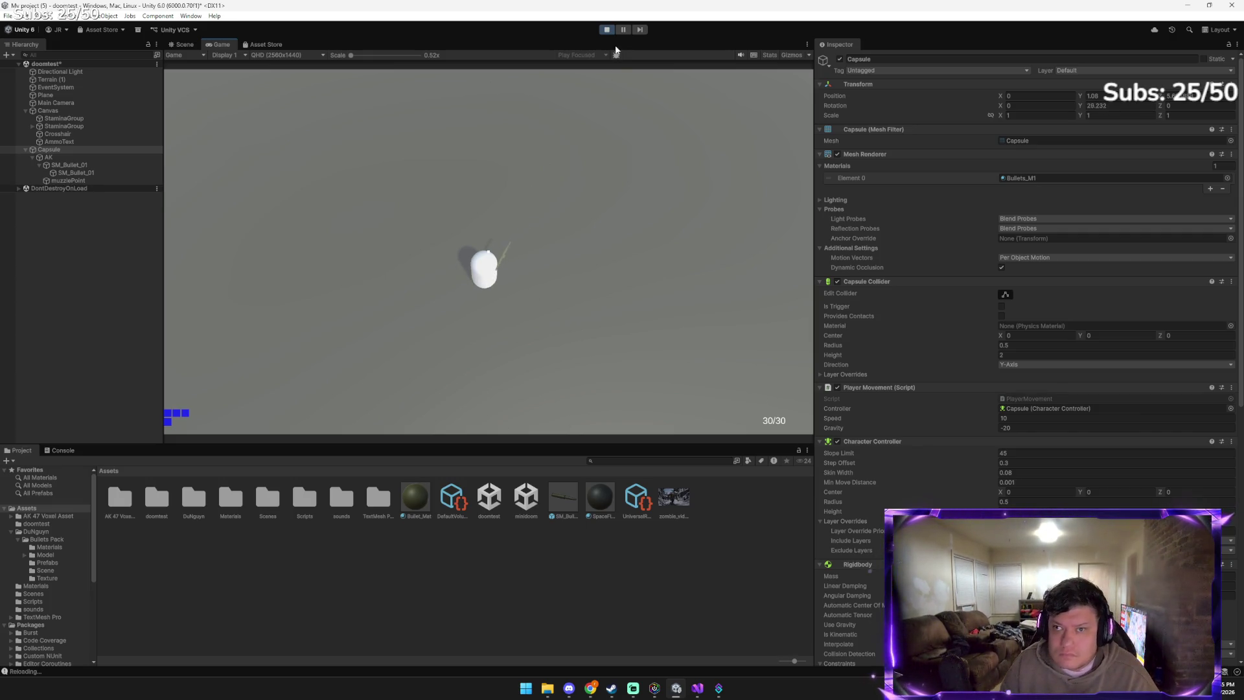
click(606, 29)
mouse_move(591, 688)
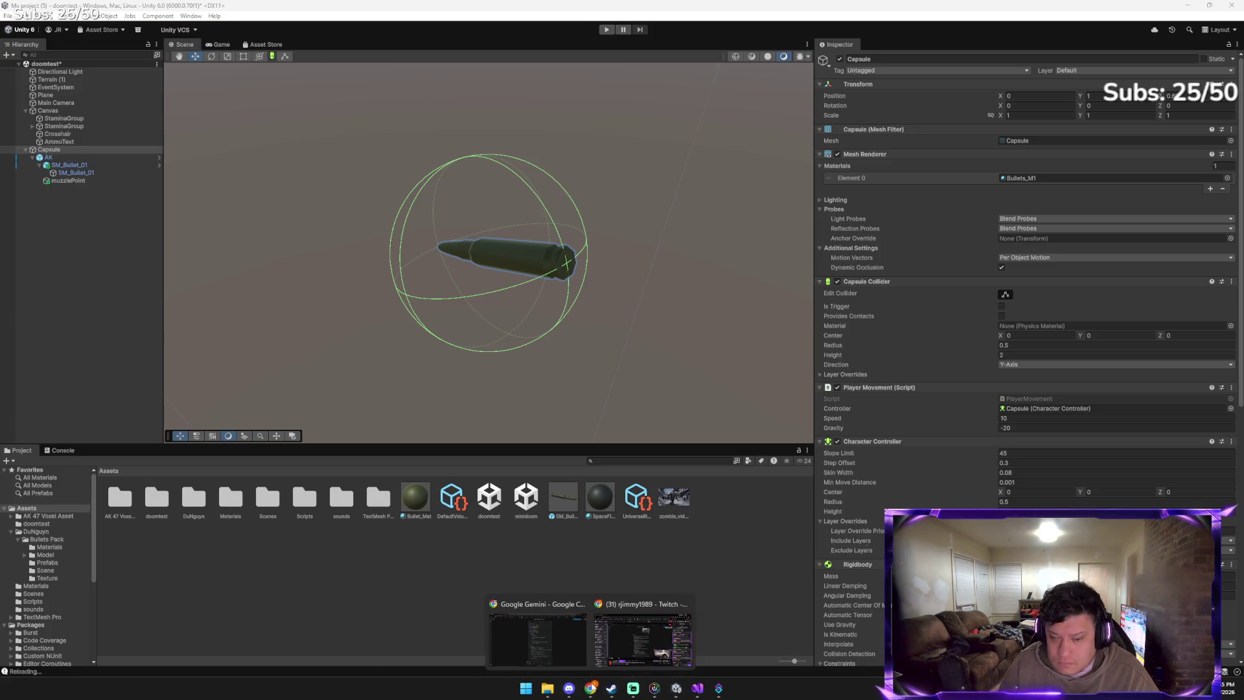
Send Gemini the message 'i can barely see the bullet'
click(587, 604)
scroll(649, 351, down, 5)
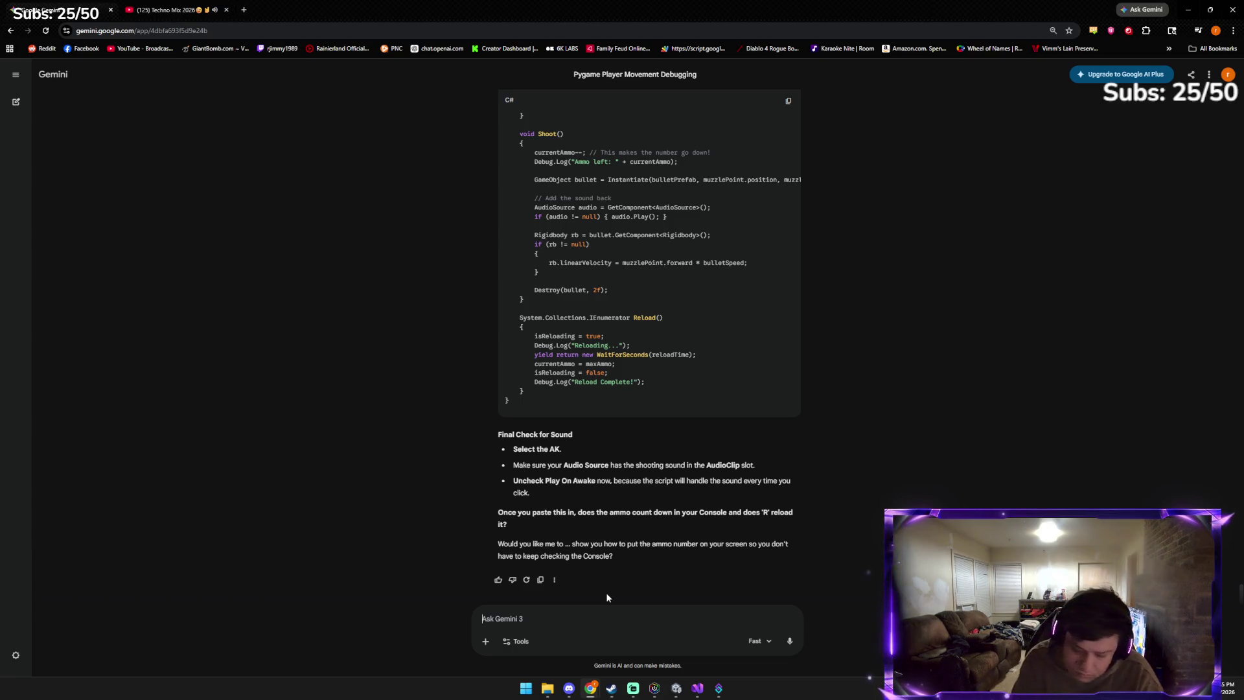
text(i can)
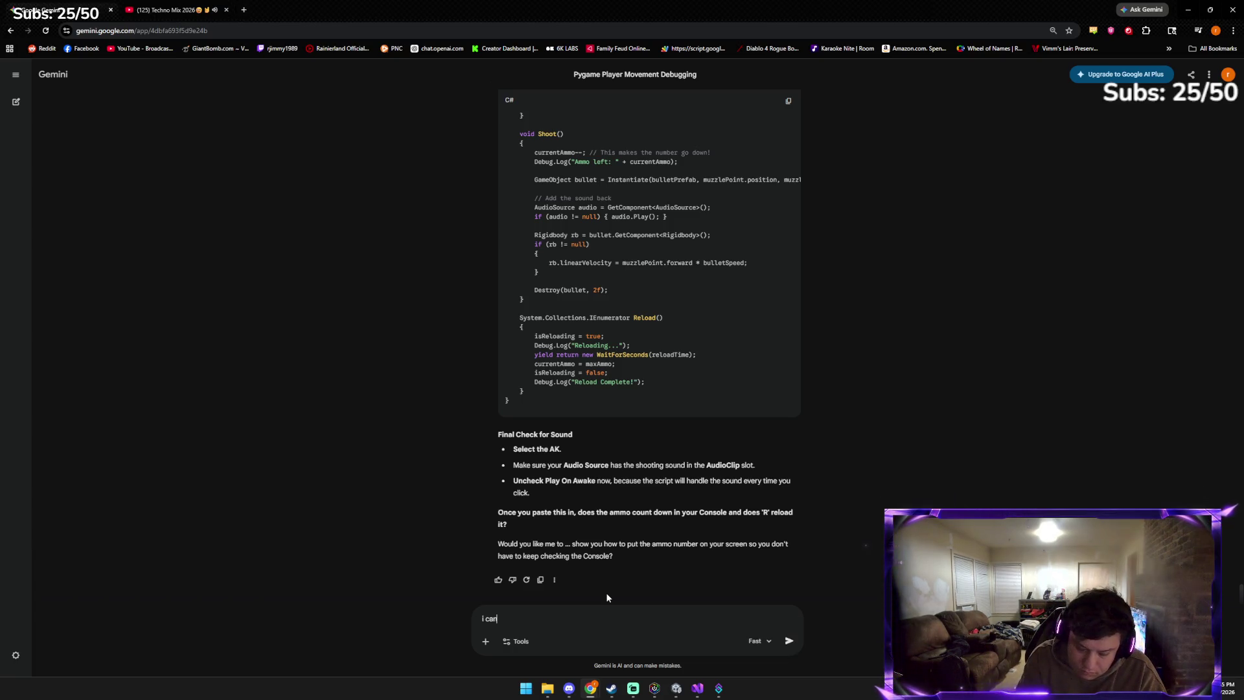
text( barely see the )
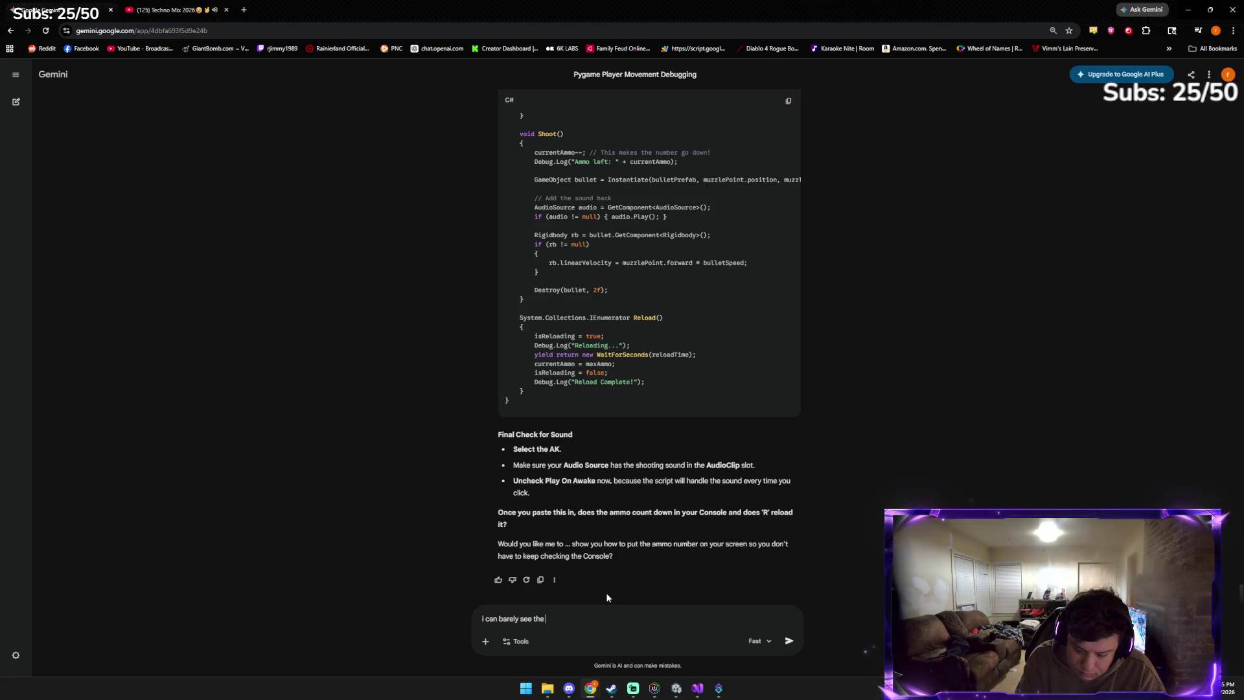
text(bullet lol)
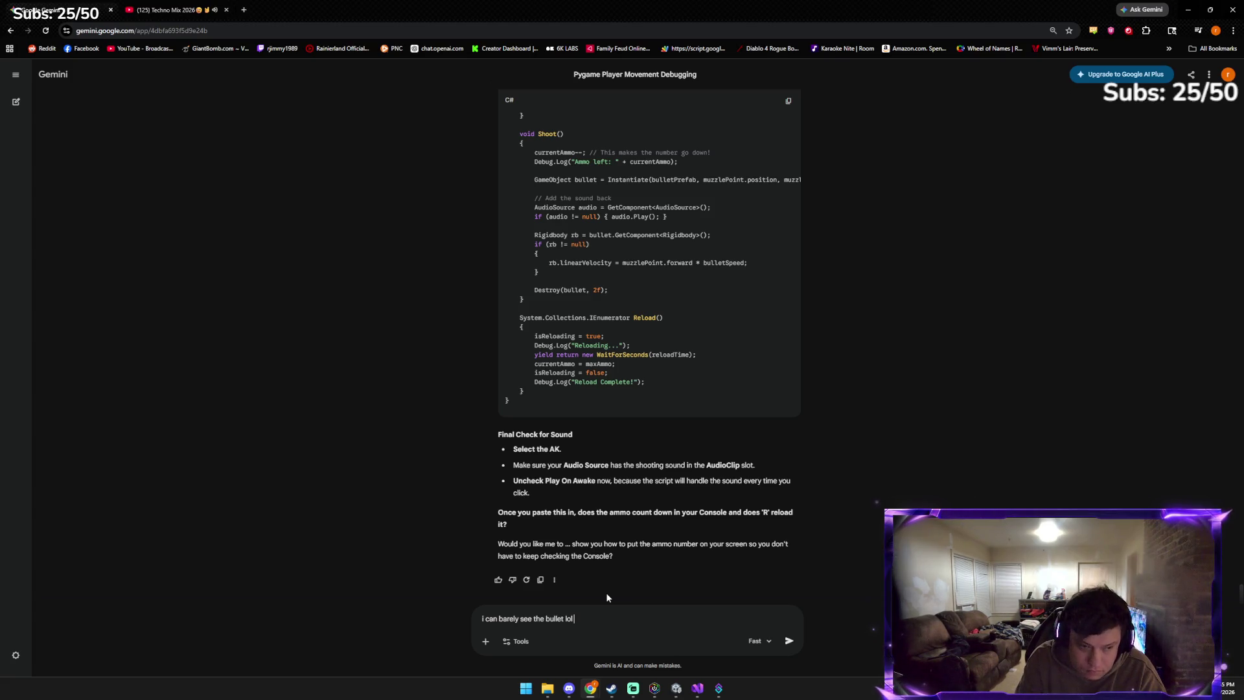
key(Return)
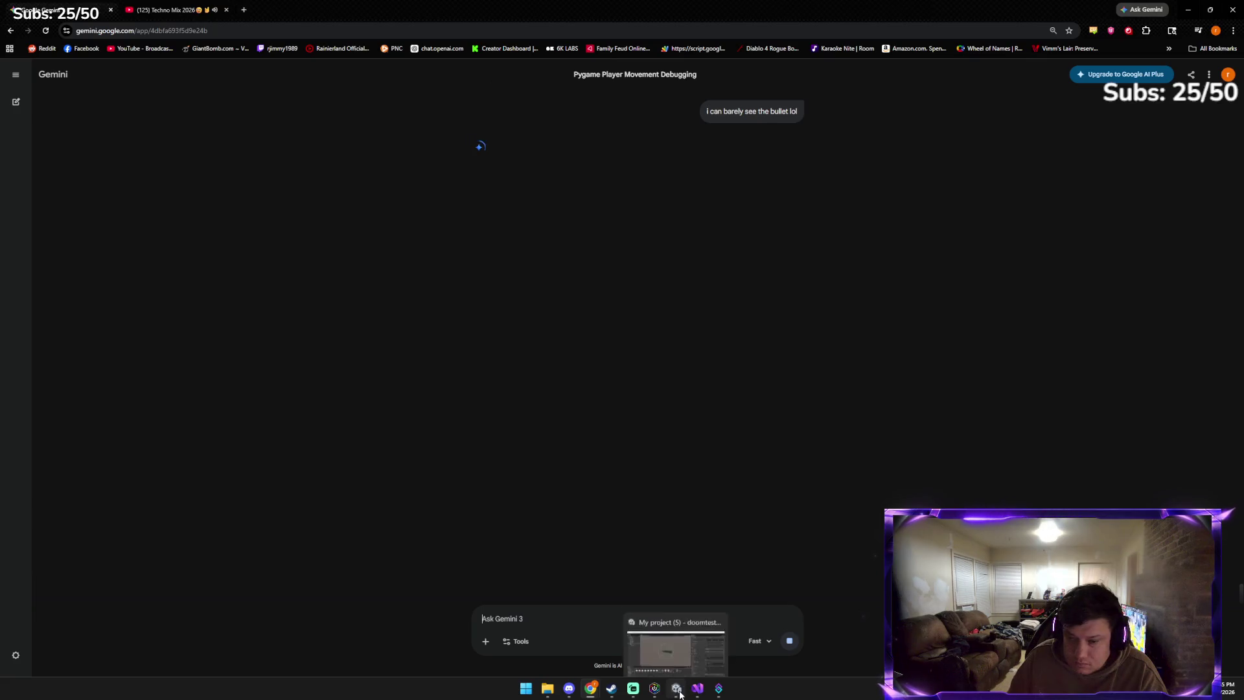
click(680, 694)
Drag the ak-shoot clip from Assets > sounds into the Capsule's Audio Source Audio Resource field
scroll(856, 506, down, 10)
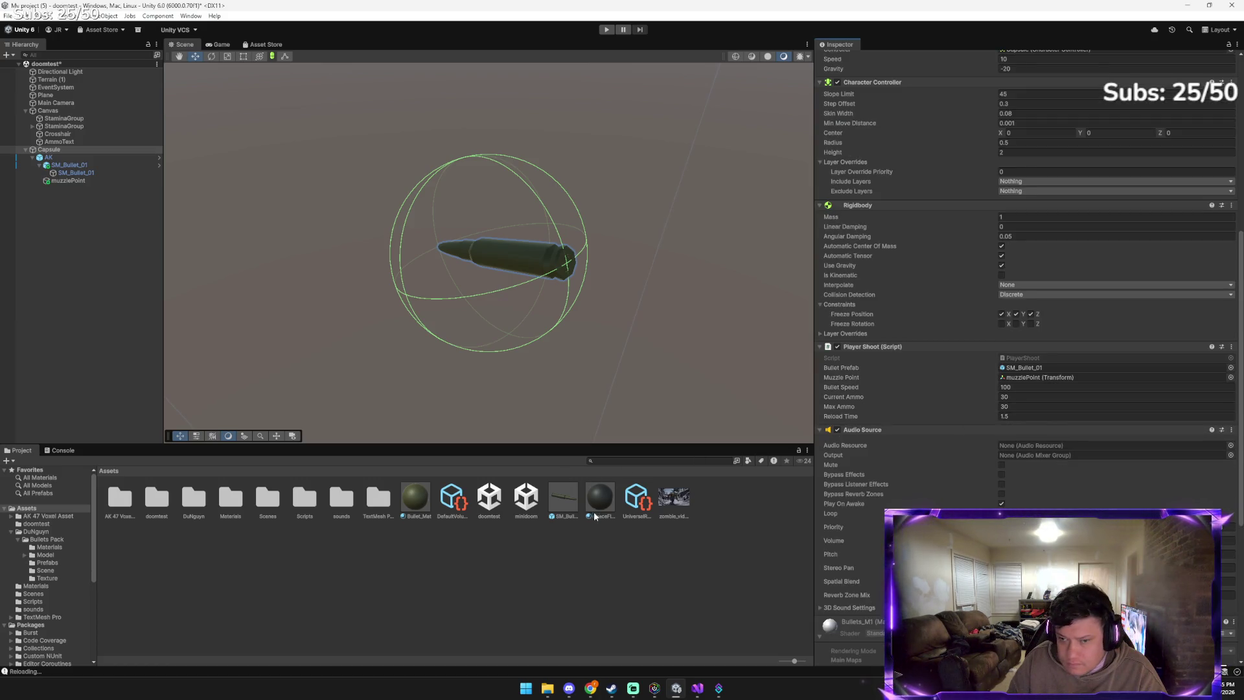
click(332, 500)
double_click(332, 500)
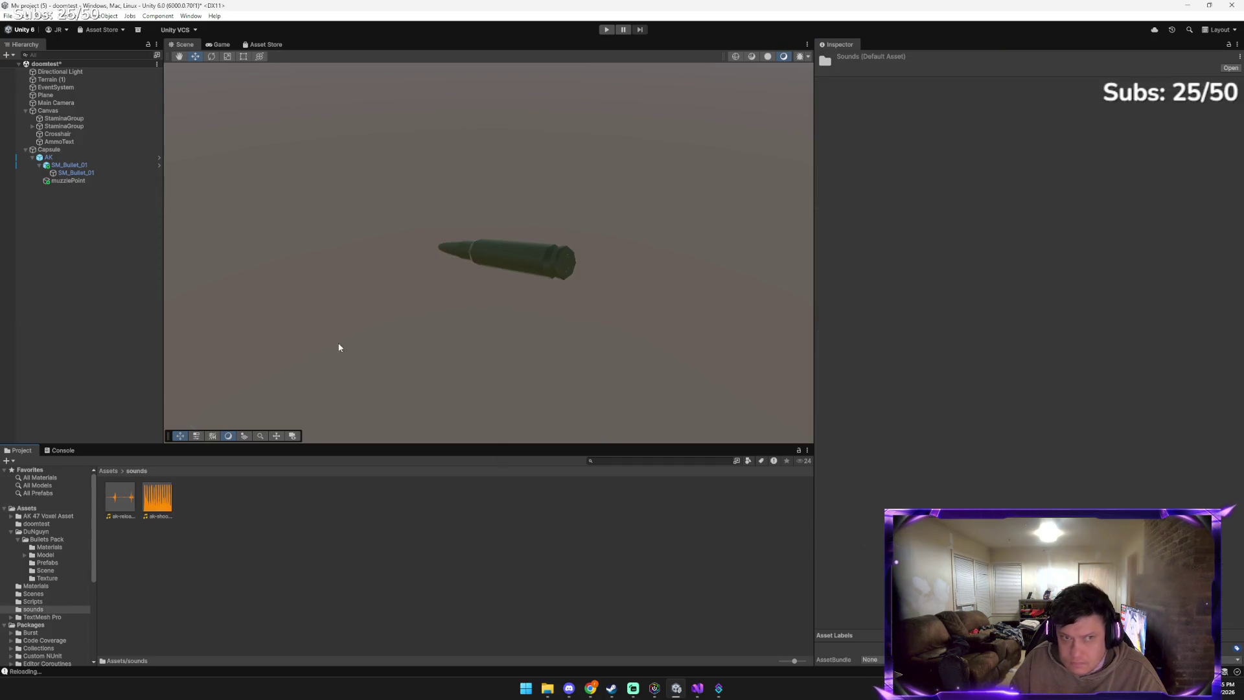
click(95, 151)
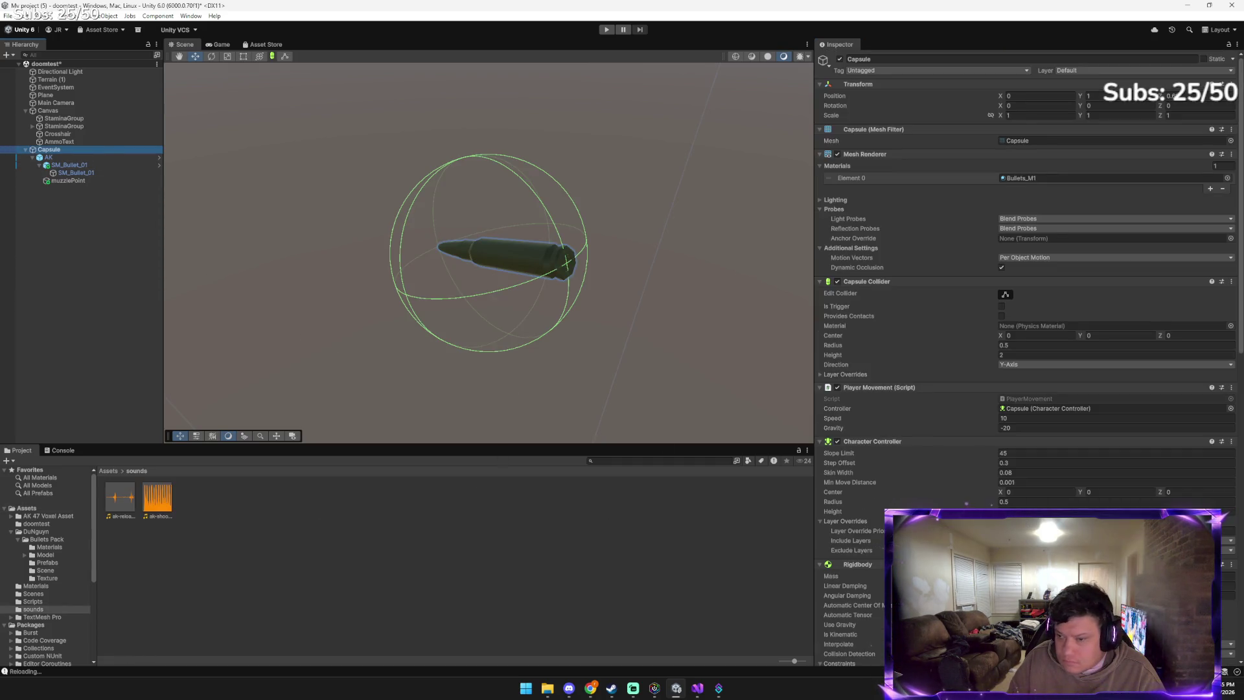
scroll(832, 550, down, 10)
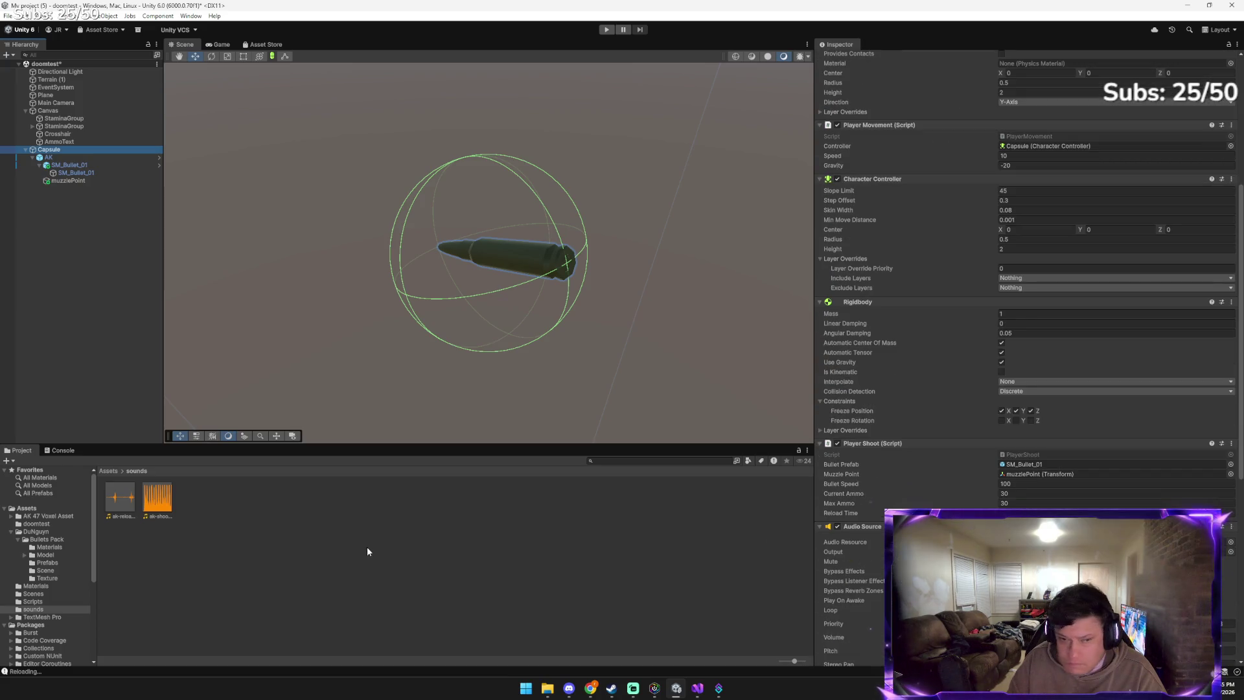
mouse_move(163, 508)
mouse_down()
mouse_move(570, 544)
mouse_move(914, 511)
mouse_move(1102, 542)
mouse_up()
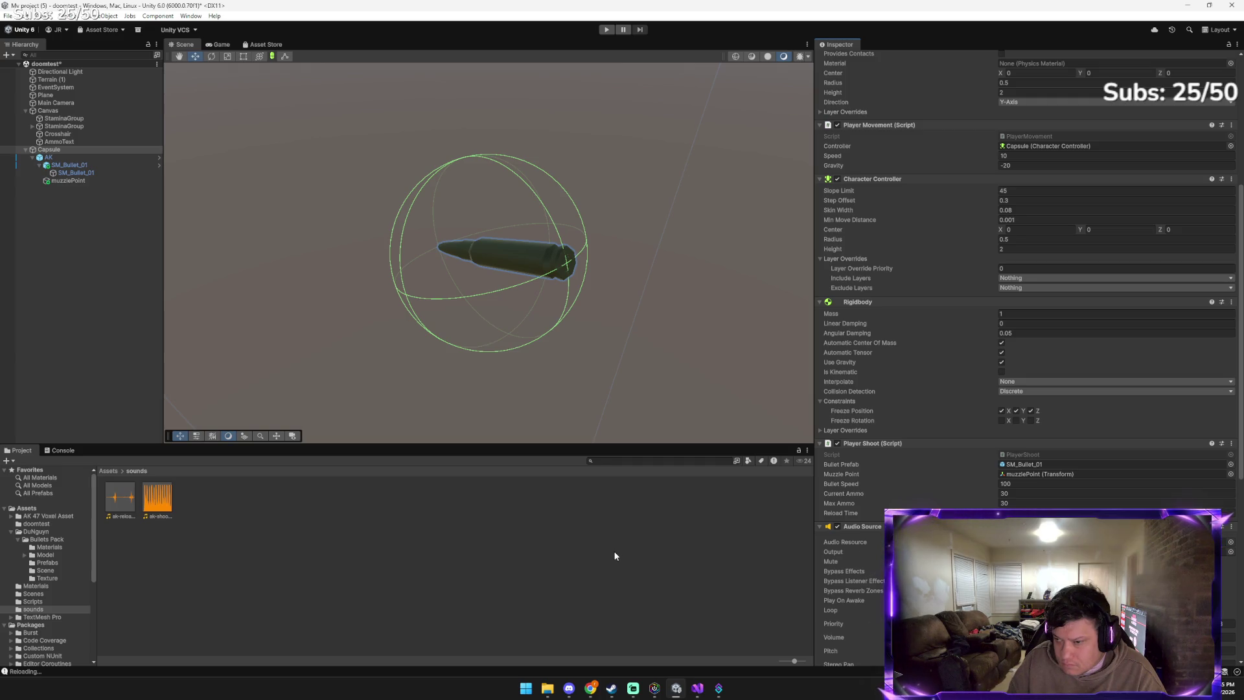
scroll(886, 563, down, 1)
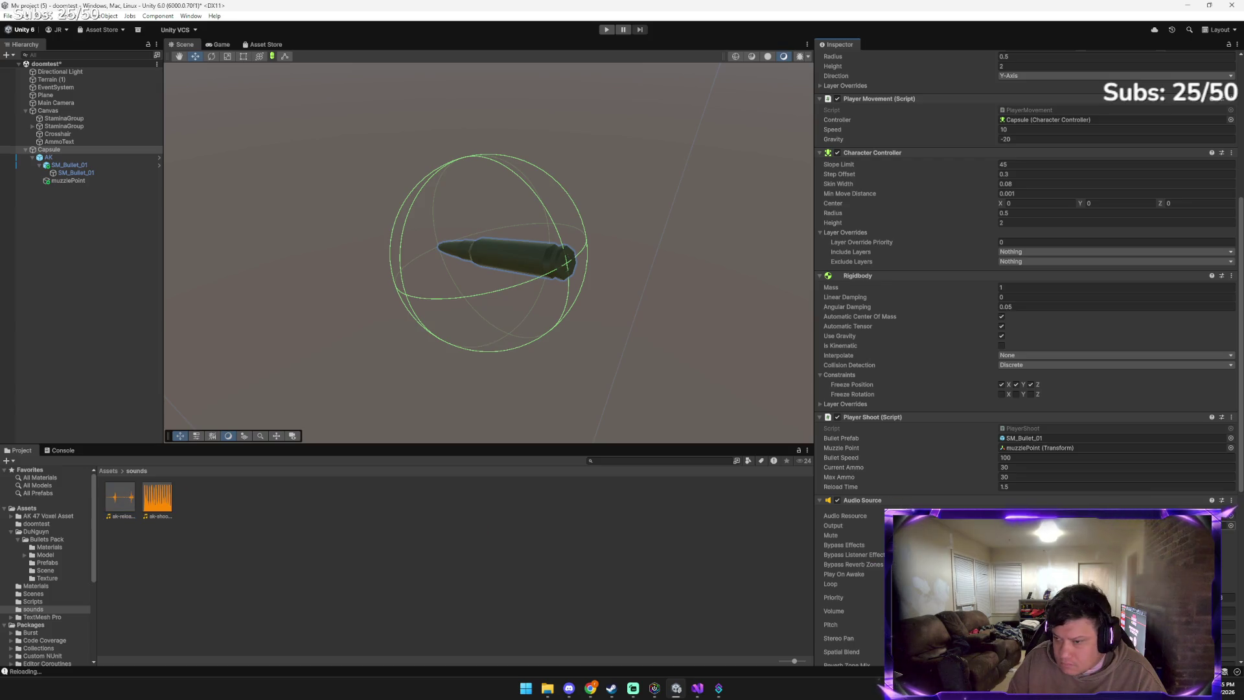
click(608, 30)
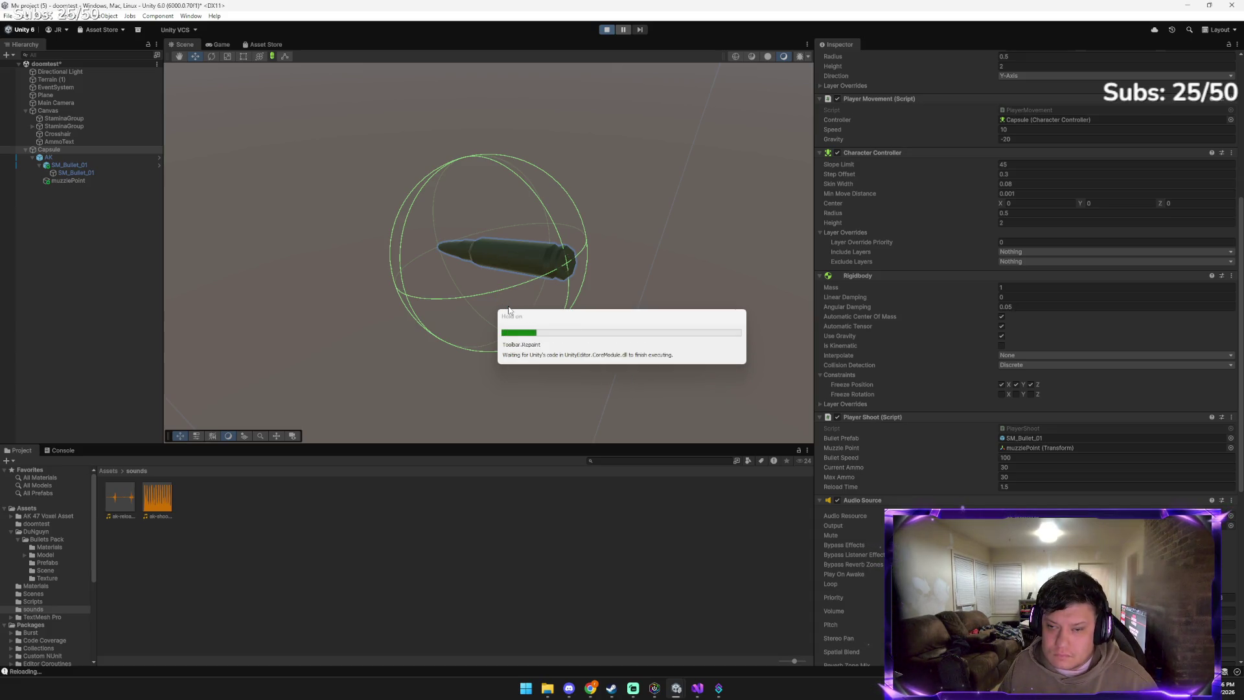
Fire about ten AK shots in Play mode to check the sound and ammo count
click(454, 301)
click(558, 318)
click(558, 295)
click(544, 288)
click(512, 279)
click(476, 261)
click(473, 298)
click(496, 379)
click(566, 251)
click(495, 244)
Stop the game and bring up Gemini's advice: larger bullet scale, brighter material, speed 20
click(606, 30)
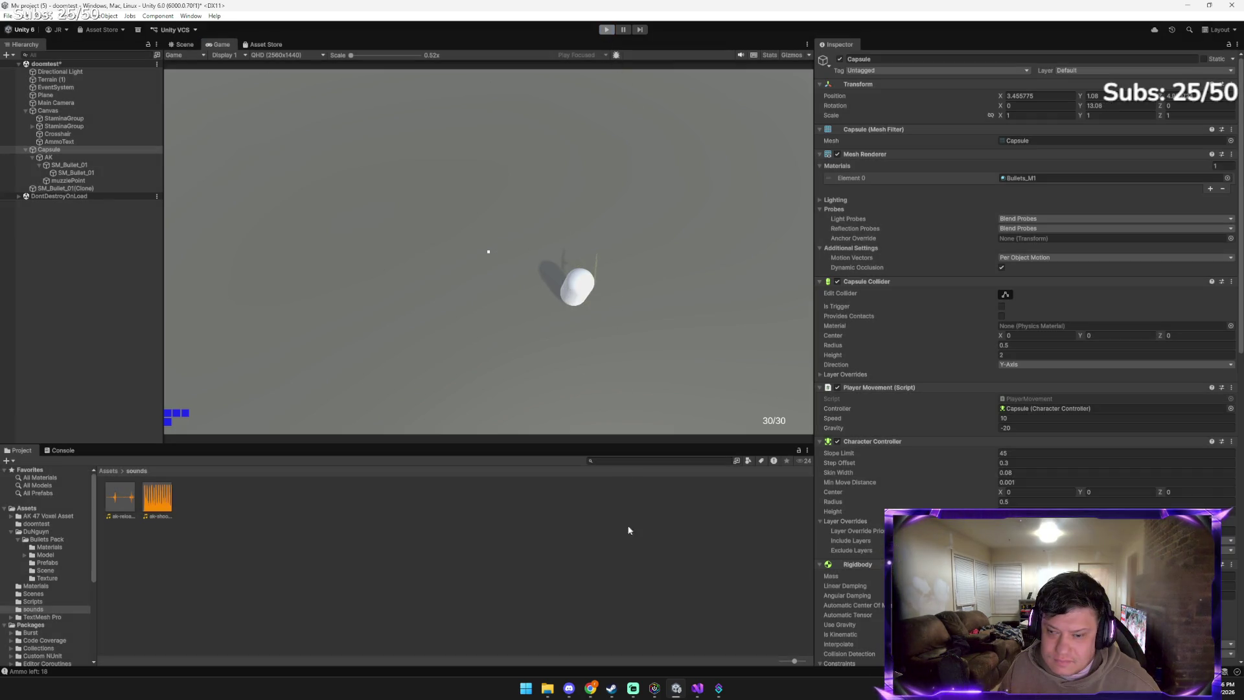
mouse_move(590, 688)
click(556, 641)
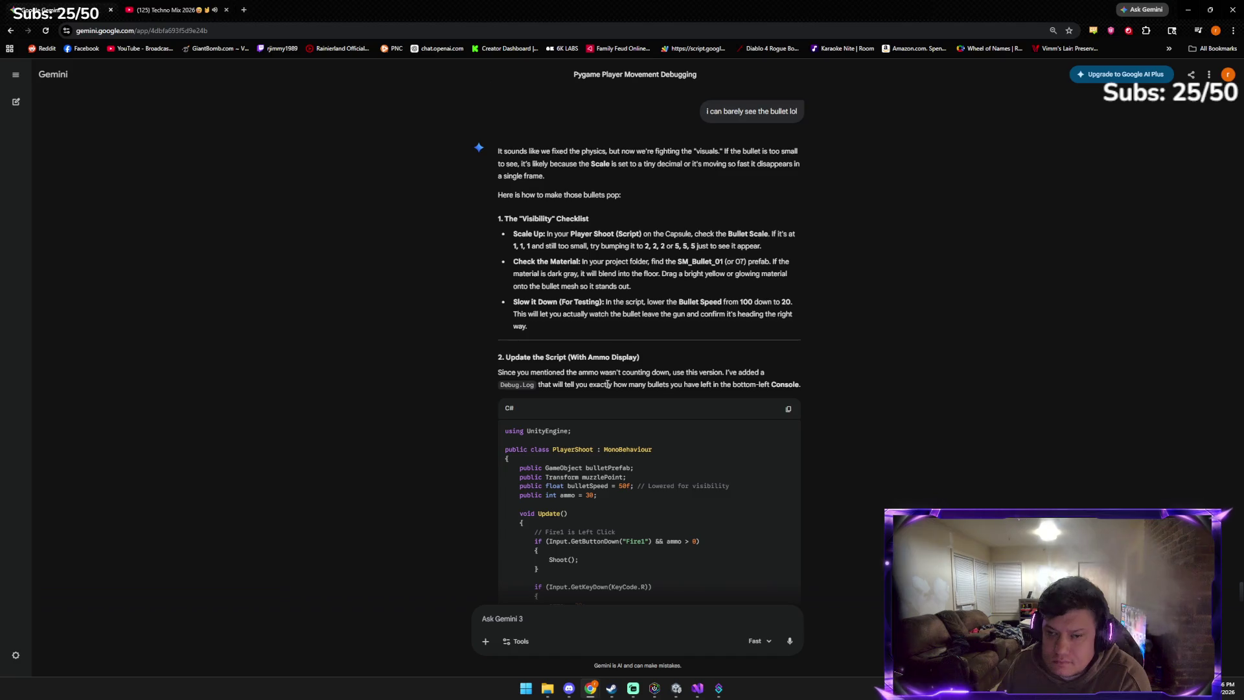
Copy Gemini's newest PlayerShoot code with bullet speed 50 and a single ammo counter
scroll(606, 384, down, 1)
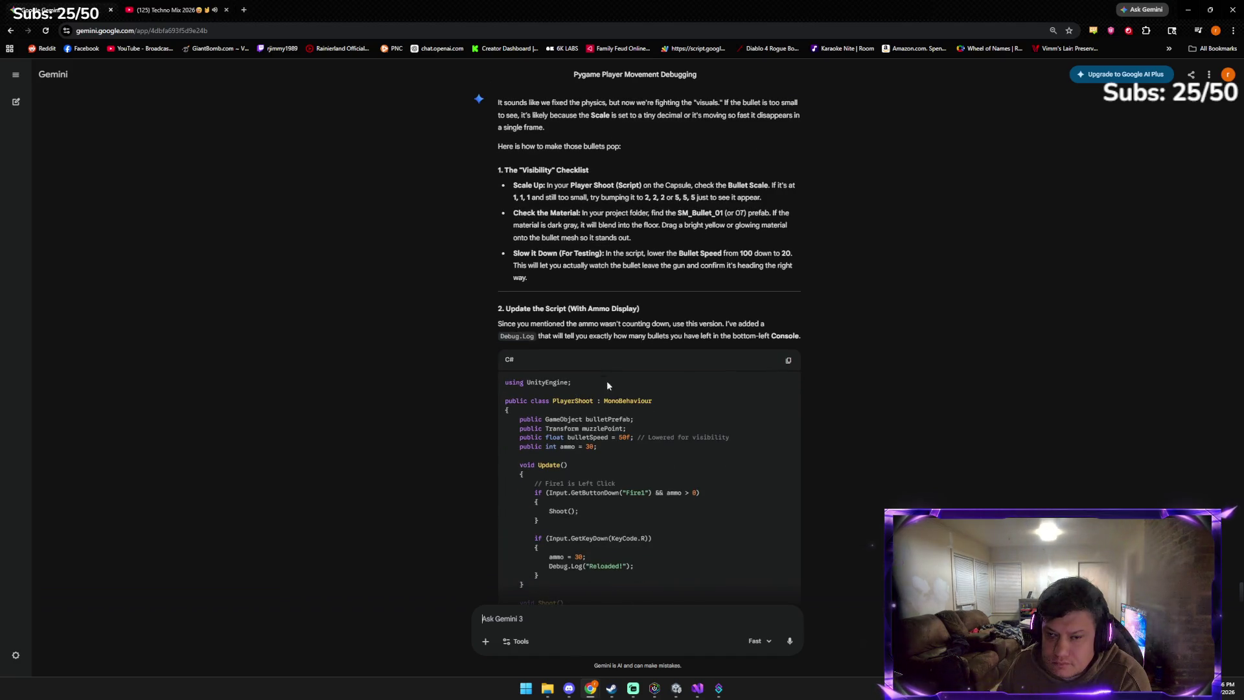
click(786, 360)
scroll(613, 340, down, 6)
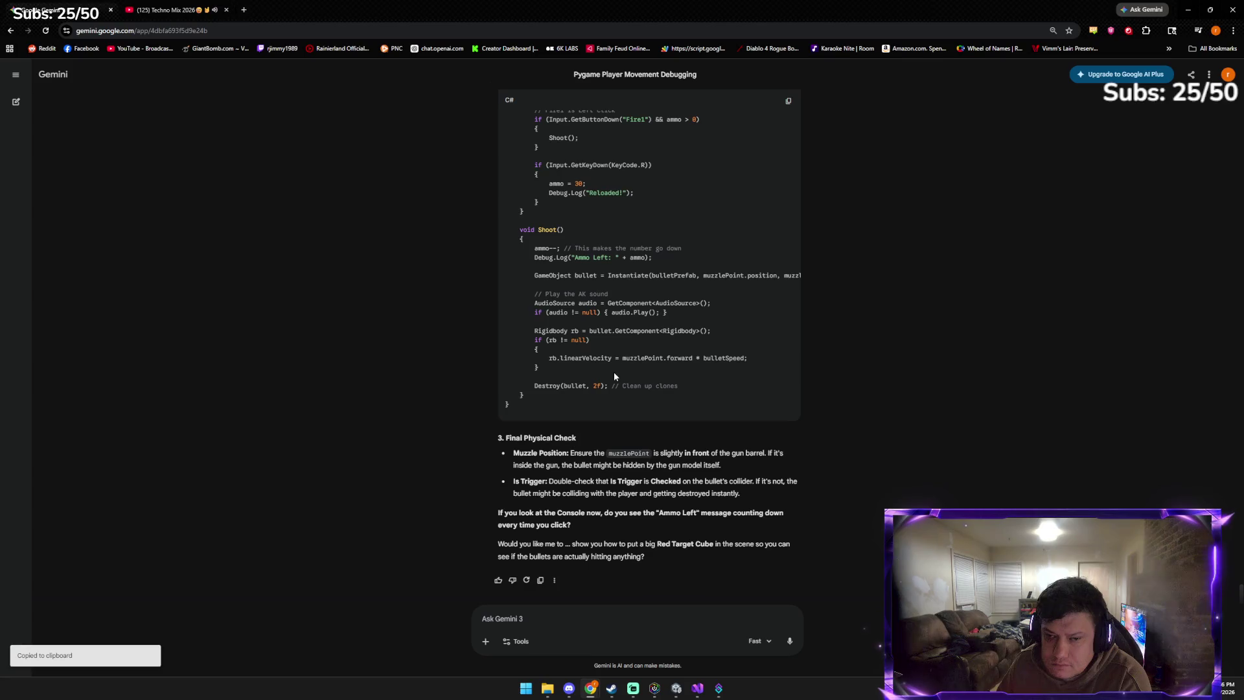
Paste the new code over the existing PlayerShoot.cs in Visual Studio
click(677, 690)
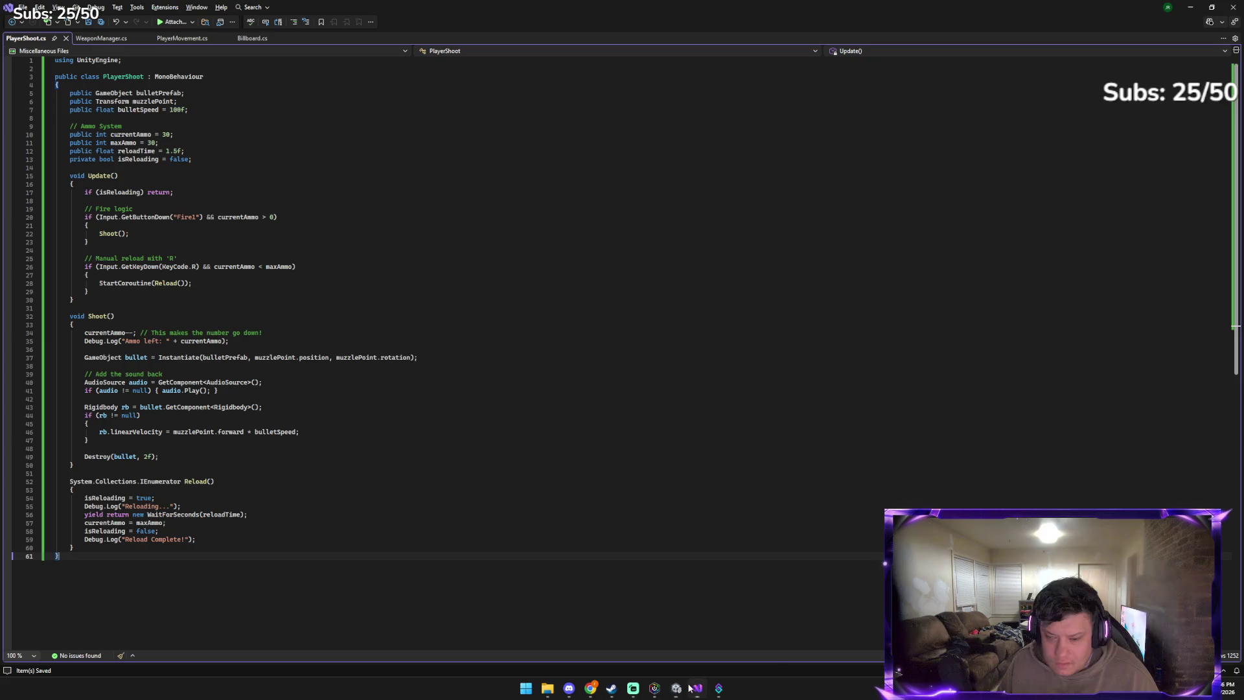
click(697, 689)
key(ctrl+a)
key(ctrl+v)
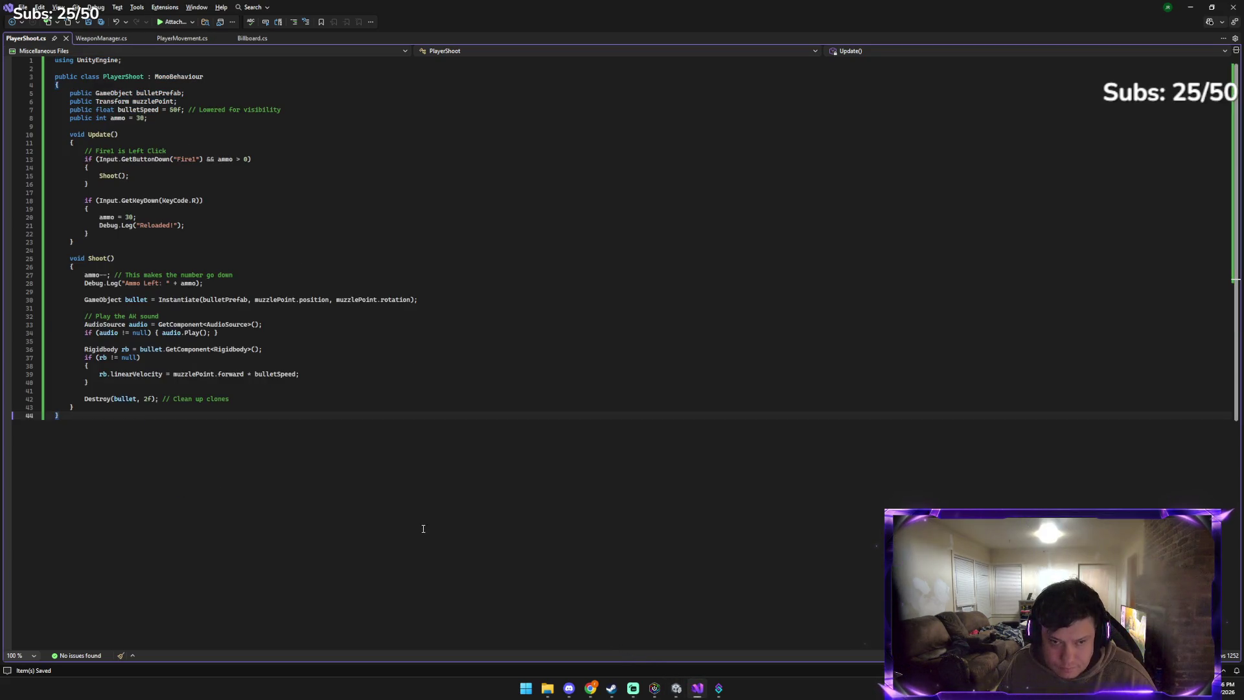
mouse_move(591, 688)
click(527, 638)
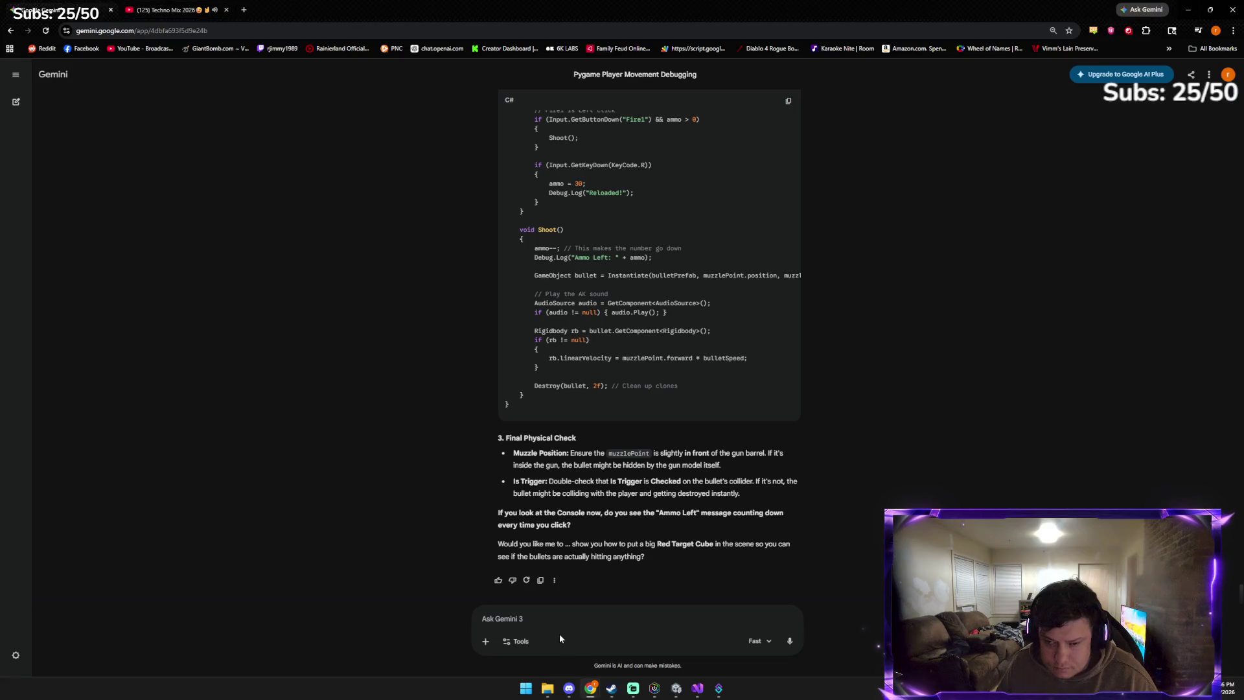
Ask Gemini to clean up the audio so the gun sound plays once per shot, and copy the resulting script
text(ohyeah can you cle)
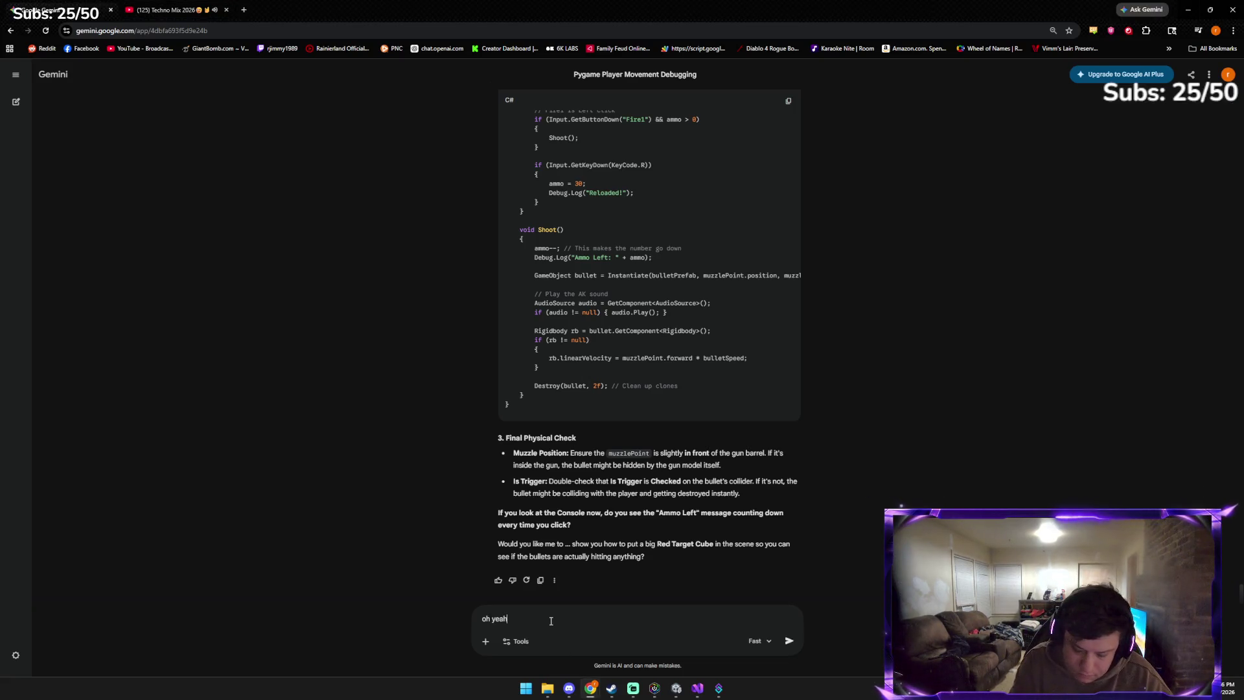
text(an up the audio like last night)
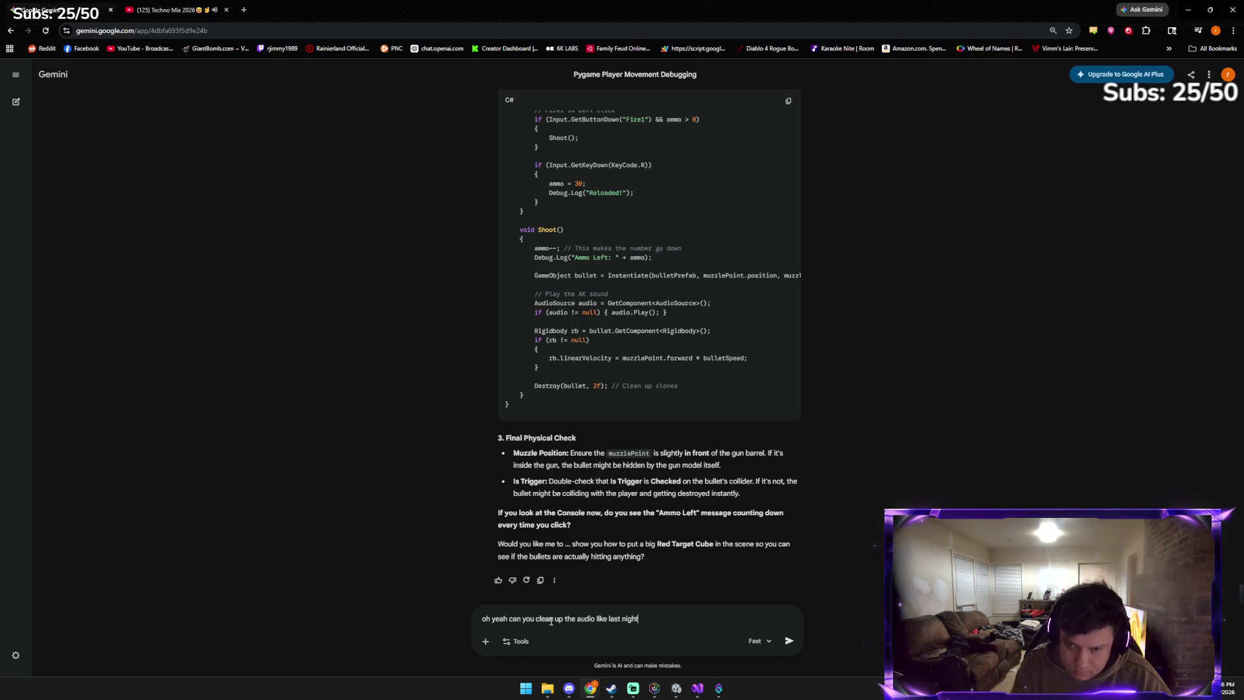
key(Return)
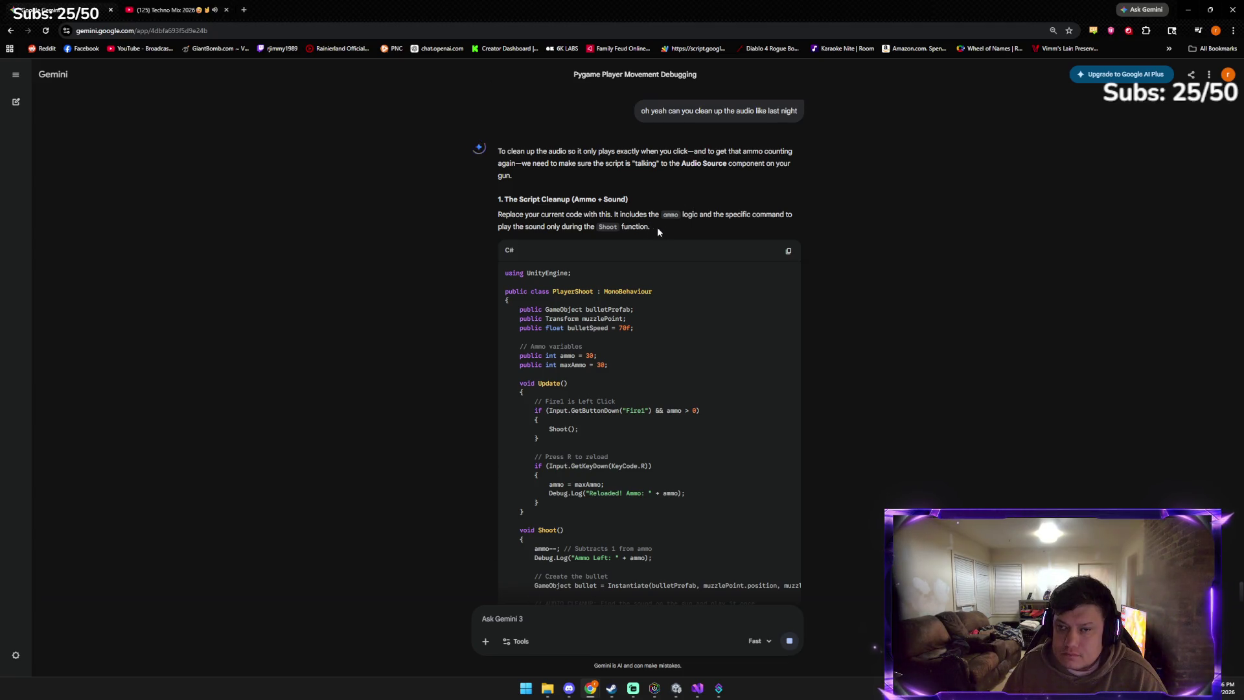
click(791, 253)
scroll(644, 524, down, 5)
scroll(645, 528, down, 3)
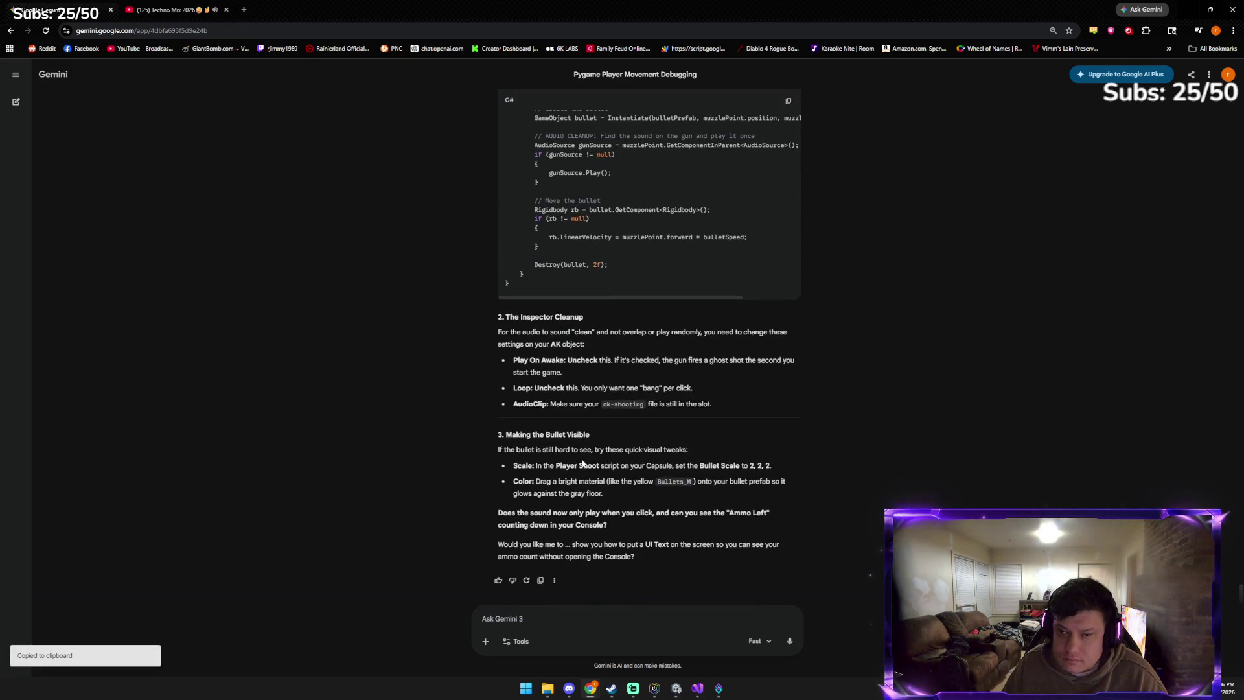
scroll(566, 386, up, 5)
scroll(562, 423, down, 4)
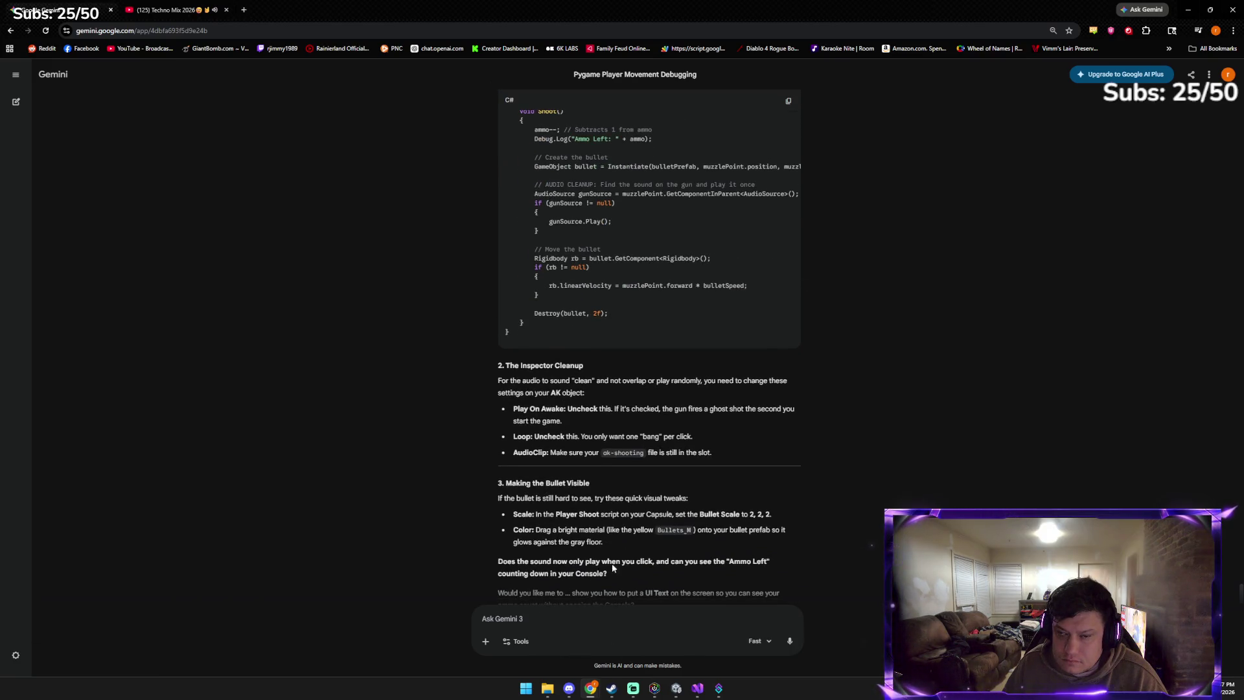
click(697, 688)
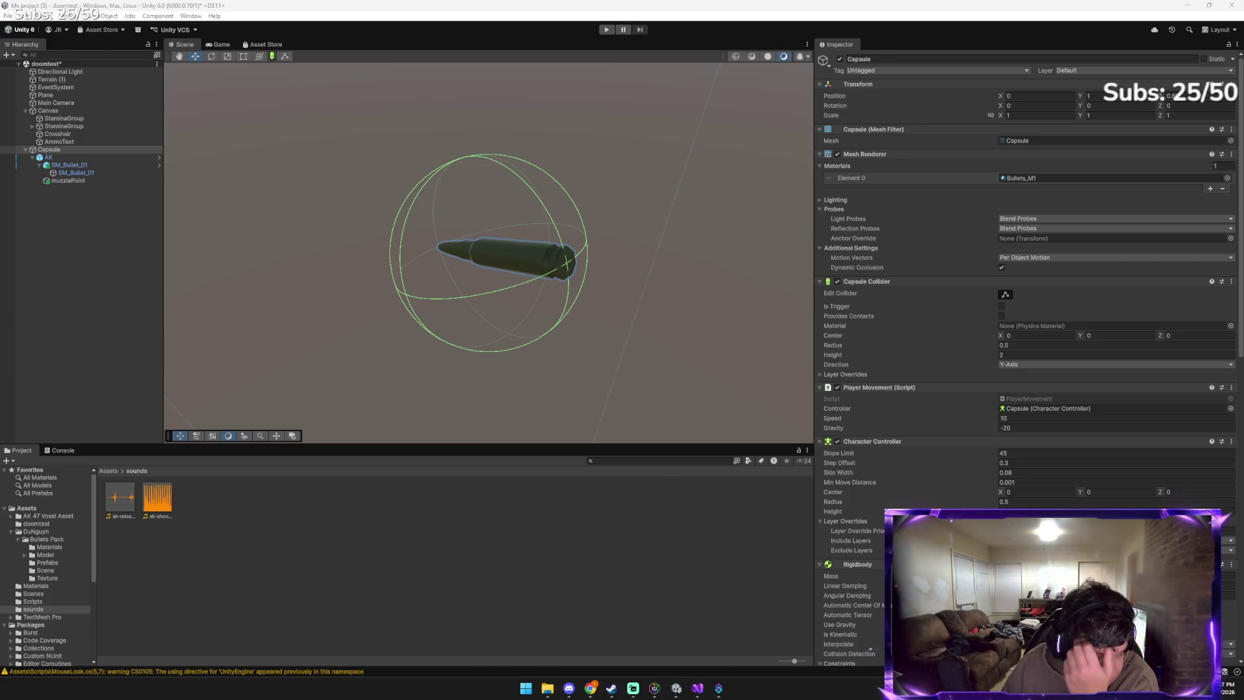
Review Gemini's code in Chrome, then bring up PlayerShoot.cs in Visual Studio
key(alt+Tab)
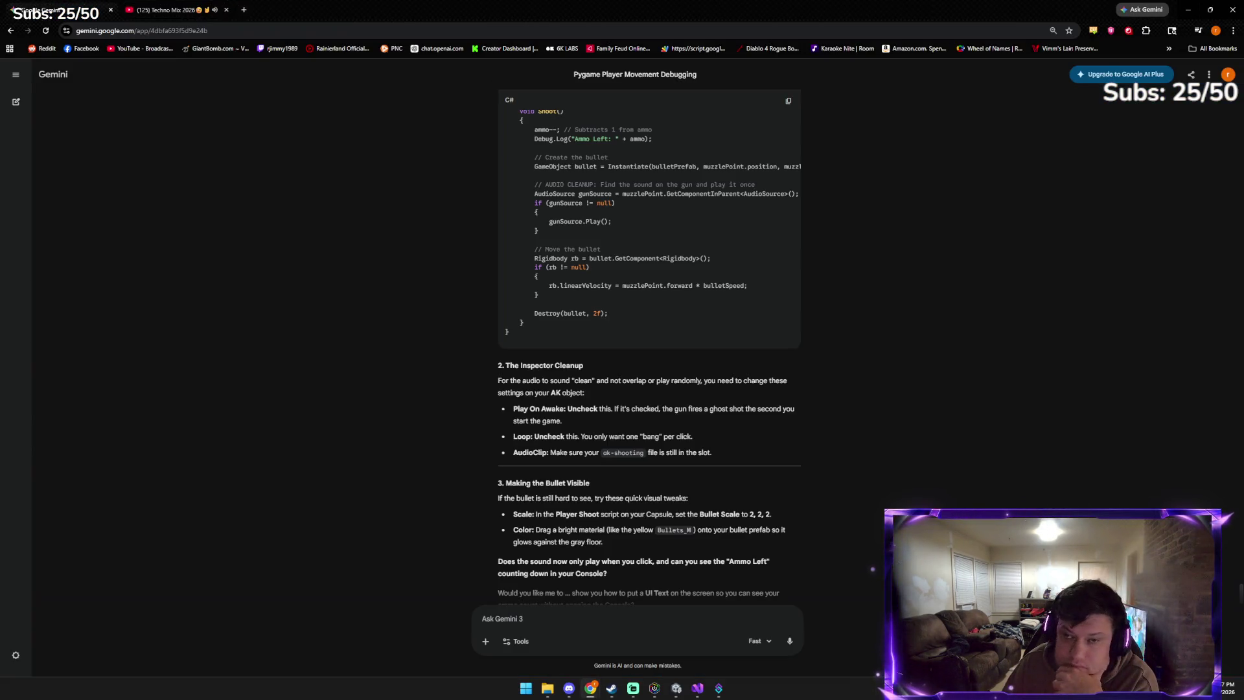
scroll(571, 271, up, 2)
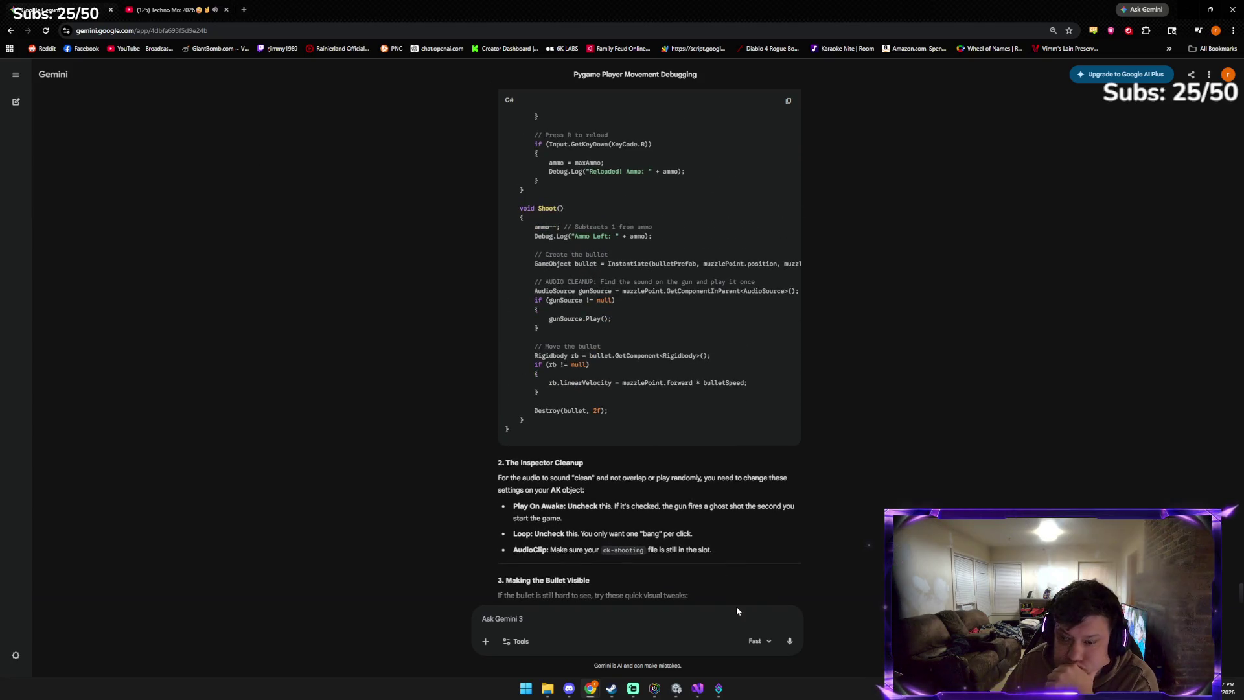
click(692, 696)
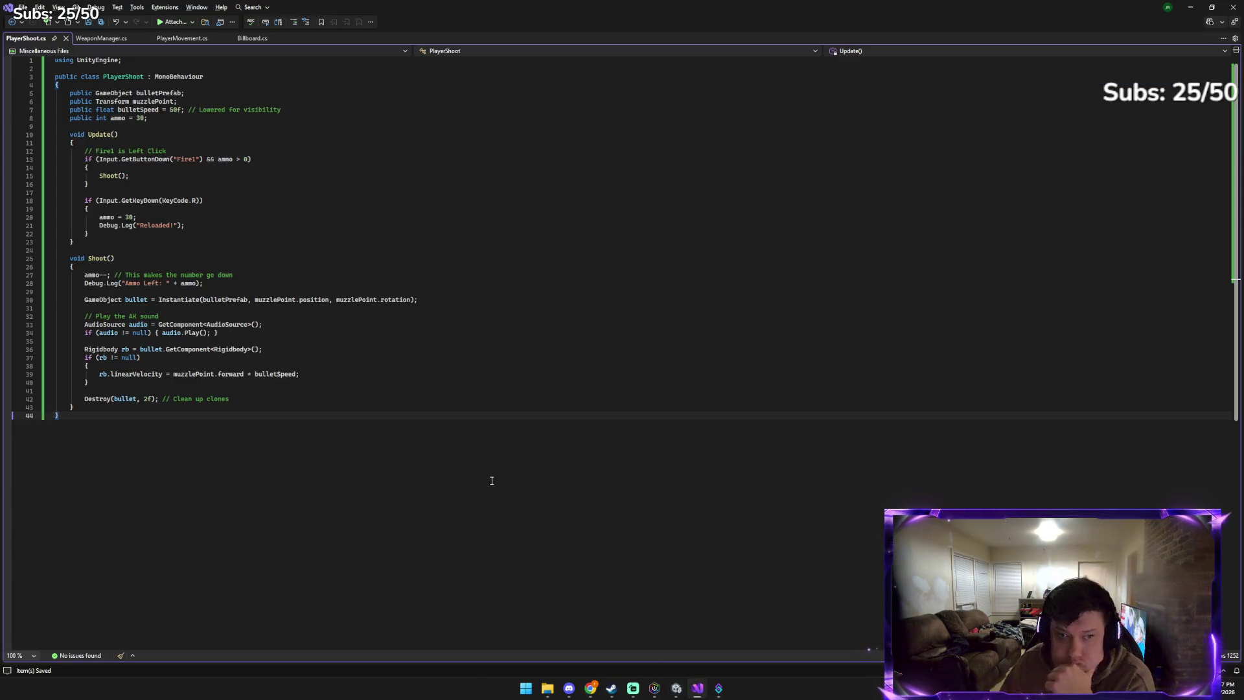
Overwrite PlayerShoot.cs with the new code (bullet speed 70f, maxAmmo 30), save, and return to Unity
key(ctrl+a)
key(ctrl+v)
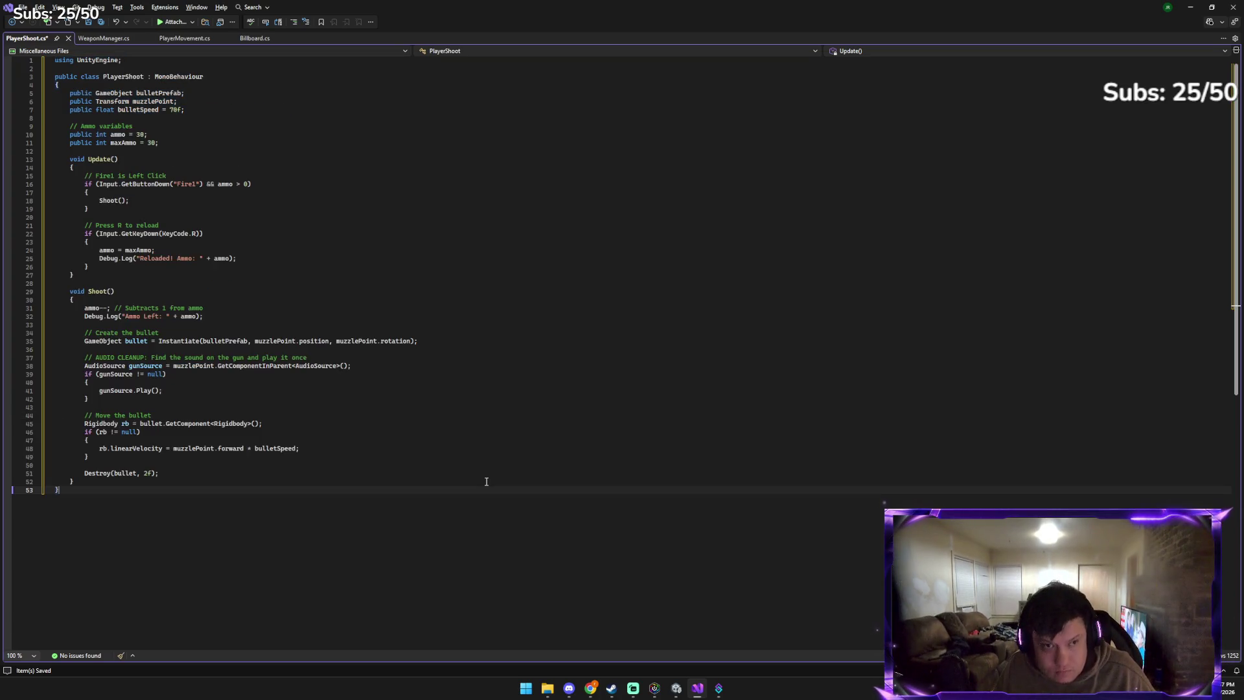
key(ctrl+s)
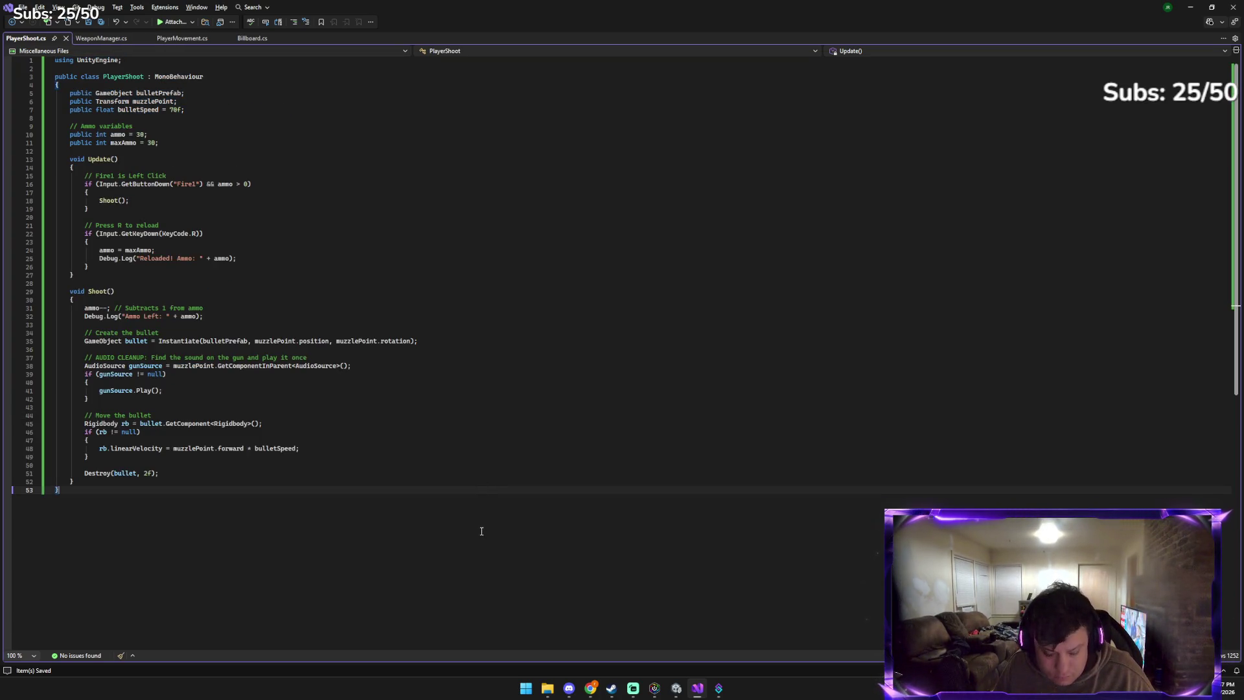
click(676, 688)
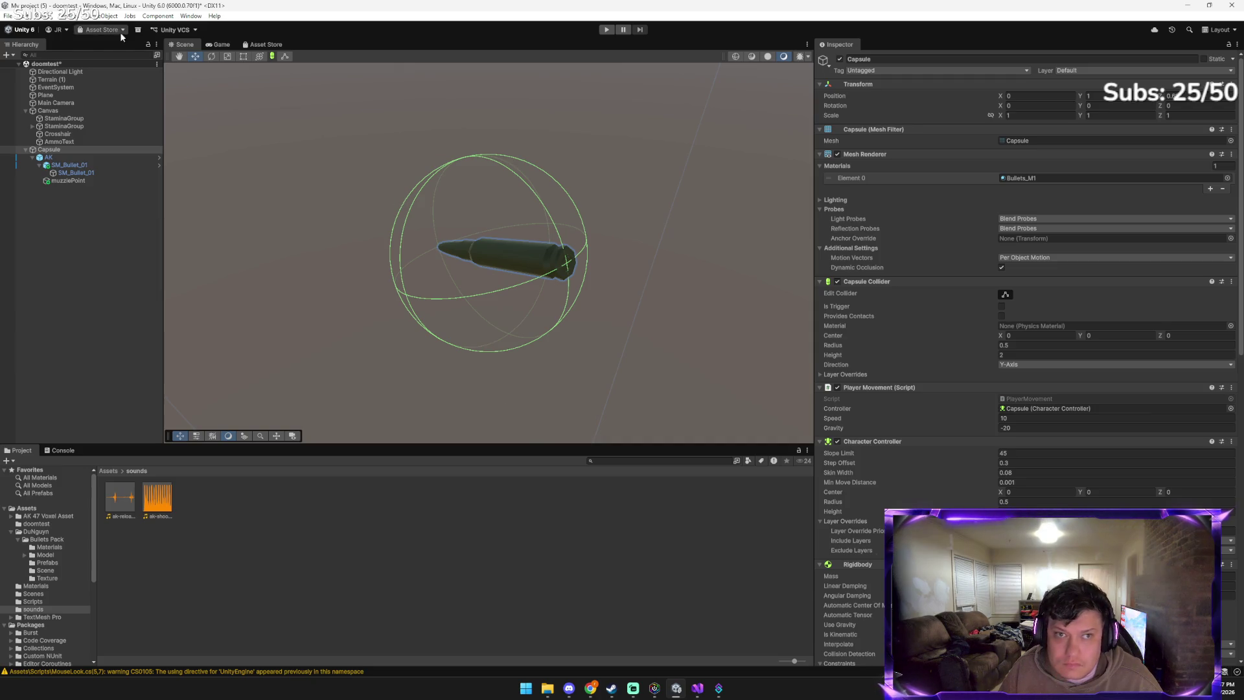
Play the scene, fire ten shots from the AK, then stop the test
click(605, 31)
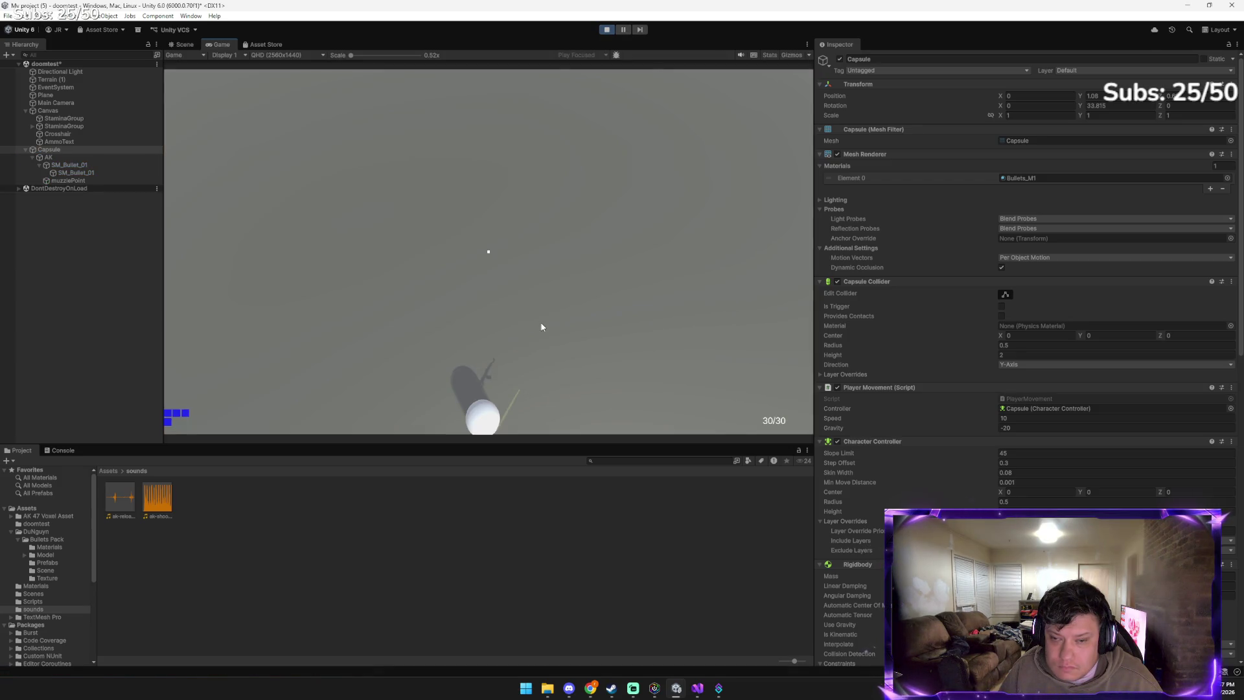
click(499, 327)
click(567, 350)
click(492, 354)
click(465, 239)
click(561, 274)
click(565, 316)
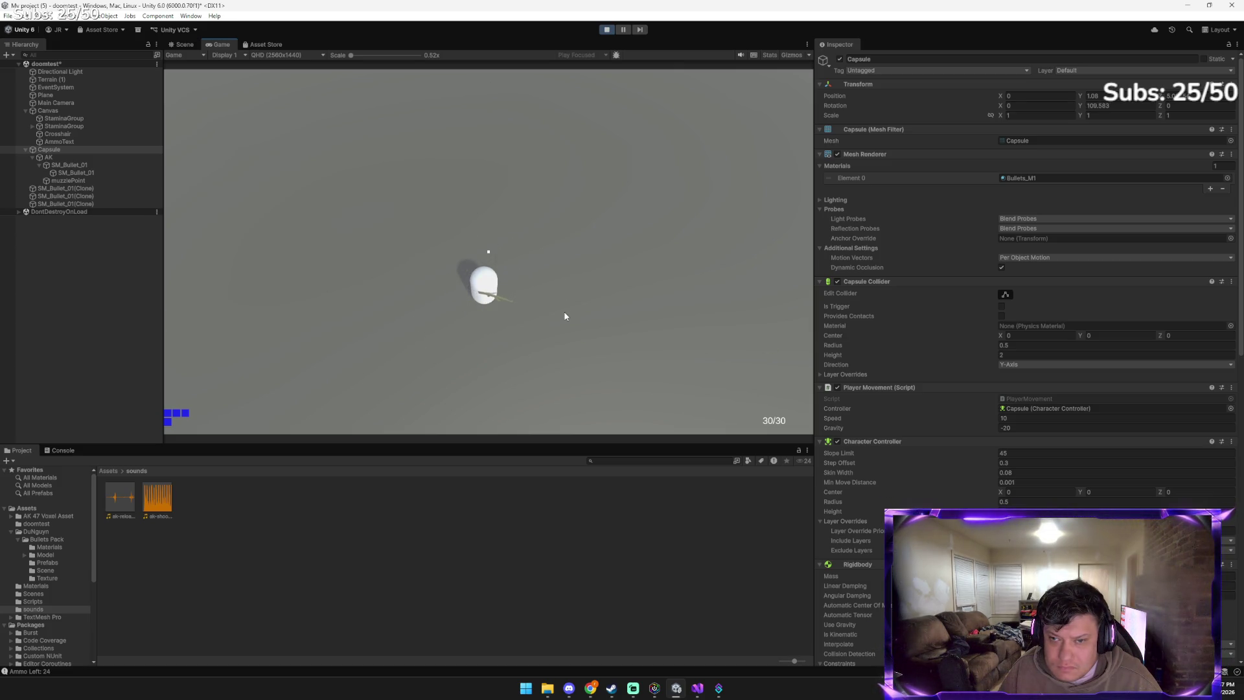
click(565, 317)
click(566, 315)
click(558, 318)
click(501, 343)
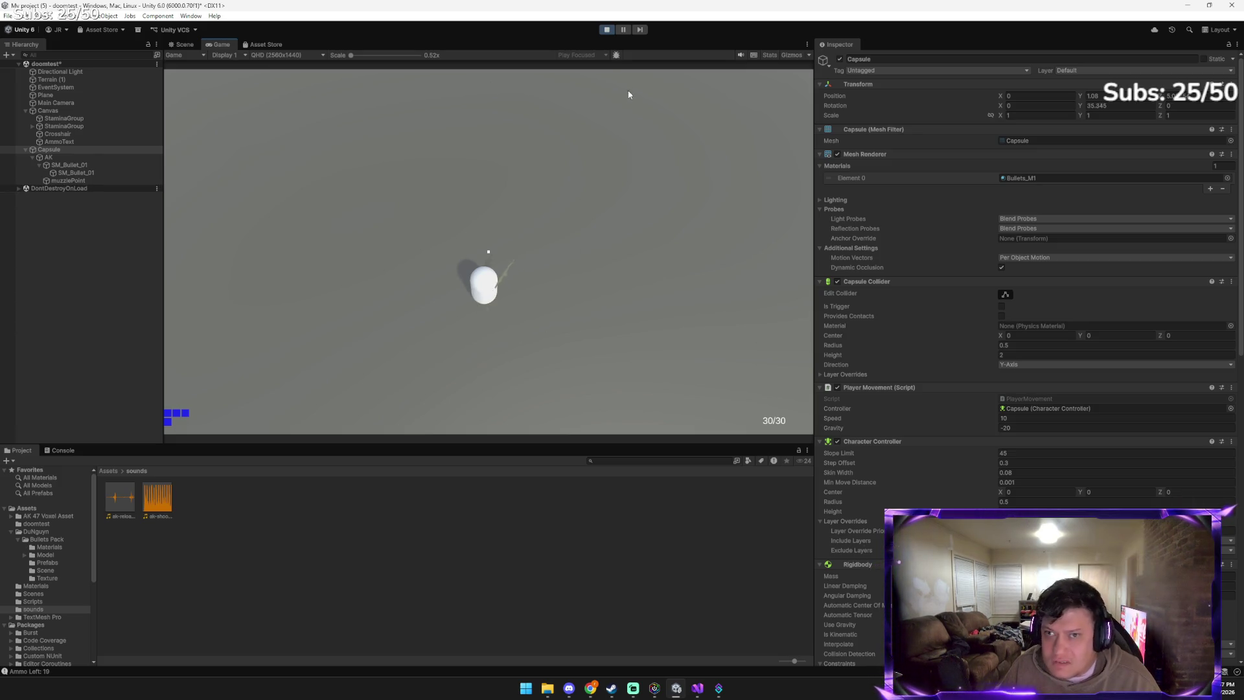
click(606, 30)
scroll(1030, 260, down, 8)
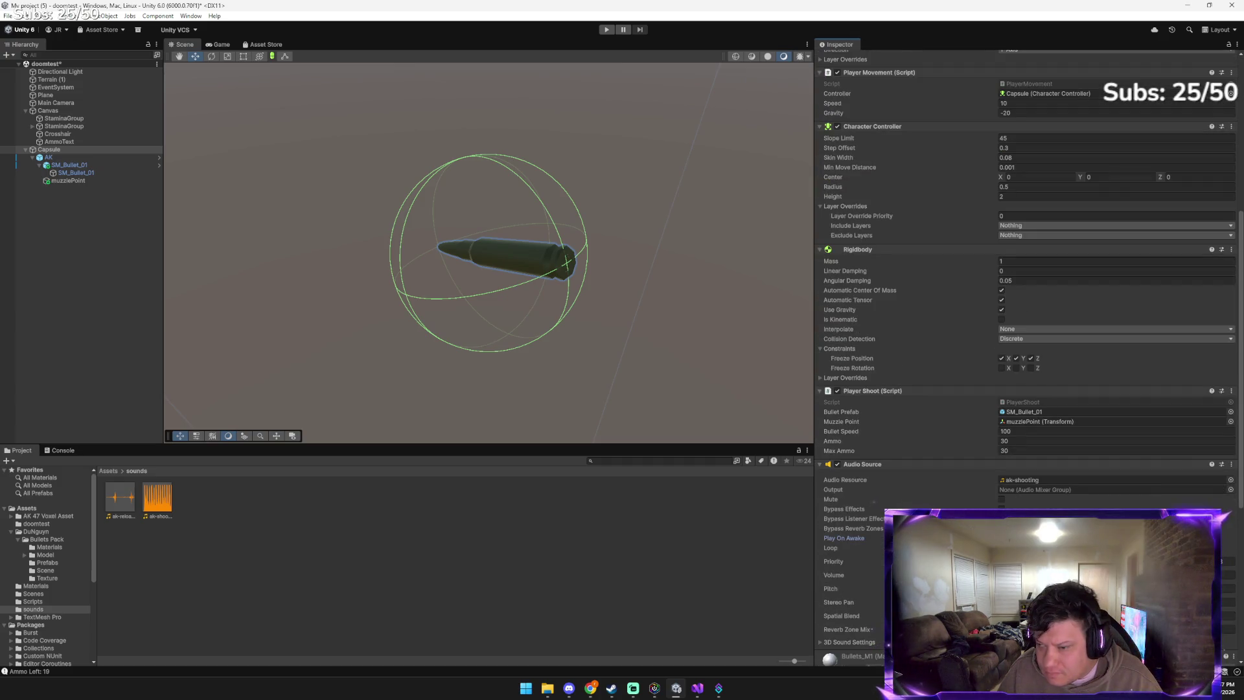
Retest by firing seven more shots until ammo reads 23, then go back to Gemini
click(608, 30)
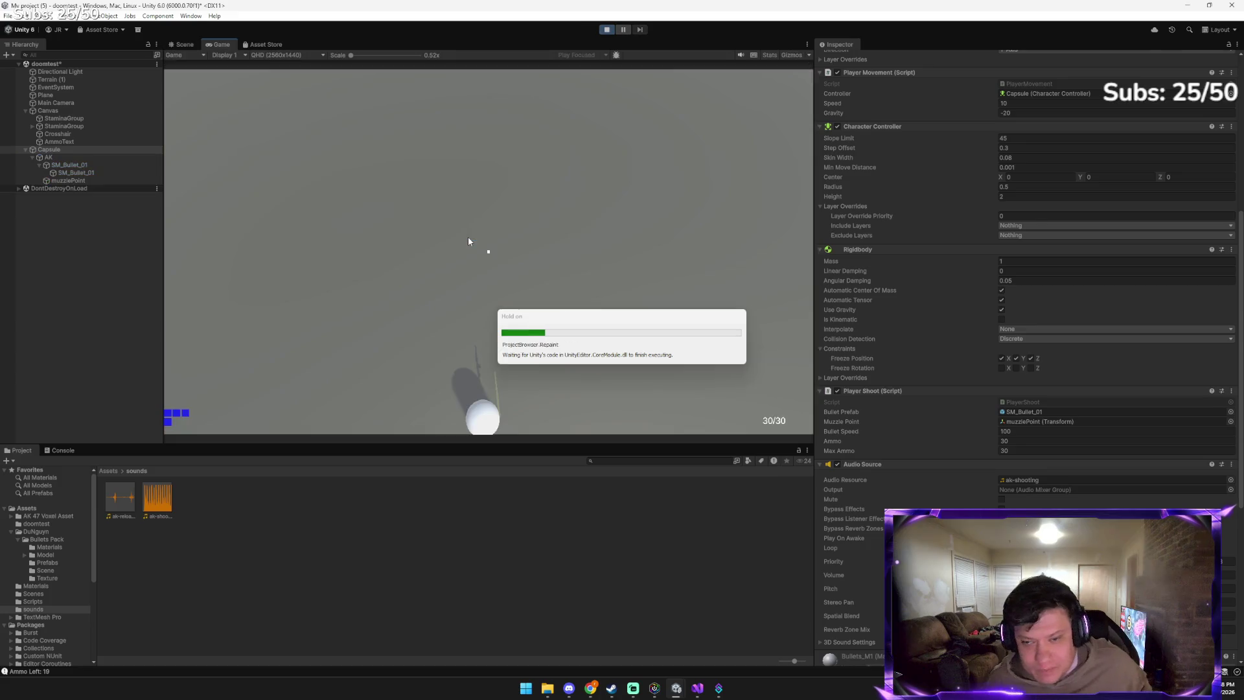
click(574, 281)
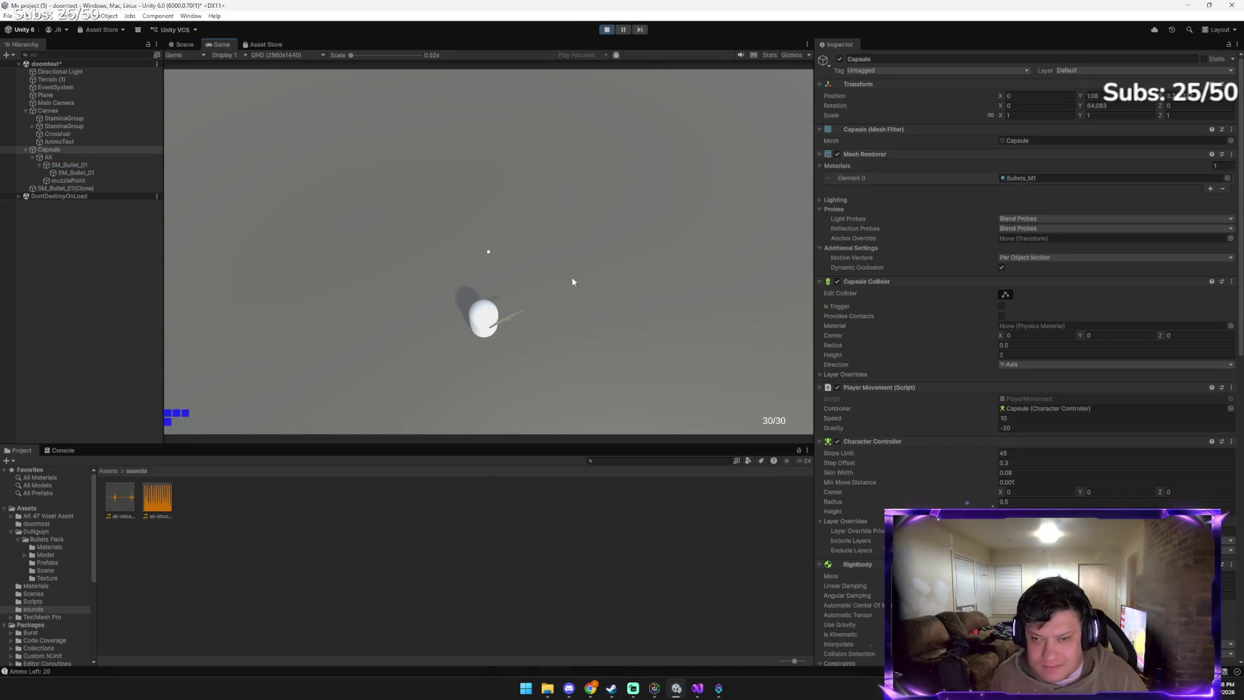
click(573, 325)
click(567, 297)
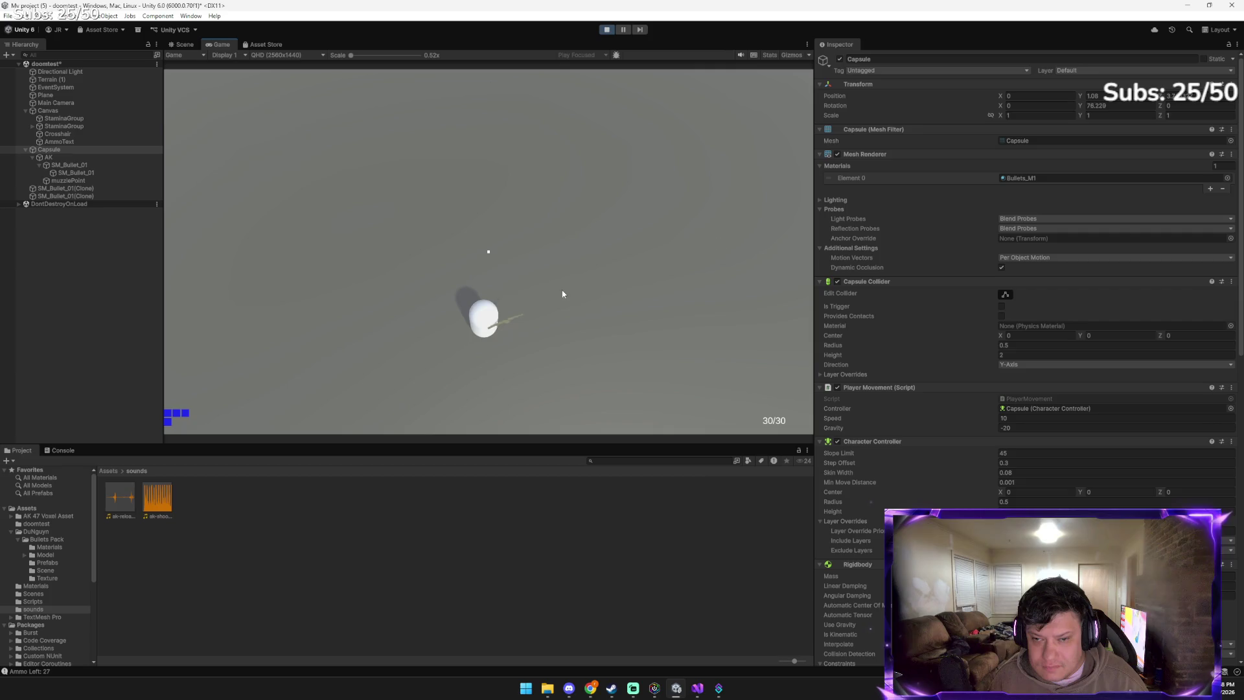
click(454, 255)
click(431, 259)
click(425, 266)
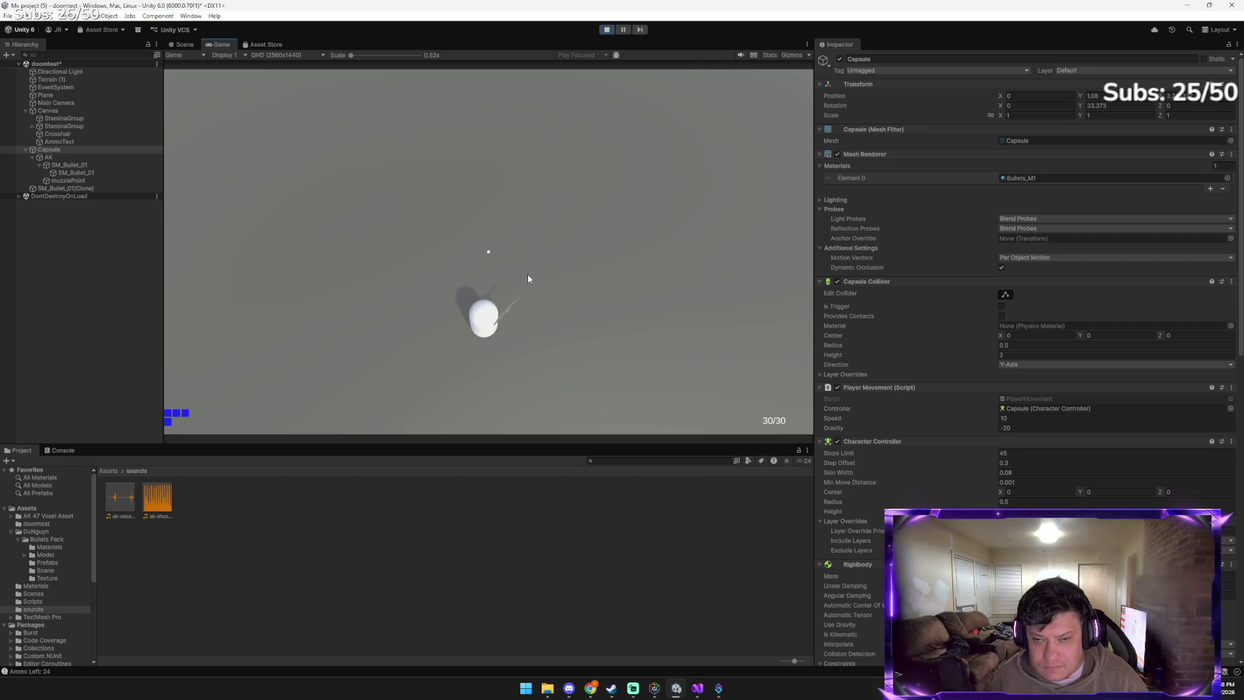
click(589, 320)
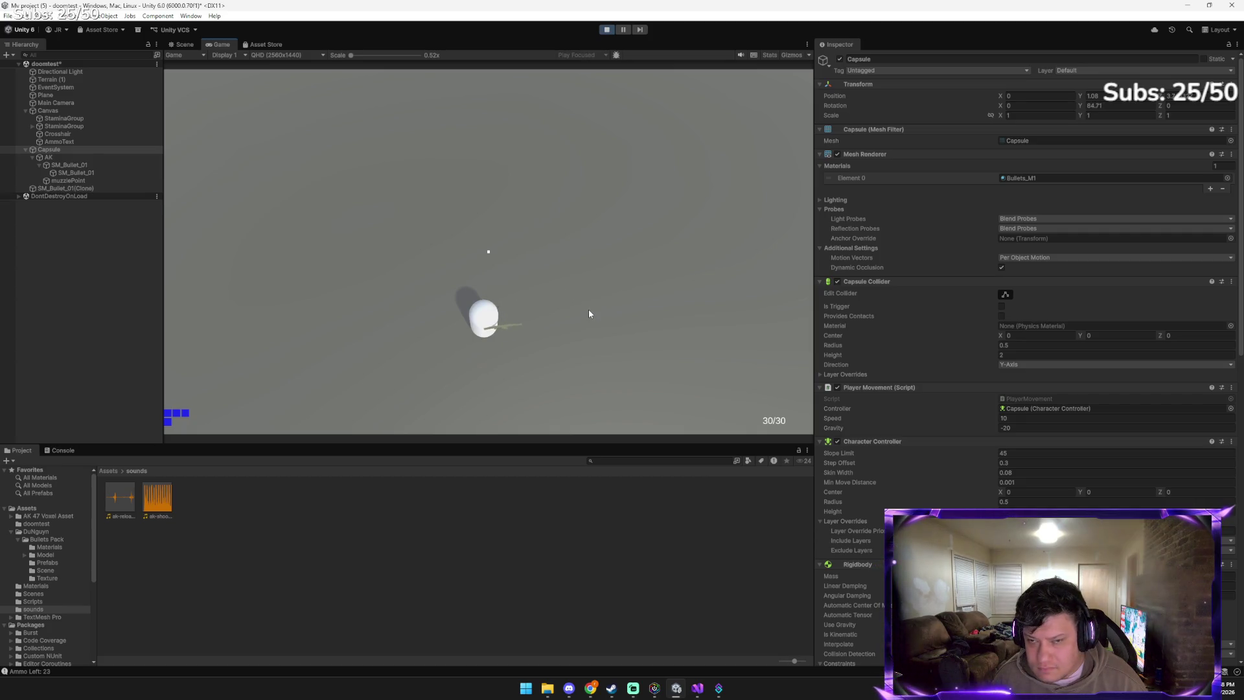
click(607, 29)
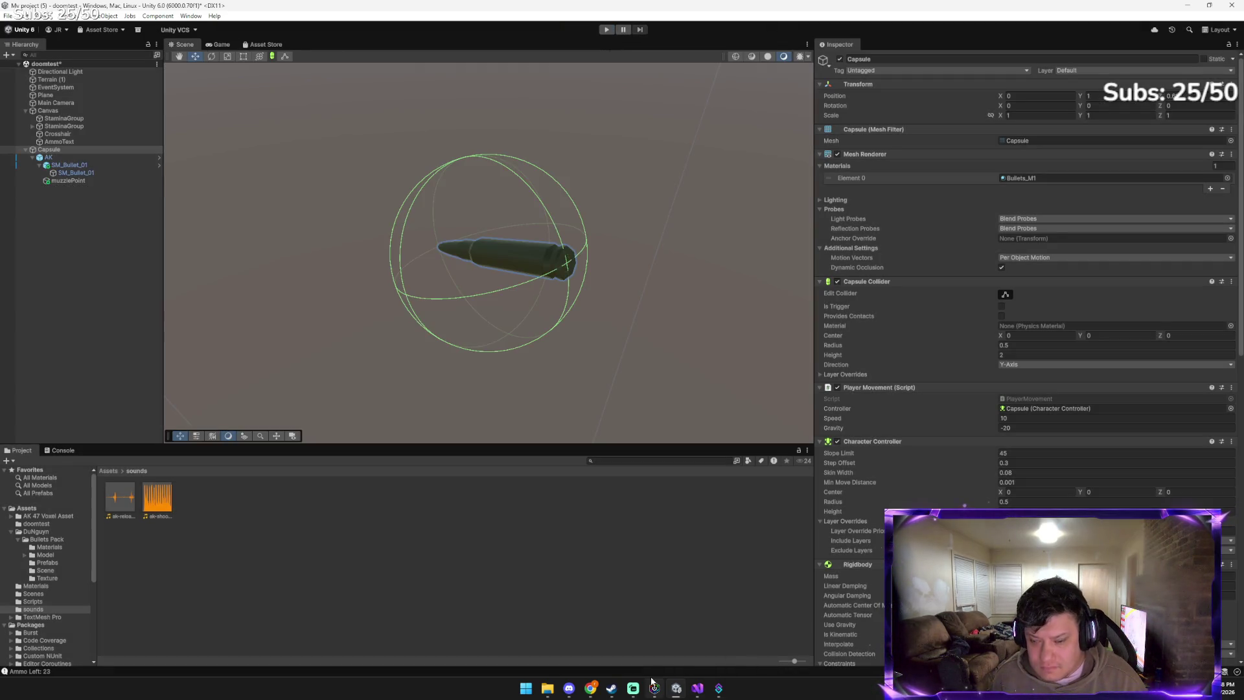
mouse_move(589, 690)
click(569, 637)
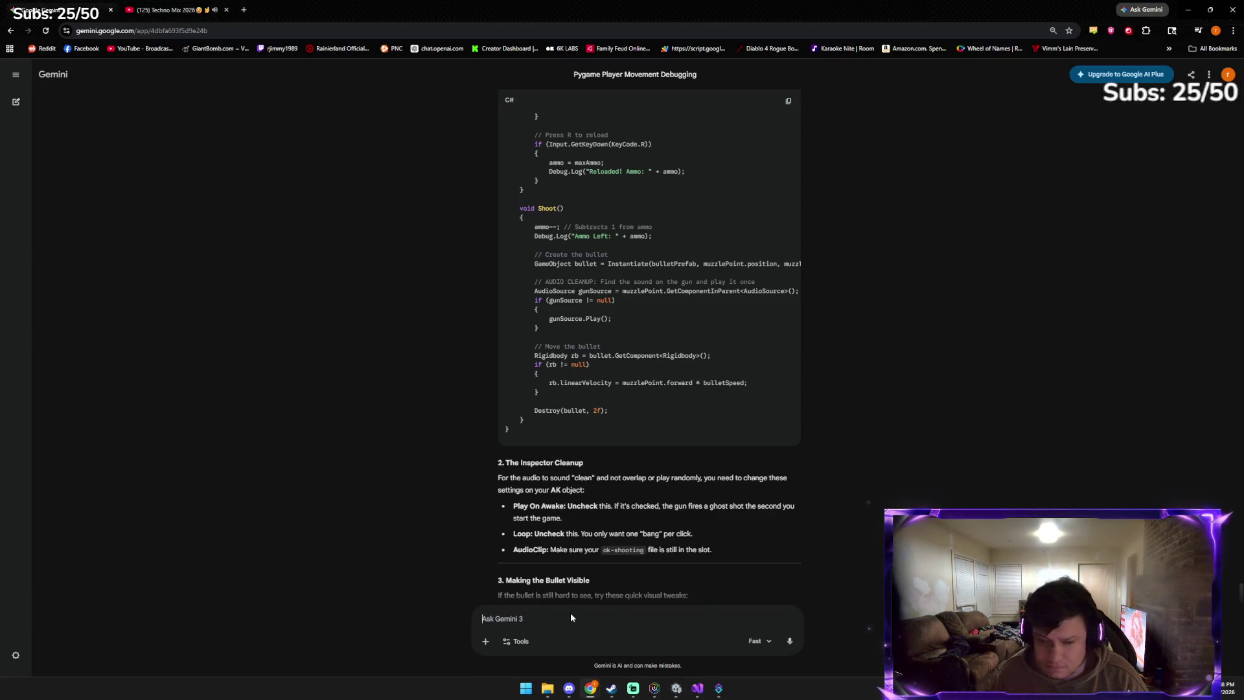
Send Gemini: 'it sounded perfect last night with the single shot how did you do'
text(i8t soune)
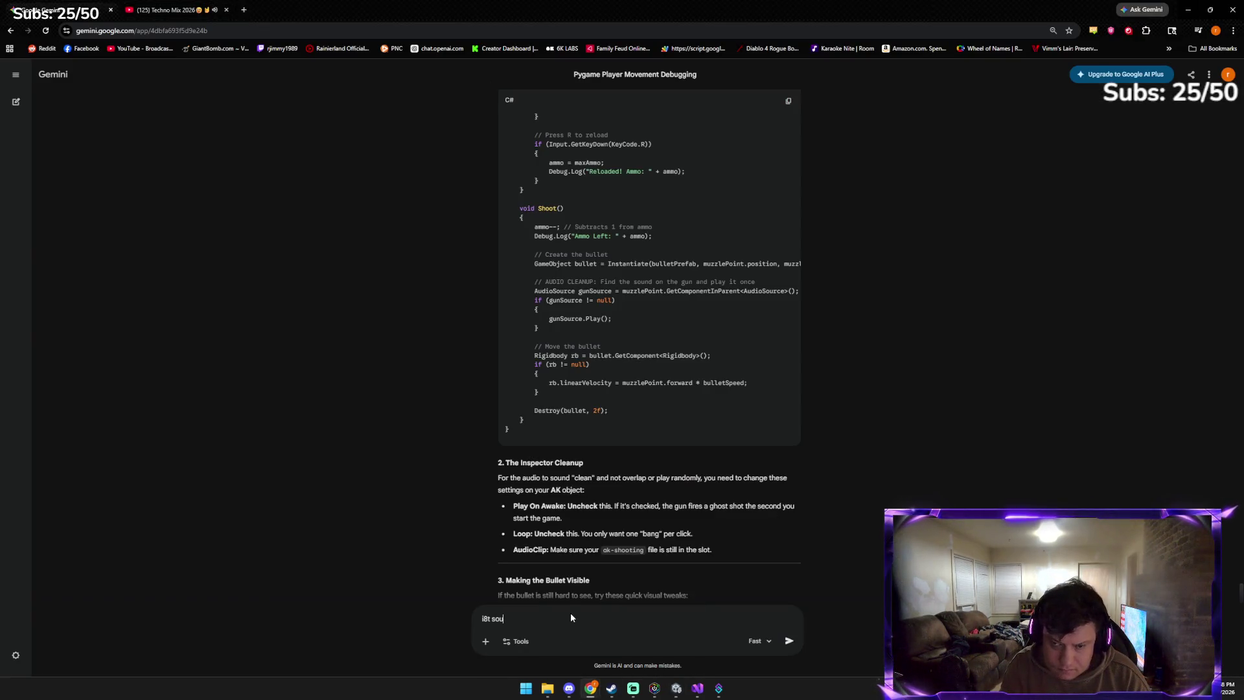
key(BackSpace)
text(de)
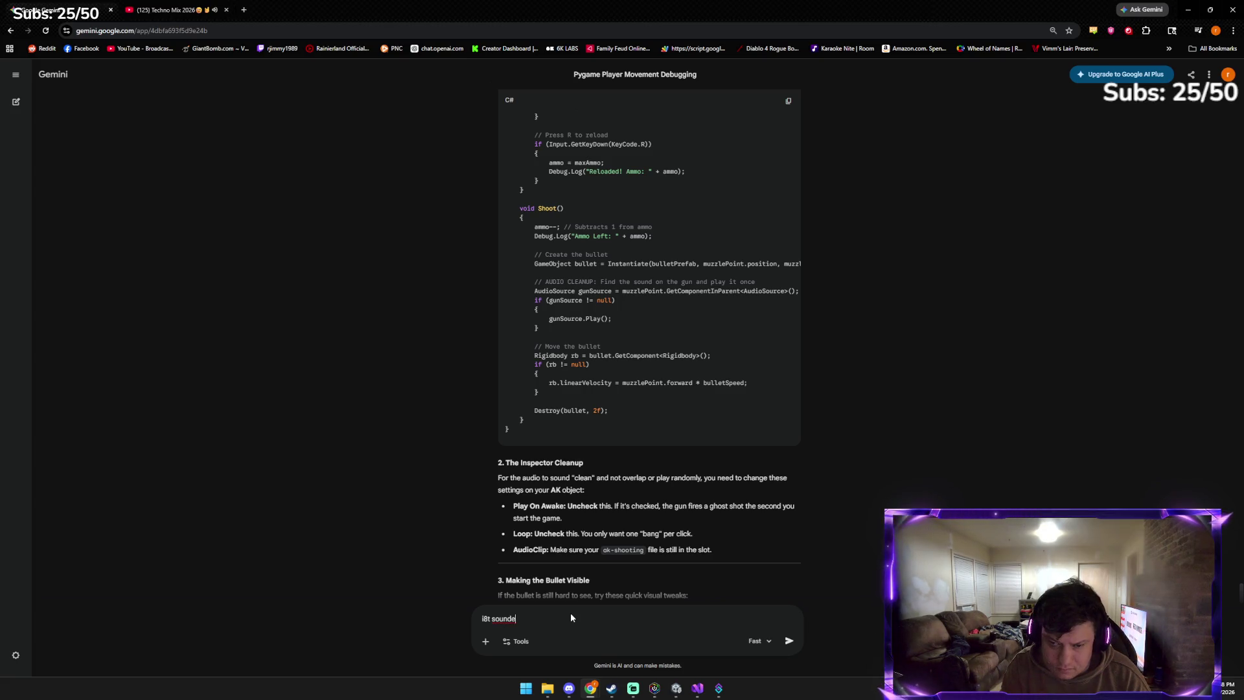
text(d perfect )
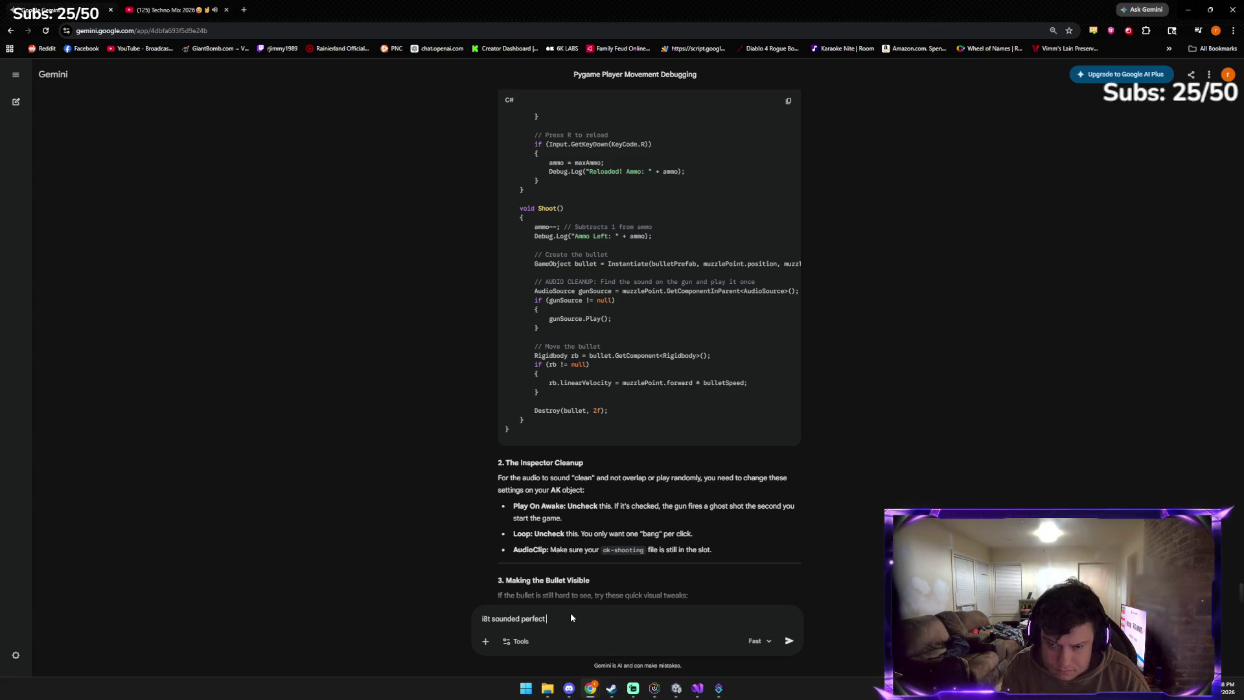
text(last night with )
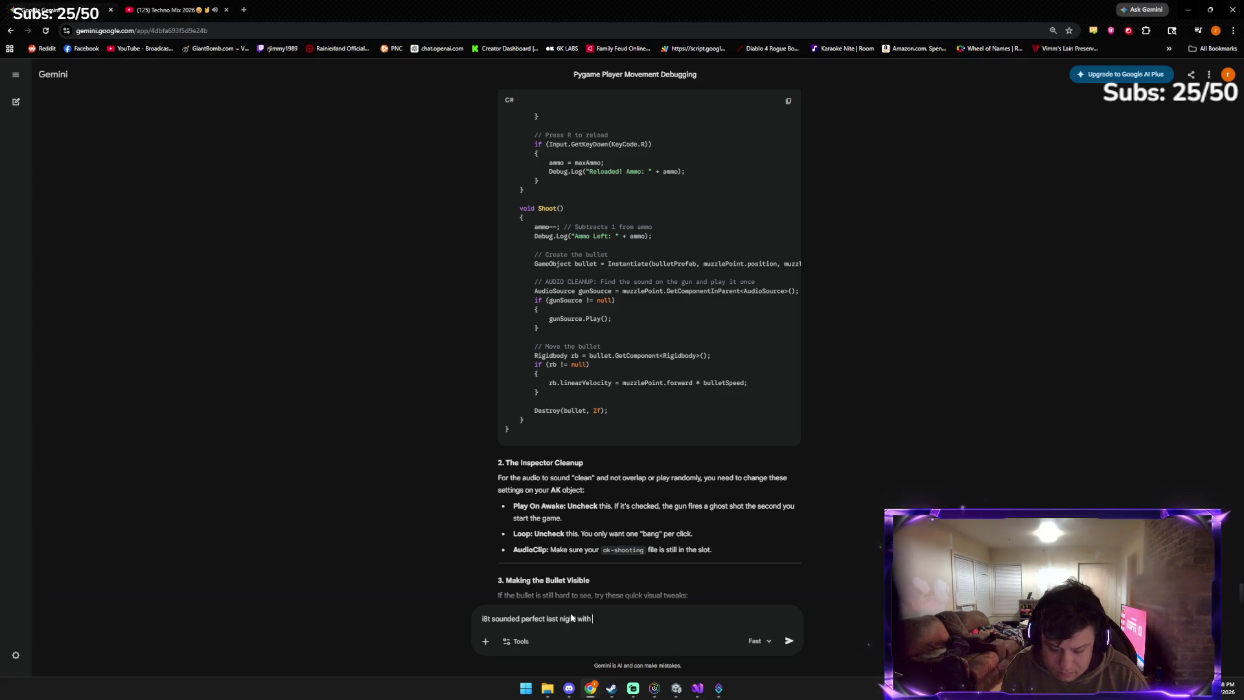
text(the single shot ho)
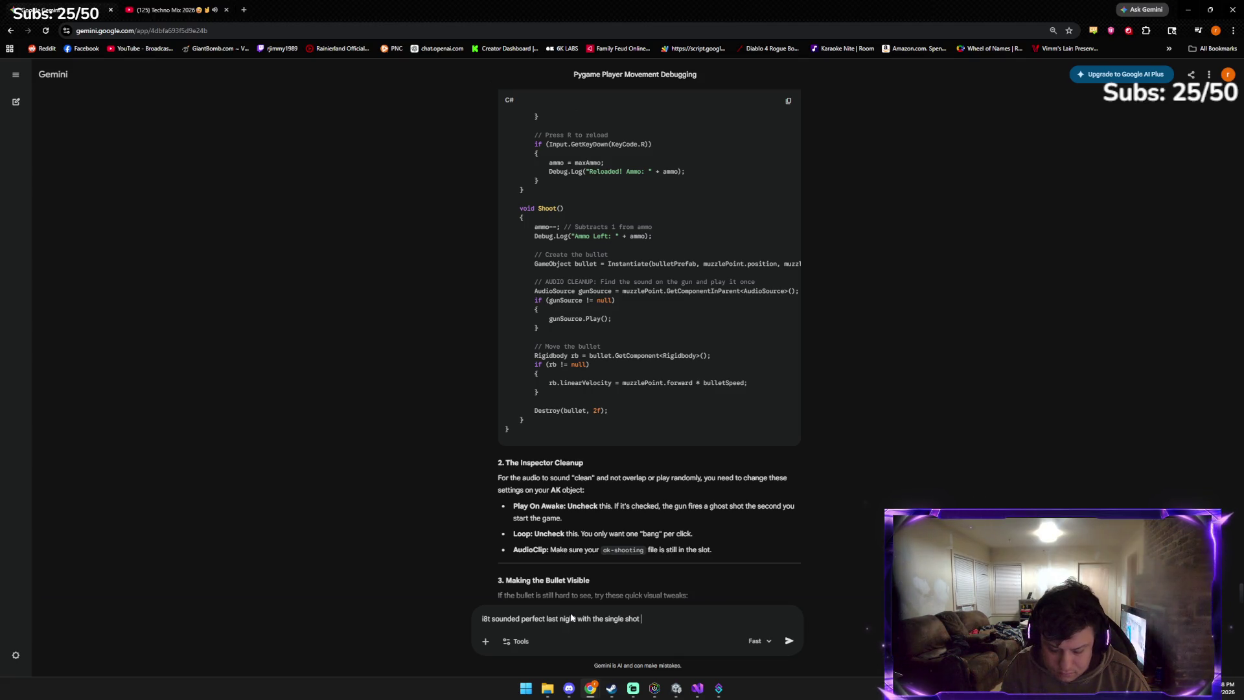
text(w did you do that)
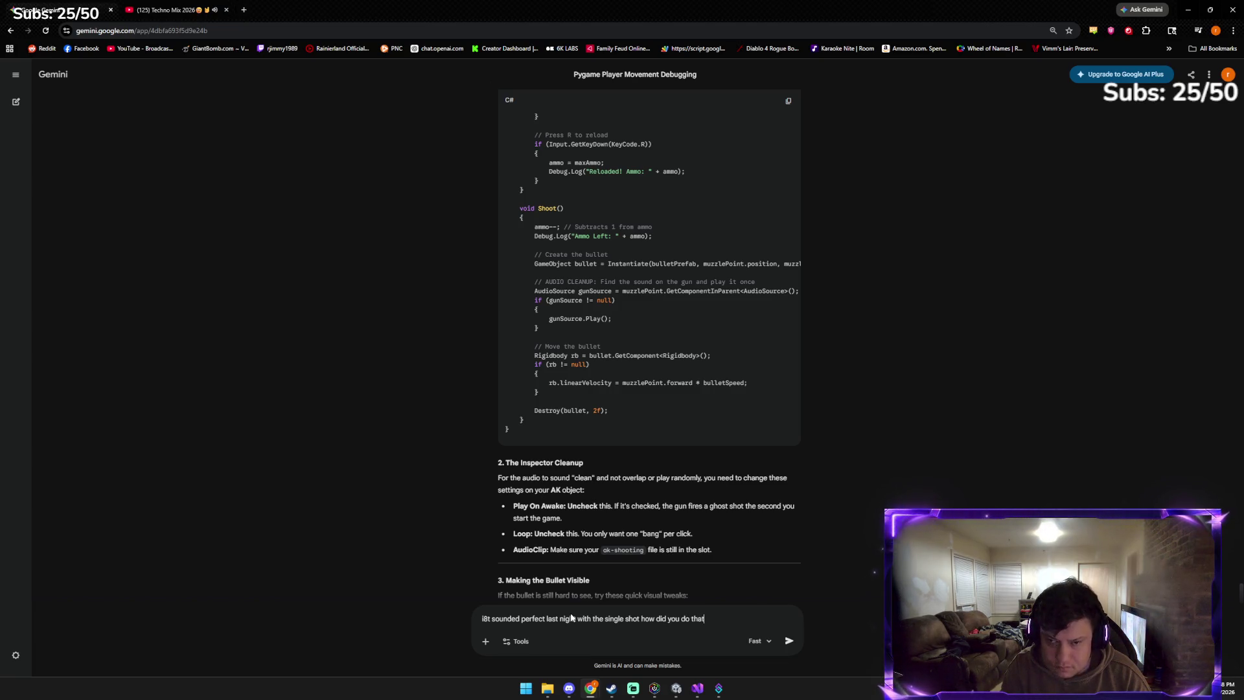
key(Return)
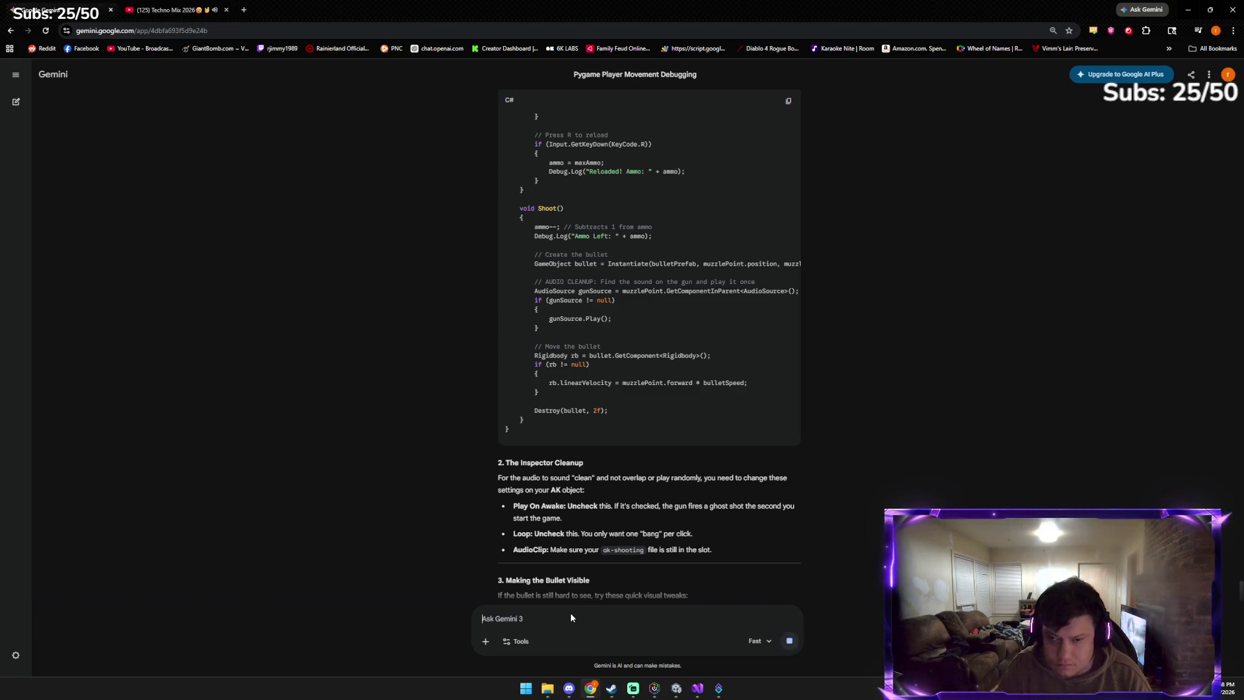
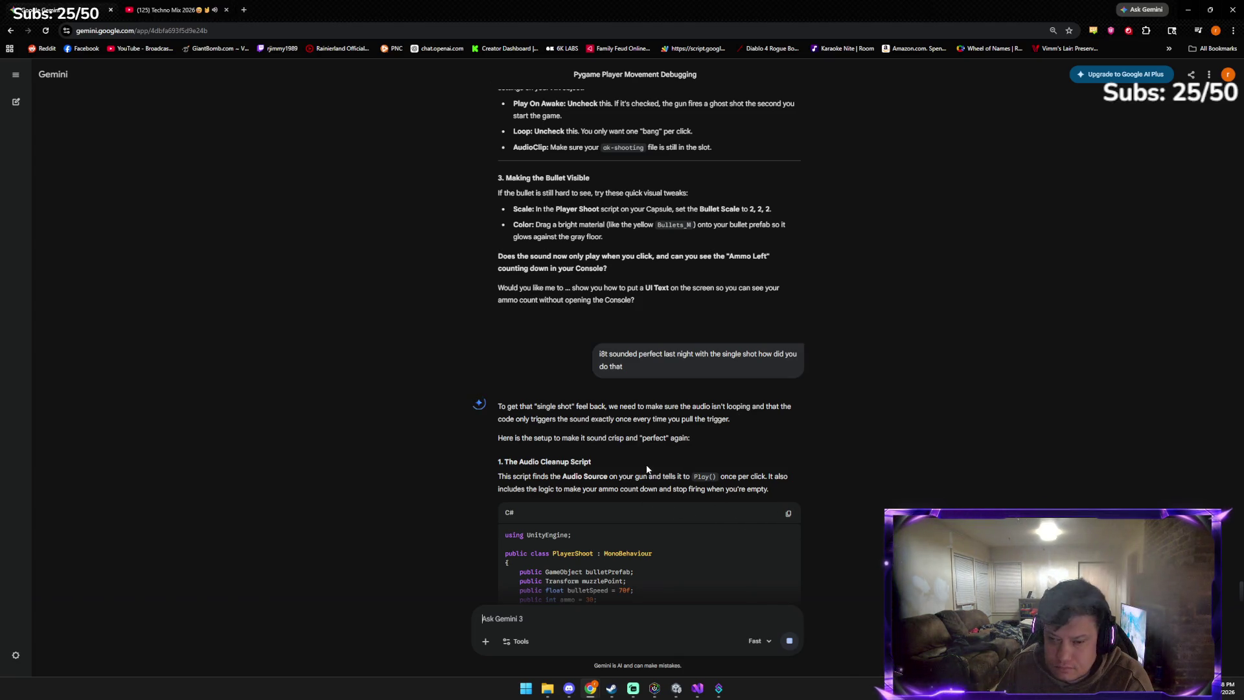
Copy Gemini's single-shot PlayerShoot script and select all the code in PlayerShoot.cs
scroll(603, 415, down, 3)
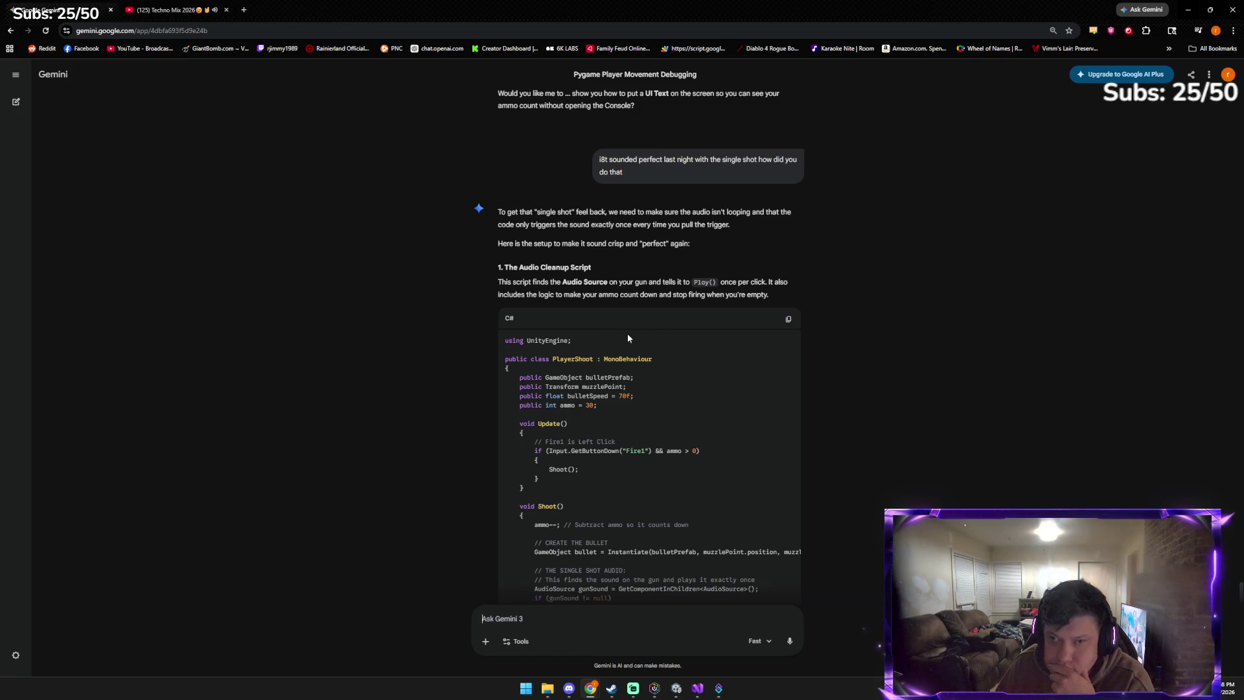
click(788, 320)
mouse_move(697, 690)
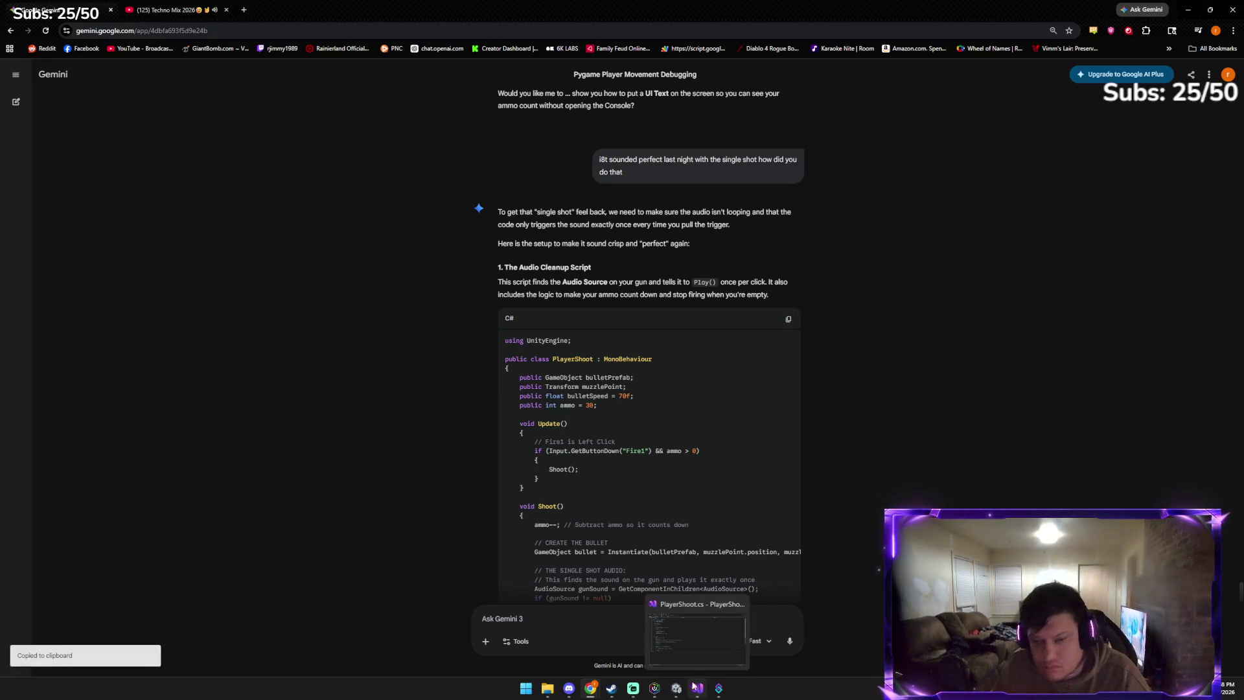
scroll(620, 504, down, 5)
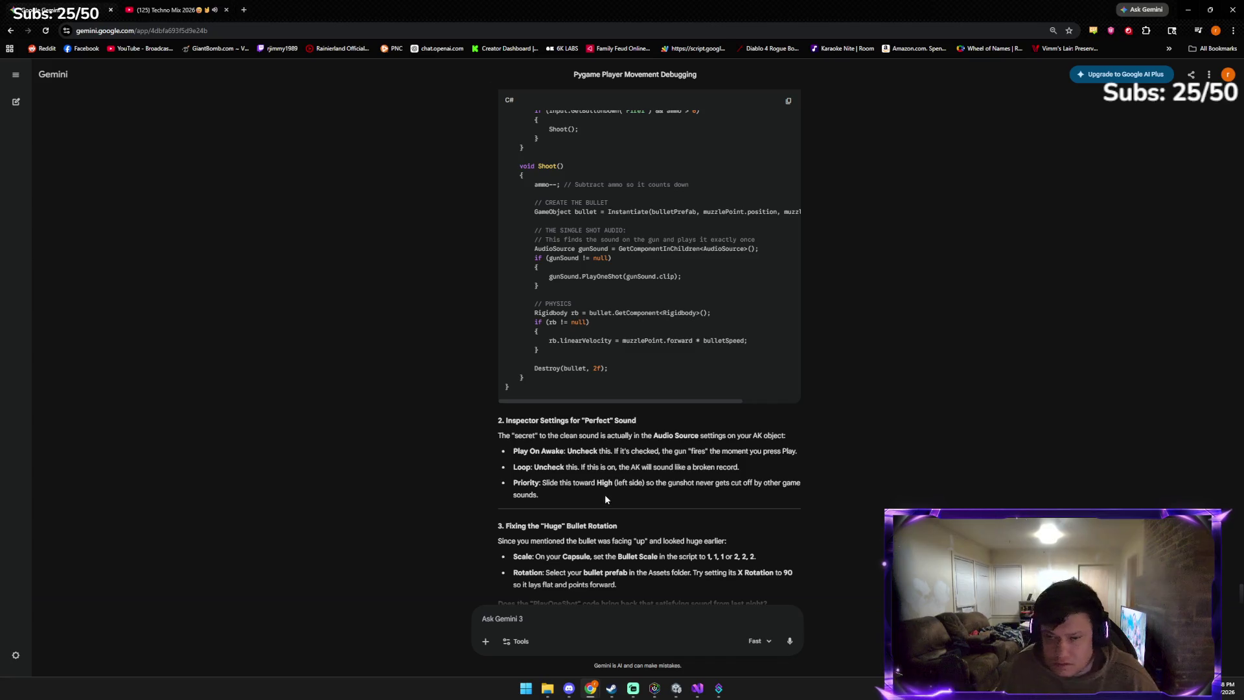
scroll(604, 492, up, 4)
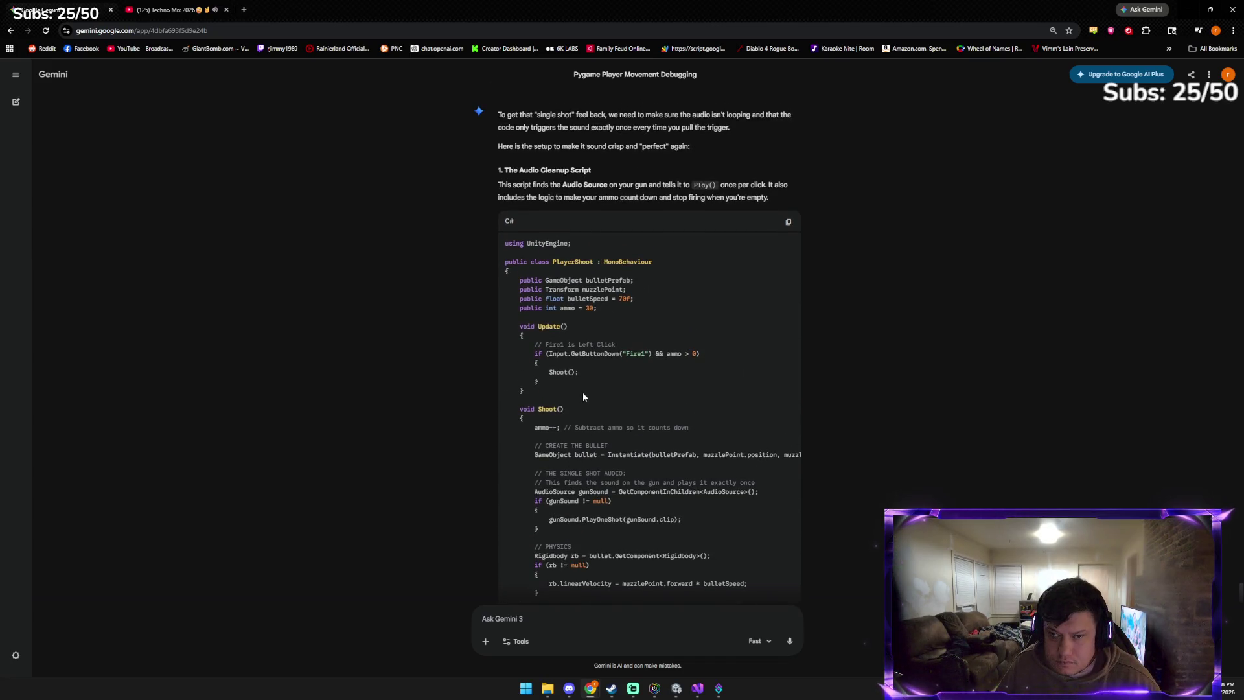
scroll(582, 395, up, 1)
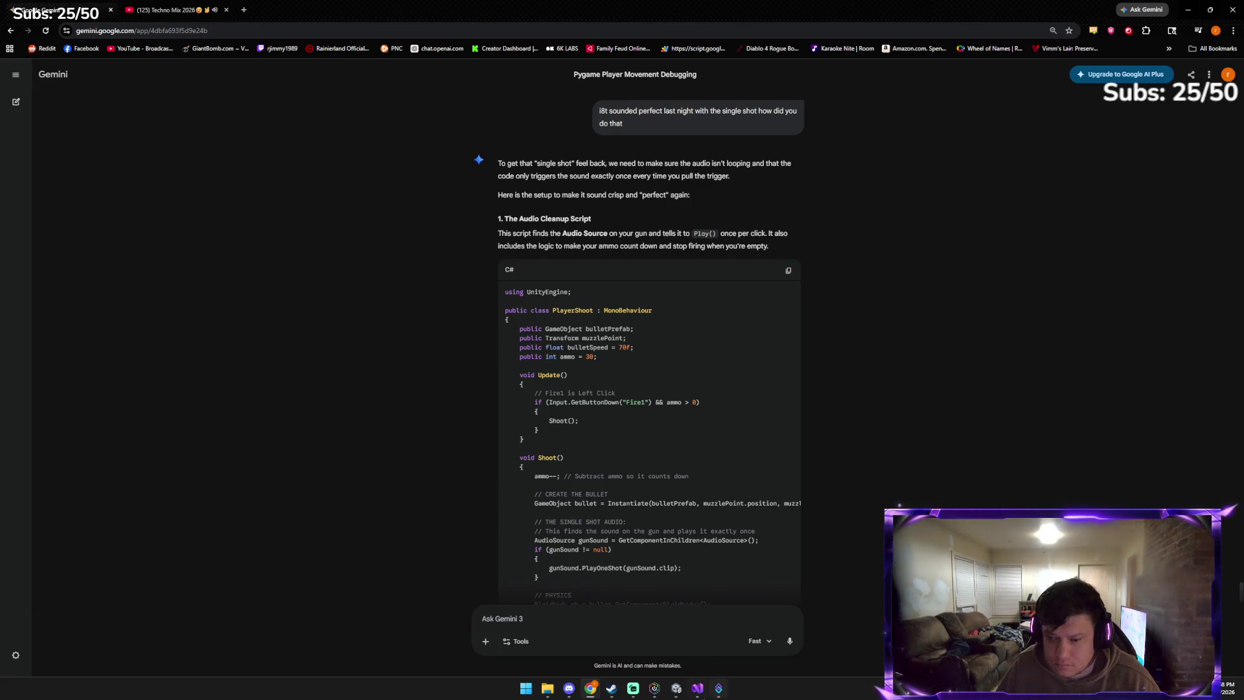
click(697, 688)
key(ctrl+a)
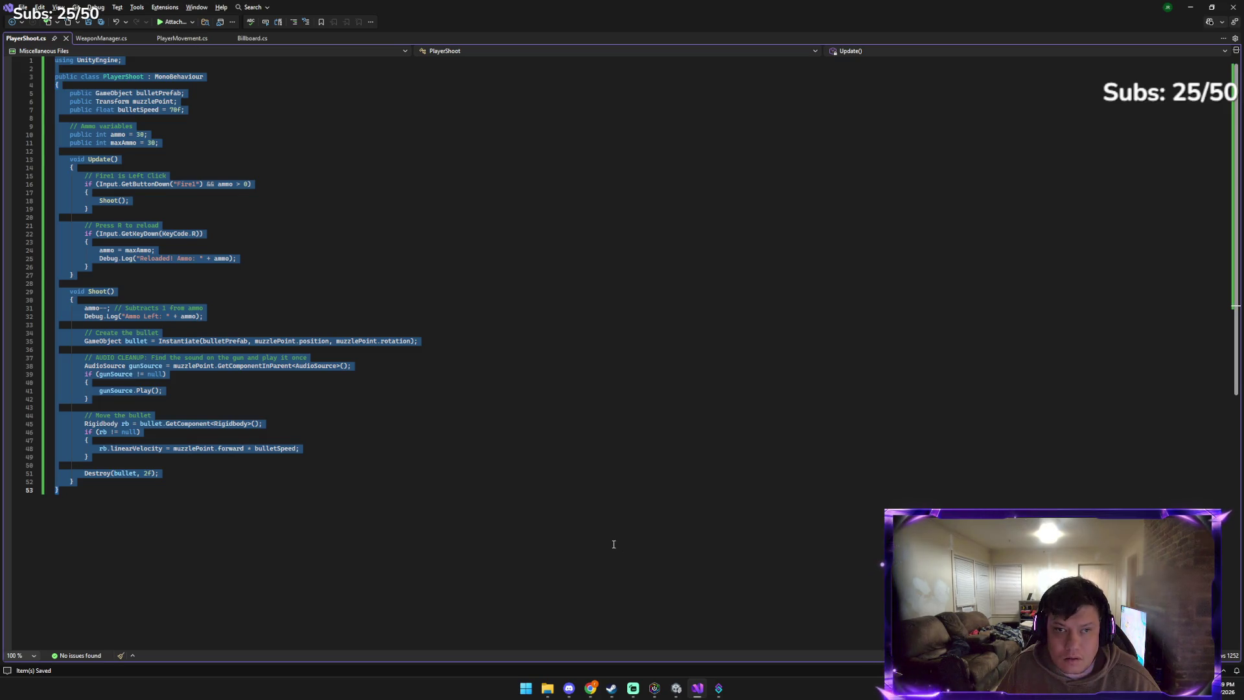
Clear the selection and open the Scripts folder under Assets in Unity's Project window
click(614, 545)
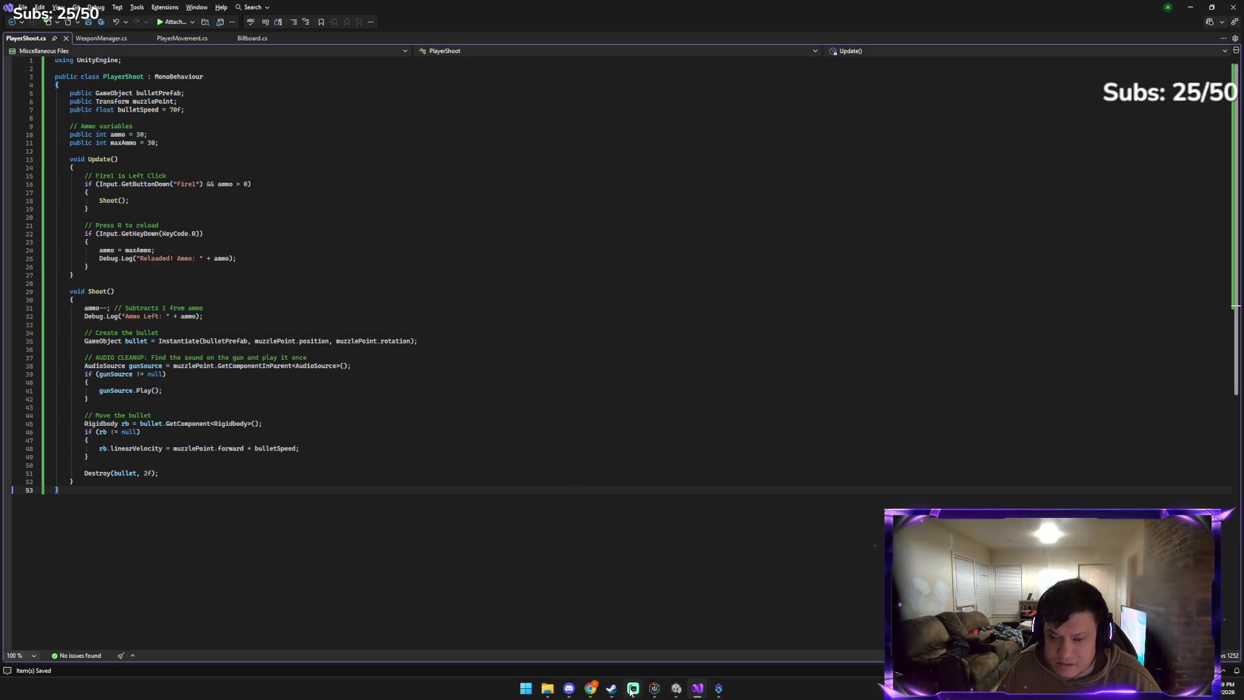
mouse_move(590, 689)
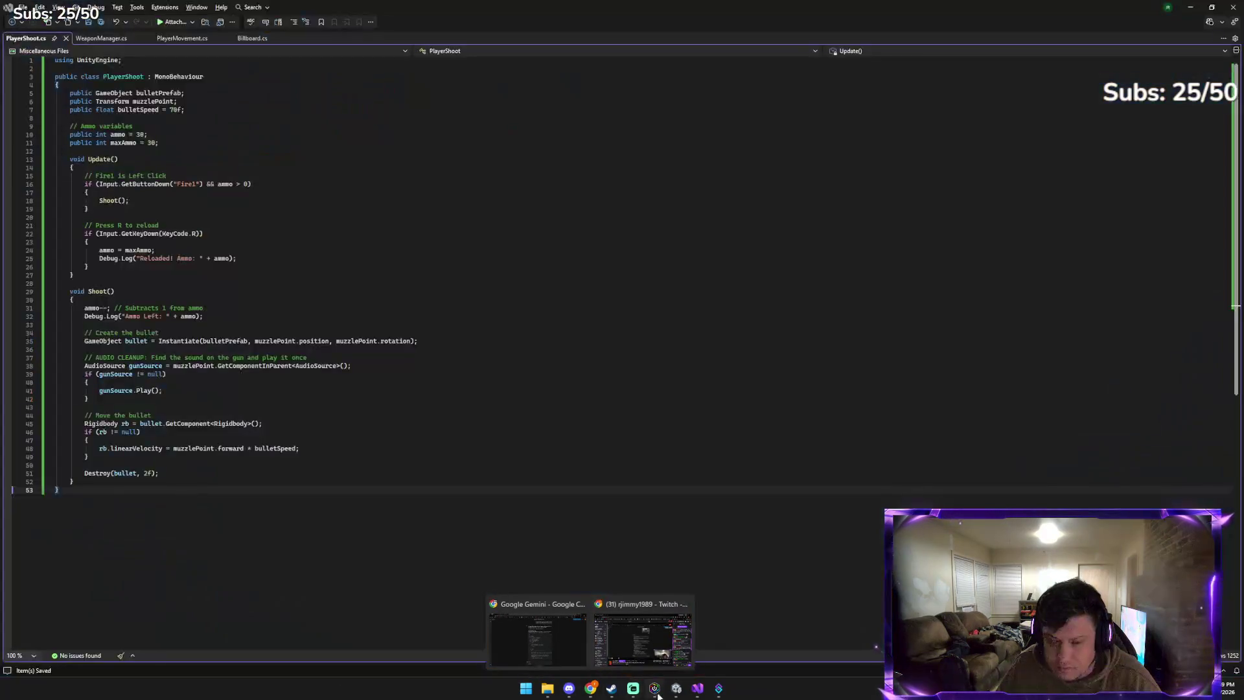
click(677, 688)
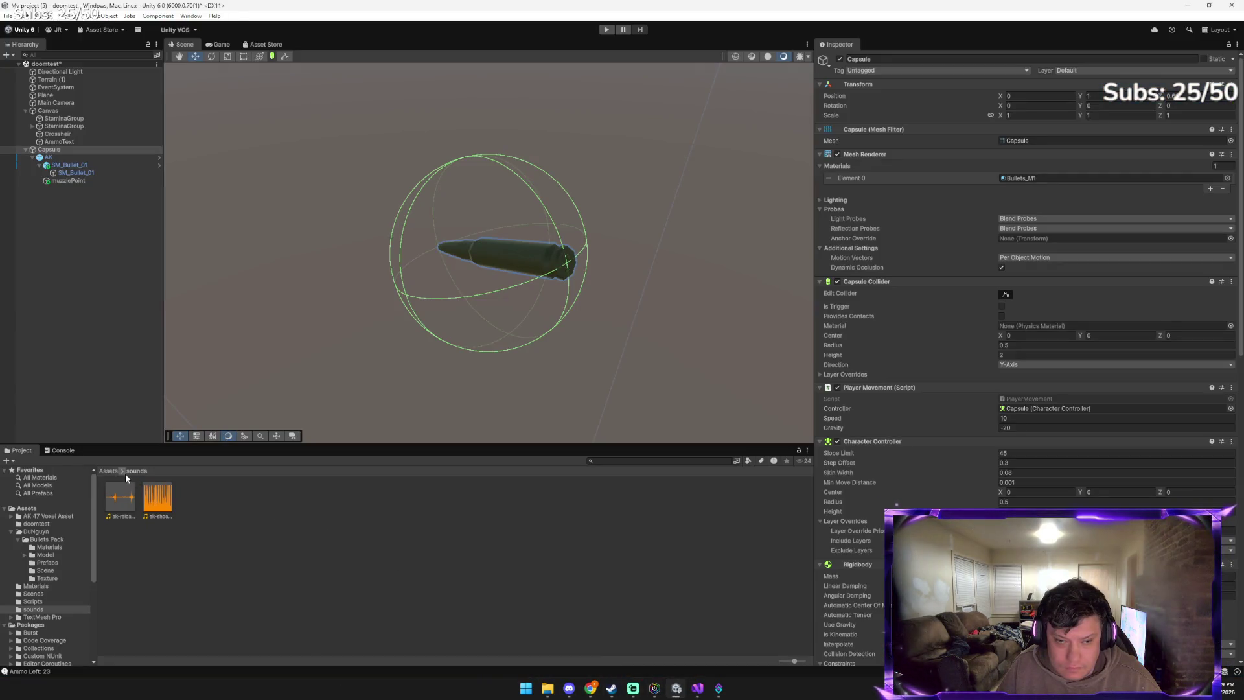
click(117, 471)
double_click(305, 499)
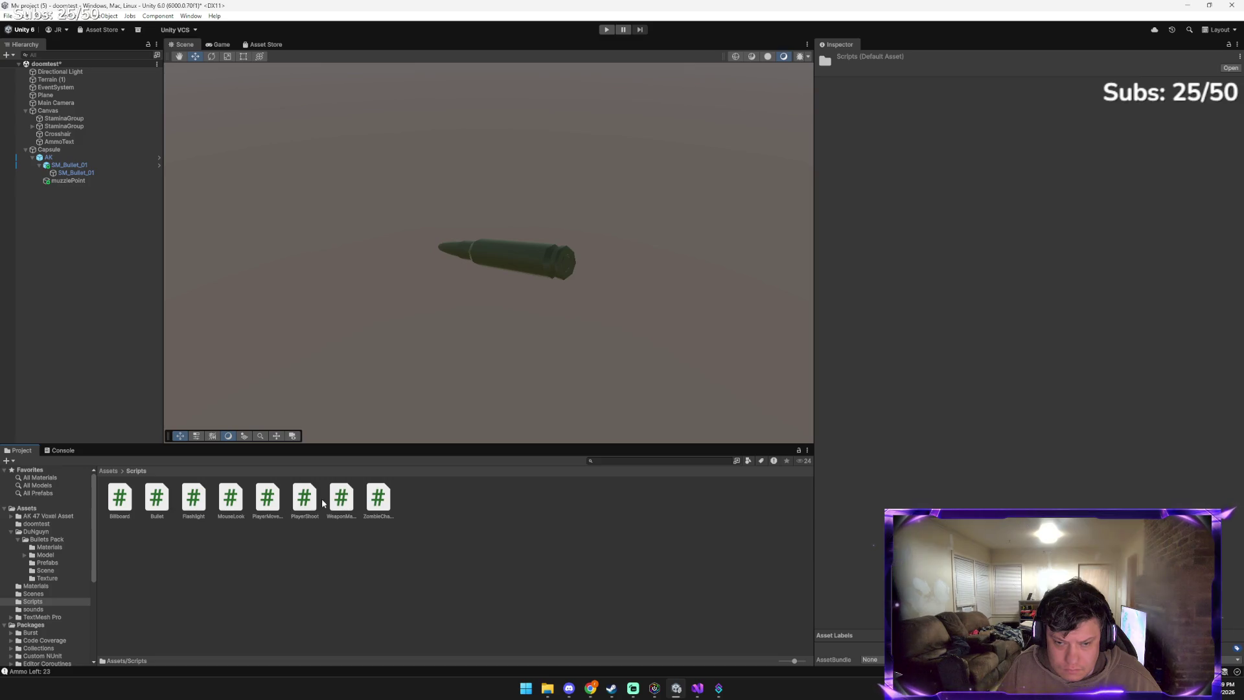
Copy Gemini's script again, paste it over PlayerShoot.cs, save, and return to Unity
mouse_move(589, 690)
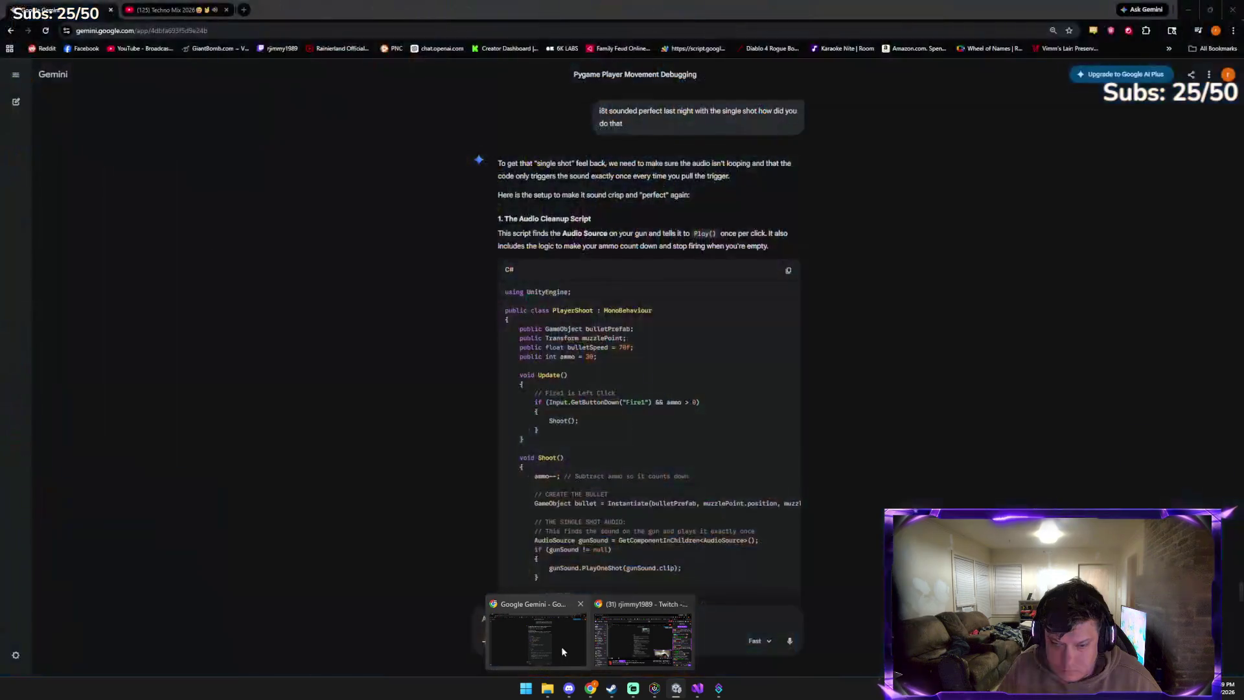
click(561, 647)
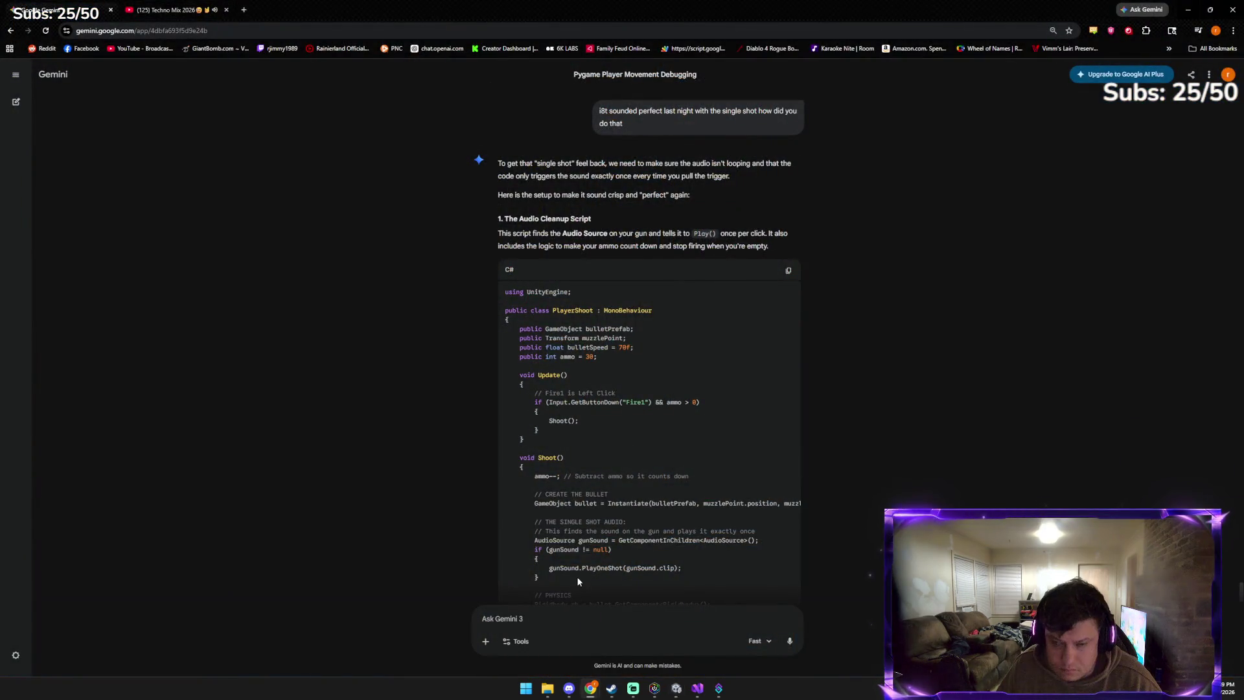
click(788, 271)
click(676, 688)
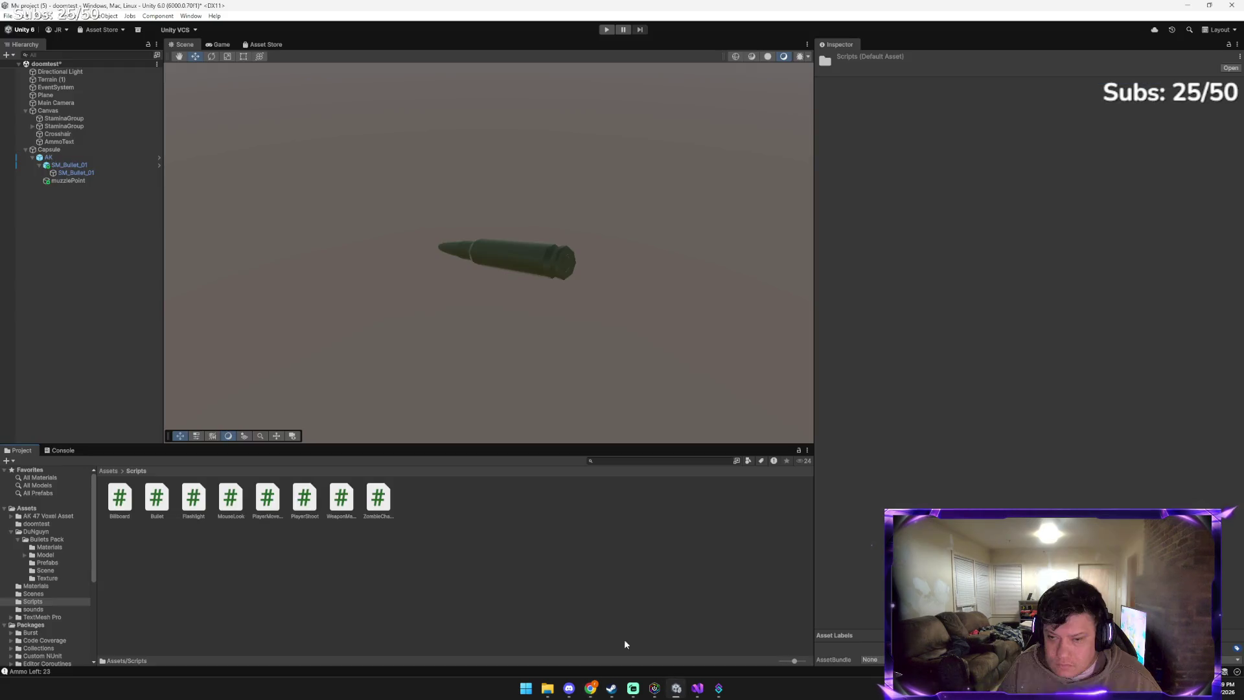
click(698, 688)
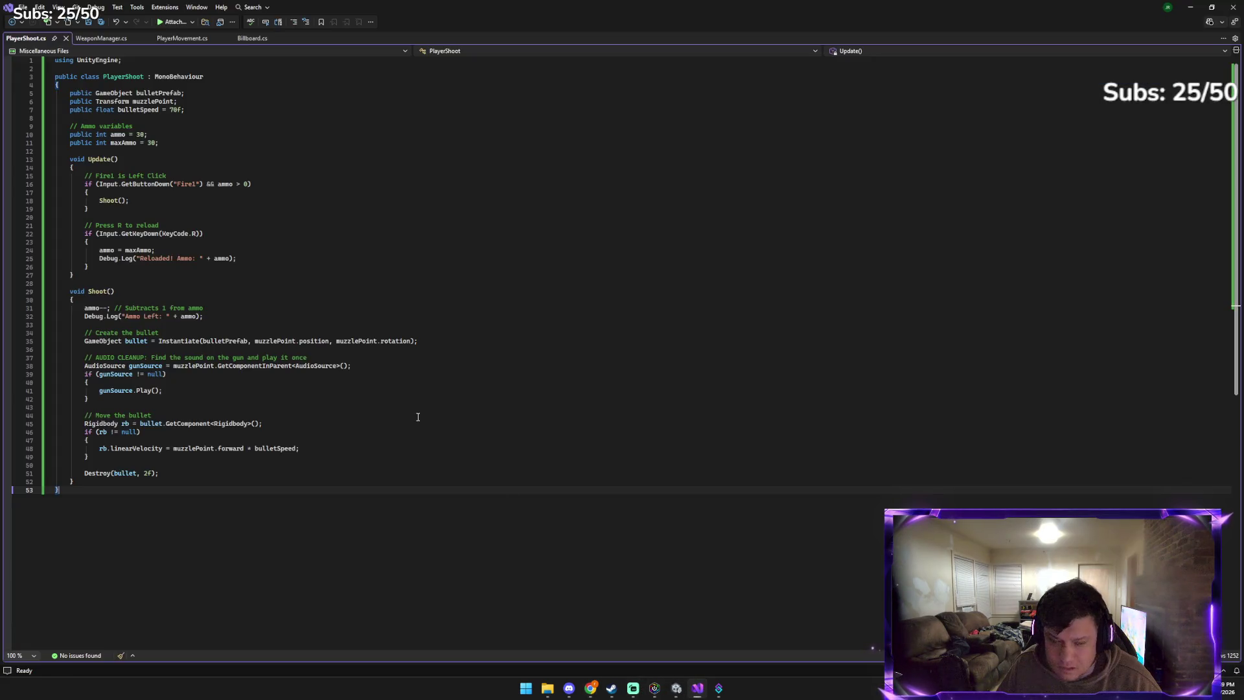
key(ctrl+a)
key(ctrl+v)
key(ctrl+s)
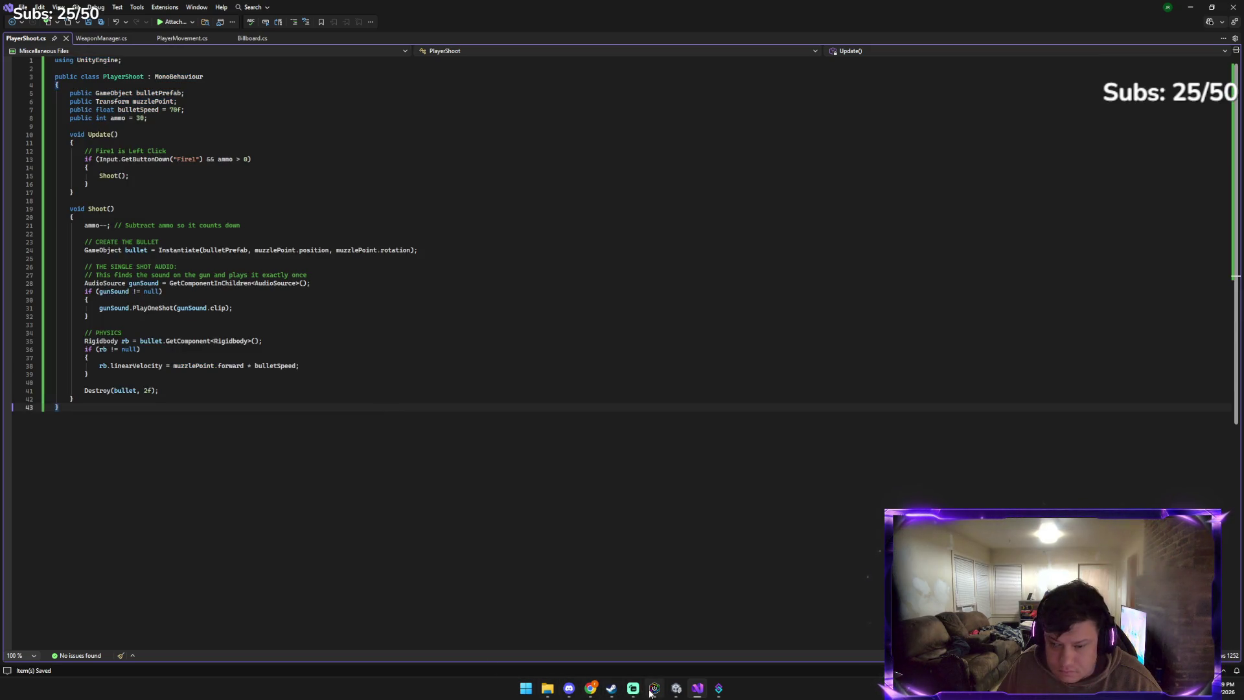
click(676, 689)
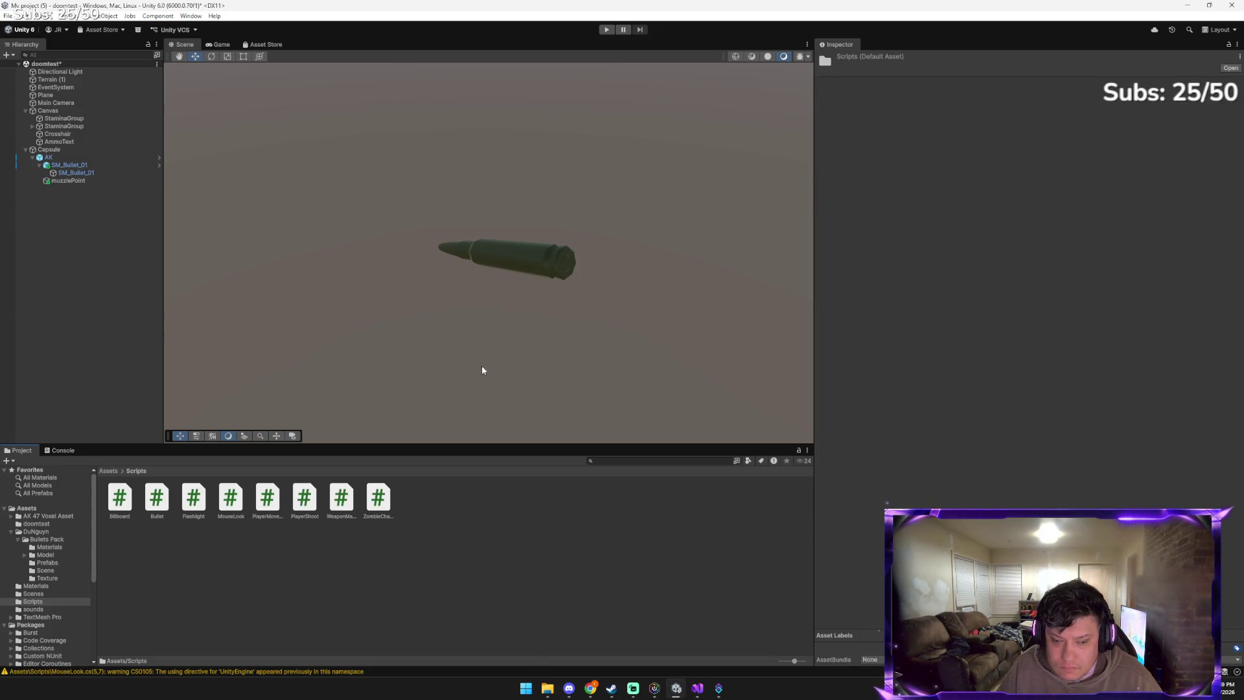
Play-test the game, firing several bullets while walking around with WASD
click(606, 30)
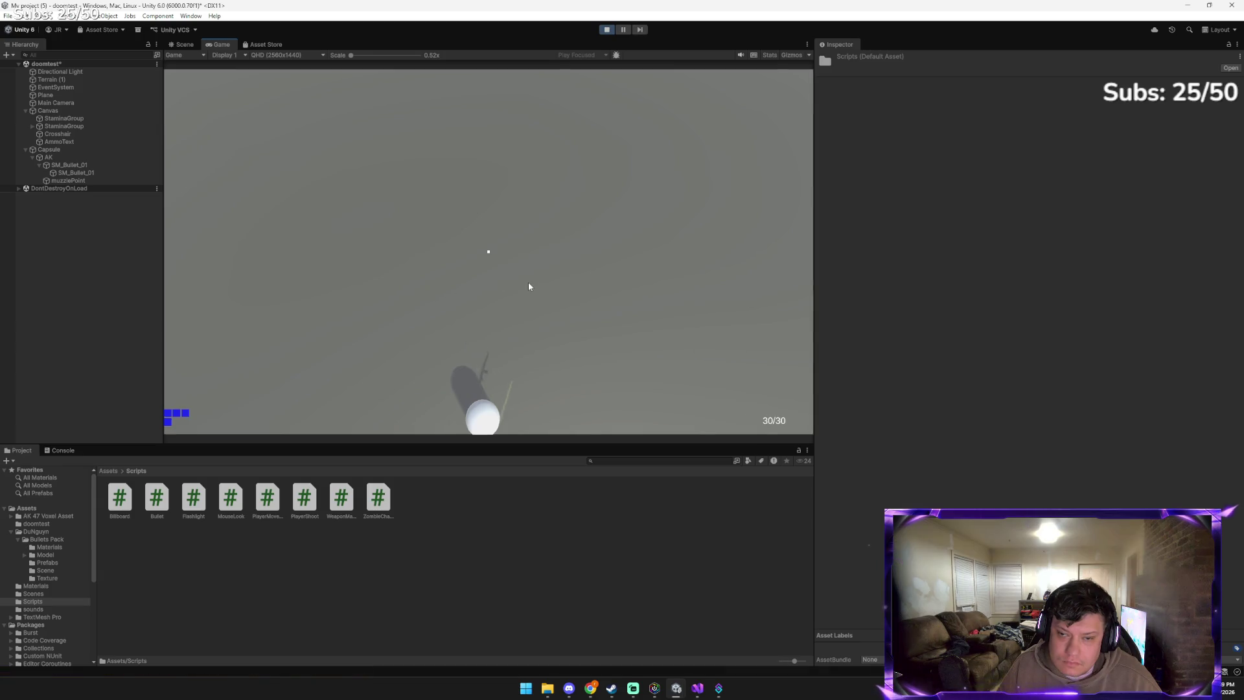
click(528, 286)
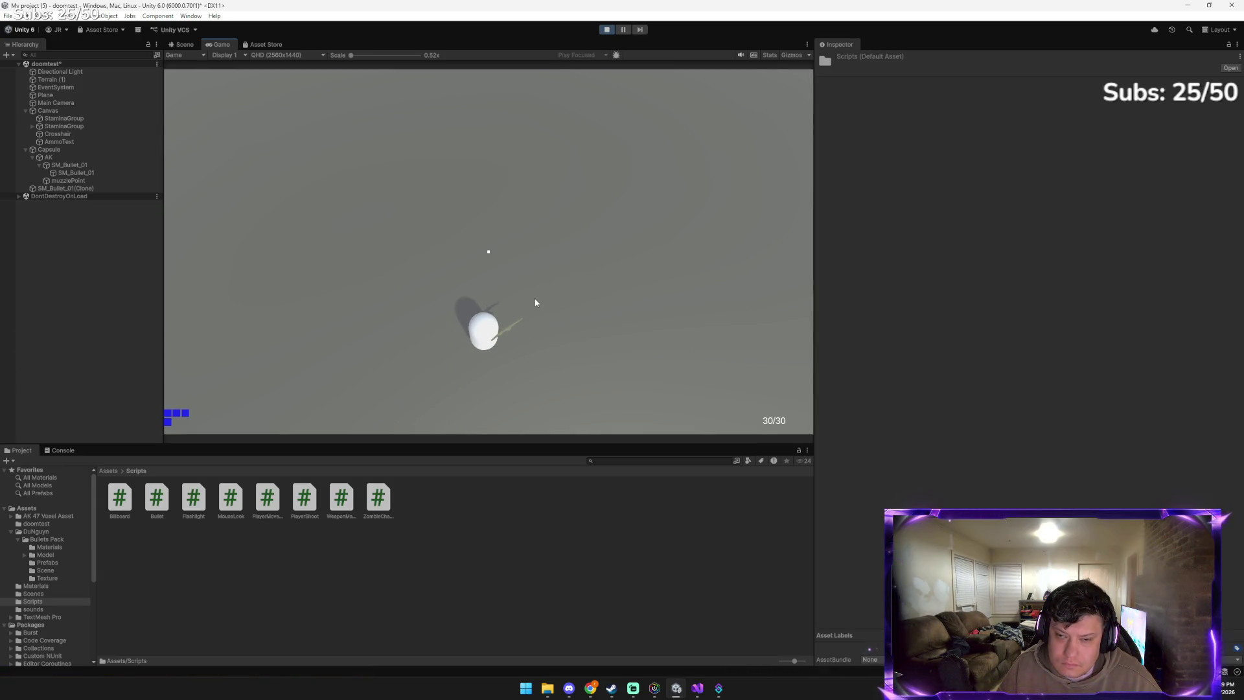
click(534, 304)
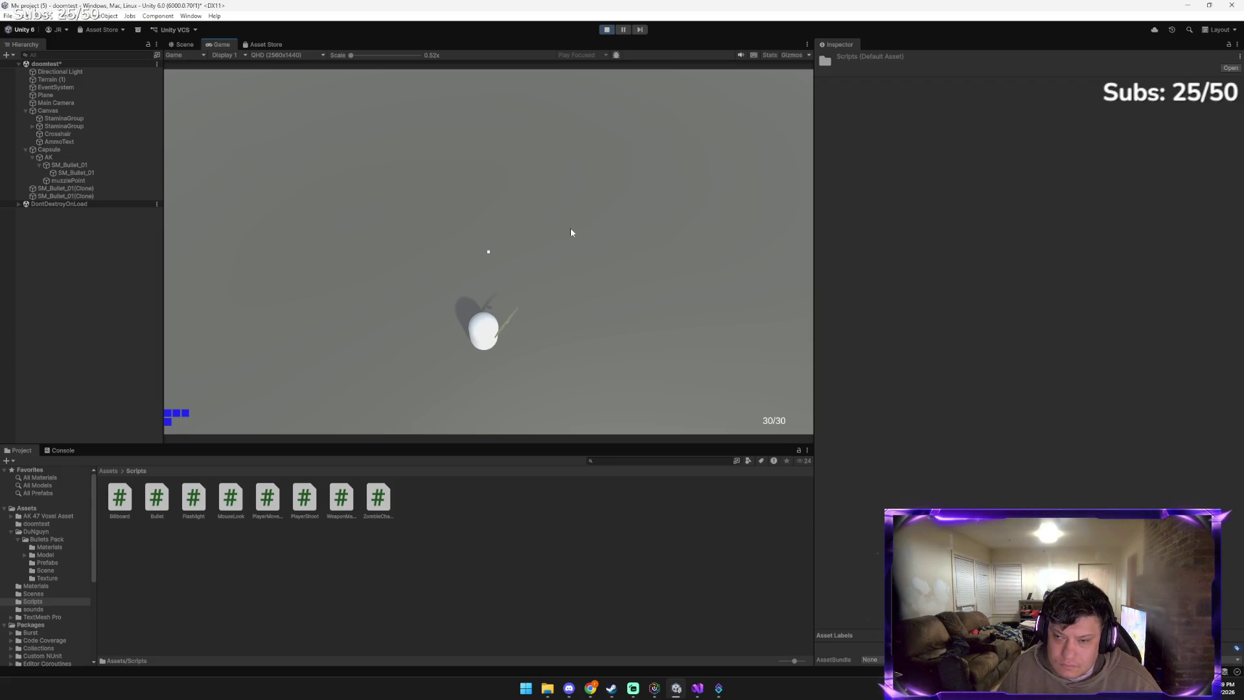
key(w)
key(w)
click(492, 352)
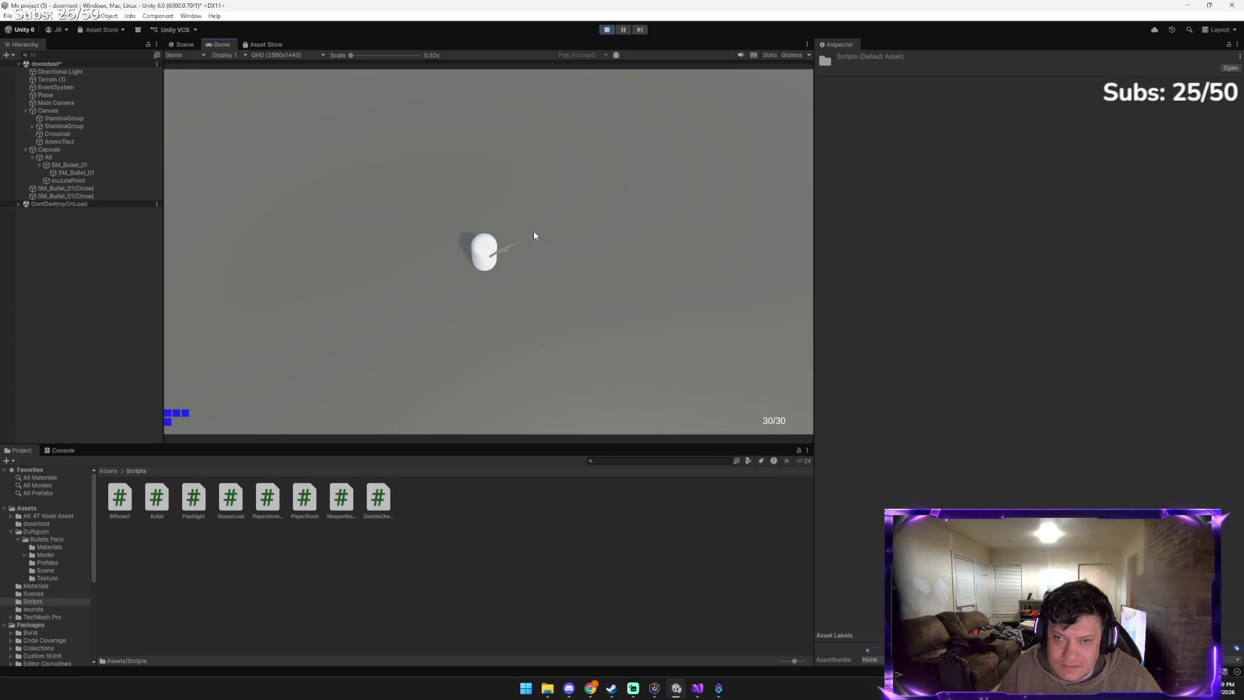
key(w)
key(d)
key(s)
key(a)
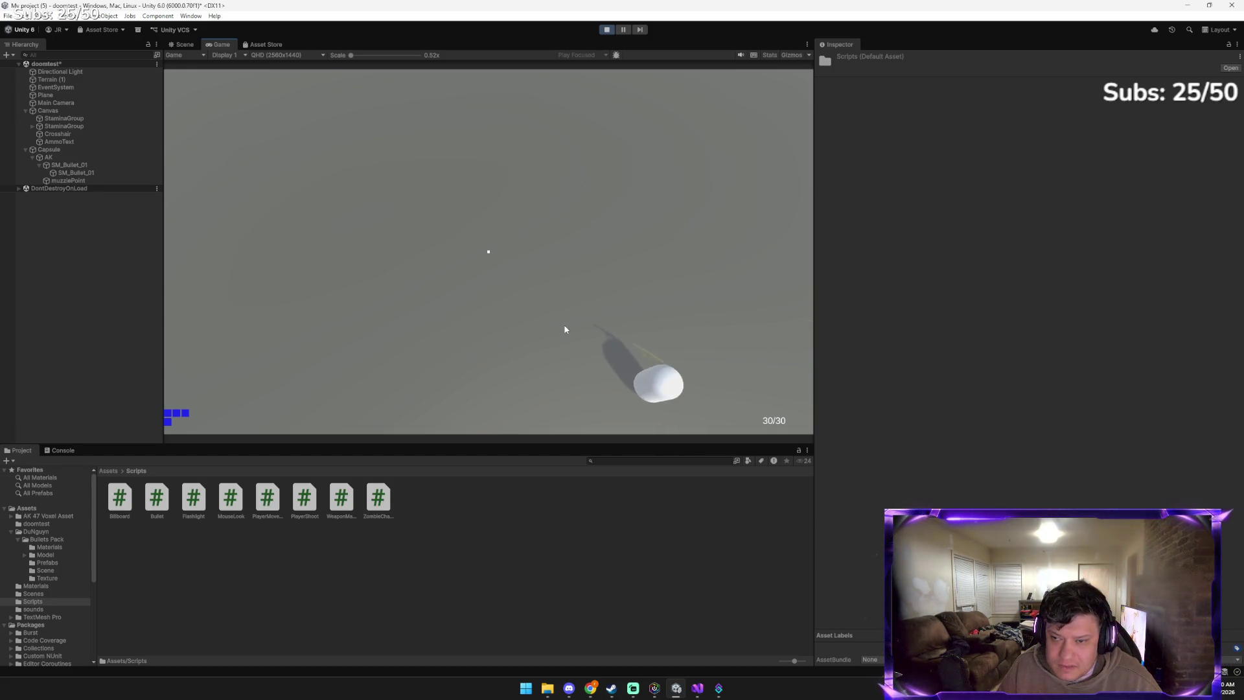
click(560, 312)
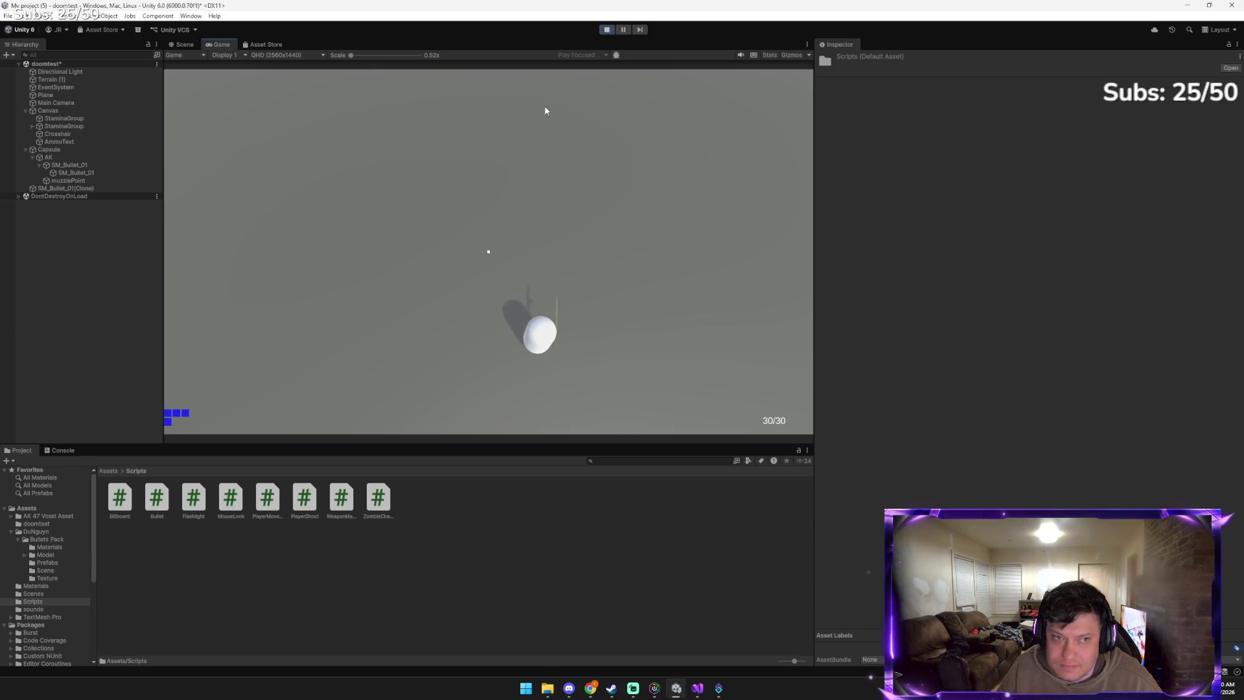
Stop play mode and go back to the Gemini chat
click(607, 29)
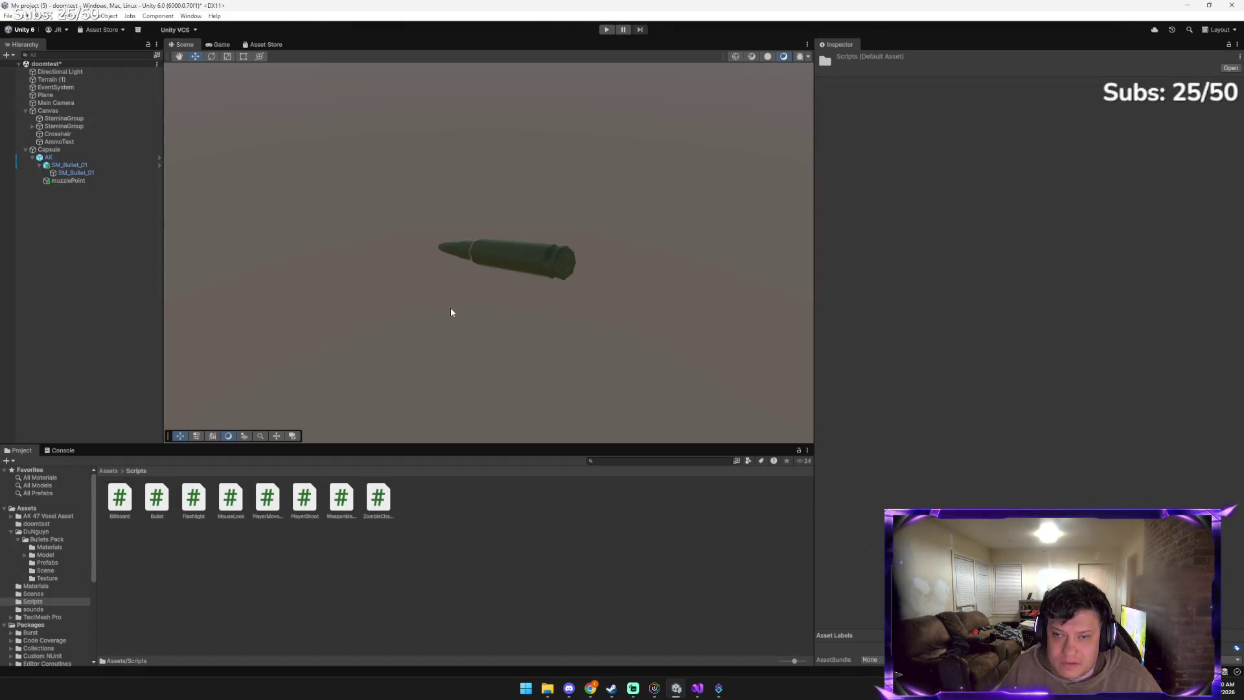
mouse_move(582, 692)
click(528, 635)
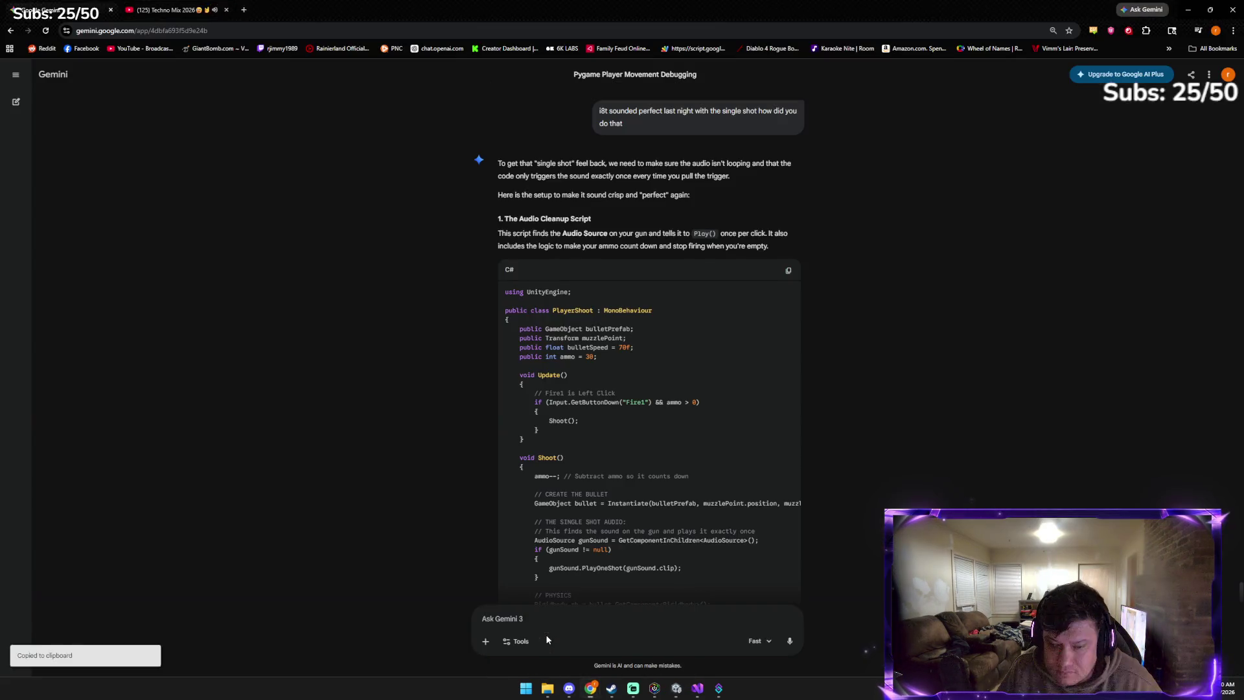
Scroll to Gemini's Audio Source tips (untick Play On Awake and Loop), then return to Unity
scroll(606, 481, down, 2)
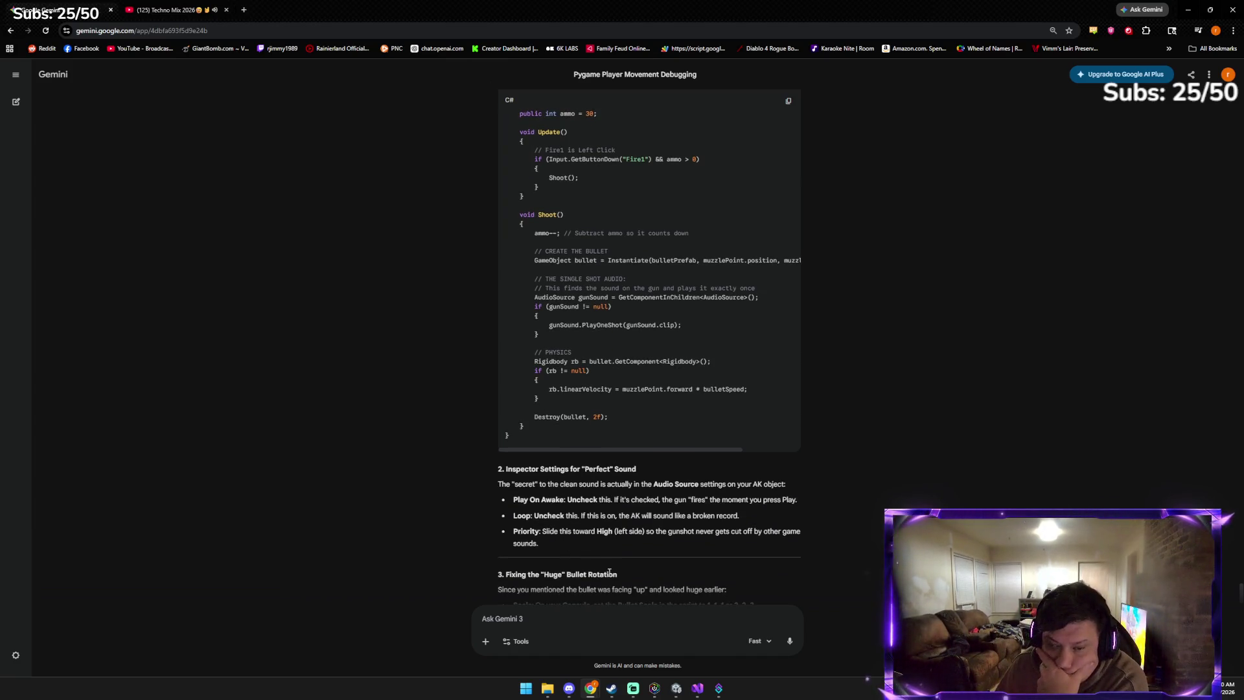
click(677, 689)
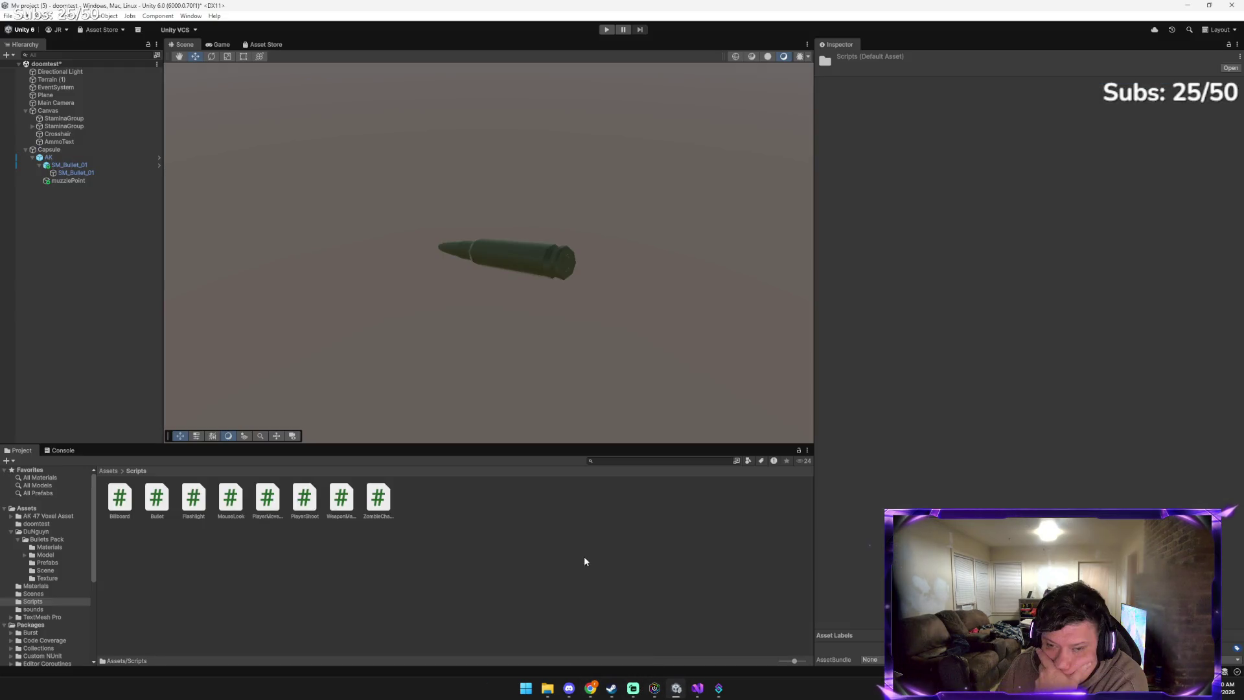
On the AK's Audio Source, lower the volume and leave the Output mixer group at None
click(93, 156)
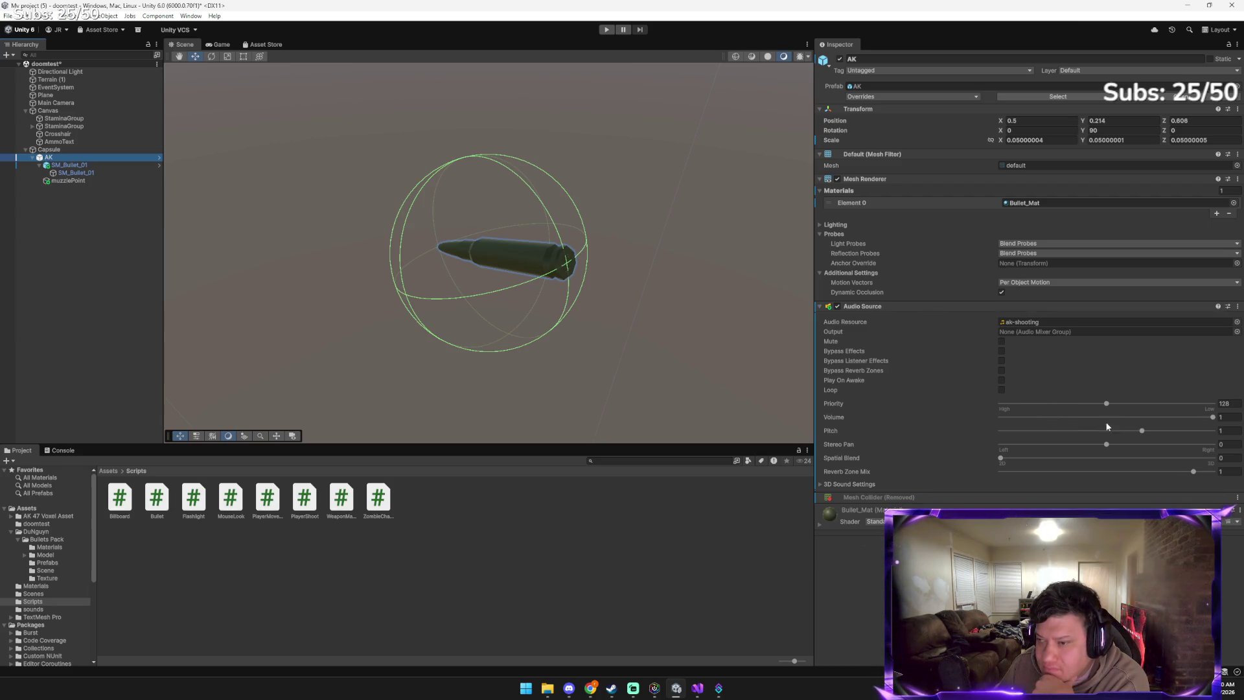
click(1211, 418)
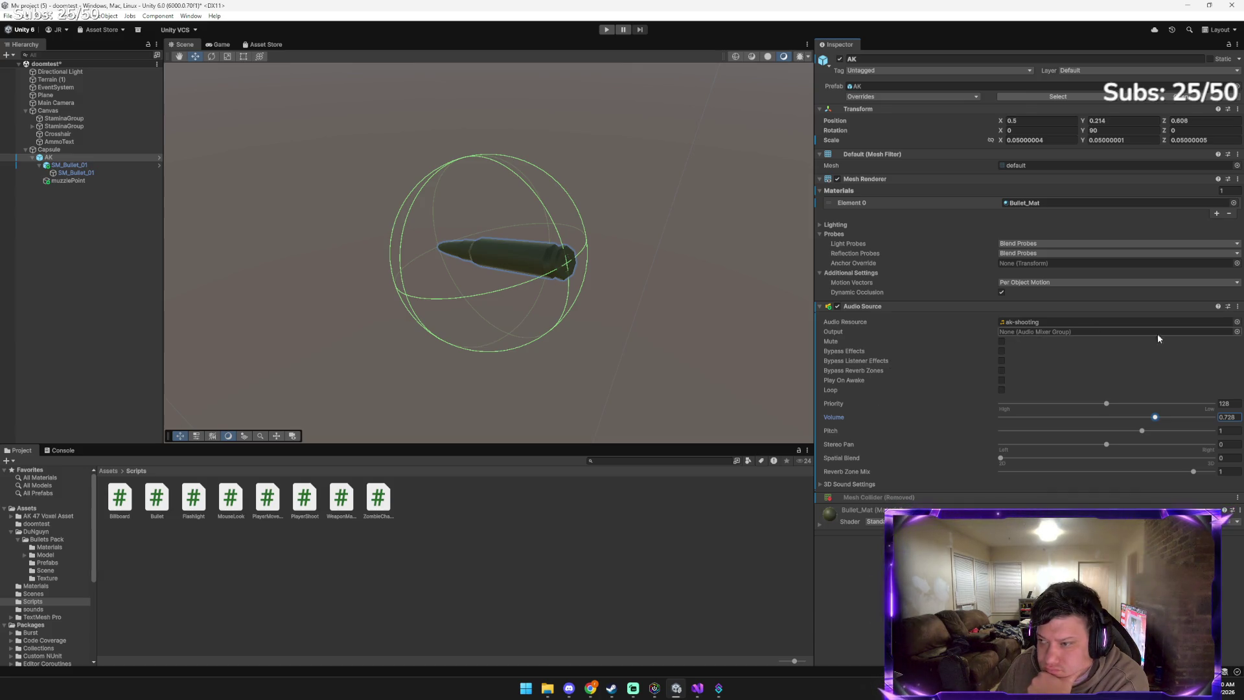
click(1236, 331)
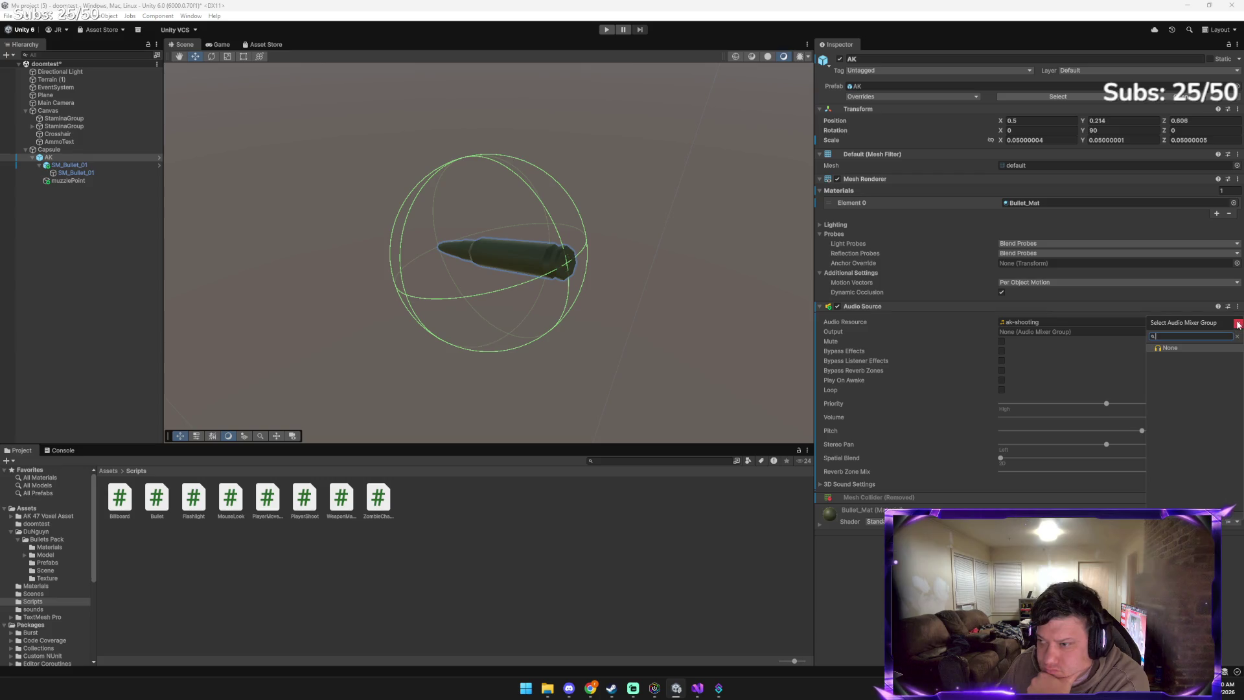
click(1238, 323)
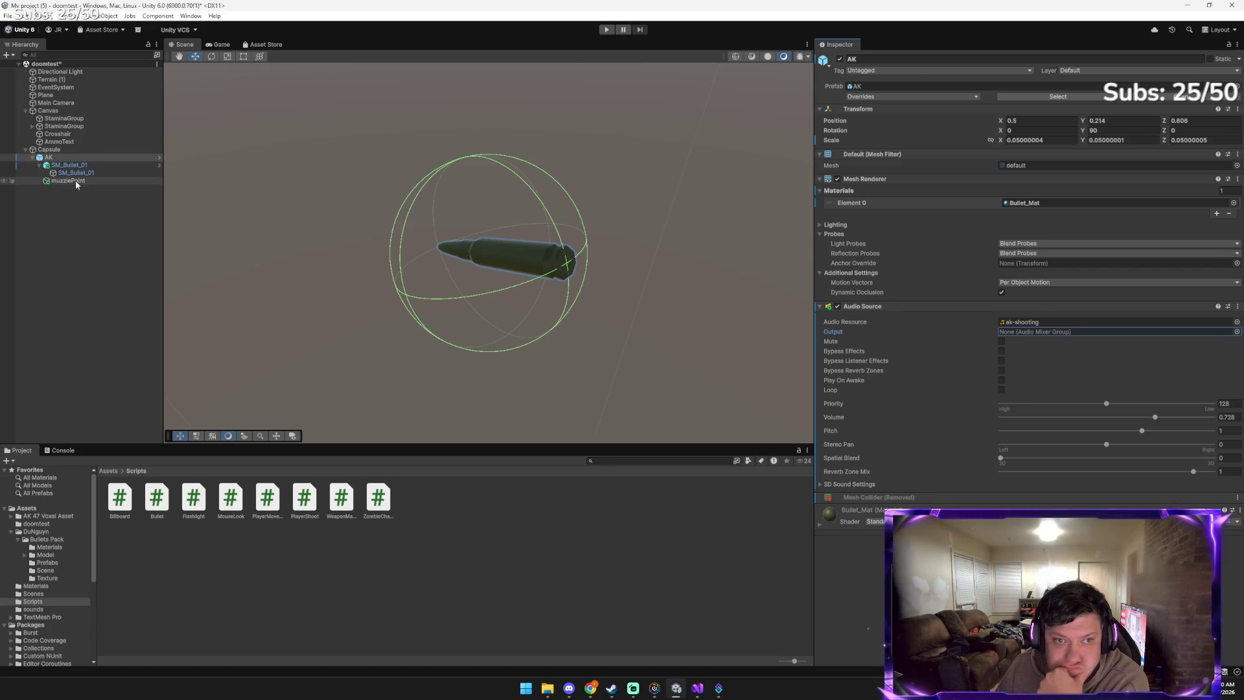
Play-test by firing a bullet, then stop play mode with Ctrl+P
click(608, 32)
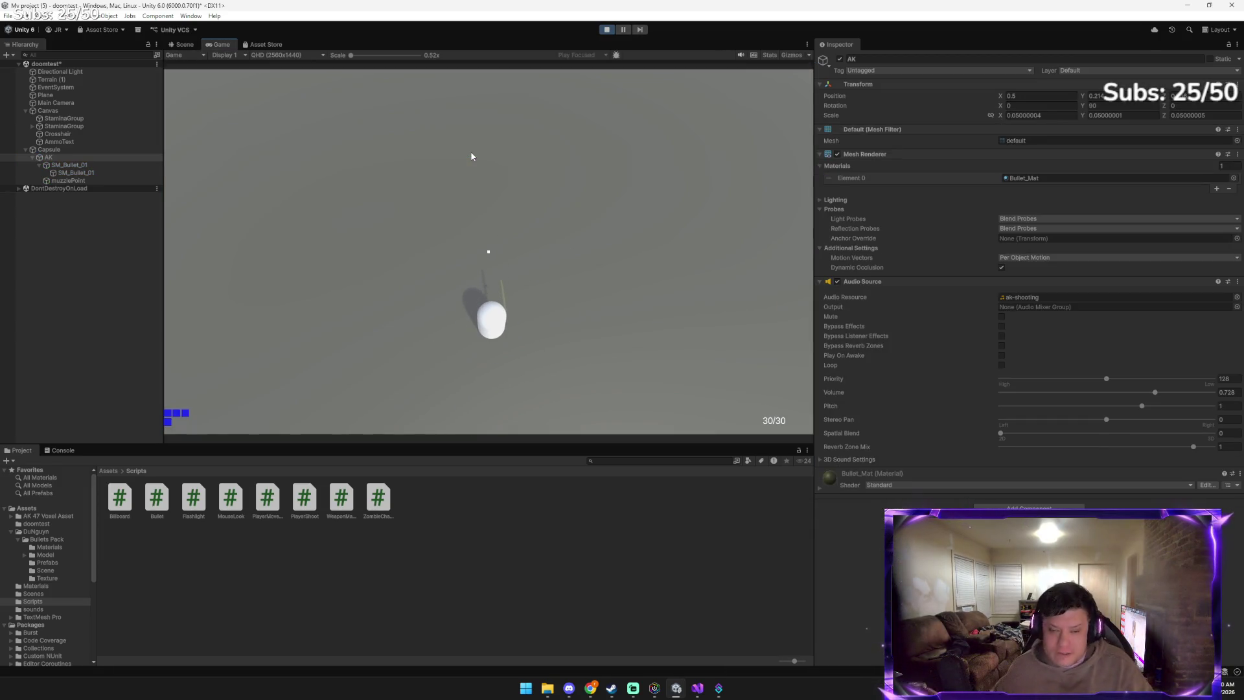
click(473, 156)
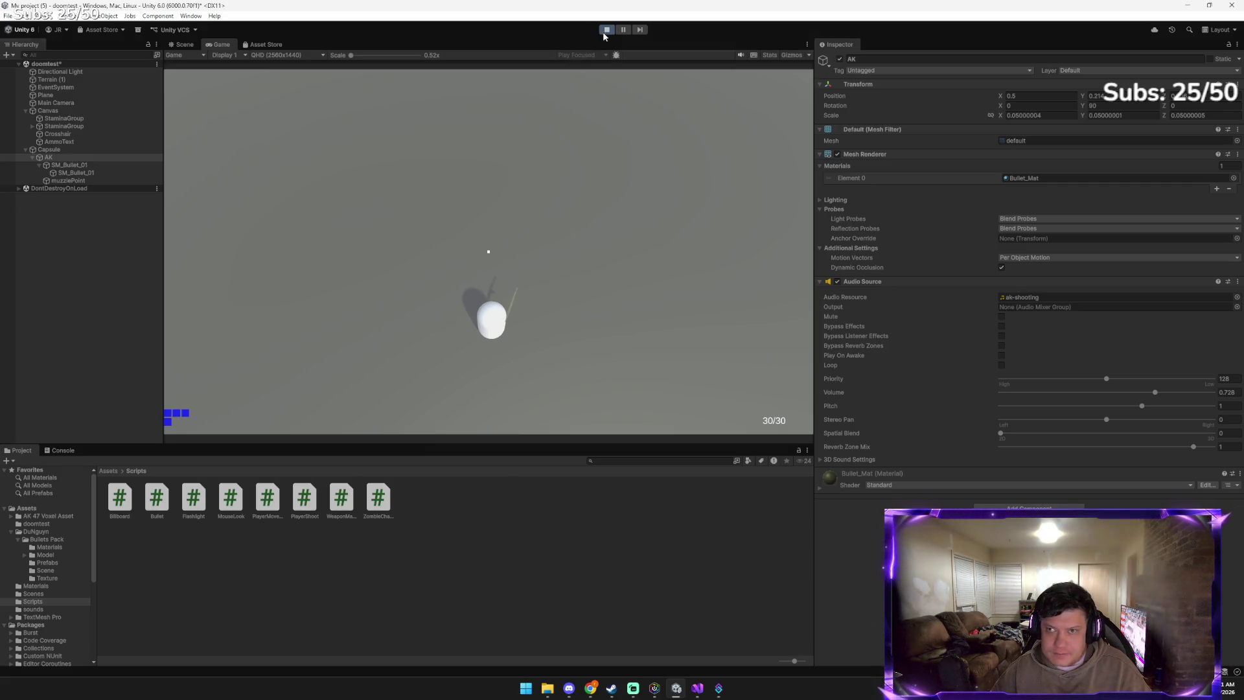
key(ctrl+p)
Ask Gemini how the gunshot sound was shortened yesterday
mouse_move(590, 689)
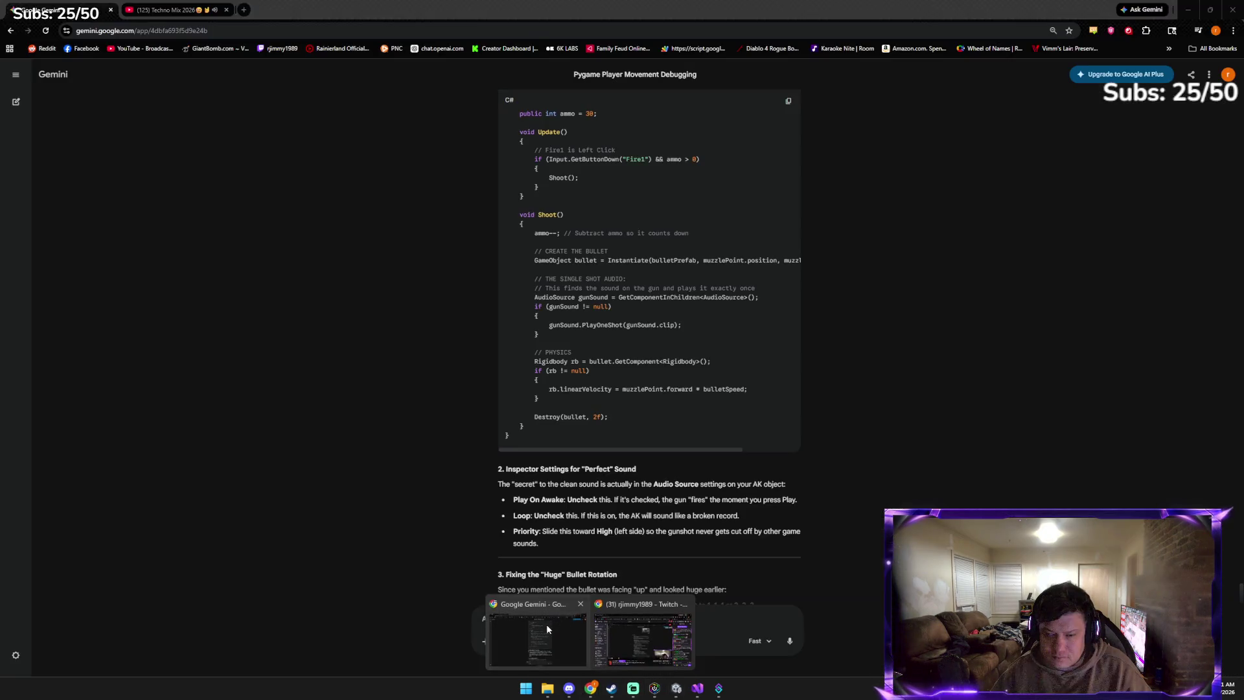
click(547, 624)
text(you shortene)
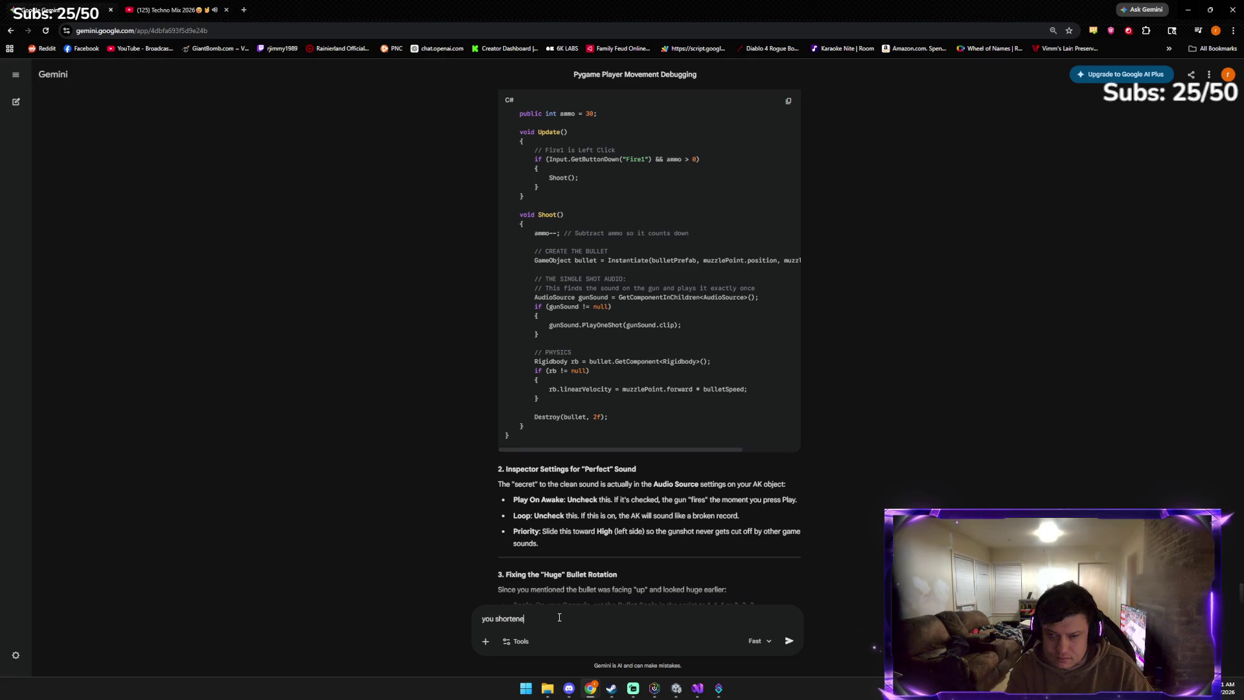
text(d the)
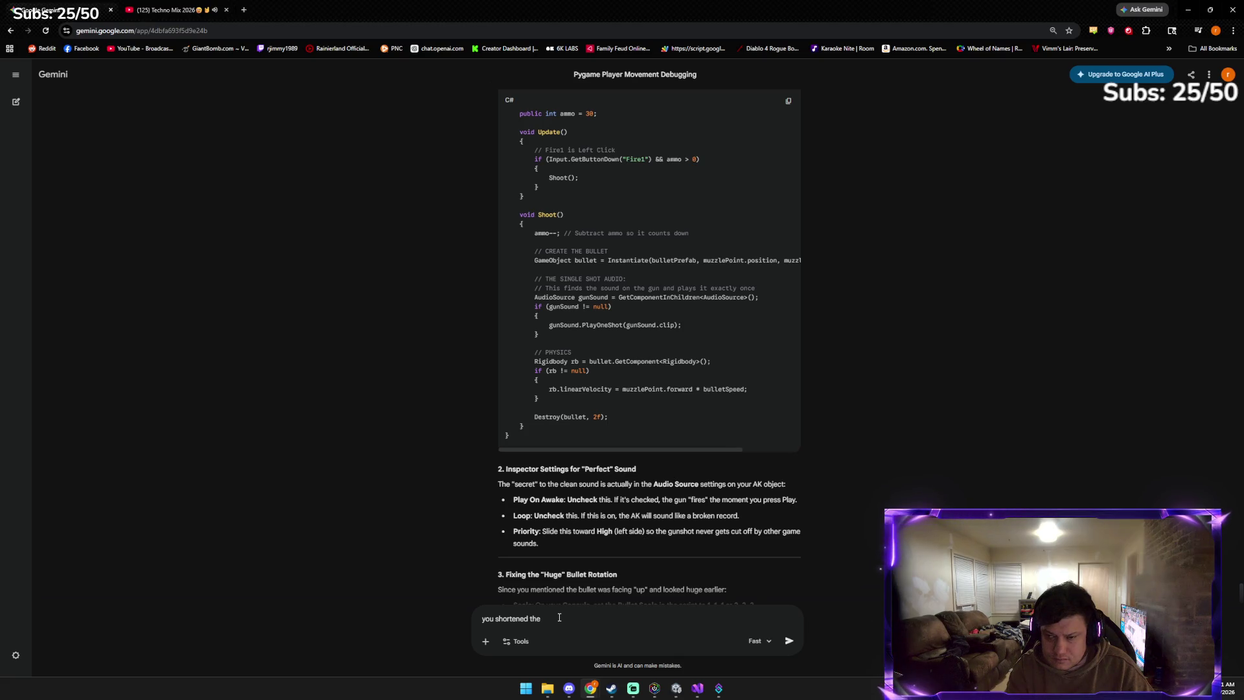
key(BackSpace)
key(BackSpace)
key(BackSpace)
text(it somehow)
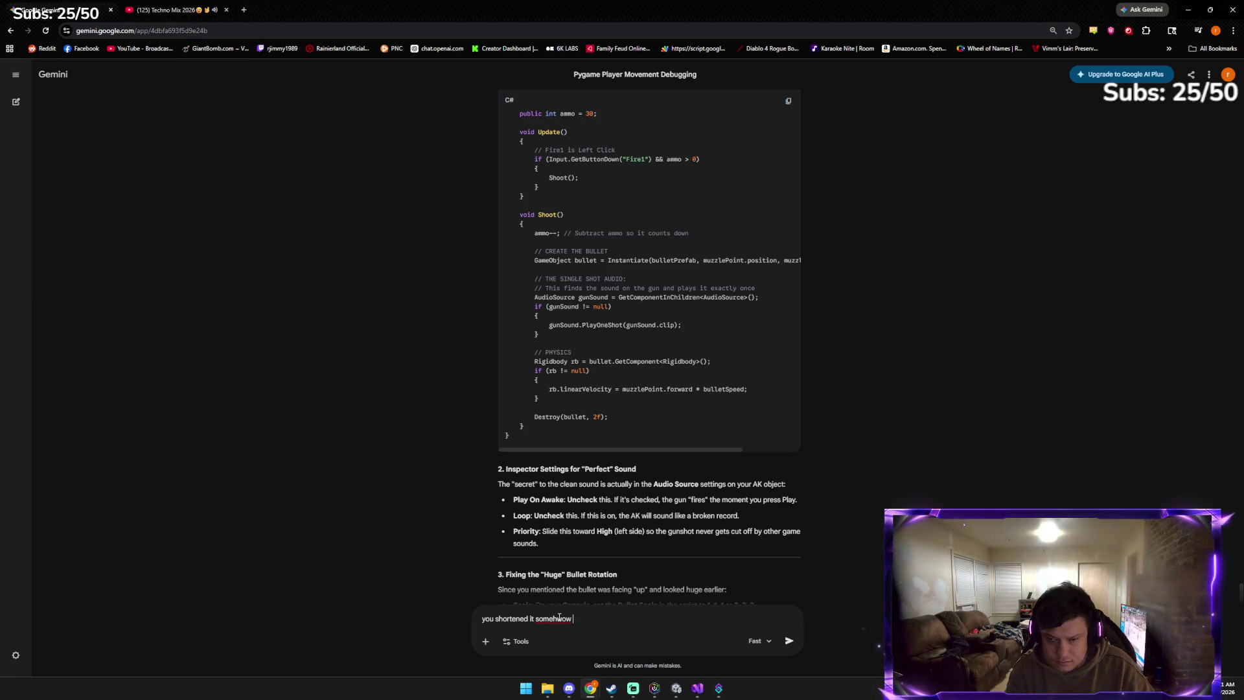
key(BackSpace)
key(BackSpace)
key(BackSpace)
text(esterday)
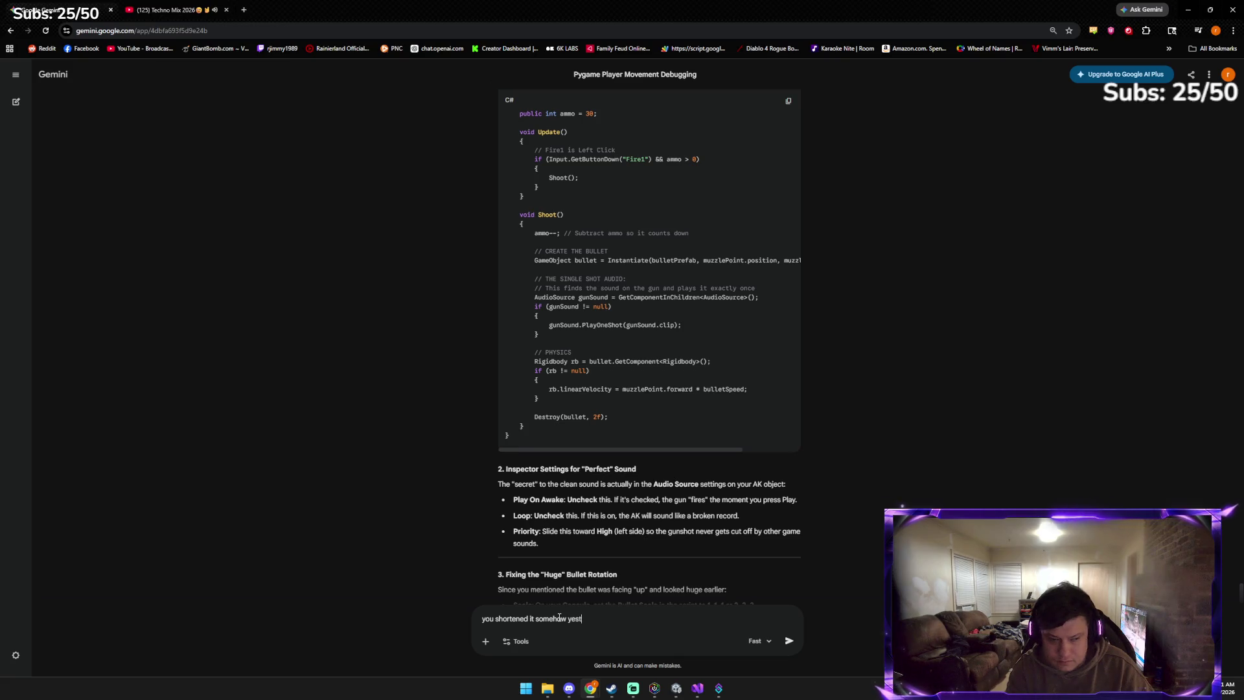
key(Return)
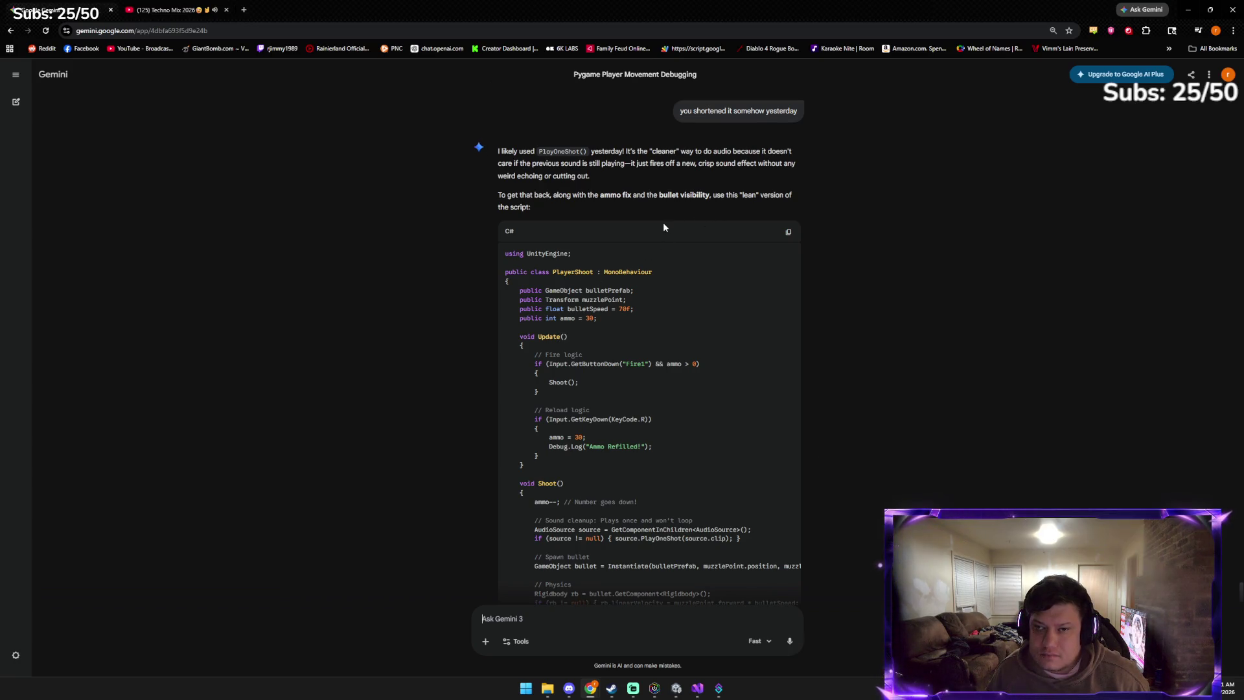
Copy Gemini's lean PlayerShoot script and paste it over the old code in PlayerShoot.cs
click(789, 233)
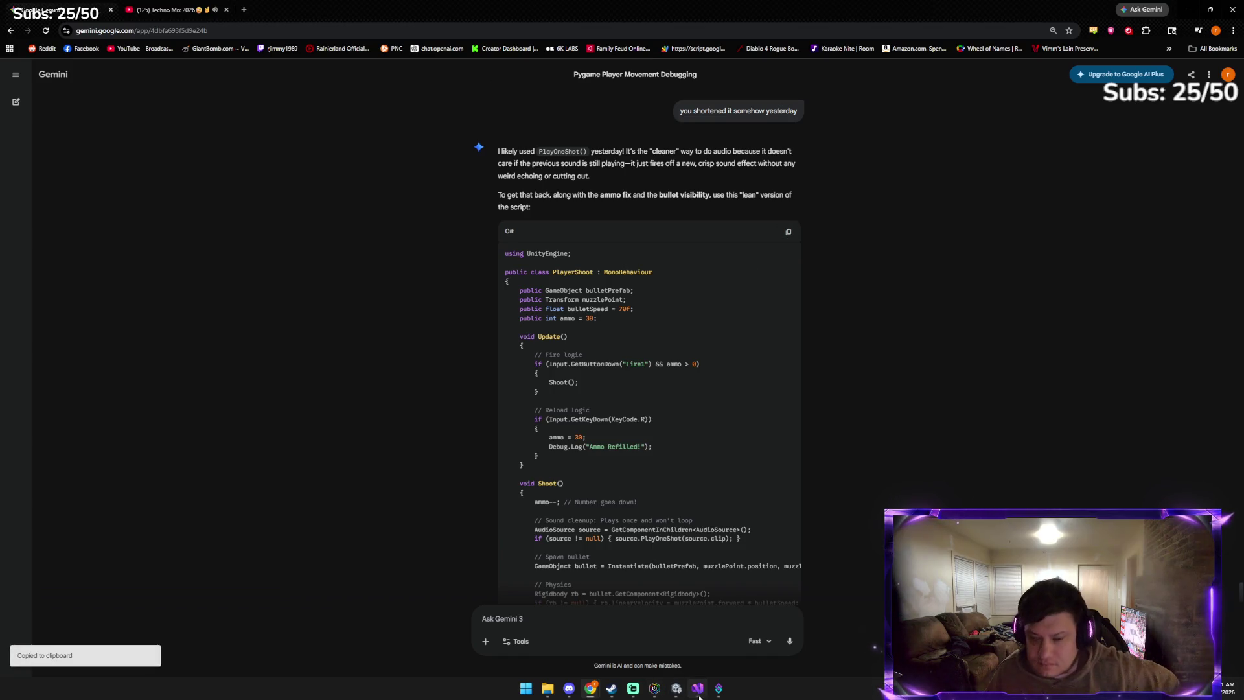
key(alt+Tab)
key(ctrl+a)
key(ctrl+v)
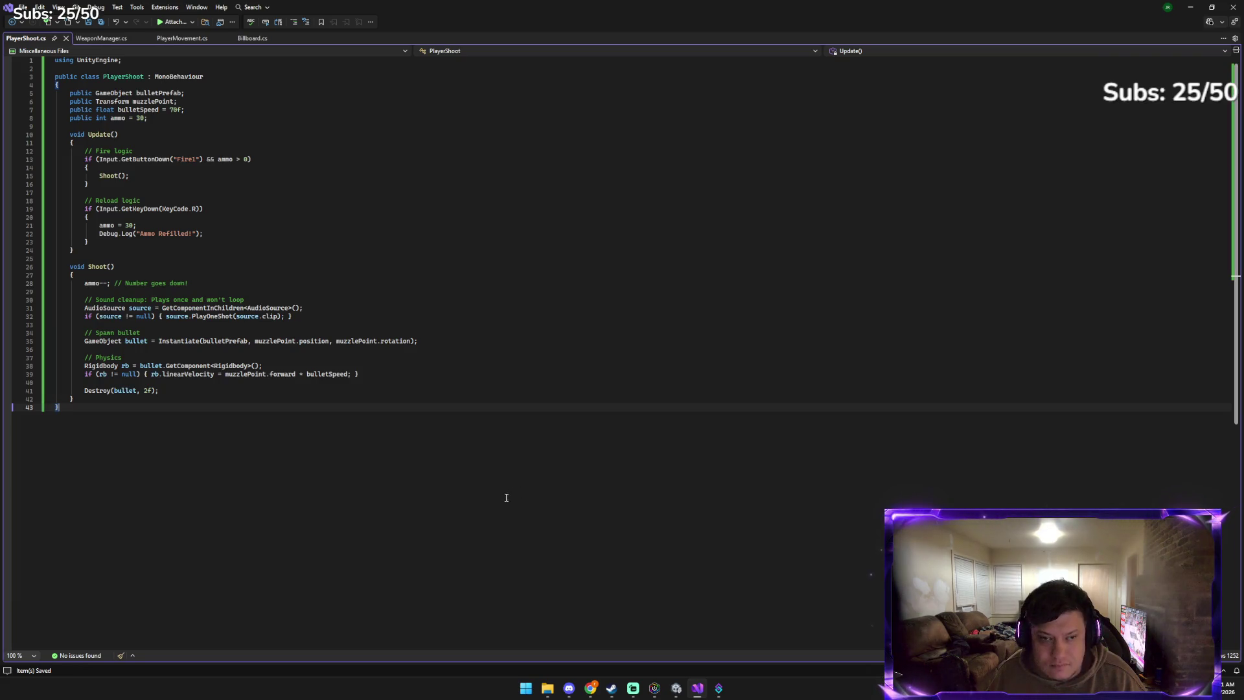
Return to Unity and start a play-test once the new script compiles
mouse_move(590, 688)
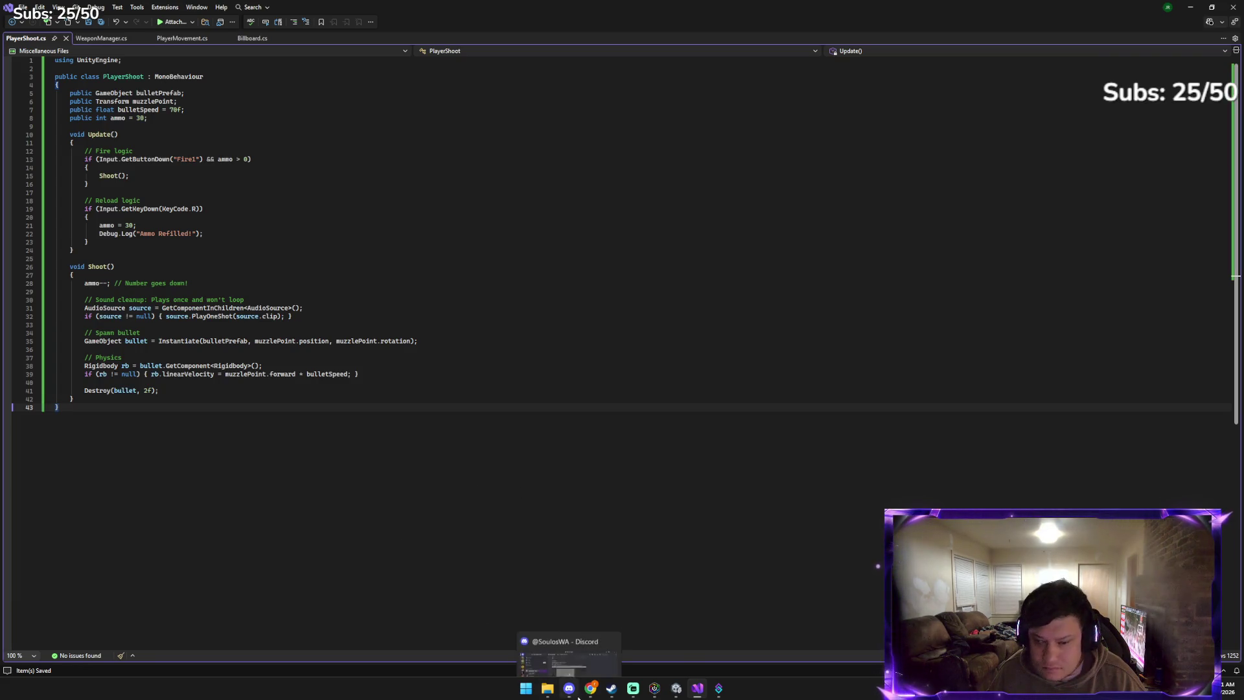
click(676, 689)
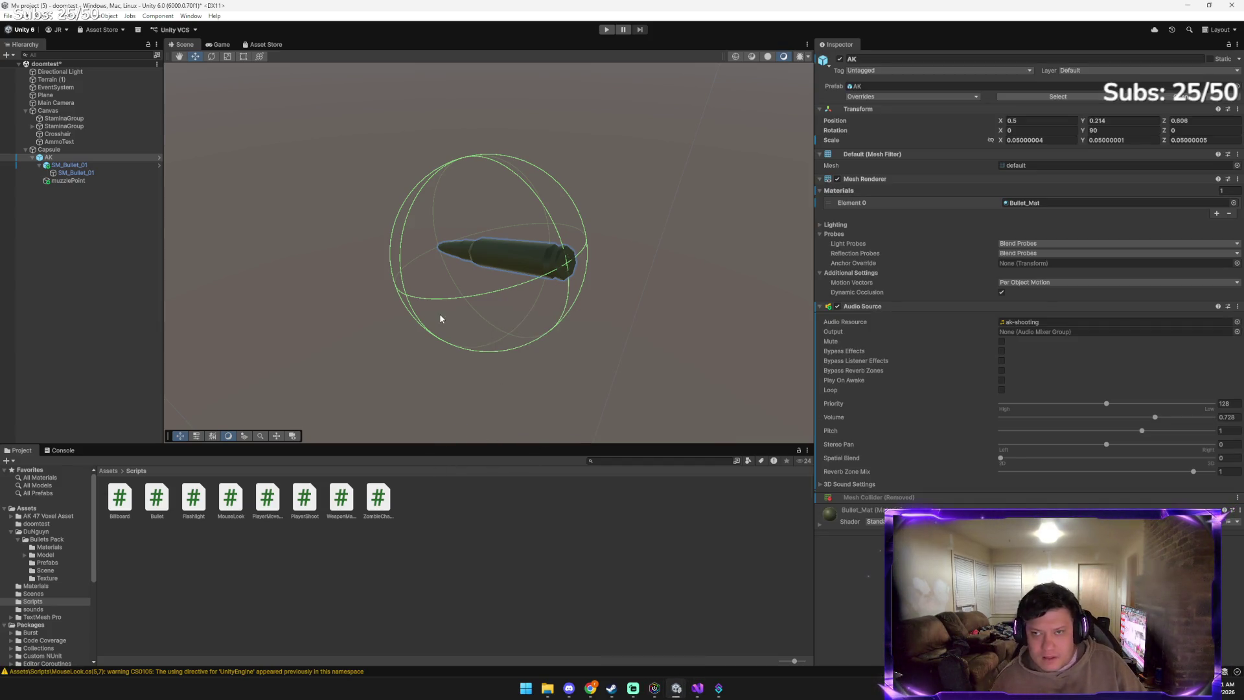
click(607, 30)
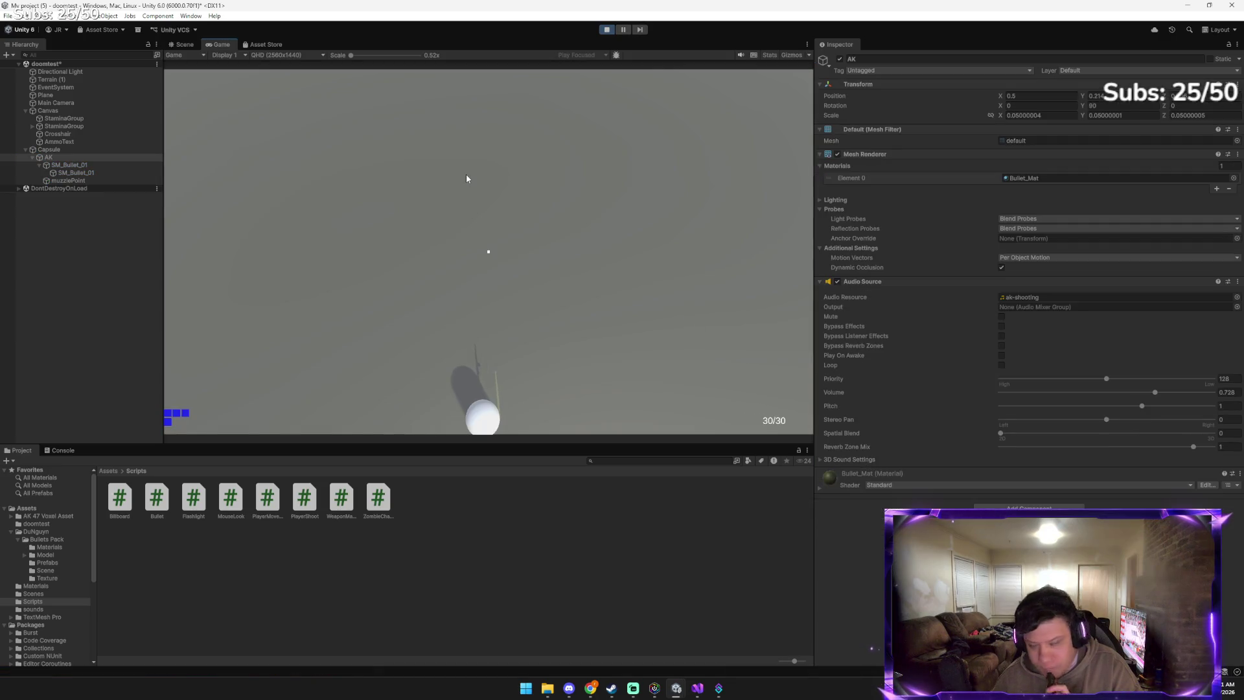
Fire four bullets with the counter stuck at 30/30, then stop play mode and switch to Gemini
click(515, 269)
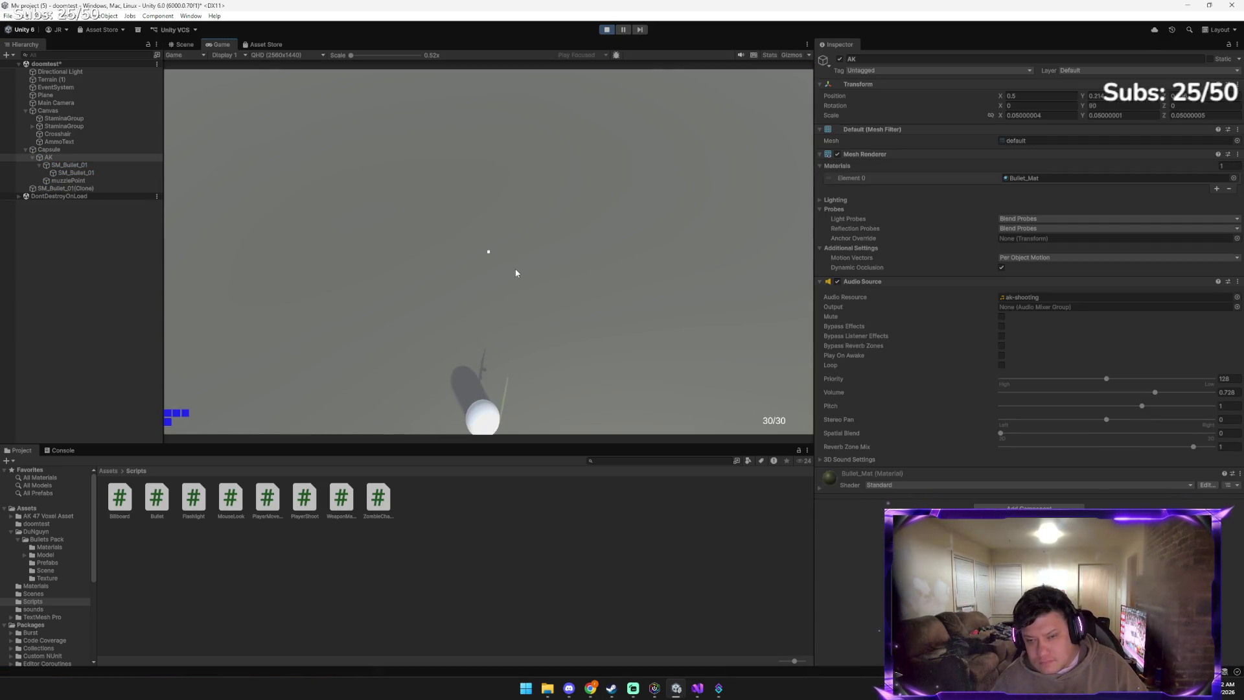
click(565, 332)
click(566, 331)
click(422, 295)
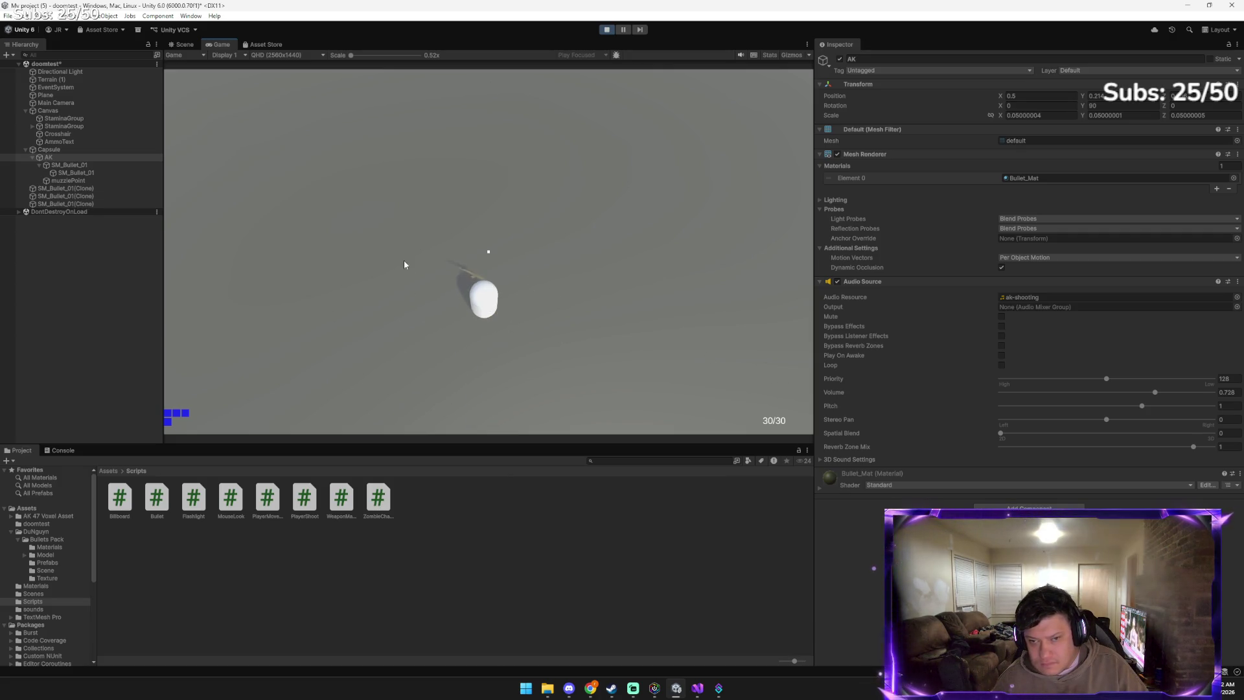
click(602, 32)
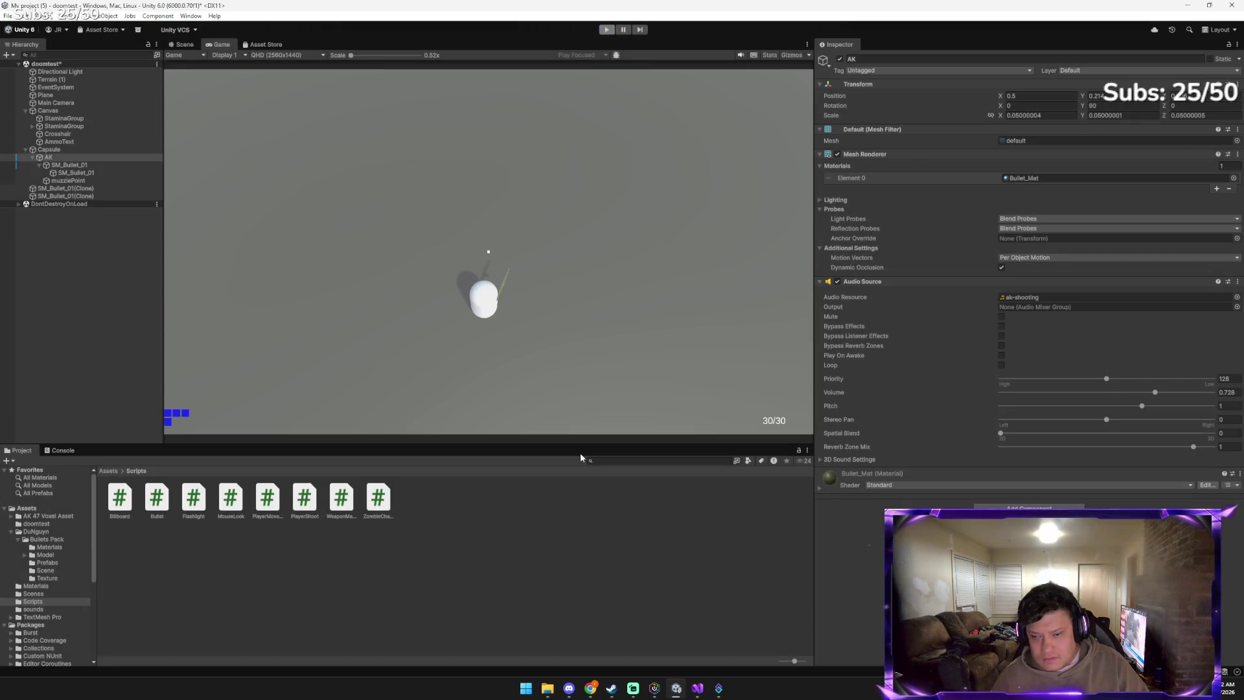
click(557, 644)
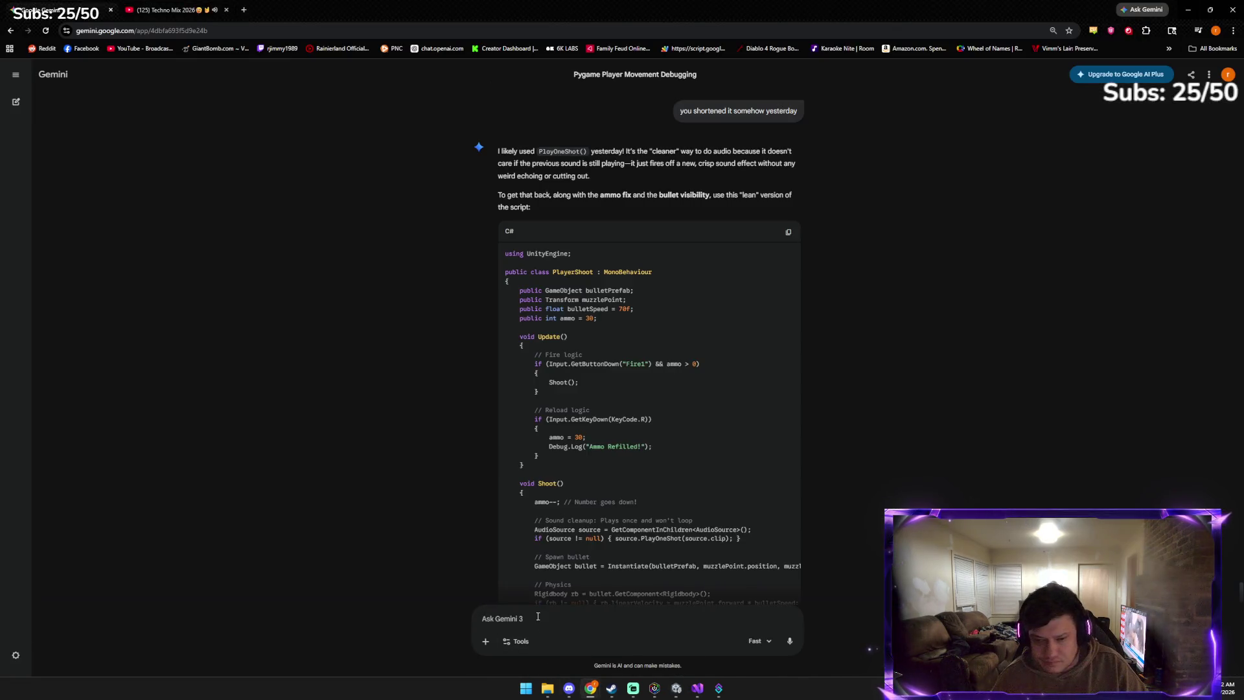
Tell Gemini the ammo isn't counting down and copy its Single Shot PlayerShoot script
text(nothing is happenin)
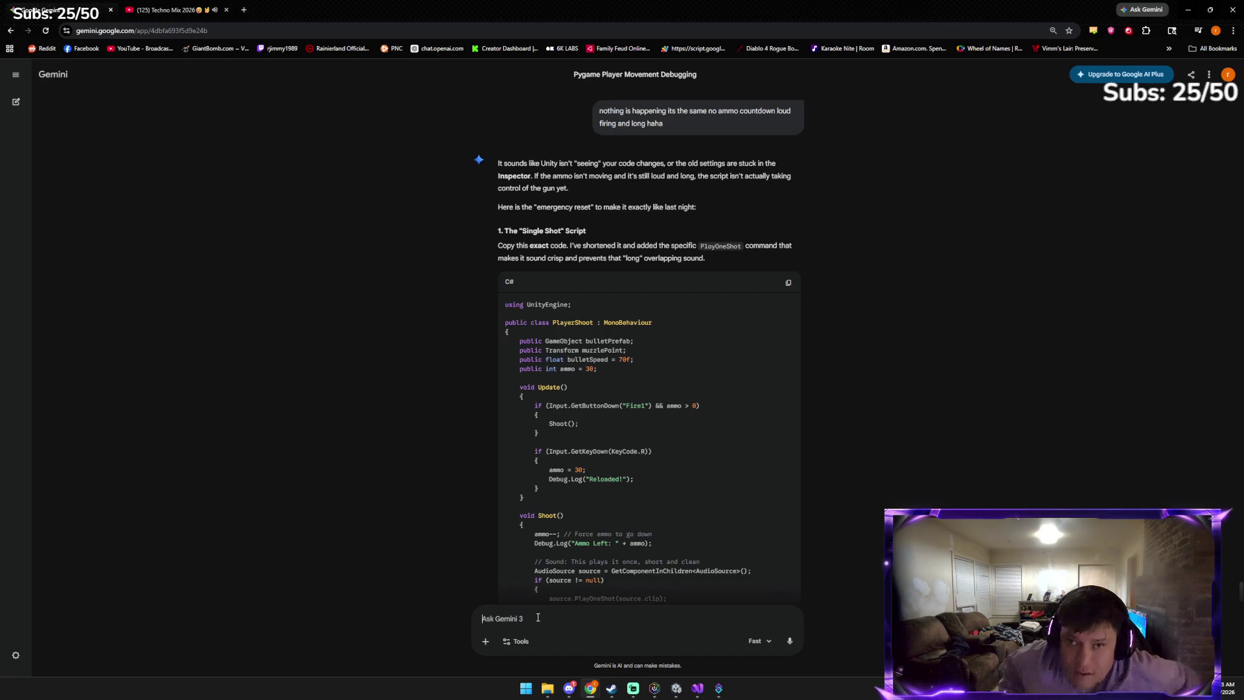
click(538, 617)
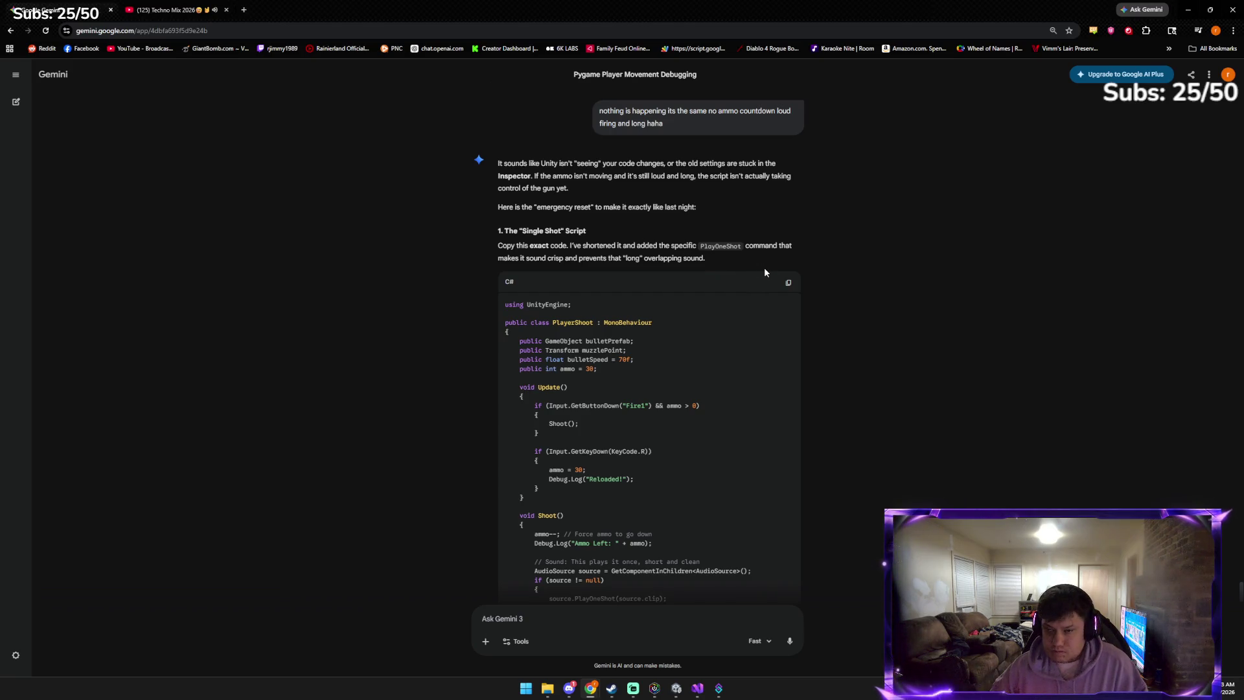
click(787, 284)
scroll(666, 352, down, 7)
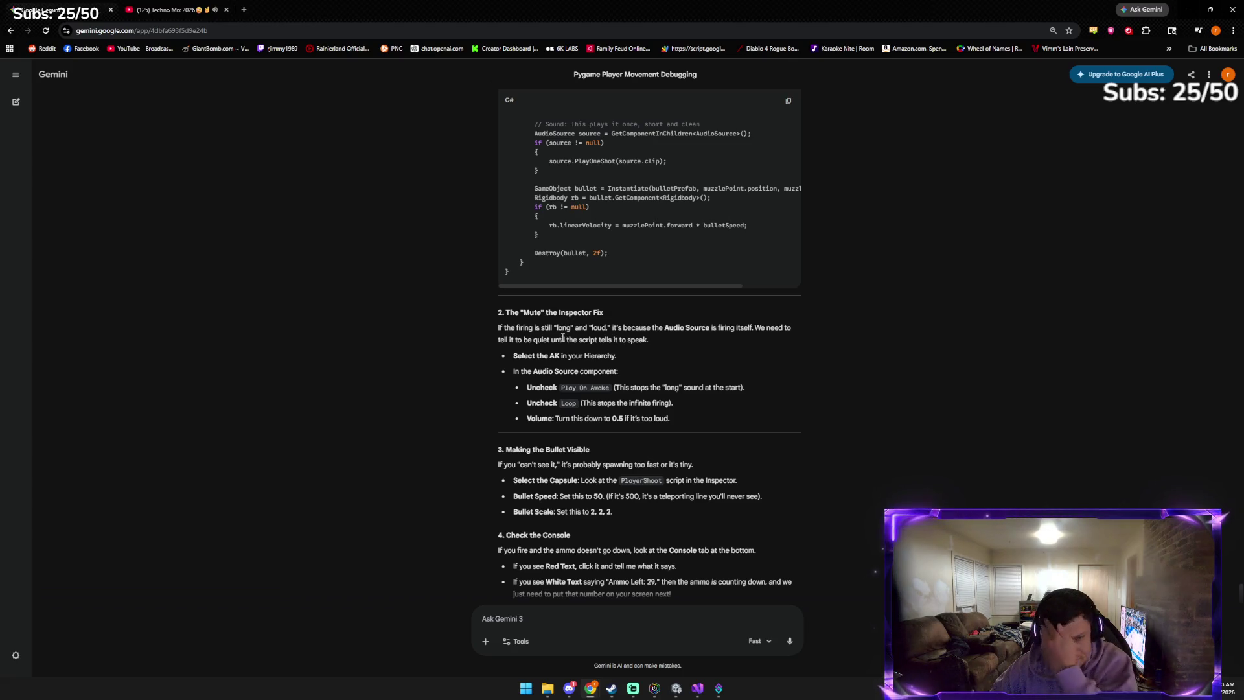
click(676, 689)
Paste the Single Shot script over PlayerShoot.cs, then return to Unity and start a play-test
click(704, 693)
key(ctrl+a)
key(ctrl+v)
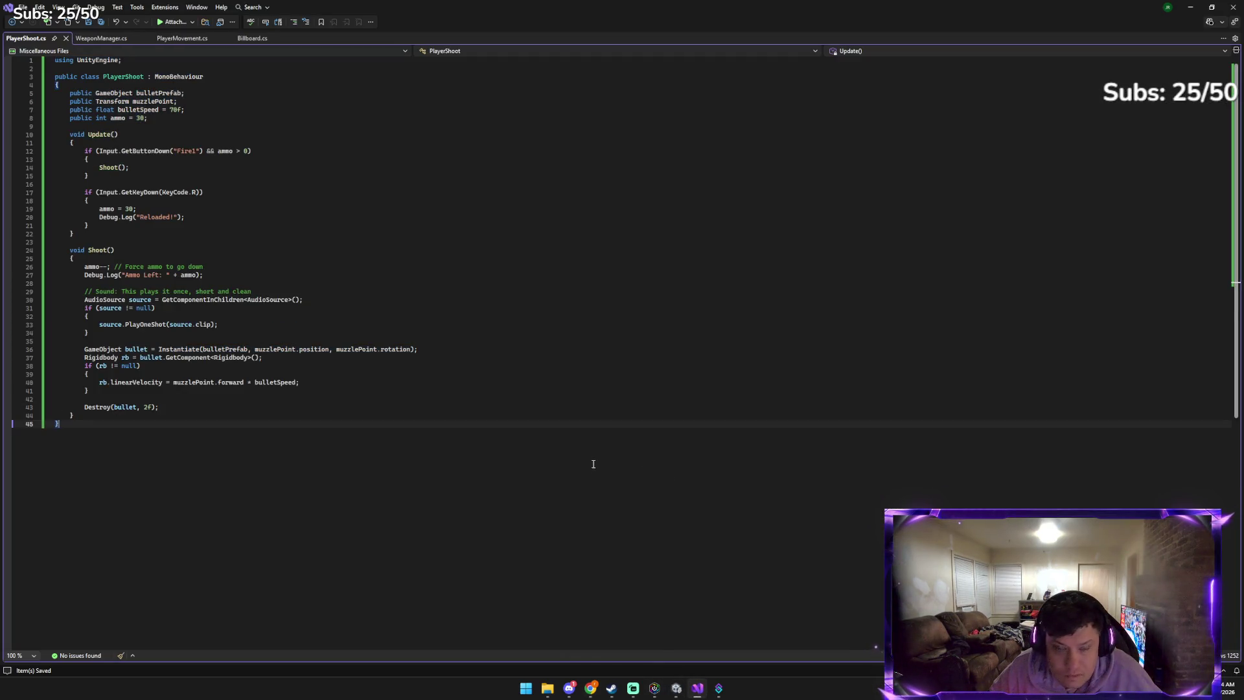
click(655, 688)
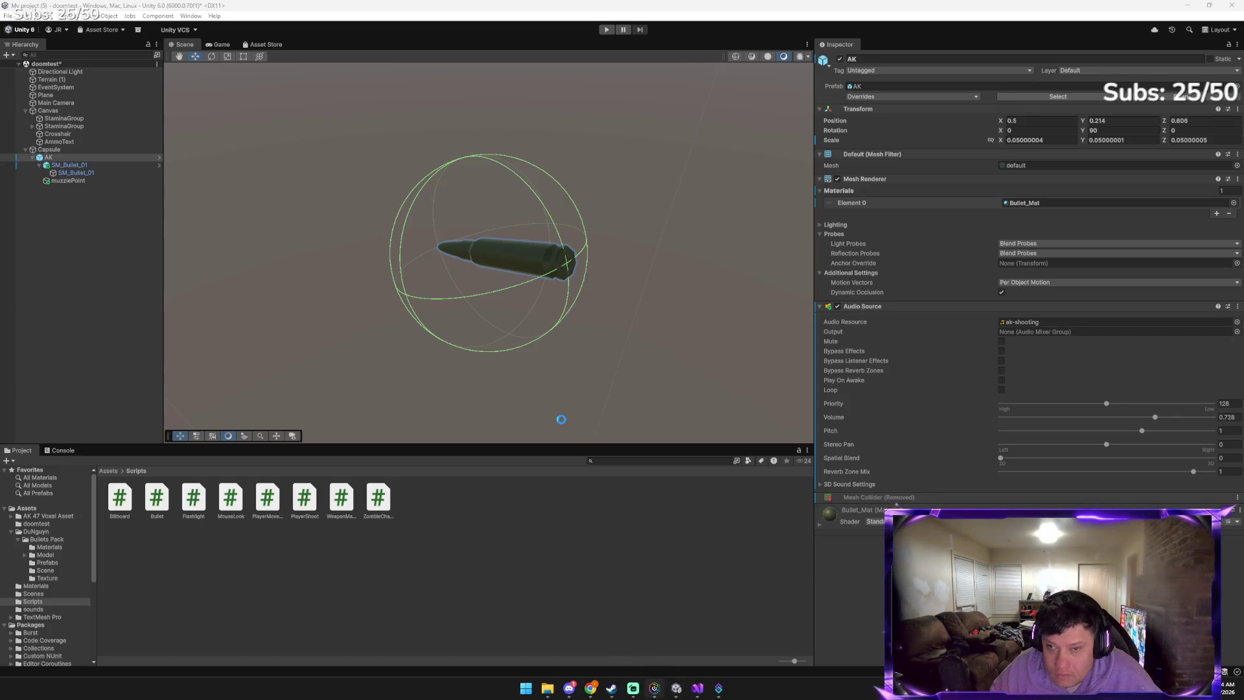
mouse_move(548, 688)
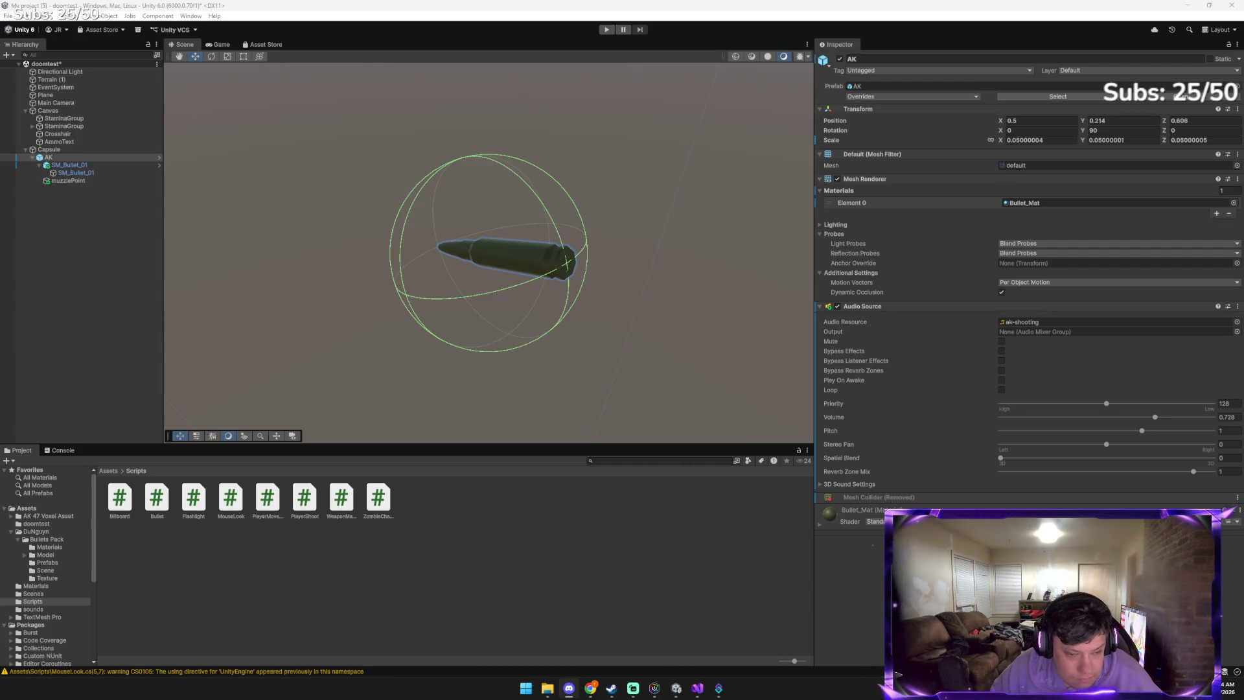
click(607, 29)
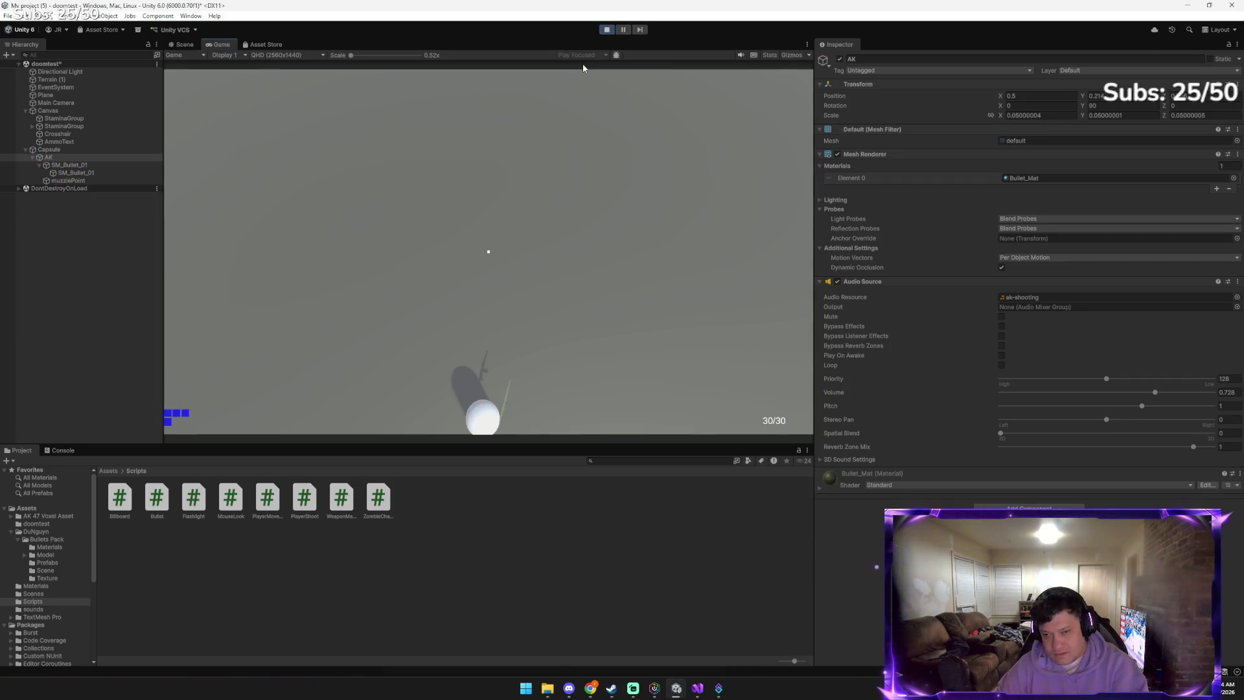
Fire test shots over two short play-tests, dropping ammo to 28, then clear the selection
click(490, 302)
click(607, 31)
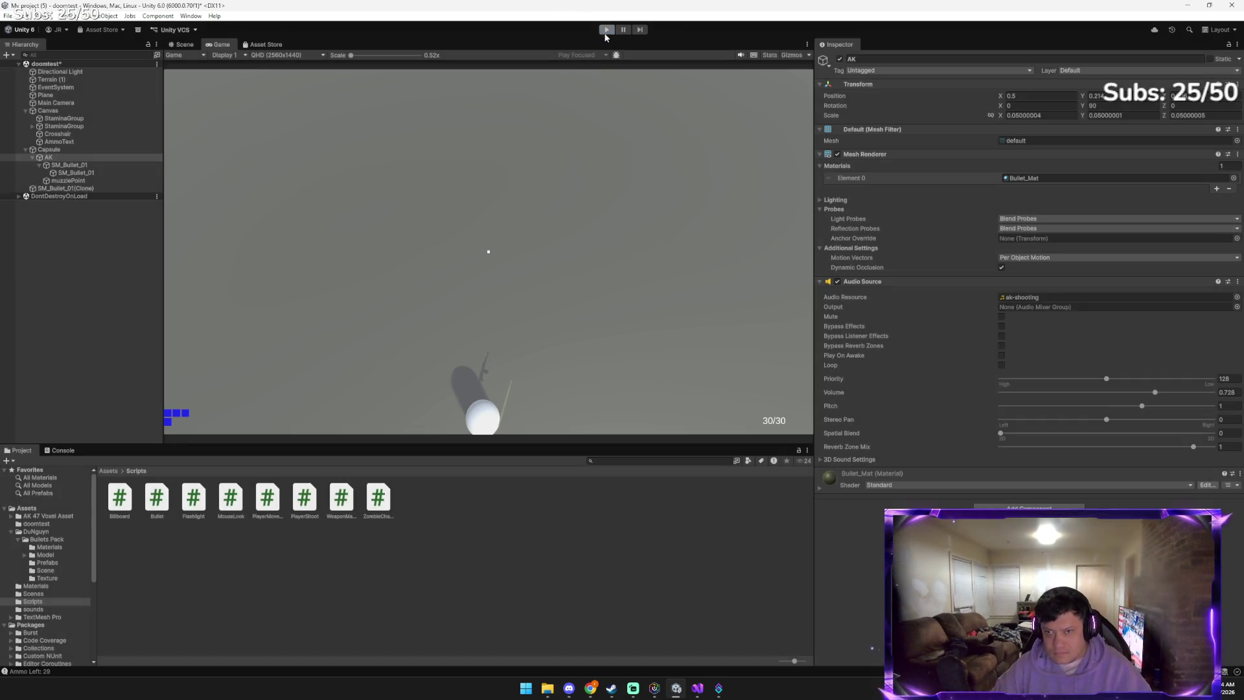
click(607, 29)
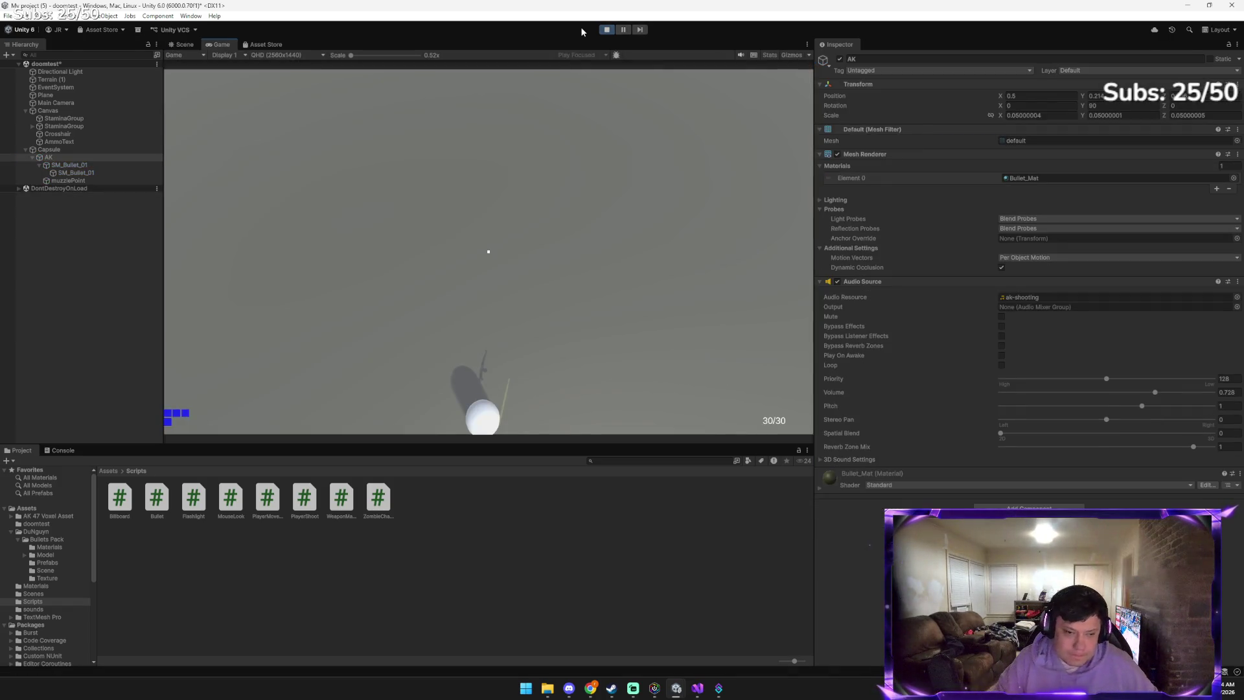
click(602, 179)
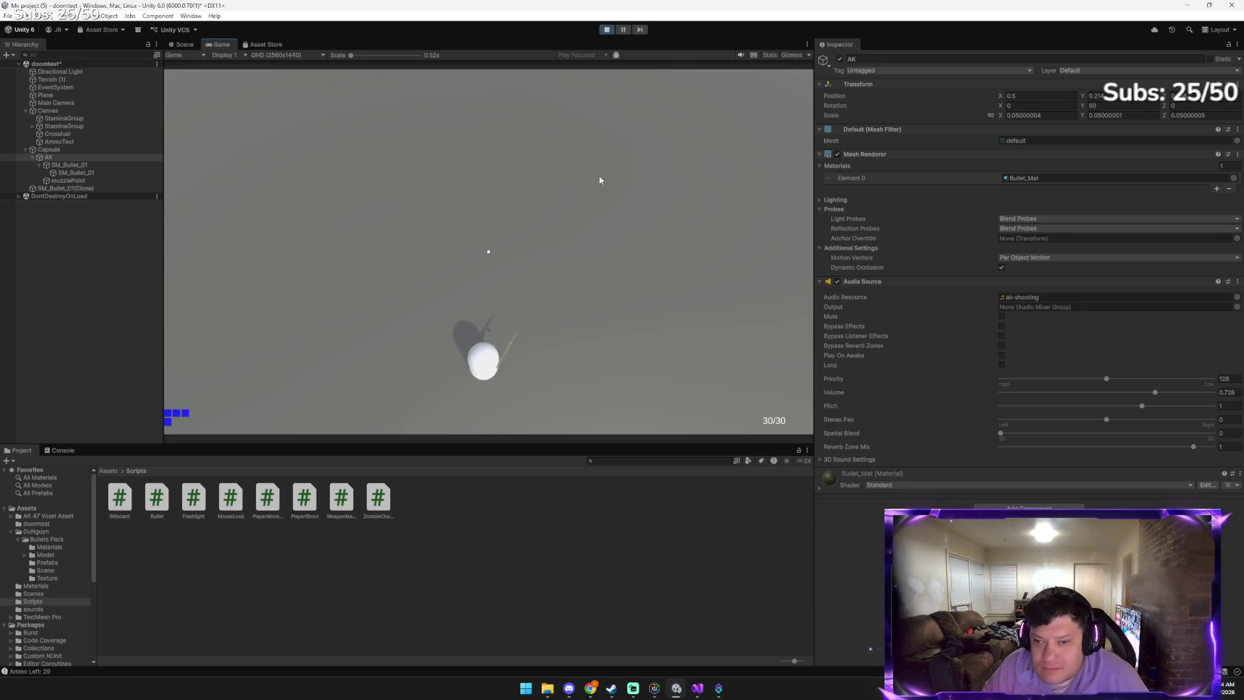
click(397, 194)
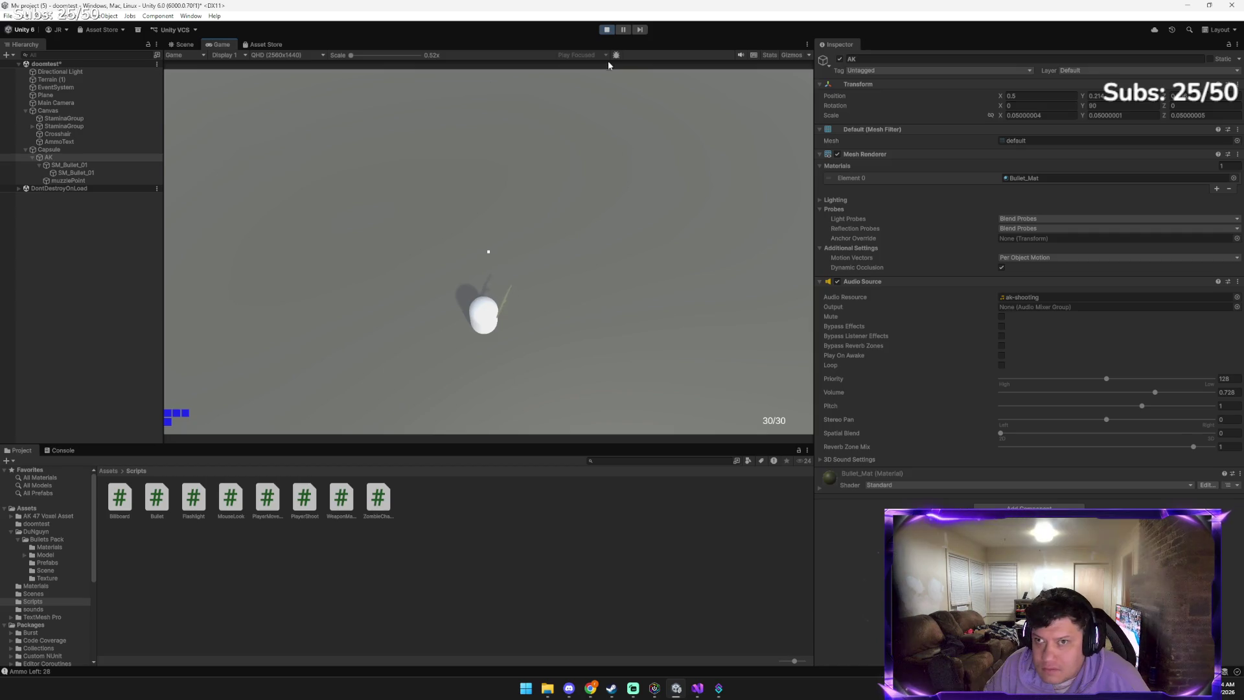
click(607, 30)
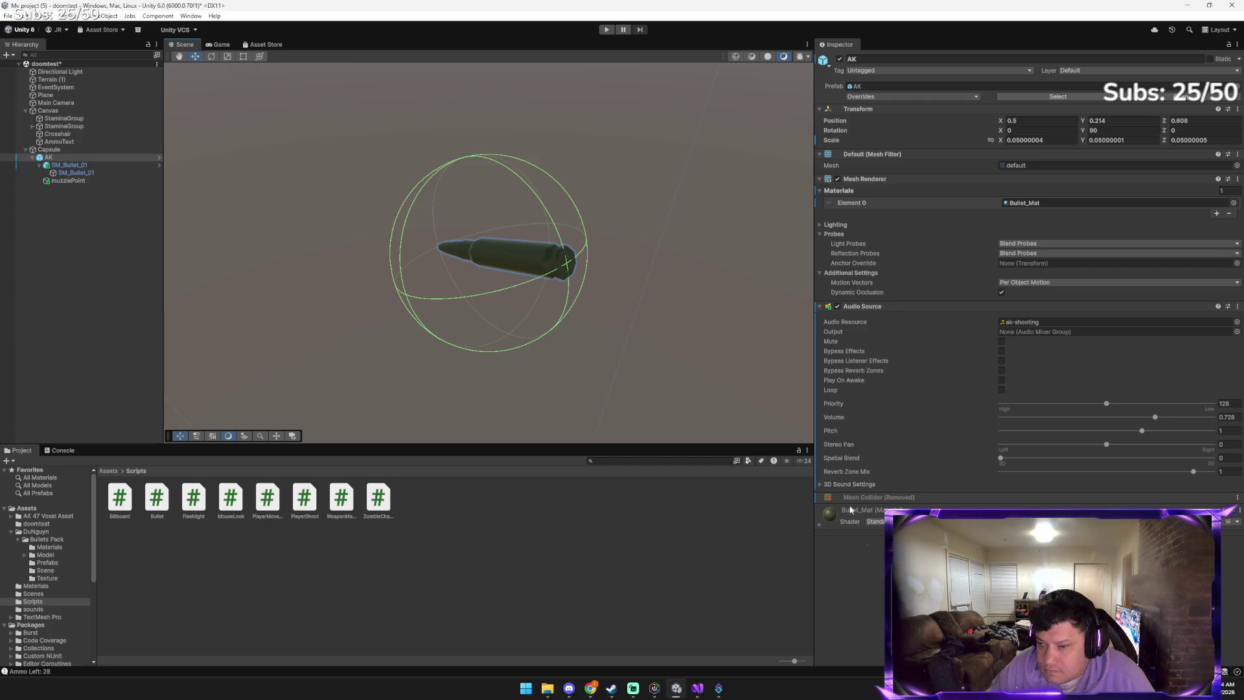
mouse_move(590, 689)
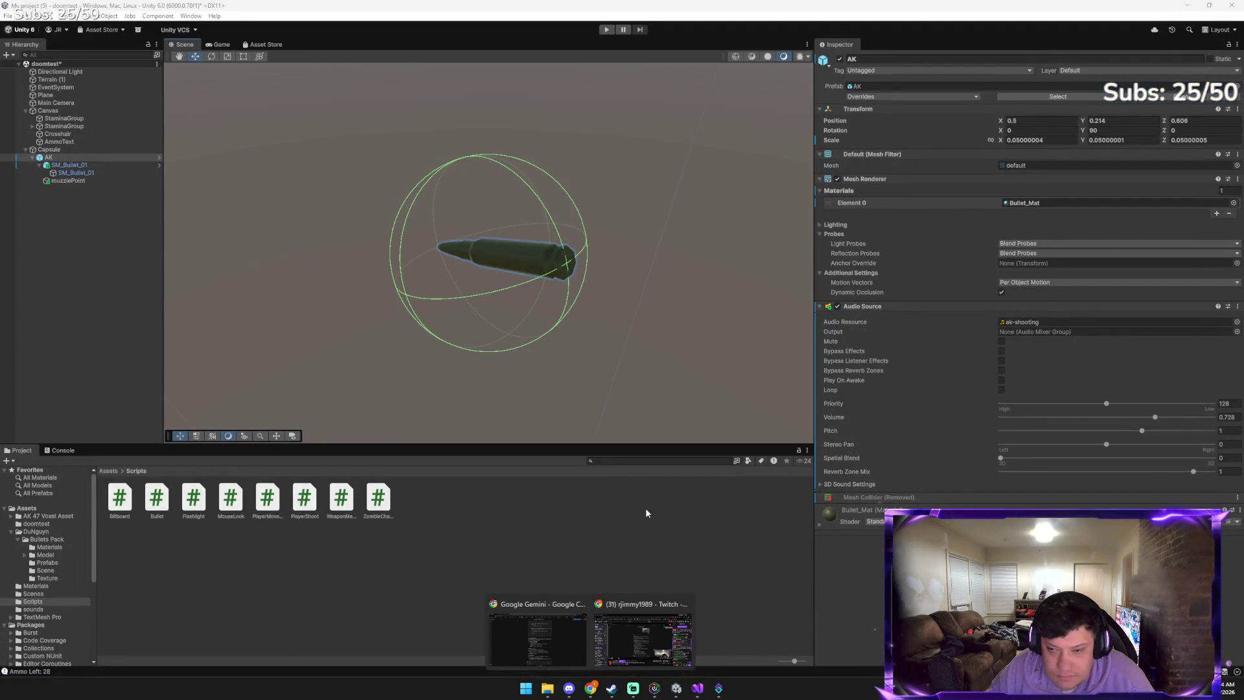
click(625, 528)
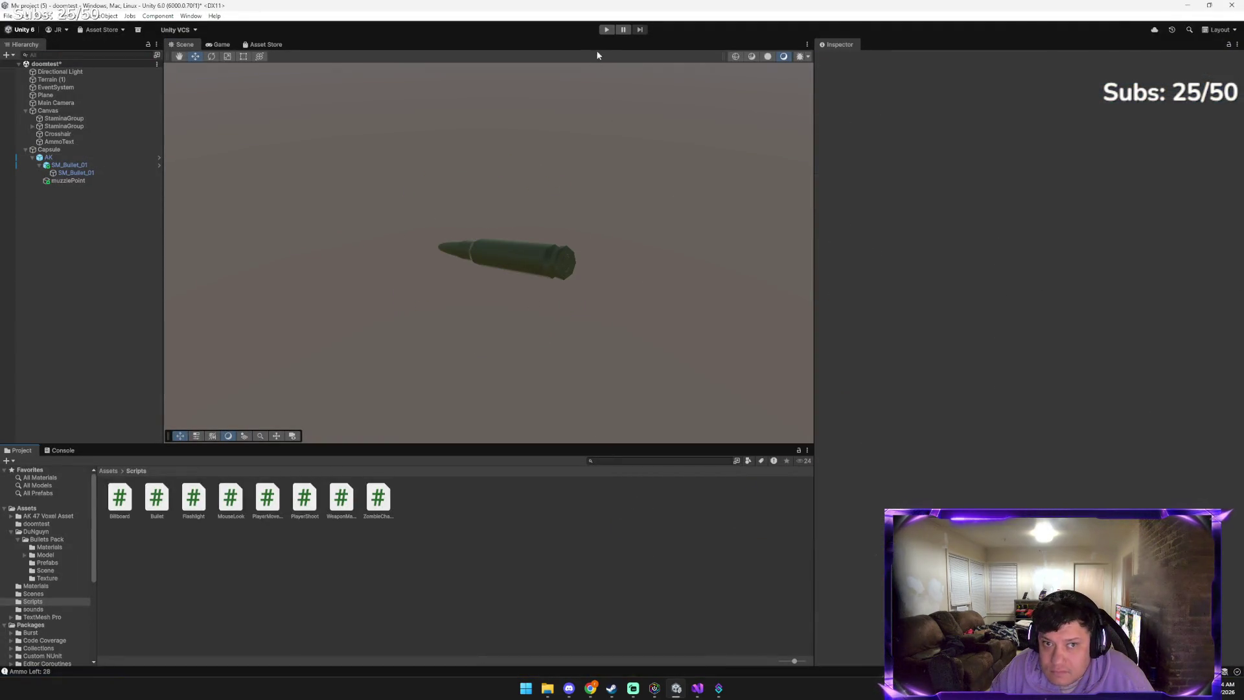
Run another play-test, firing eight shots until the console logs 'Ammo Left: 22', then stop and return to Gemini
click(607, 31)
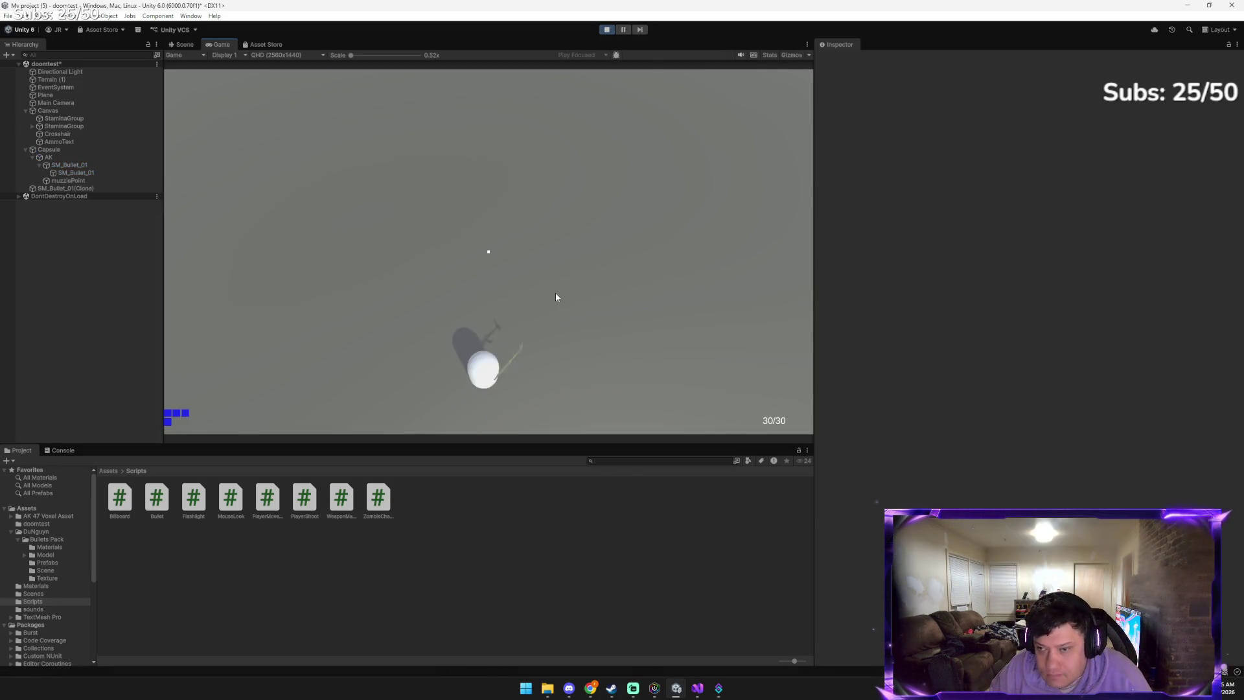
click(555, 293)
click(564, 285)
click(570, 152)
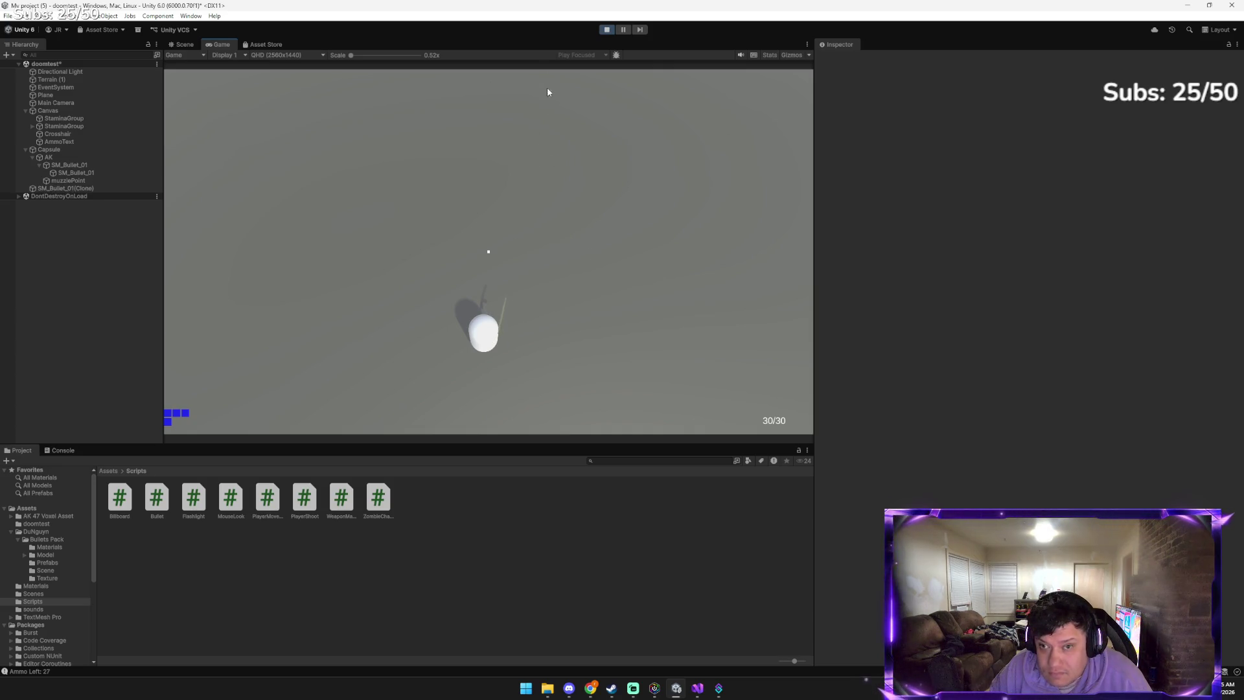
click(554, 285)
click(555, 296)
click(555, 295)
click(555, 295)
click(584, 221)
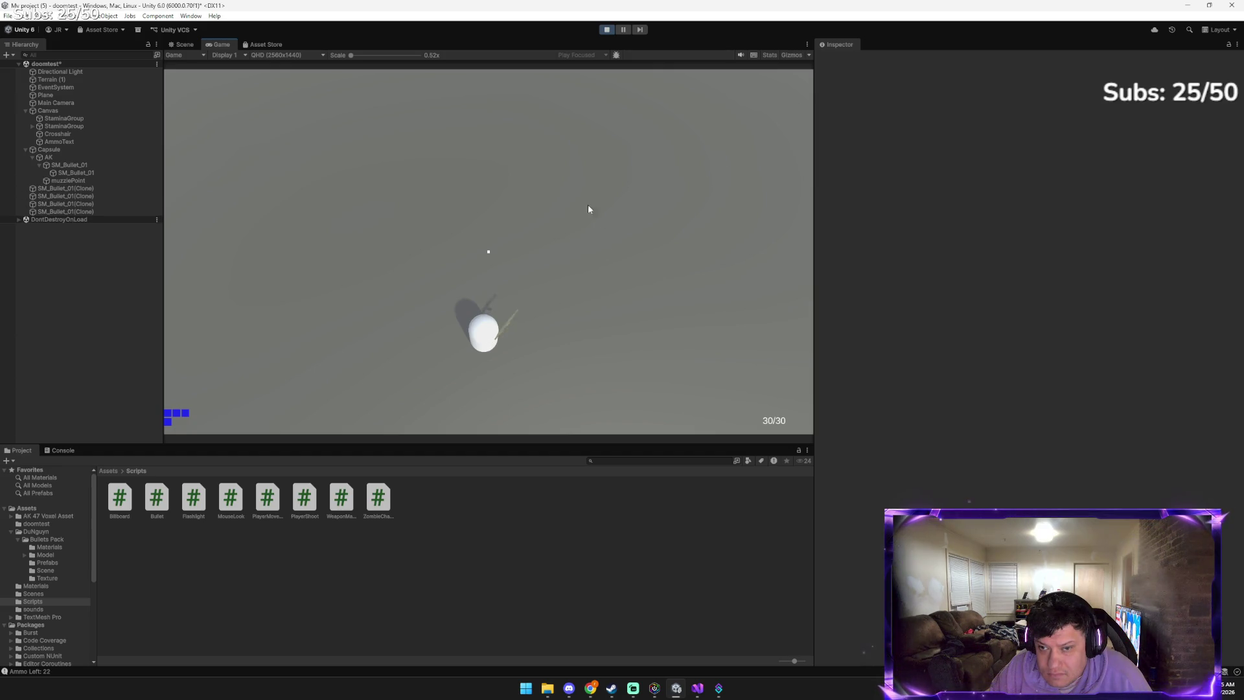
click(607, 29)
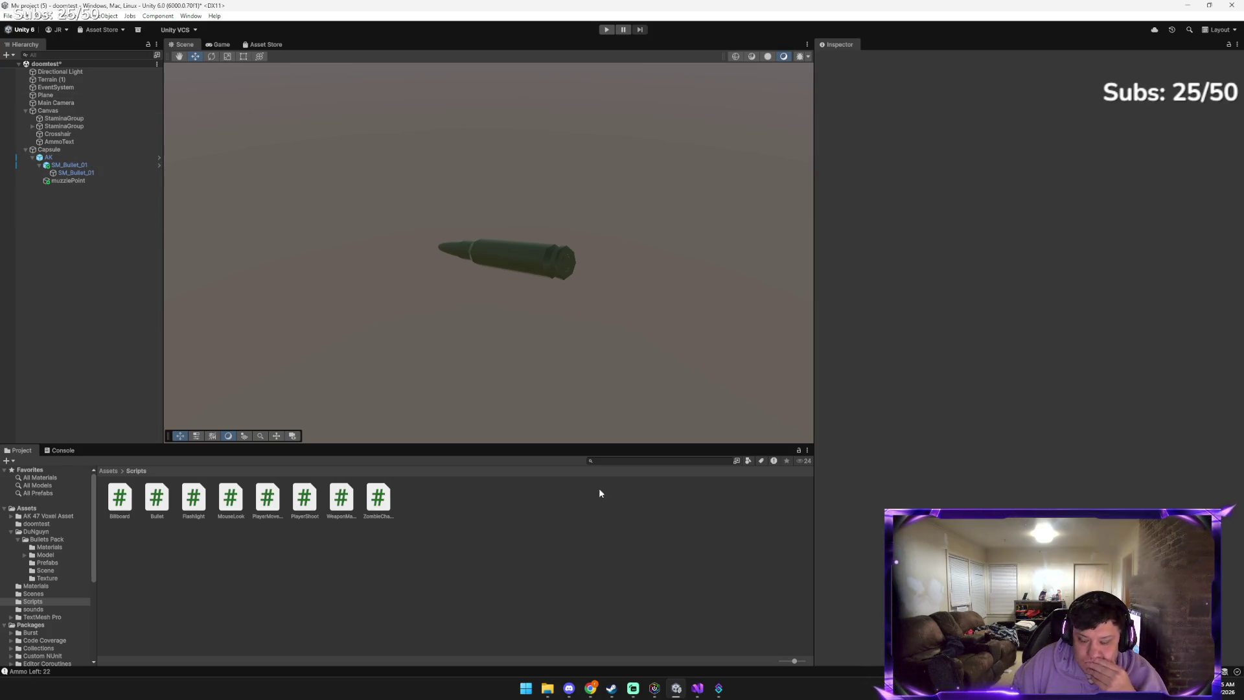
mouse_move(585, 689)
click(526, 624)
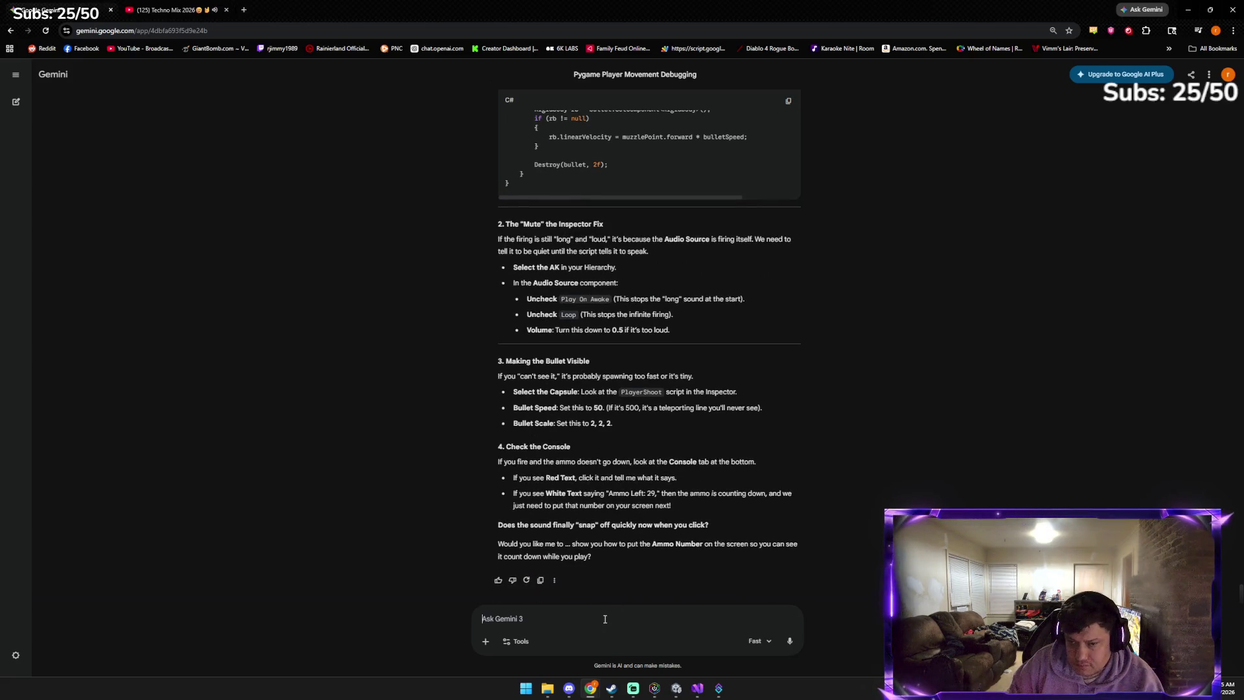
Tell Gemini the gunshot is still really loud and the on-screen ammo counter isn't counting
text(no its still really )
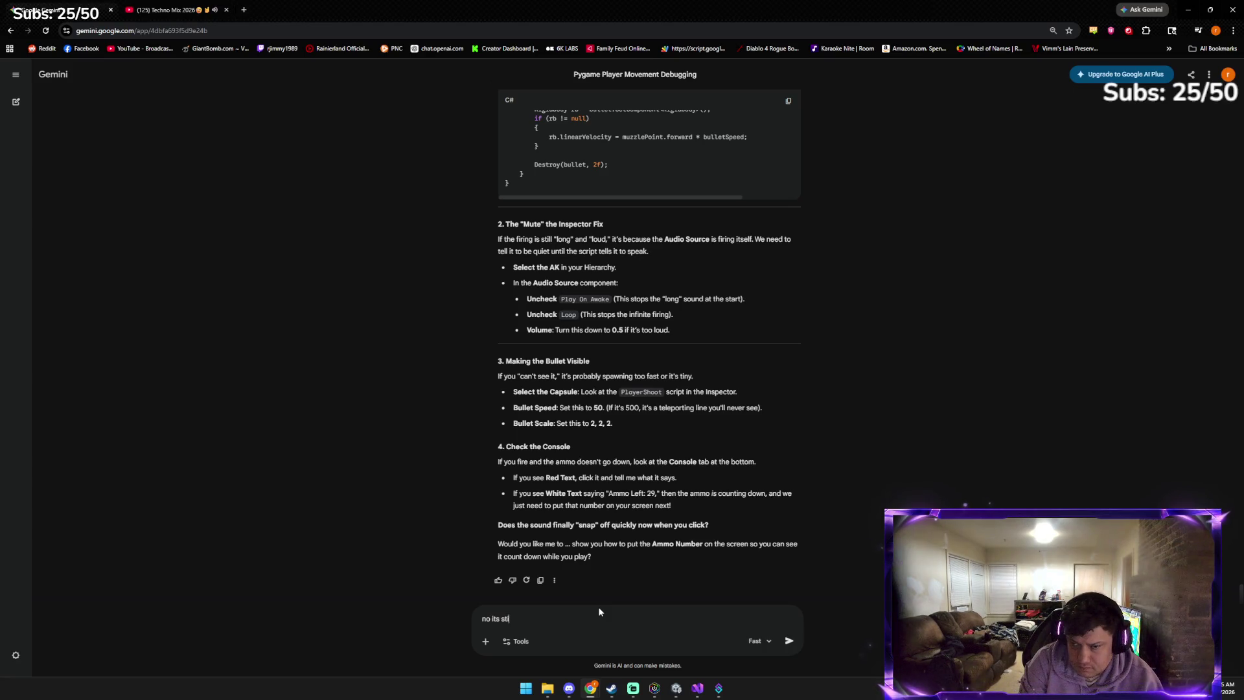
text(loud i stil)
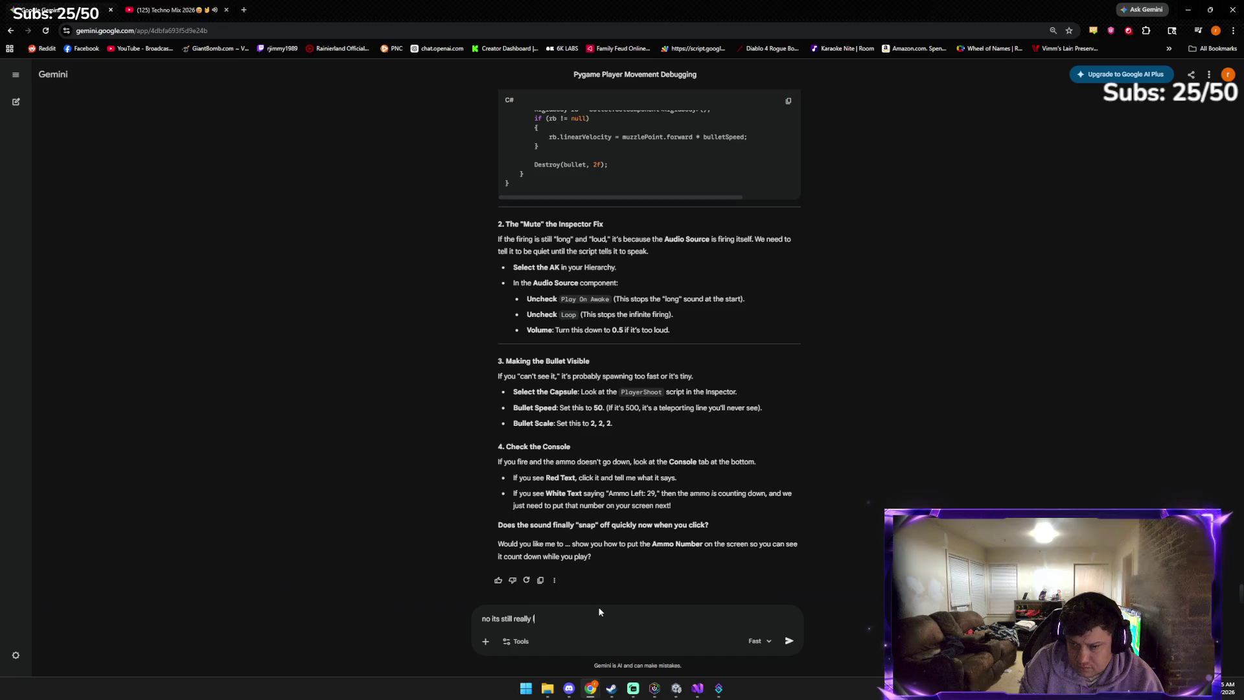
text(l h)
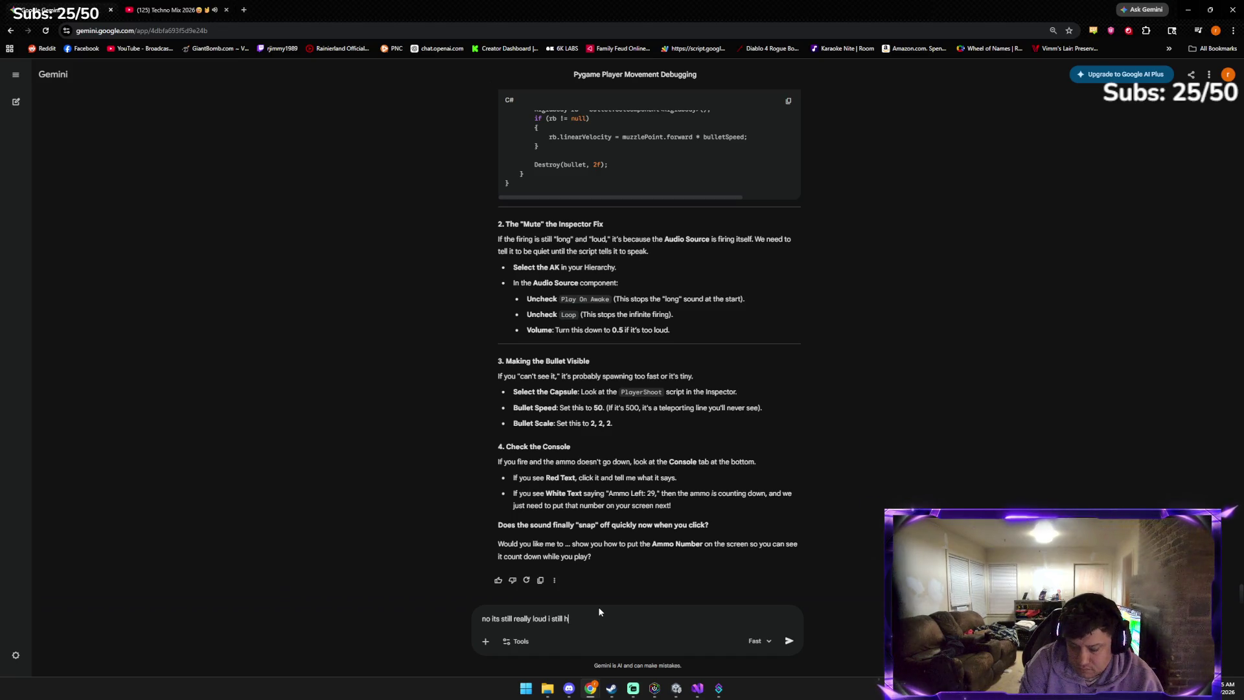
text(ave the ammo counter on screen b)
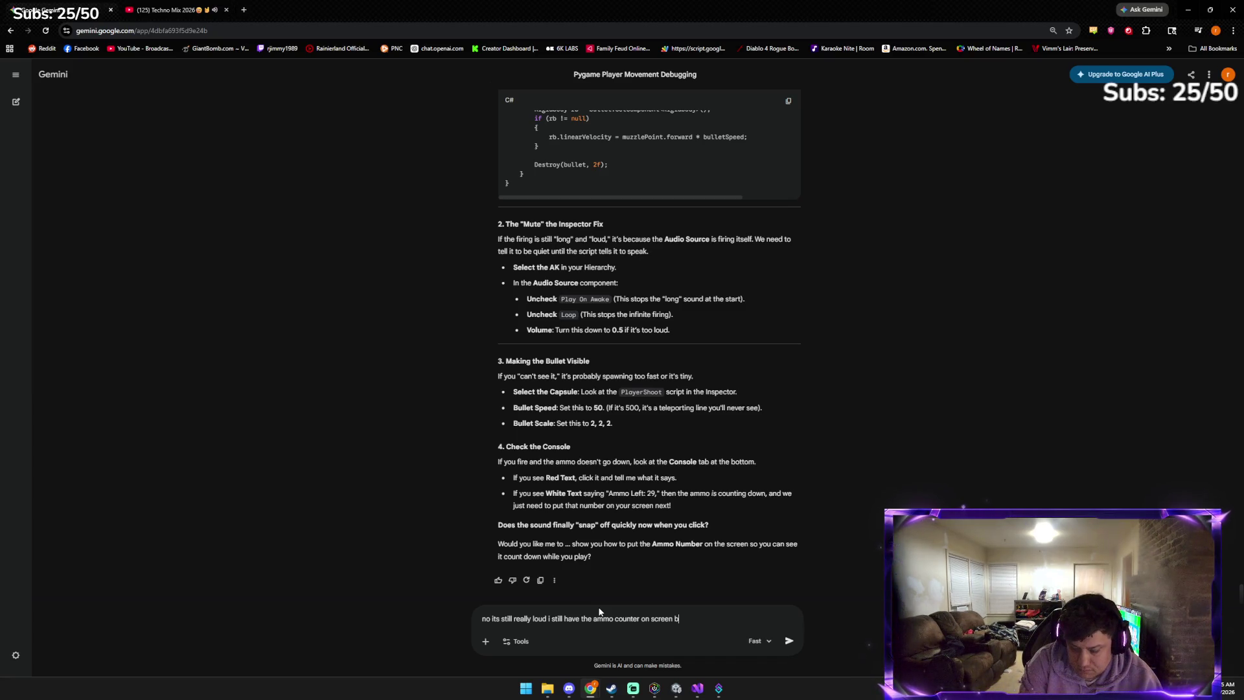
text(ut its not ocount)
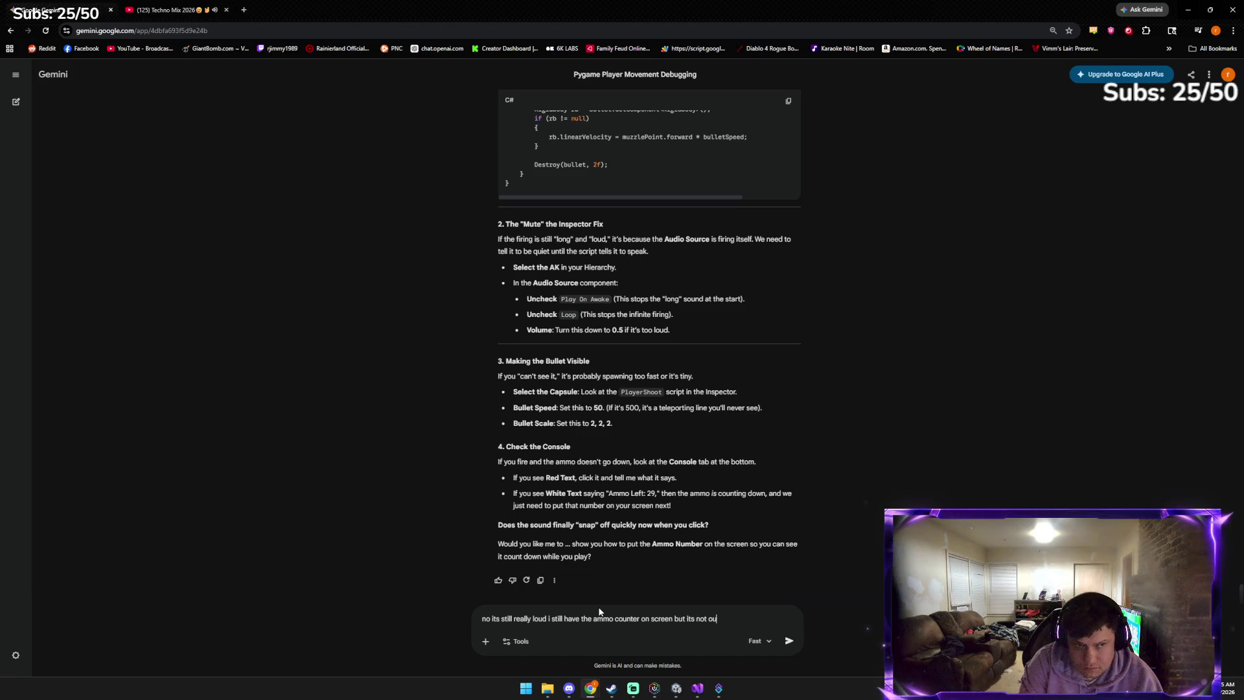
text(ing)
key(Return)
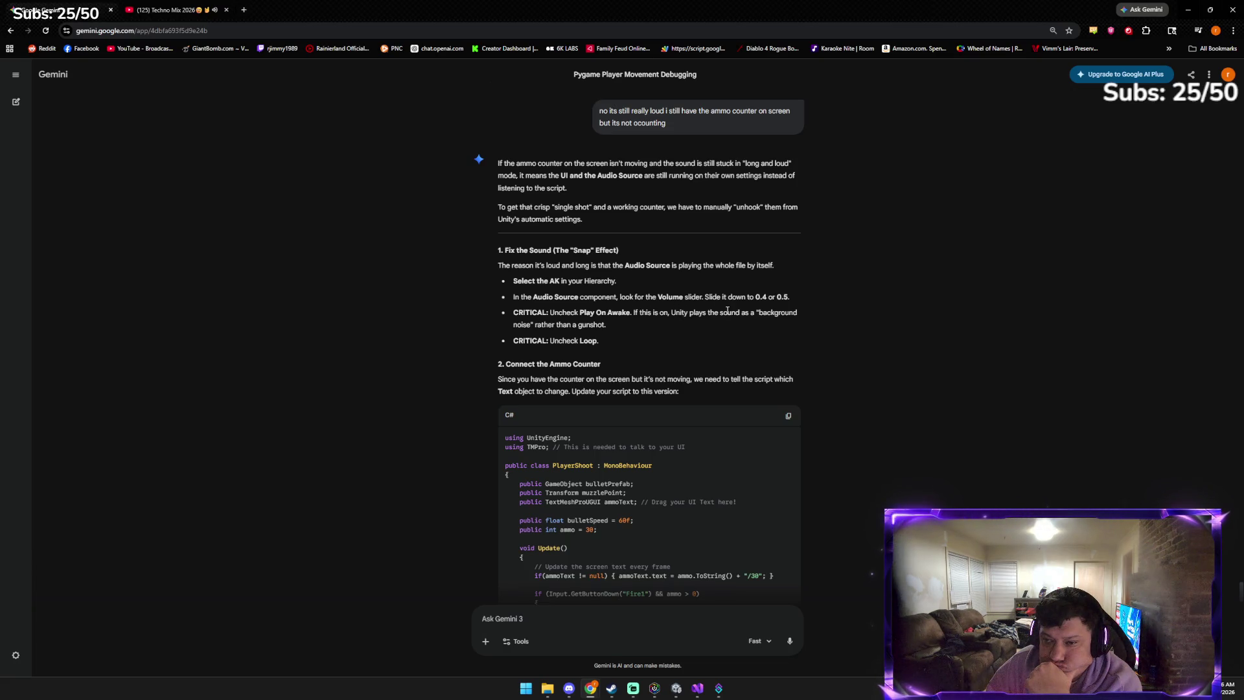
Select and frame the AK, then drag its Audio Source volume from 0.728 down to 0.405
key(alt+Tab)
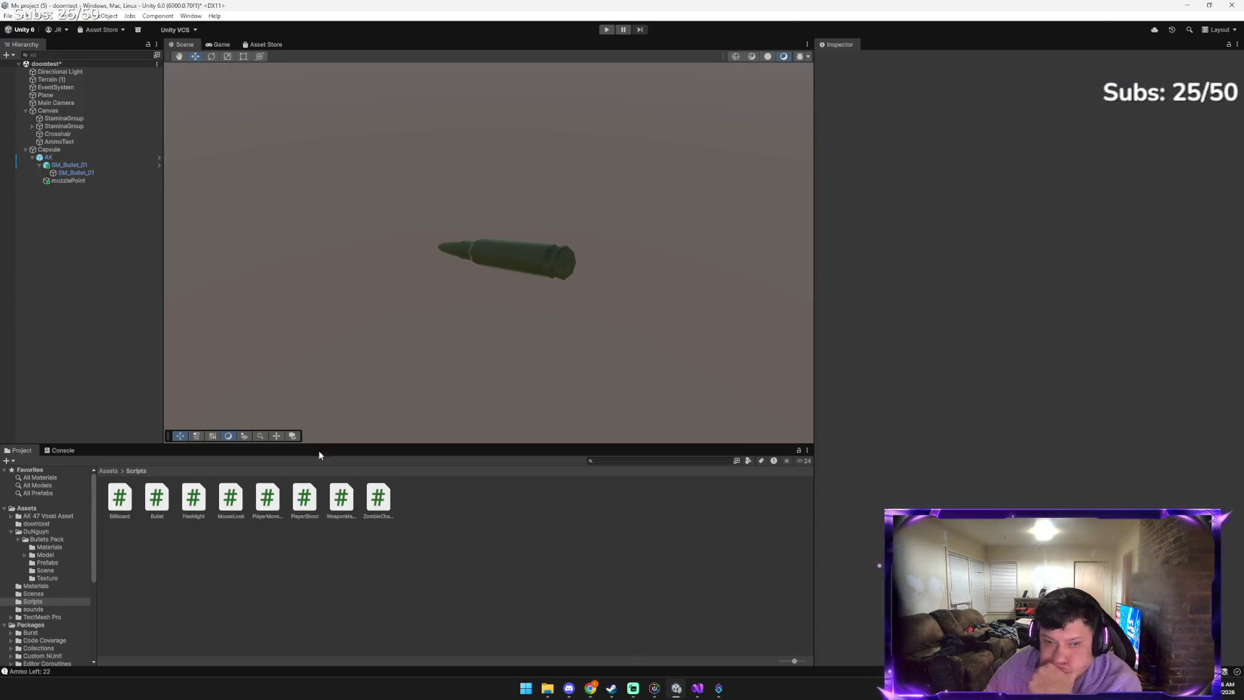
click(49, 157)
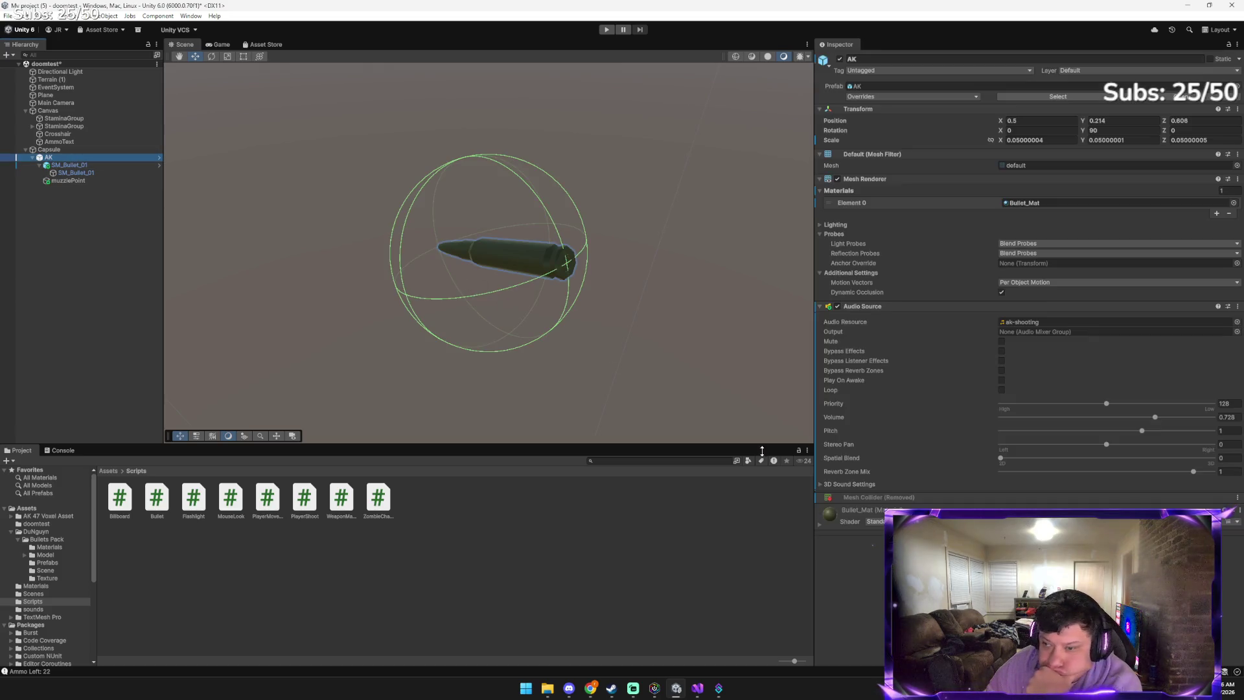
key(f)
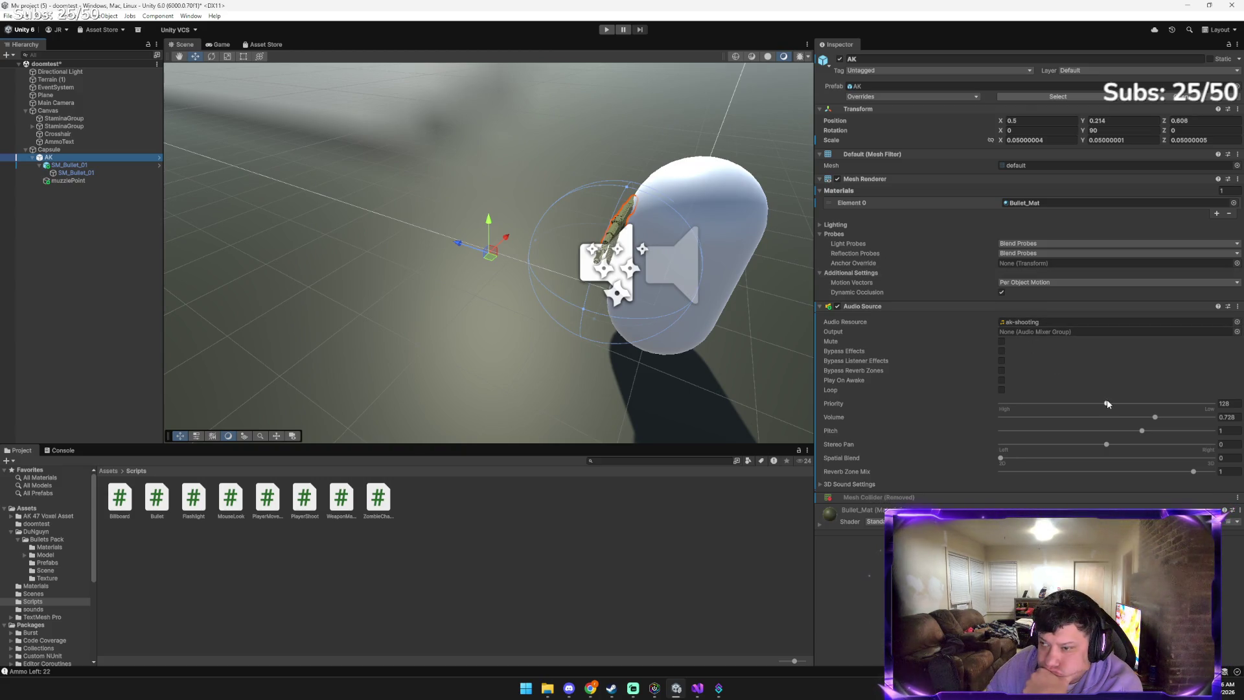
drag(1156, 418, 1087, 417)
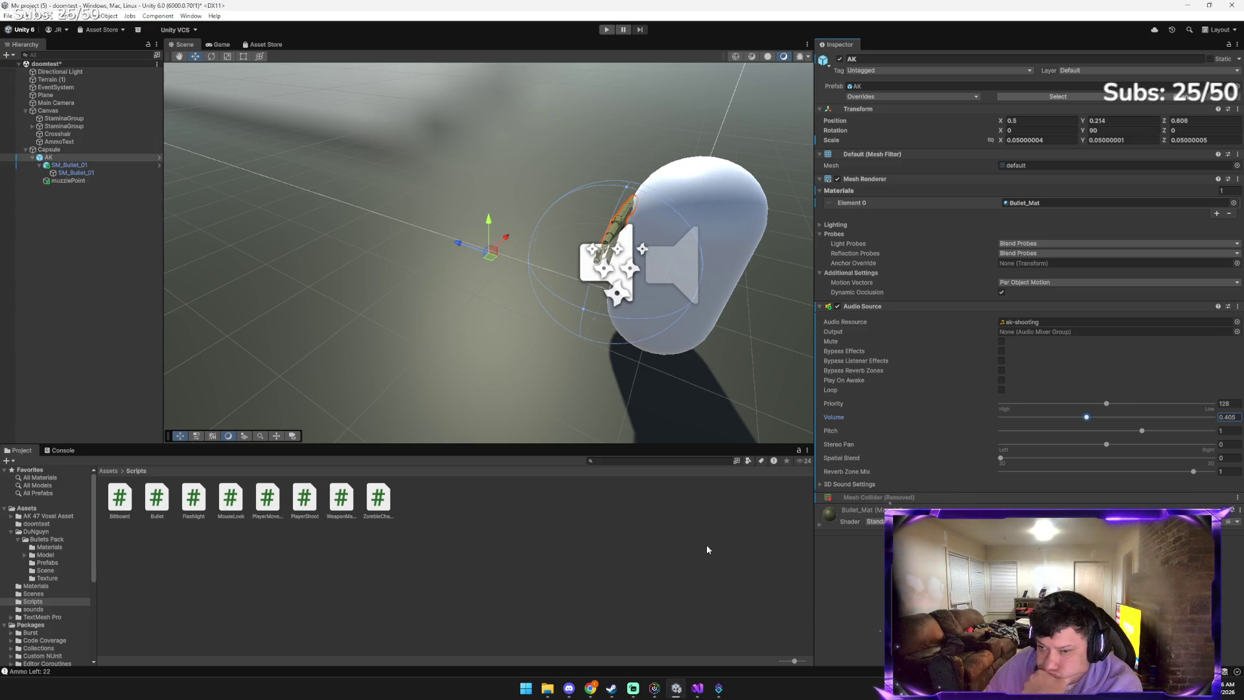
click(676, 691)
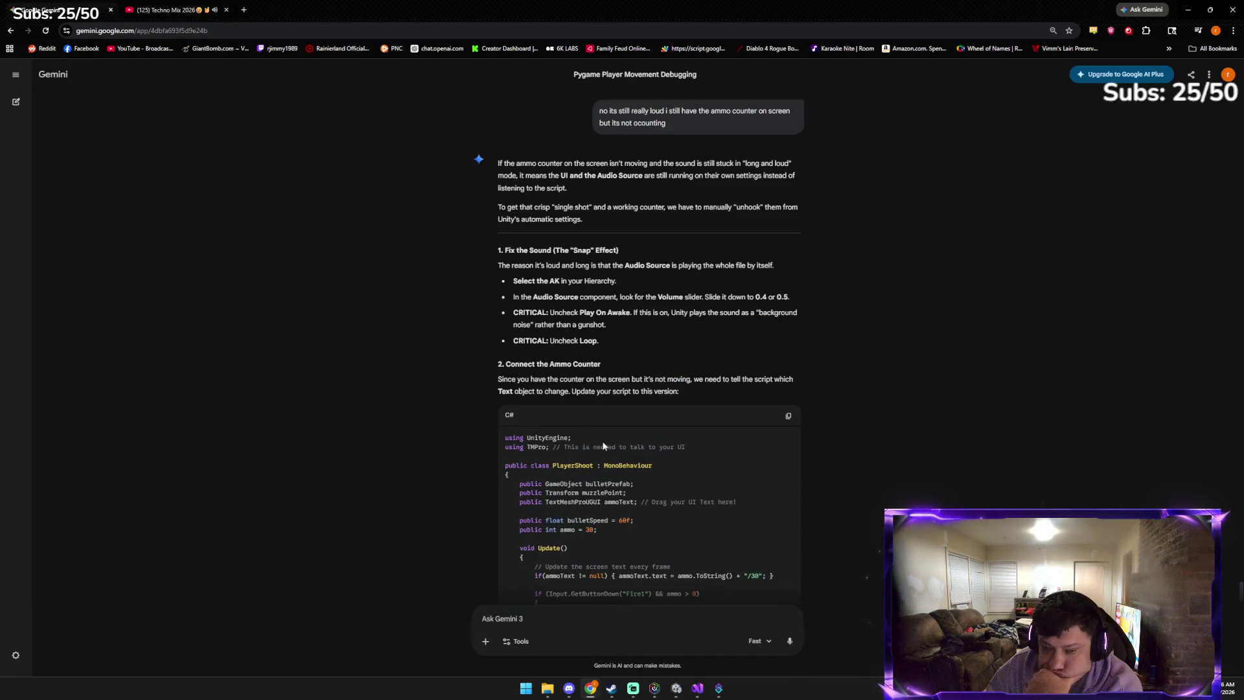
Replace PlayerShoot.cs with Gemini's TextMeshPro ammoText version and save it
click(788, 415)
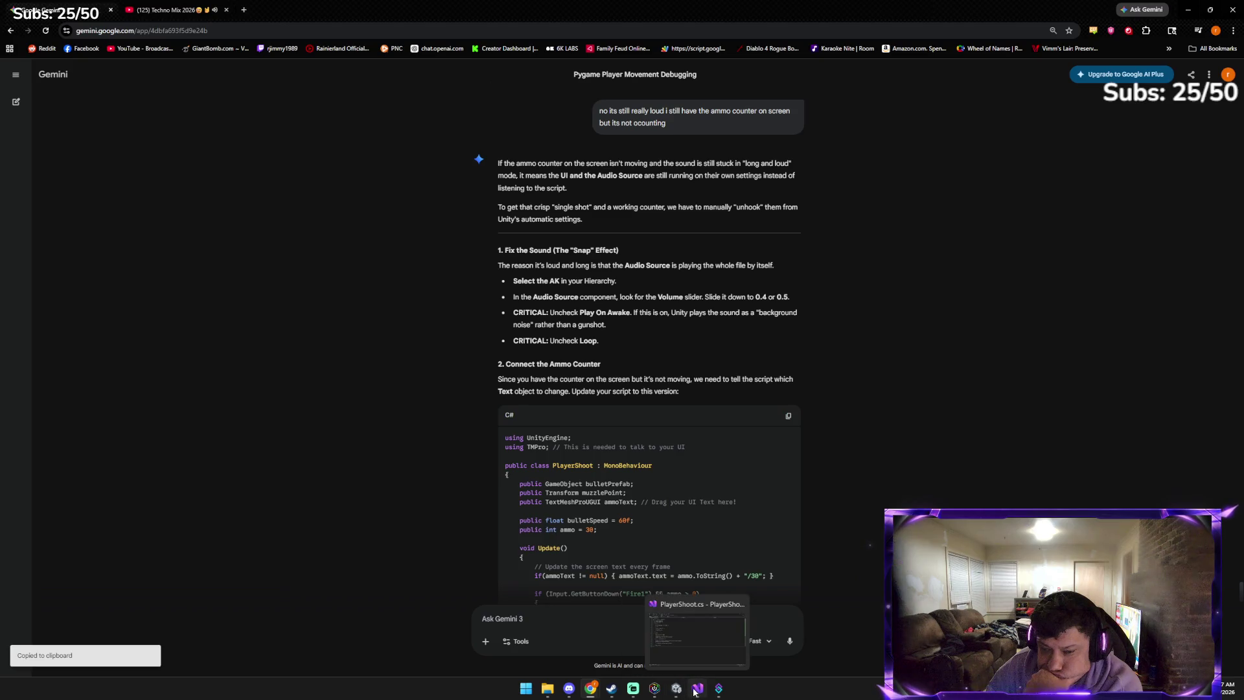
scroll(597, 512, down, 1)
scroll(598, 512, down, 2)
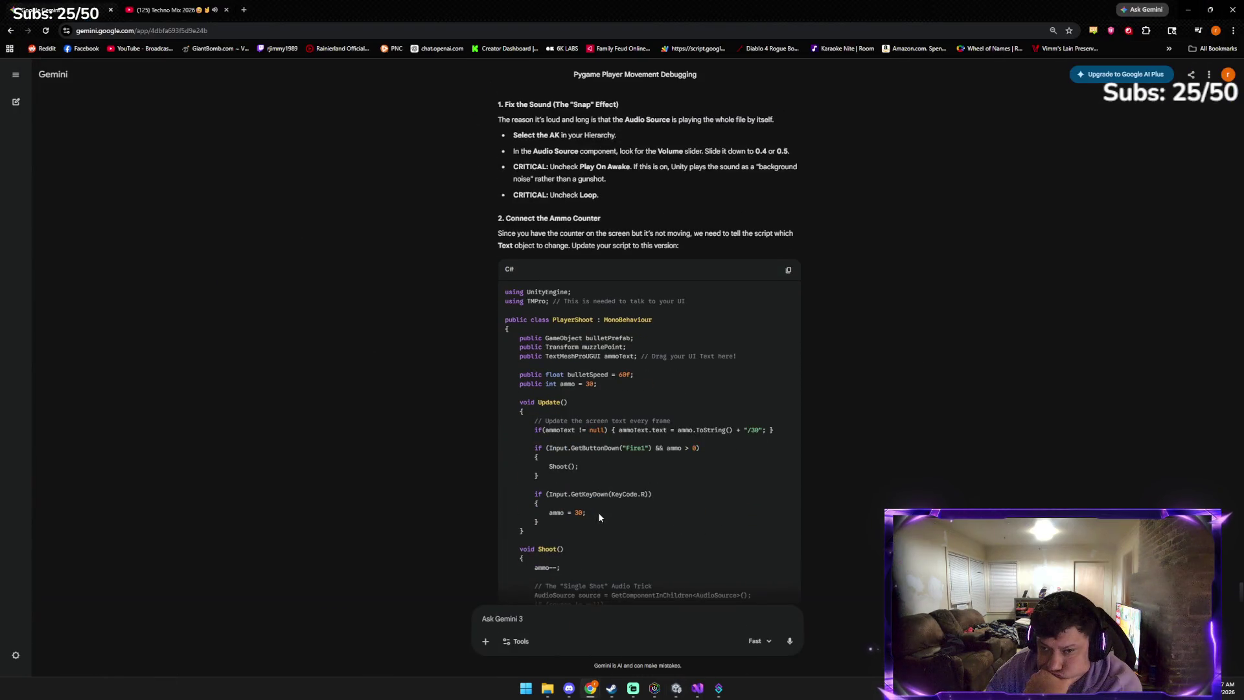
click(698, 689)
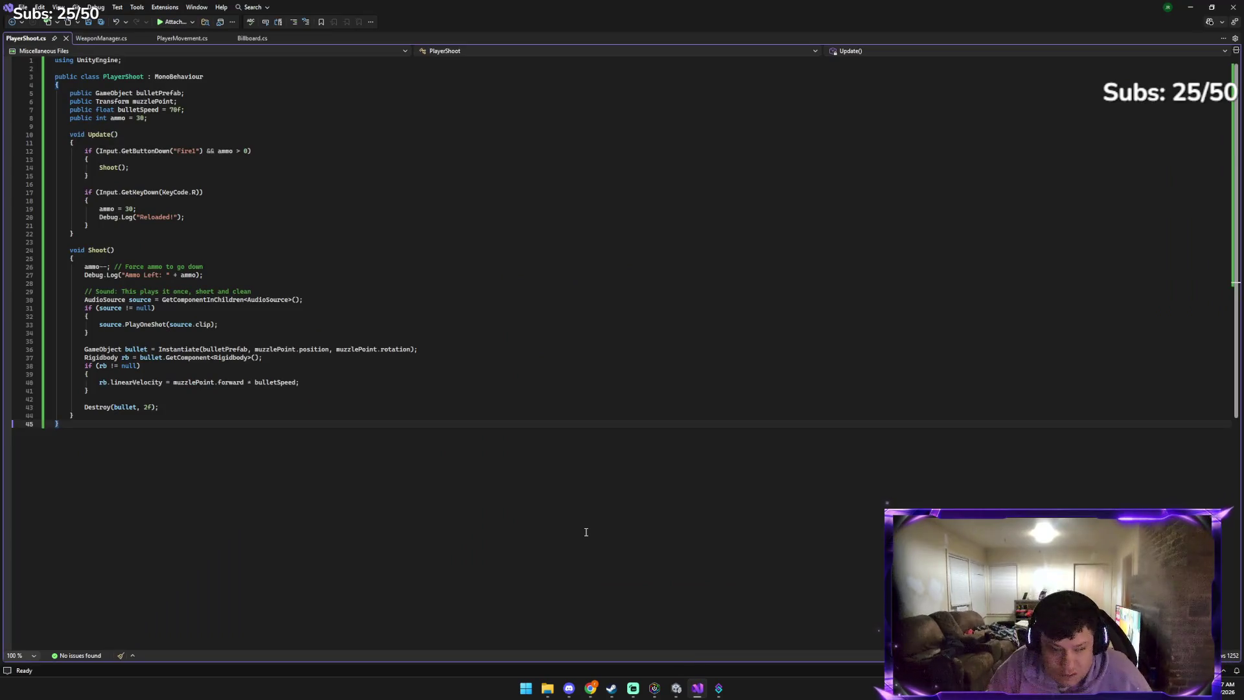
key(ctrl+a)
key(ctrl+v)
key(ctrl+s)
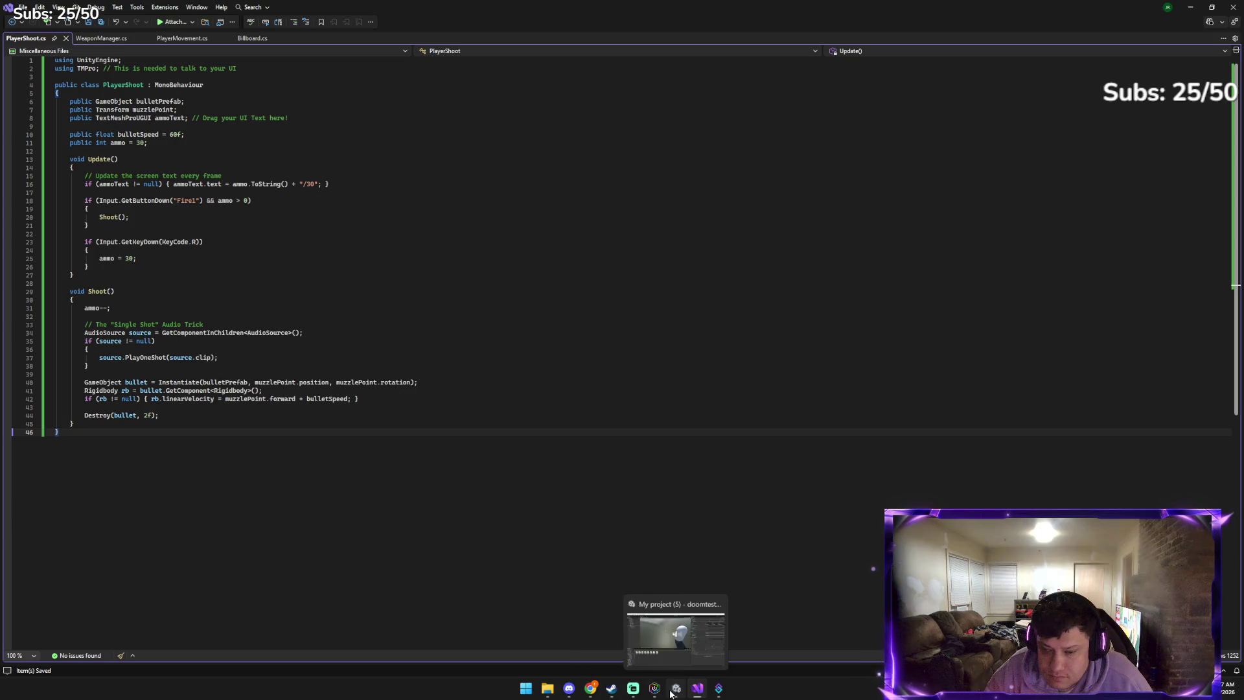
mouse_move(676, 691)
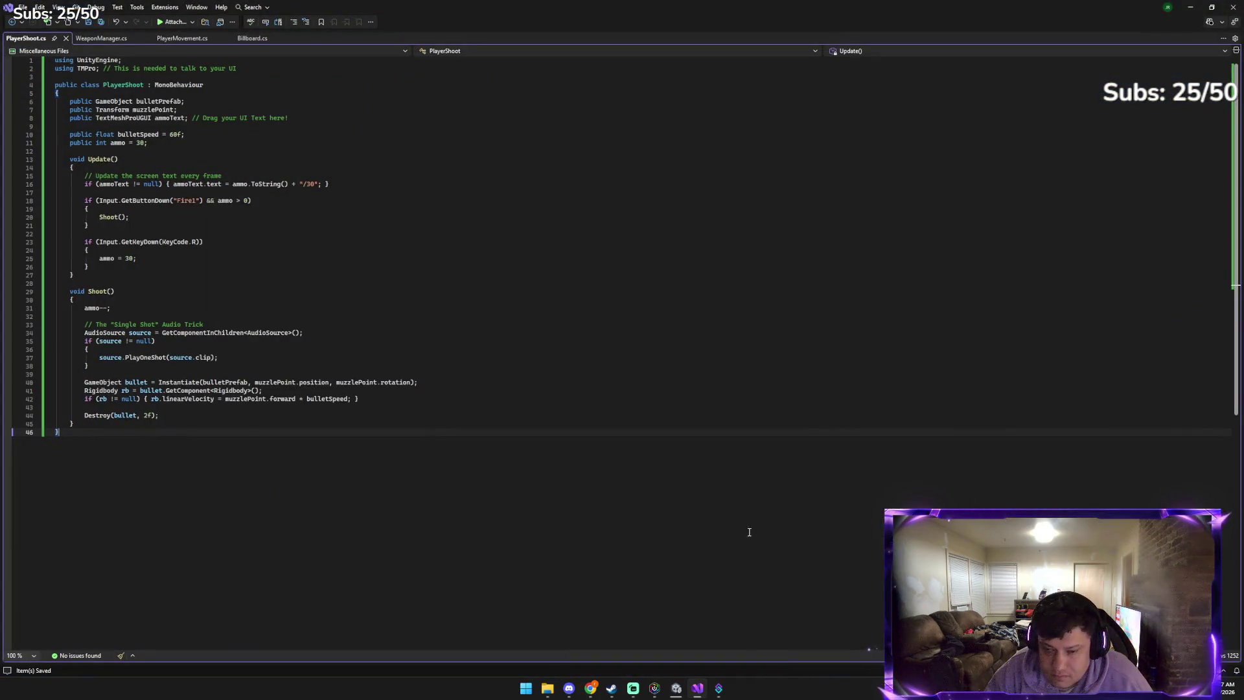
key(alt+Tab)
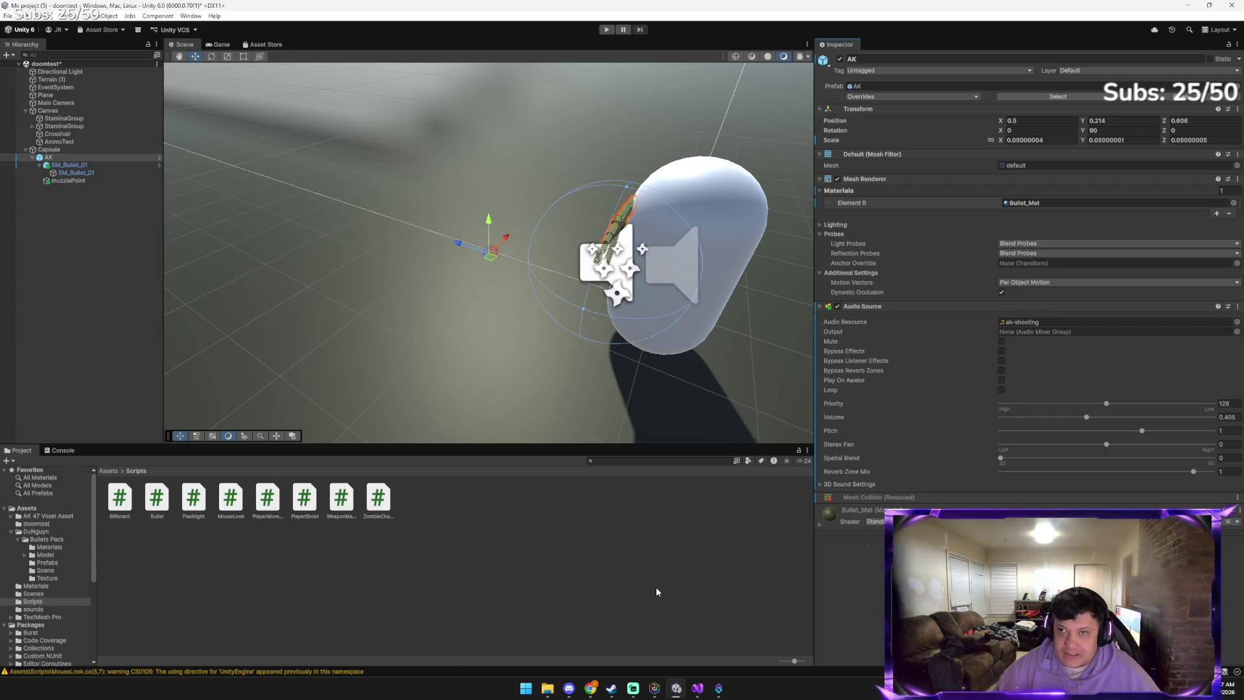
Play-test the updated script, firing five shots while the counter stays at 30/30
click(606, 27)
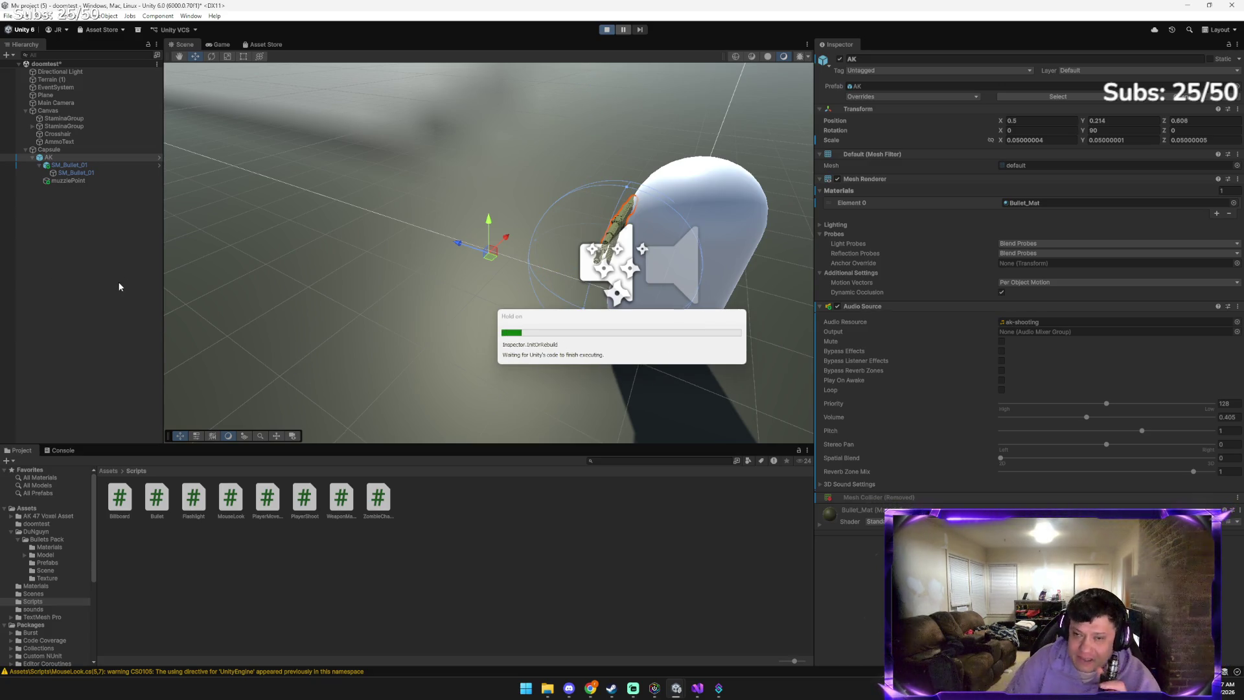
click(491, 313)
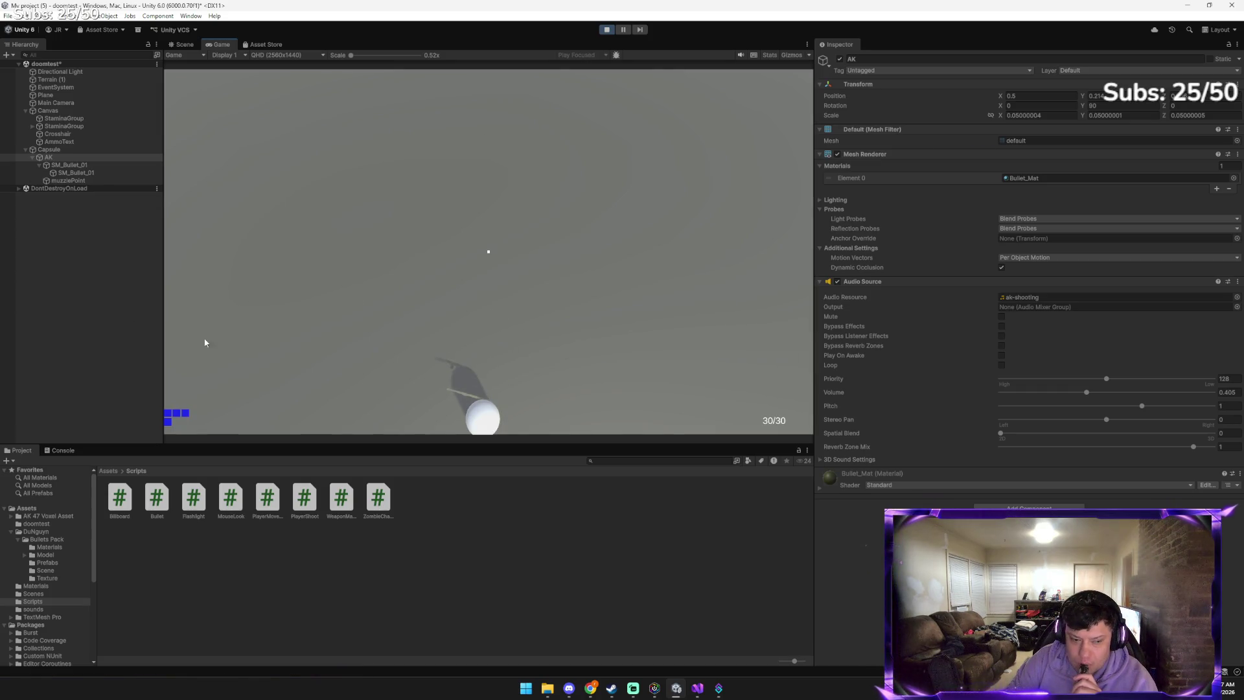
click(524, 362)
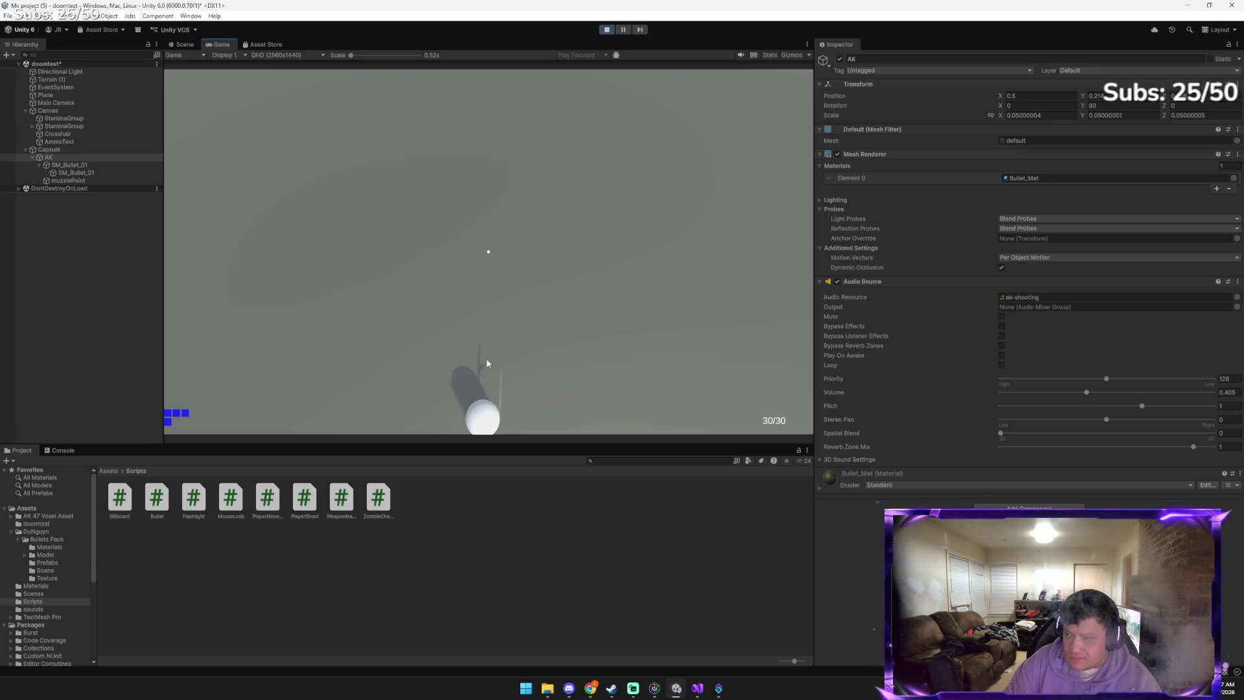
click(543, 368)
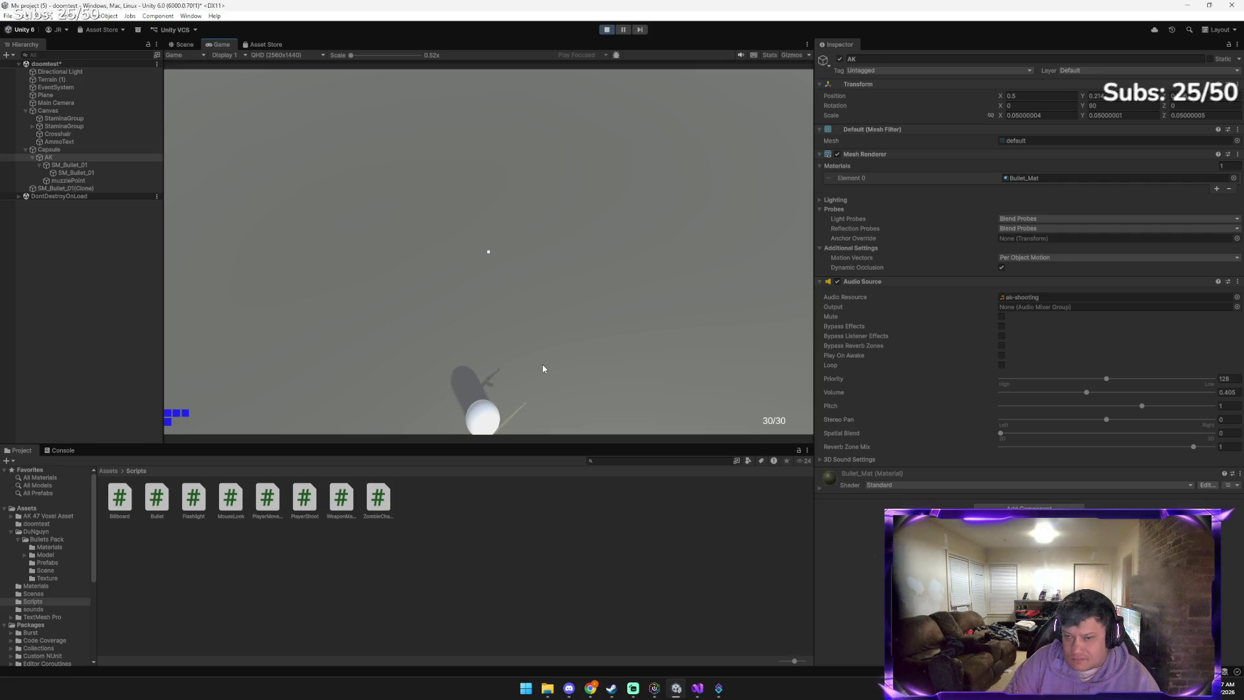
click(543, 369)
click(543, 368)
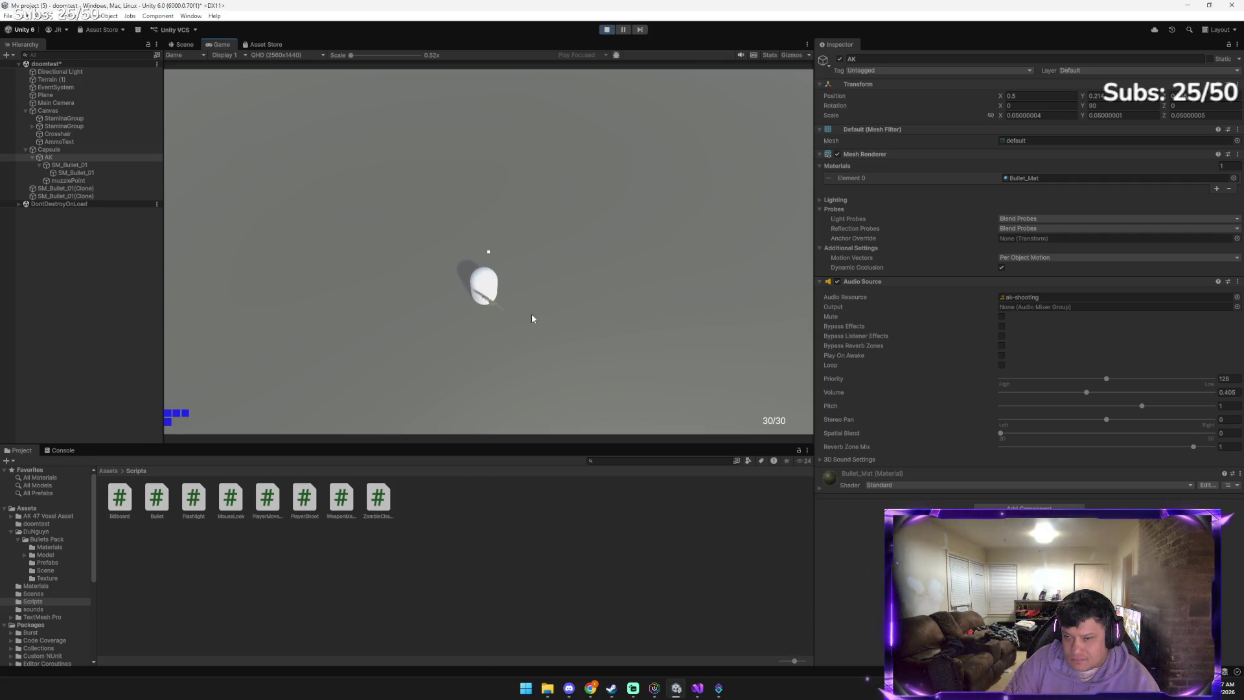
click(603, 30)
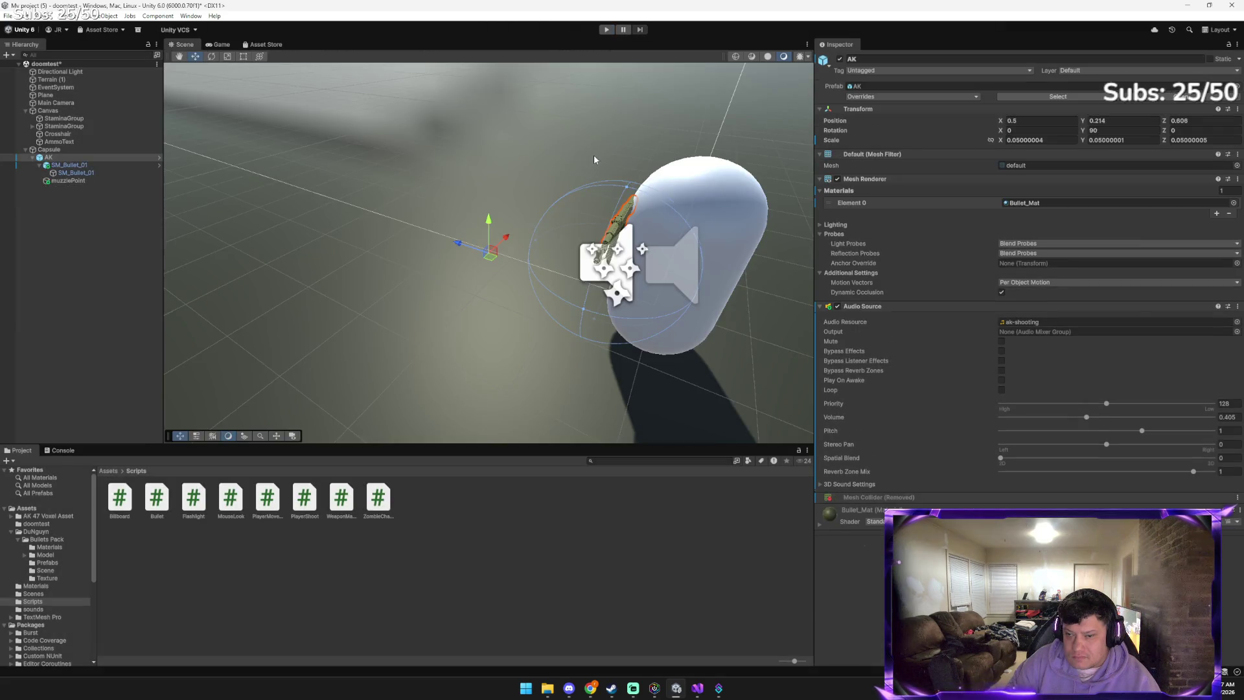
key(alt+Tab)
key(alt+Tab)
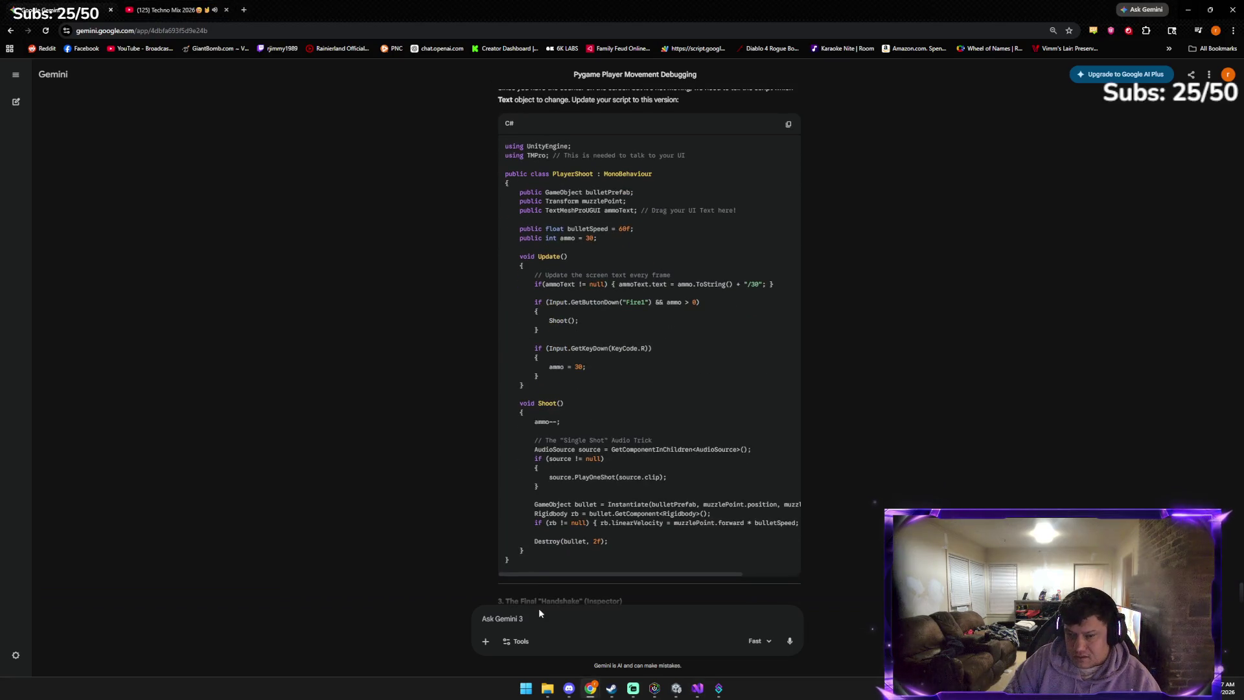
Select the Capsule and assign AmmoText as Player Shoot's Ammo Text
scroll(539, 612, down, 3)
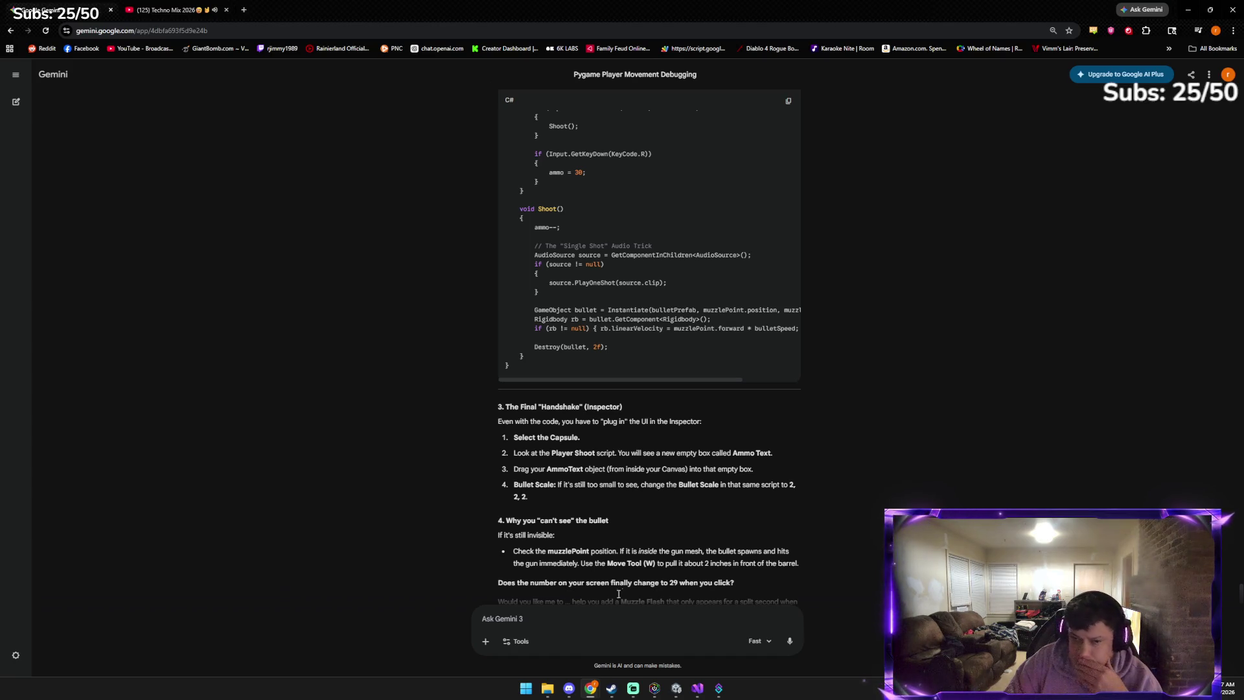
click(676, 690)
click(49, 149)
scroll(1017, 391, down, 5)
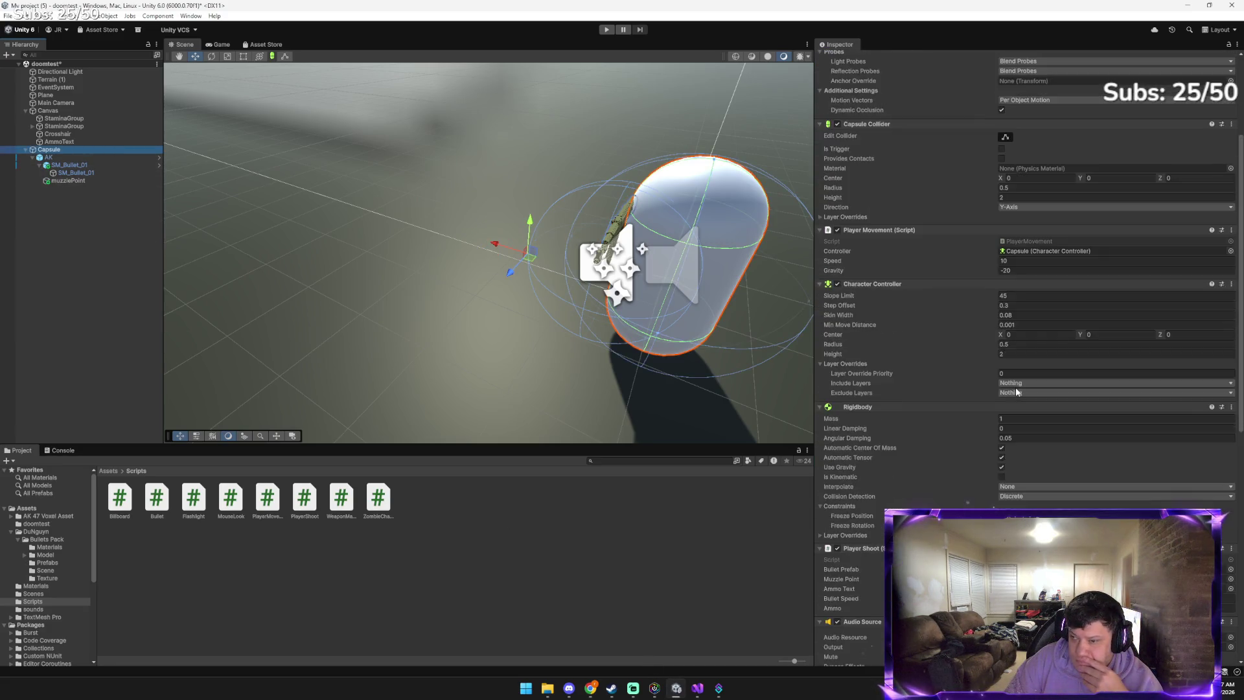
scroll(1017, 391, down, 2)
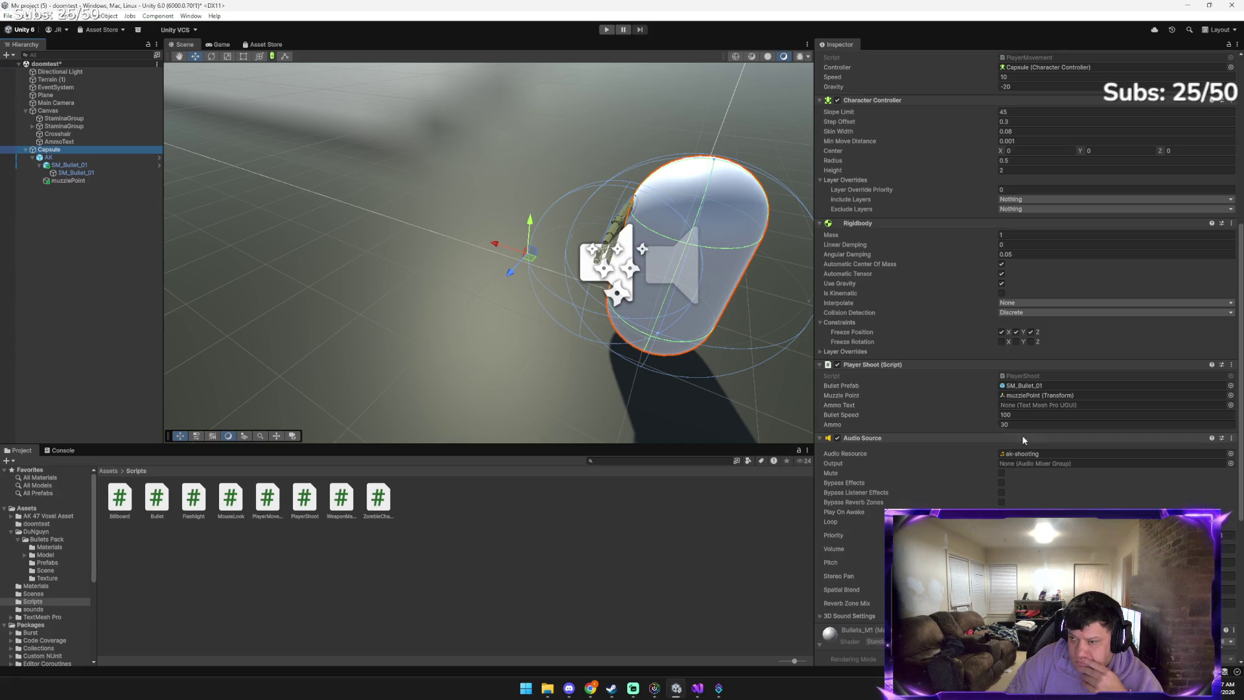
scroll(1023, 432, down, 1)
scroll(1021, 421, up, 1)
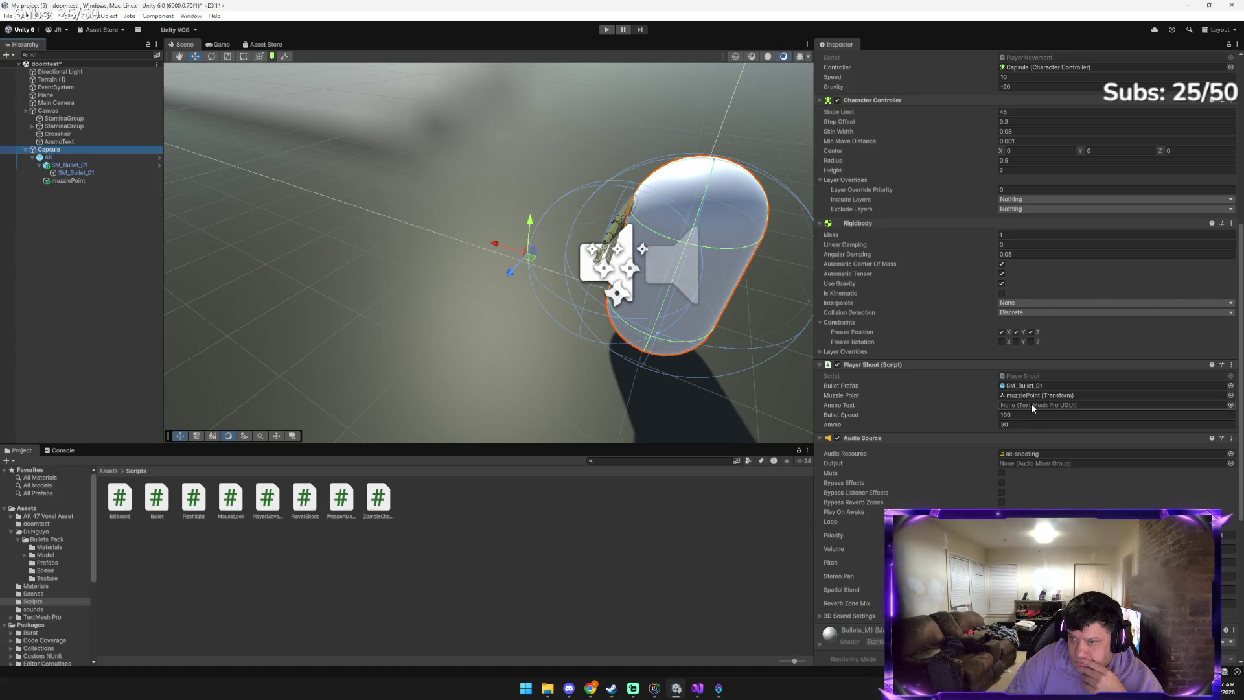
click(1231, 405)
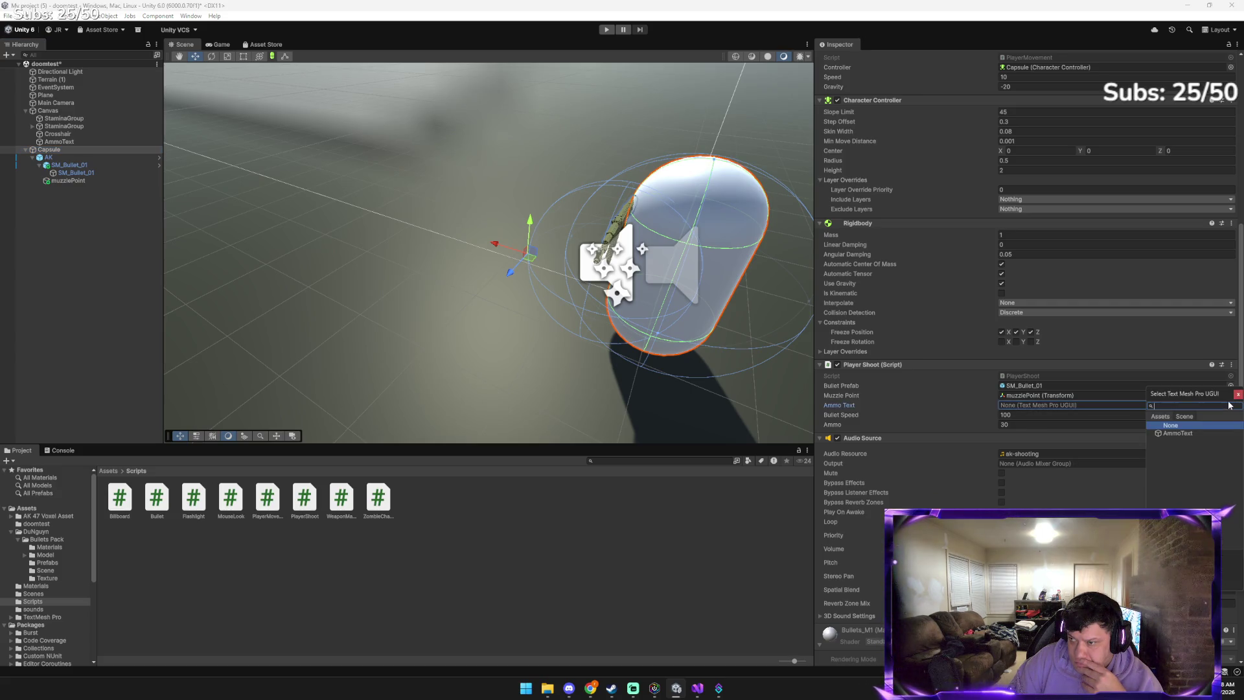
double_click(1181, 435)
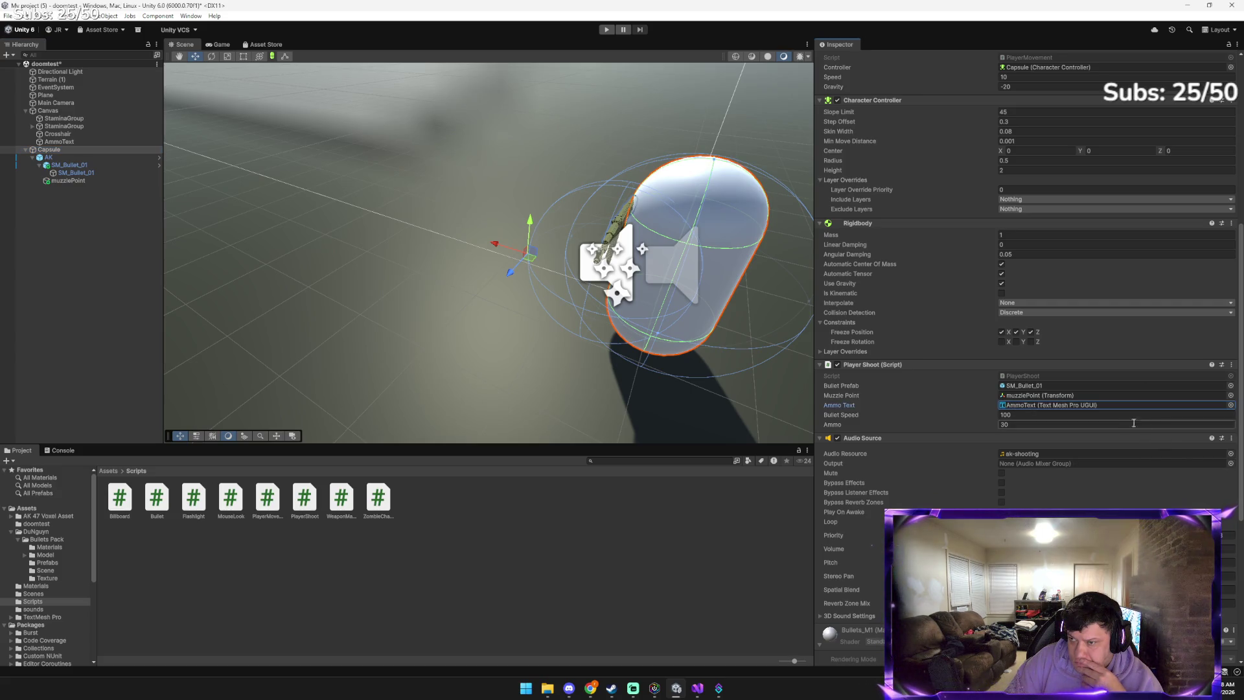
Set Bullet Speed to 50, remove the Capsule's Audio Source, and start a play-test
click(1048, 415)
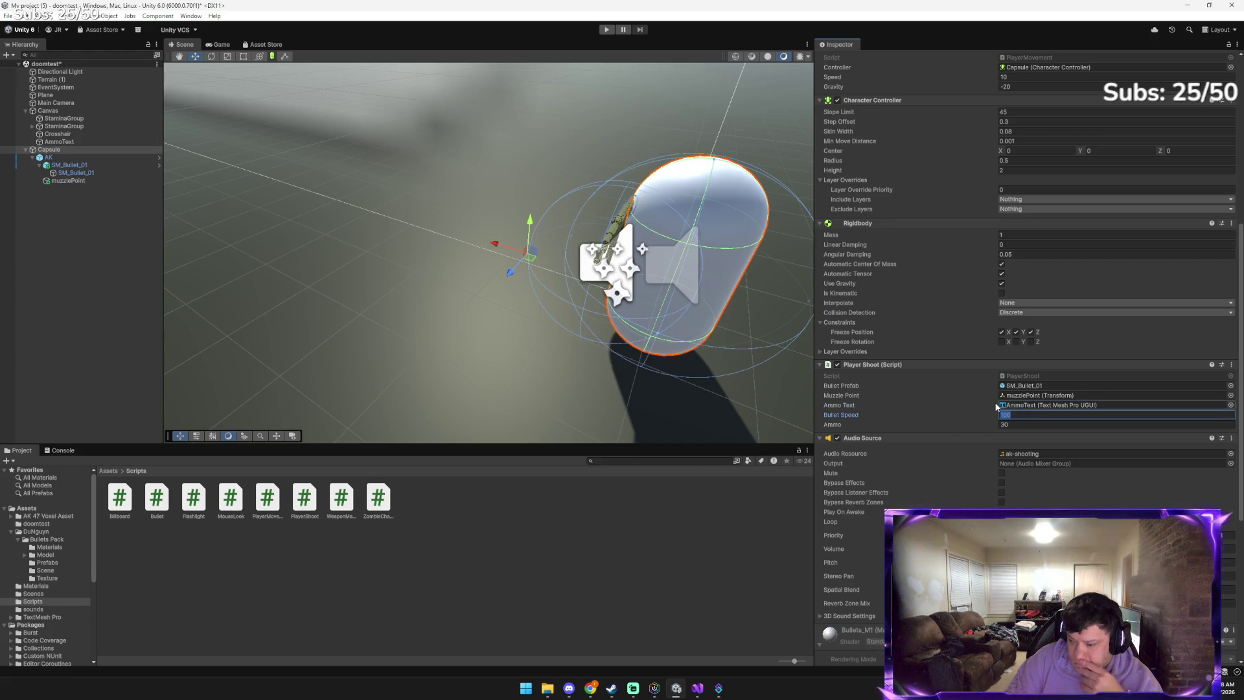
text(50)
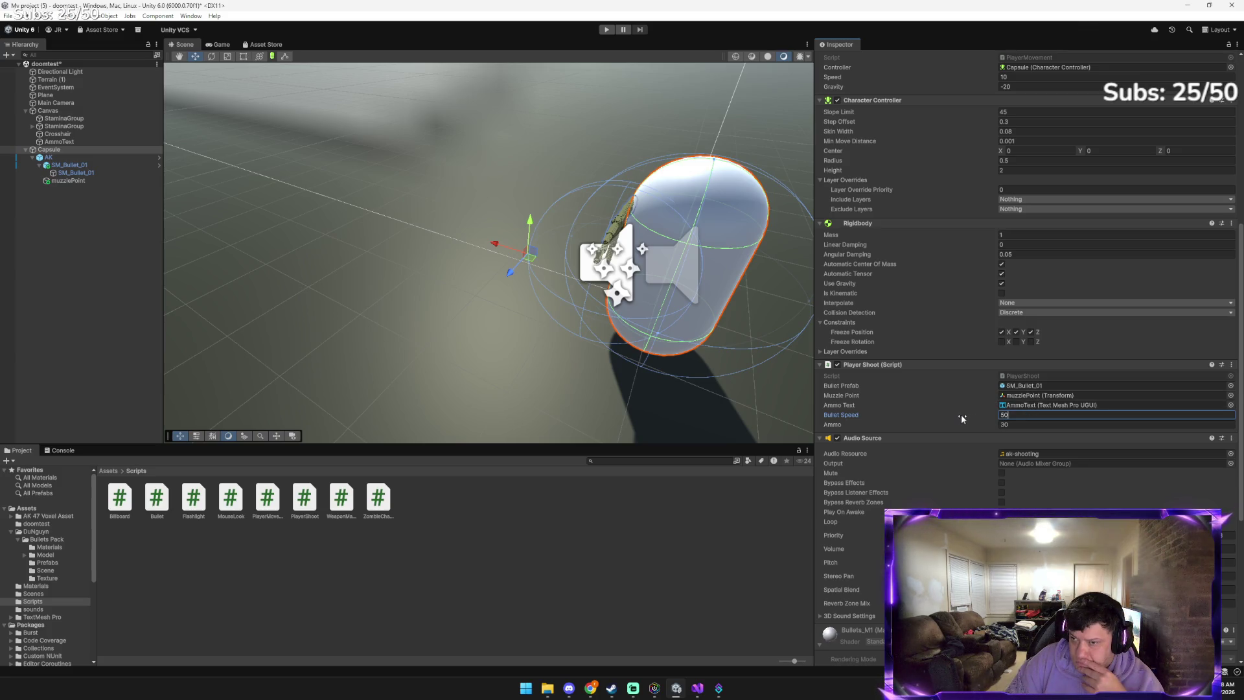
click(1232, 438)
click(1175, 485)
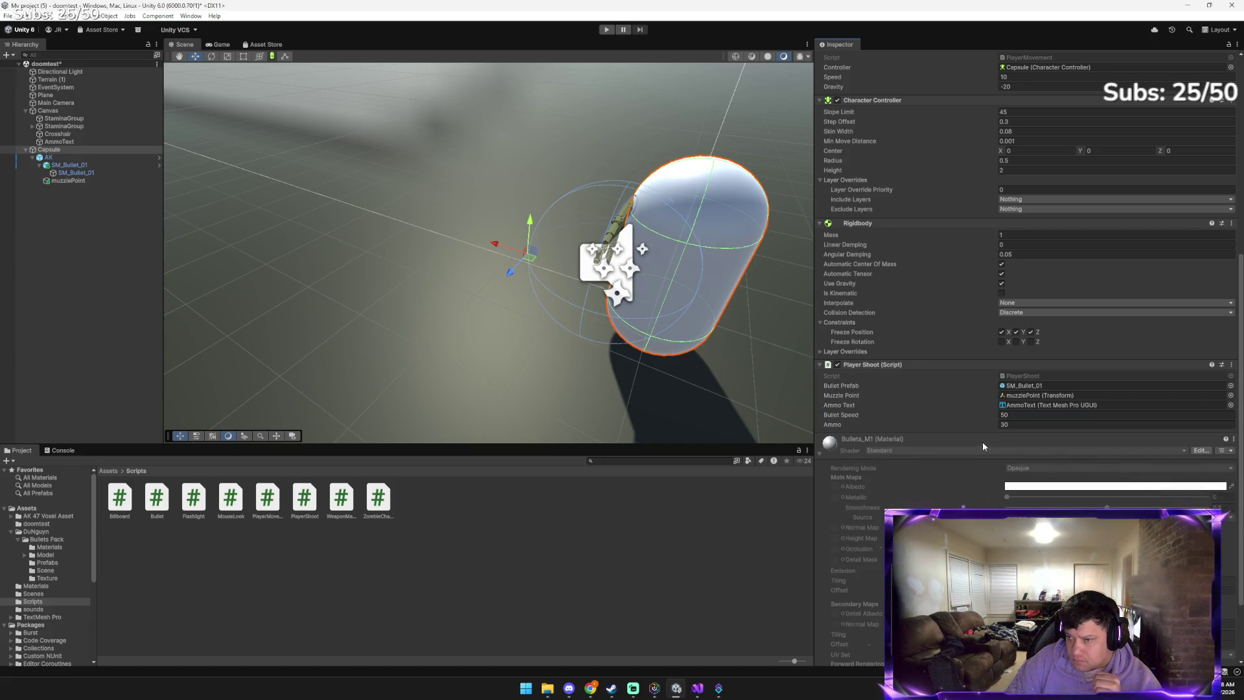
click(606, 30)
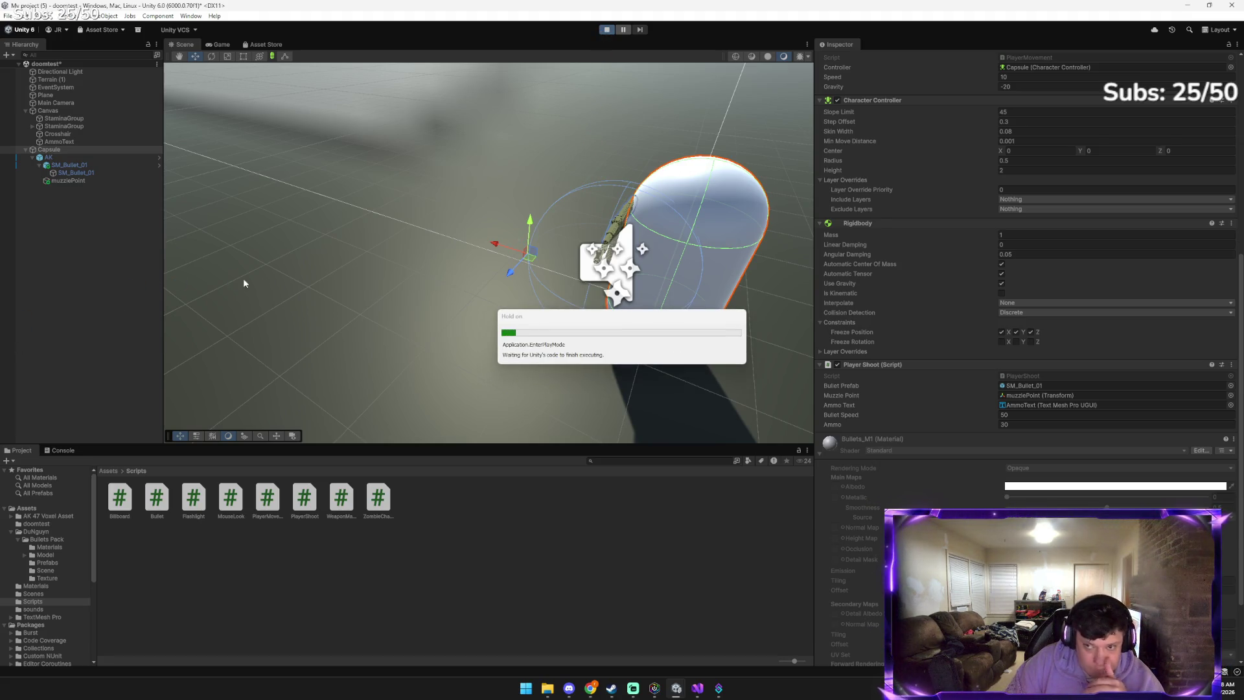
Fire eighteen shots in the play-test, draining the ammo counter to 12/30
click(485, 263)
click(485, 262)
click(567, 285)
click(573, 305)
click(577, 318)
click(585, 349)
click(580, 356)
click(568, 380)
click(467, 376)
click(428, 343)
click(415, 310)
click(492, 288)
click(502, 283)
click(538, 314)
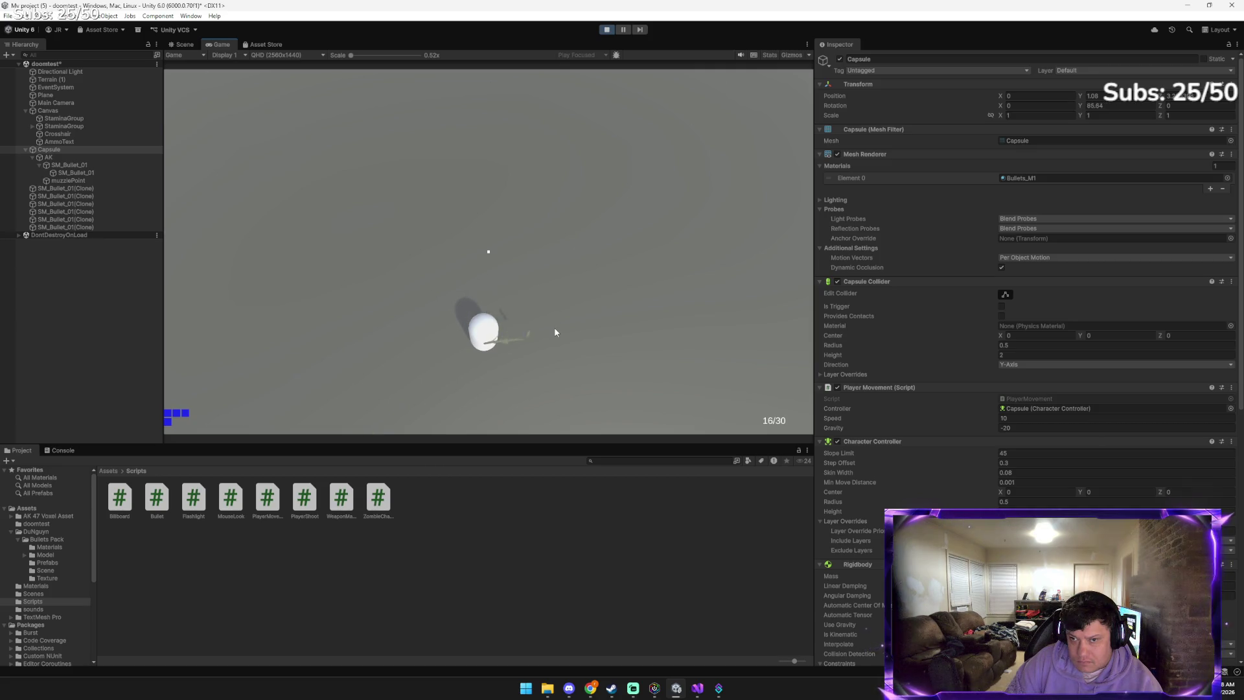
click(552, 327)
click(546, 320)
click(542, 305)
click(557, 259)
Reload back to 30/30 with R, fire one shot, and end the play-test
key(r)
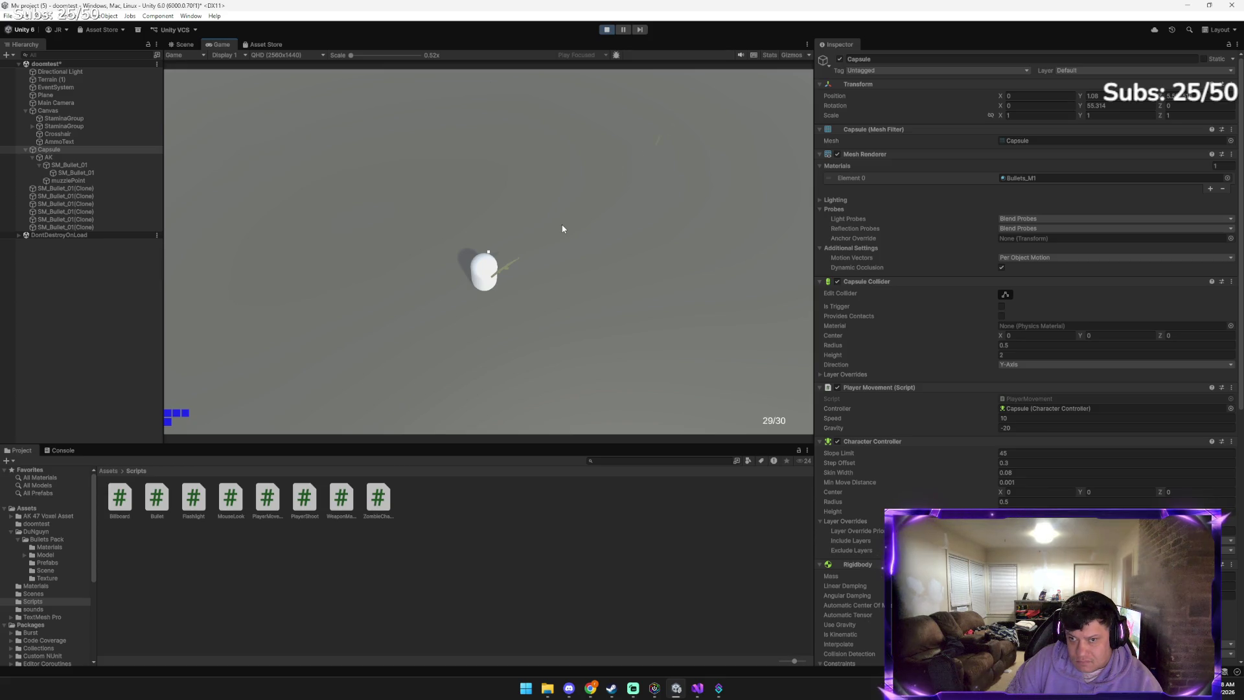
click(562, 224)
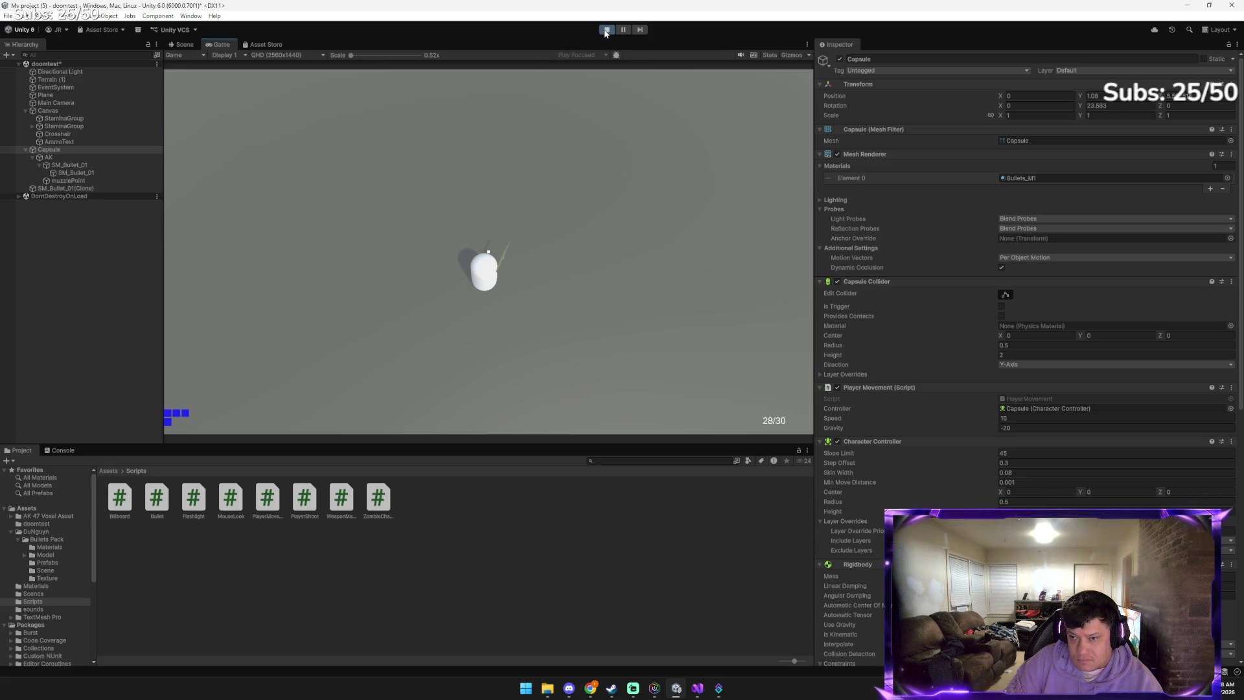
click(605, 32)
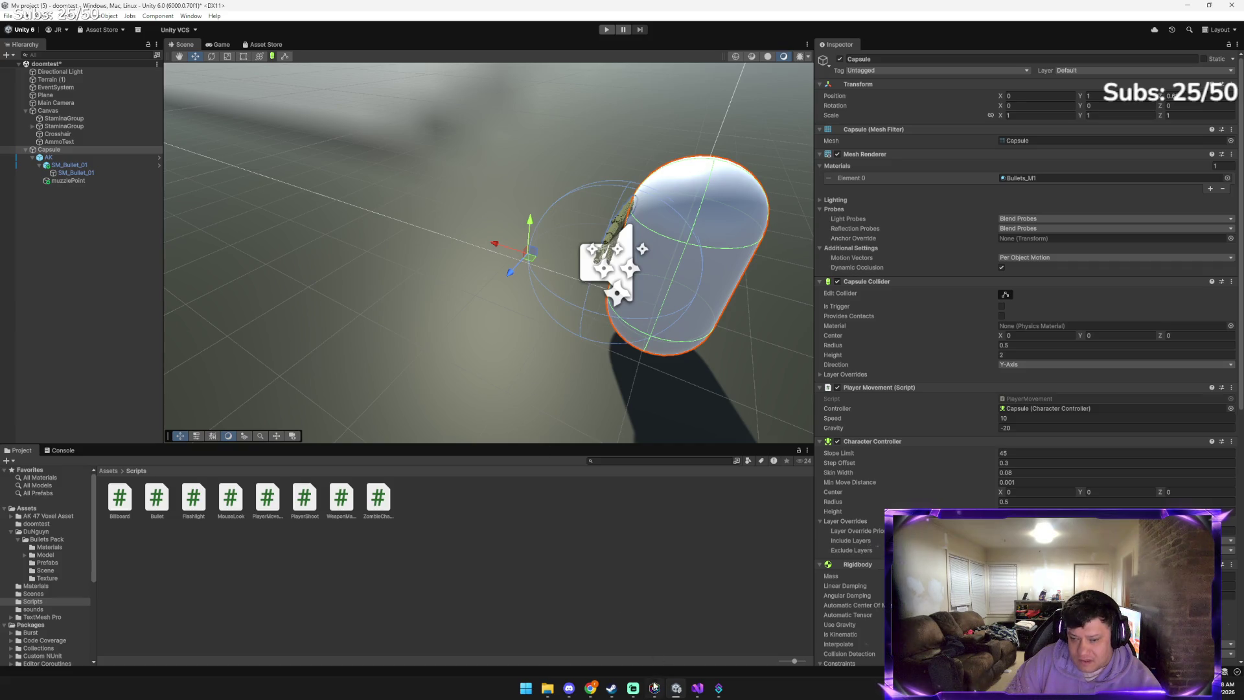
Ask Gemini to add the shooting sound now that ammo counts, and copy its PlayOneShot script
mouse_move(591, 688)
click(555, 630)
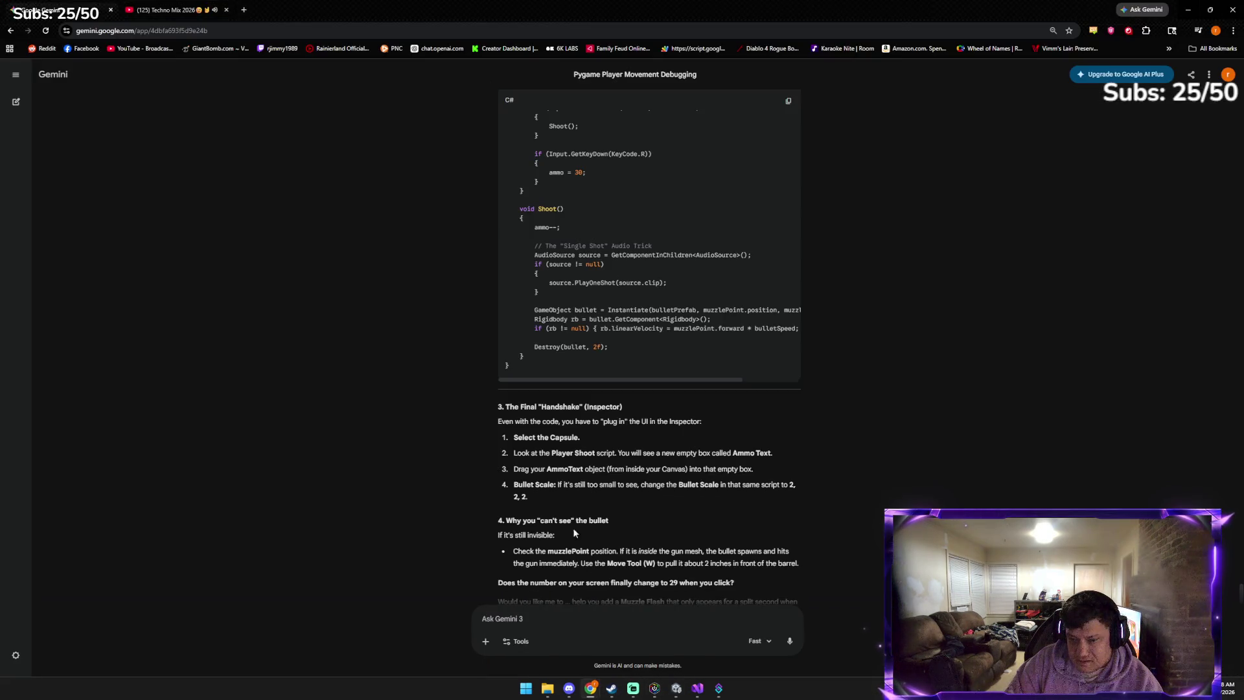
scroll(578, 542, down, 1)
click(581, 618)
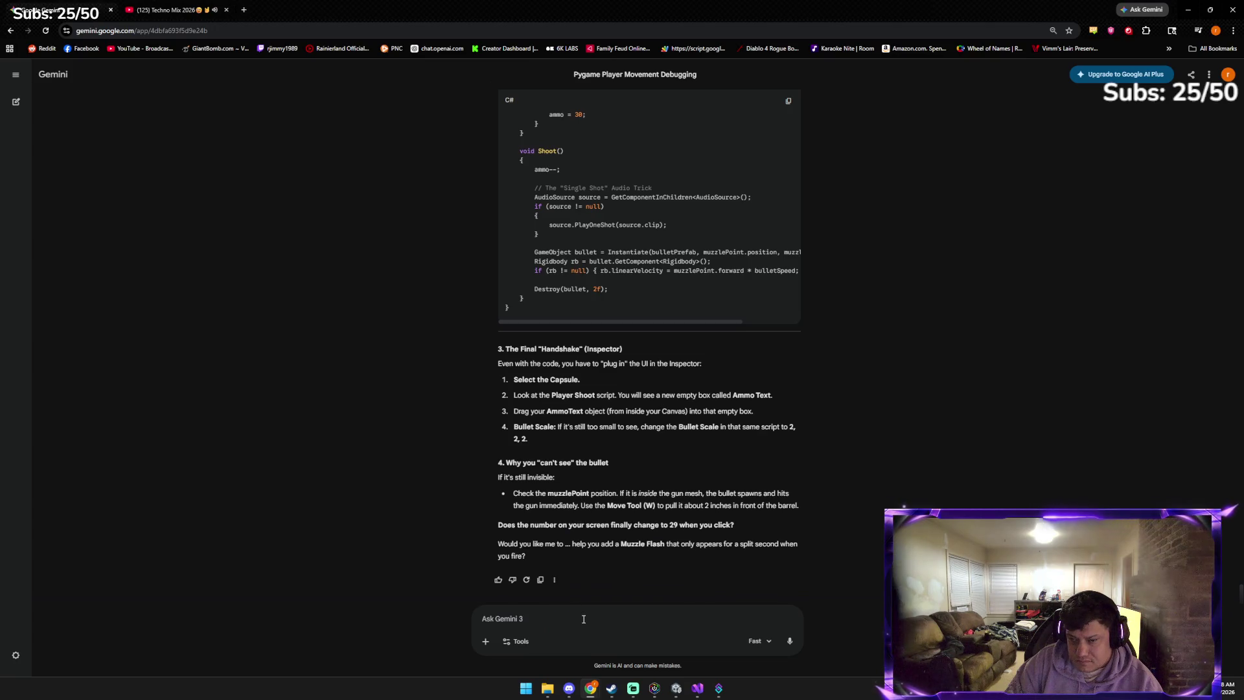
text(can we a)
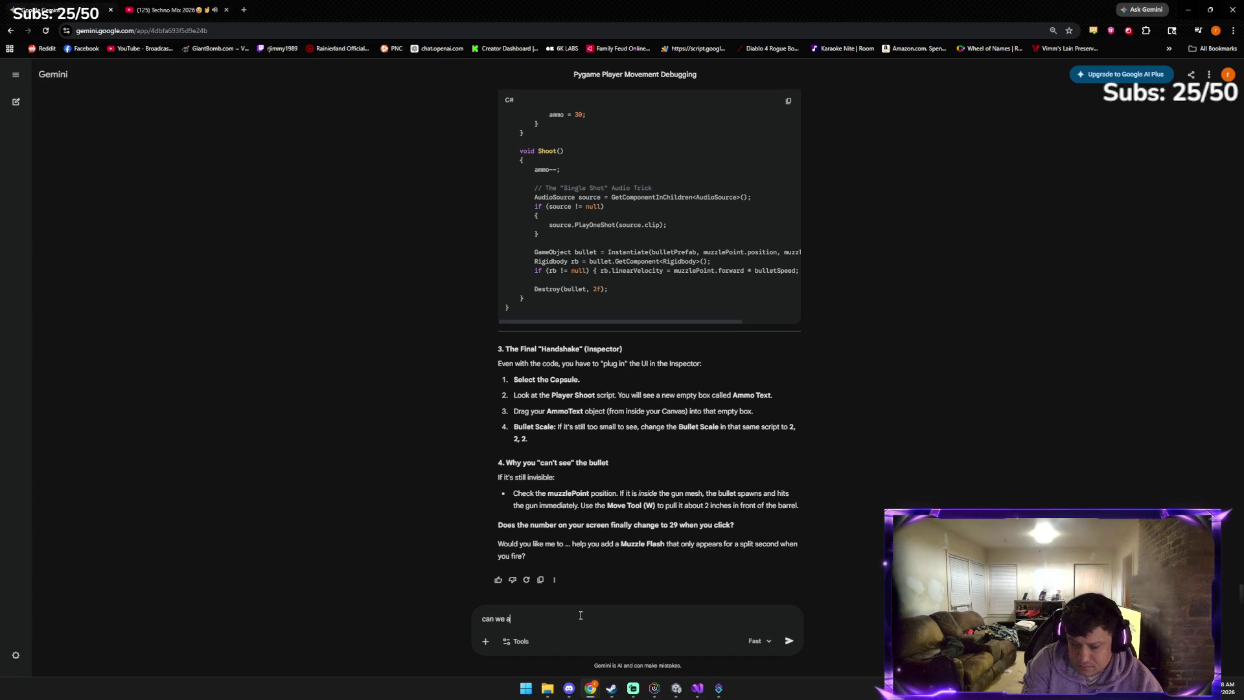
text(dd the sound to the p)
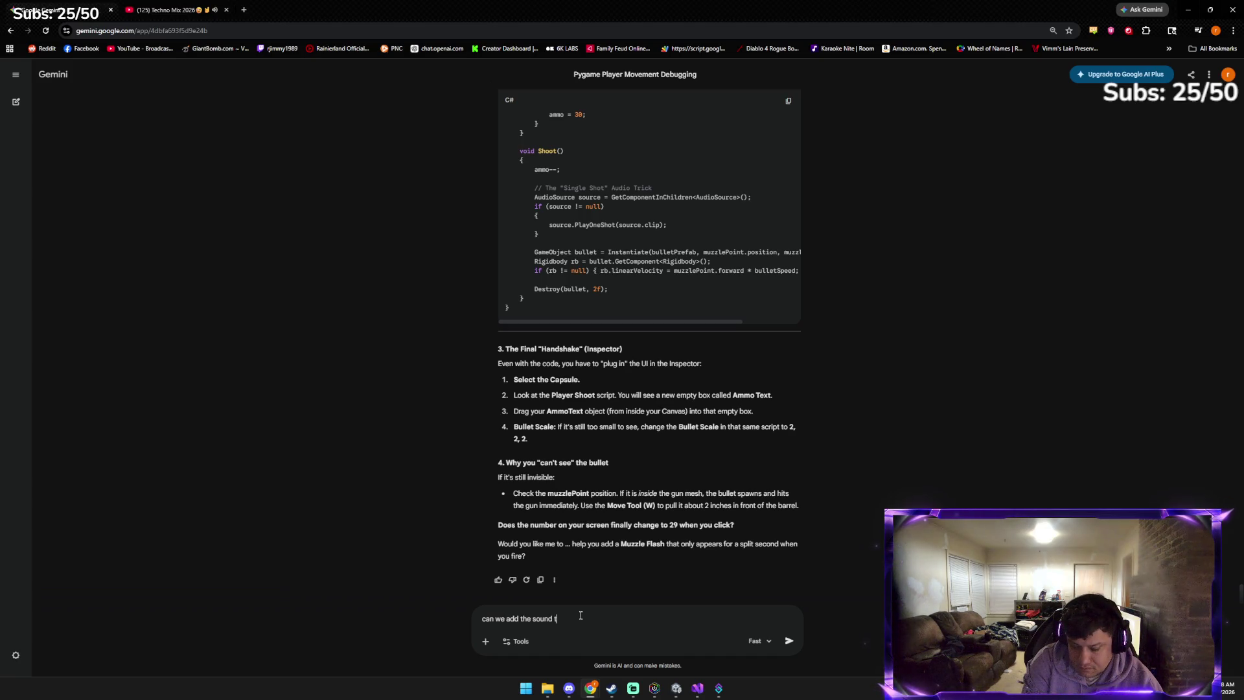
text(layer)
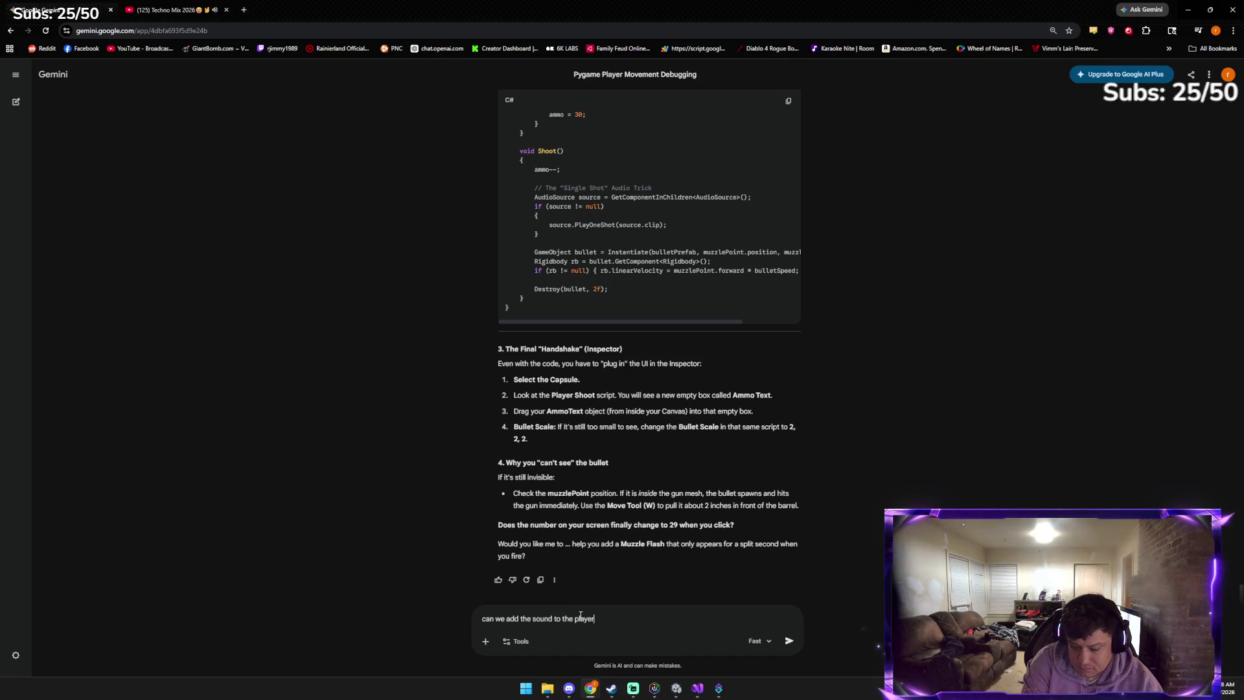
text( shoot ammo is fco)
key(BackSpace)
key(BackSpace)
key(BackSpace)
text(counting down)
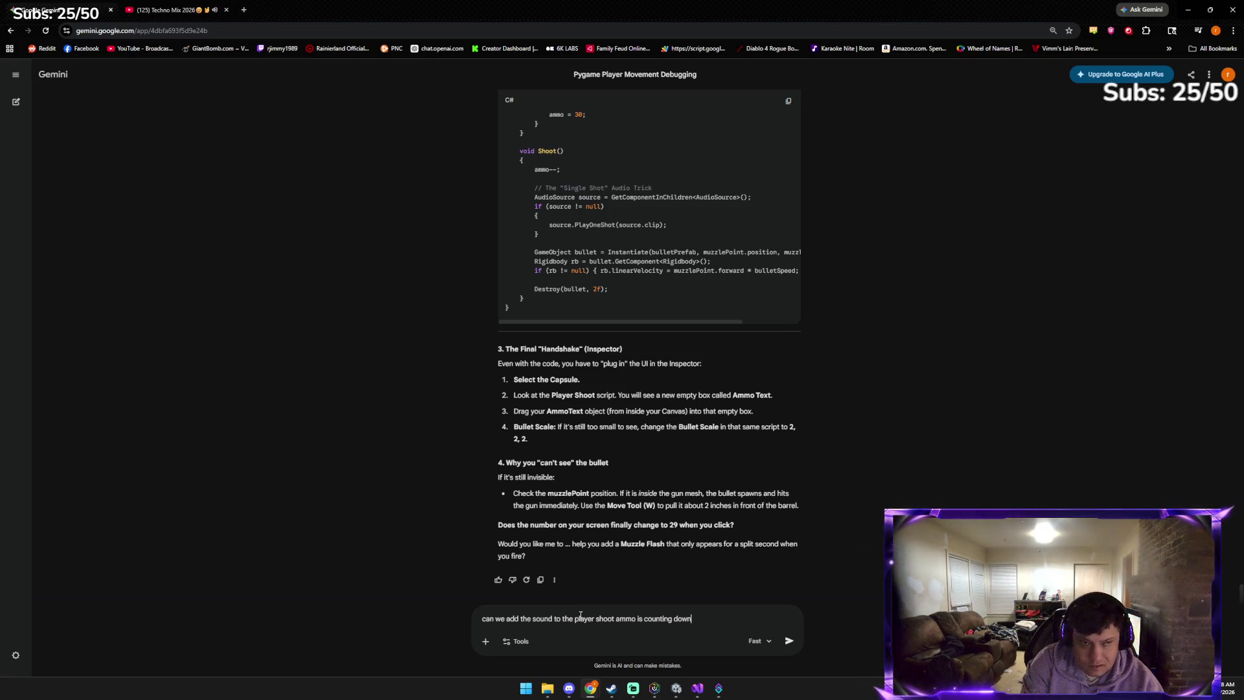
key(Return)
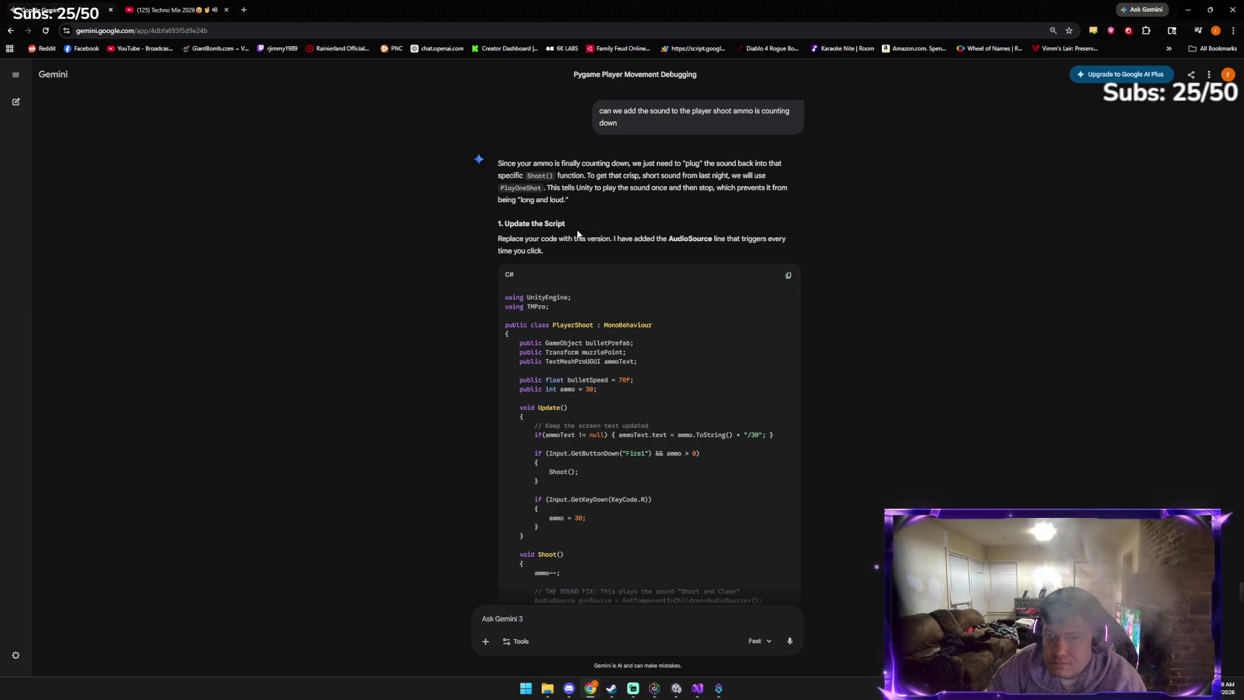
click(788, 277)
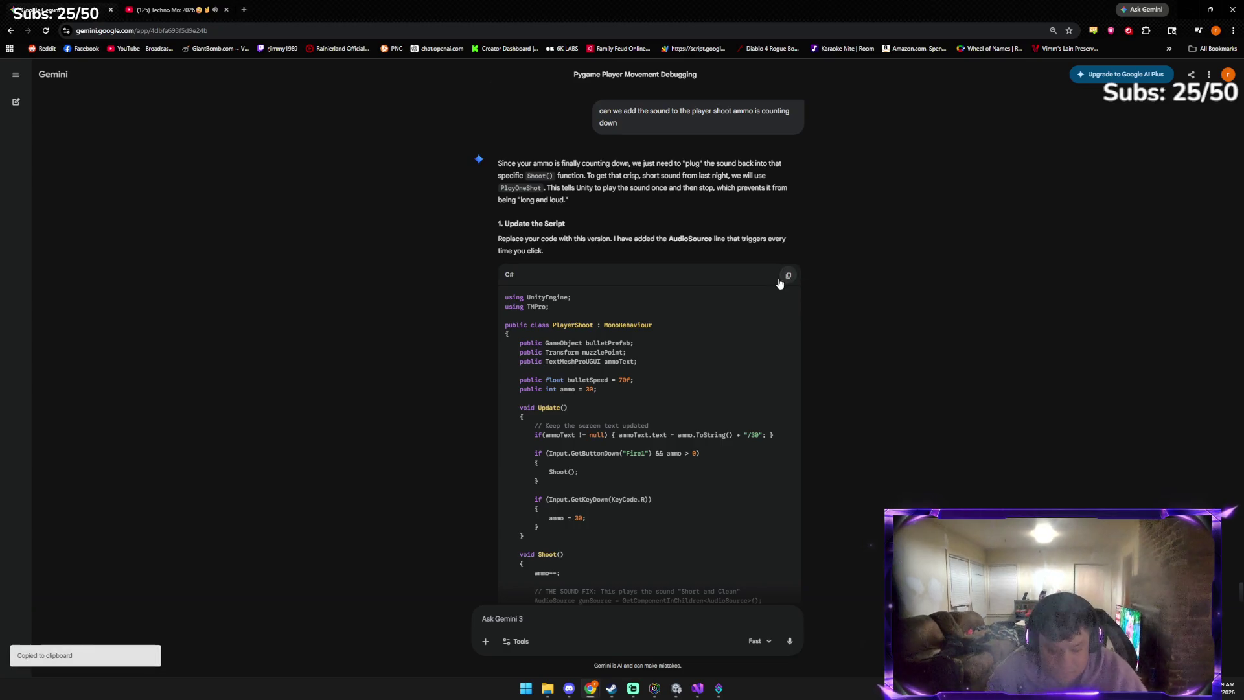
Paste the copied sound-fix code over PlayerShoot.cs and save it for Unity to recompile
key(alt+Tab)
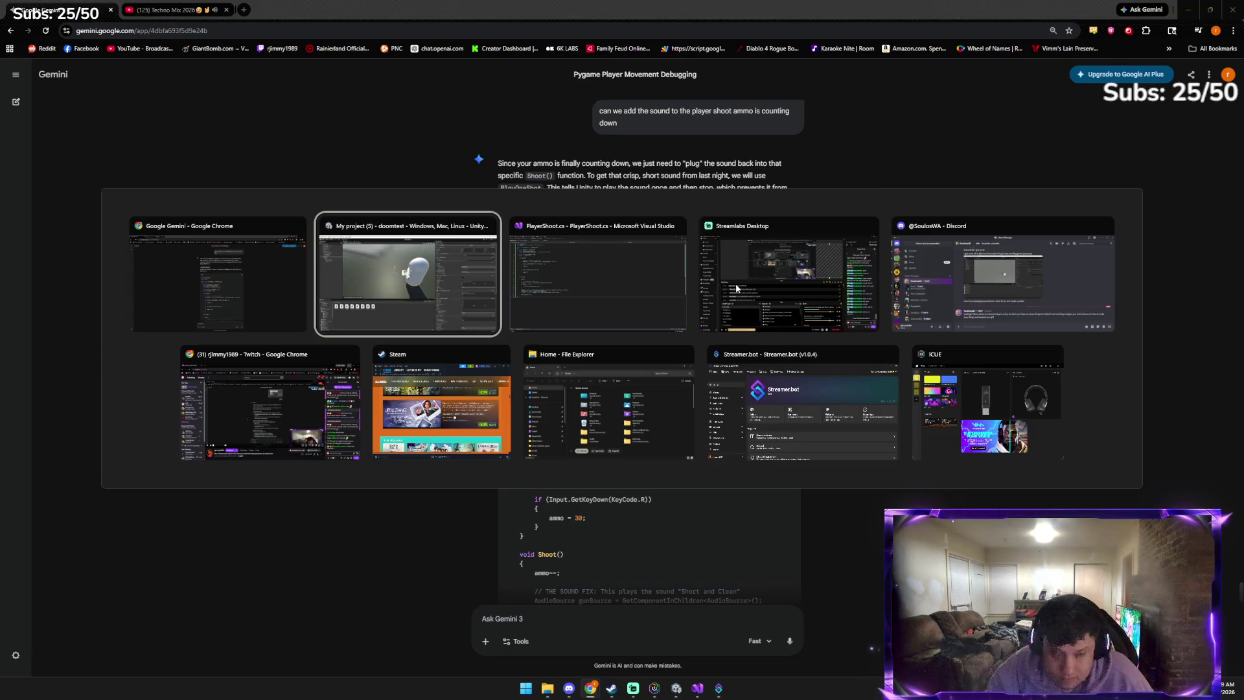
key(alt+Tab)
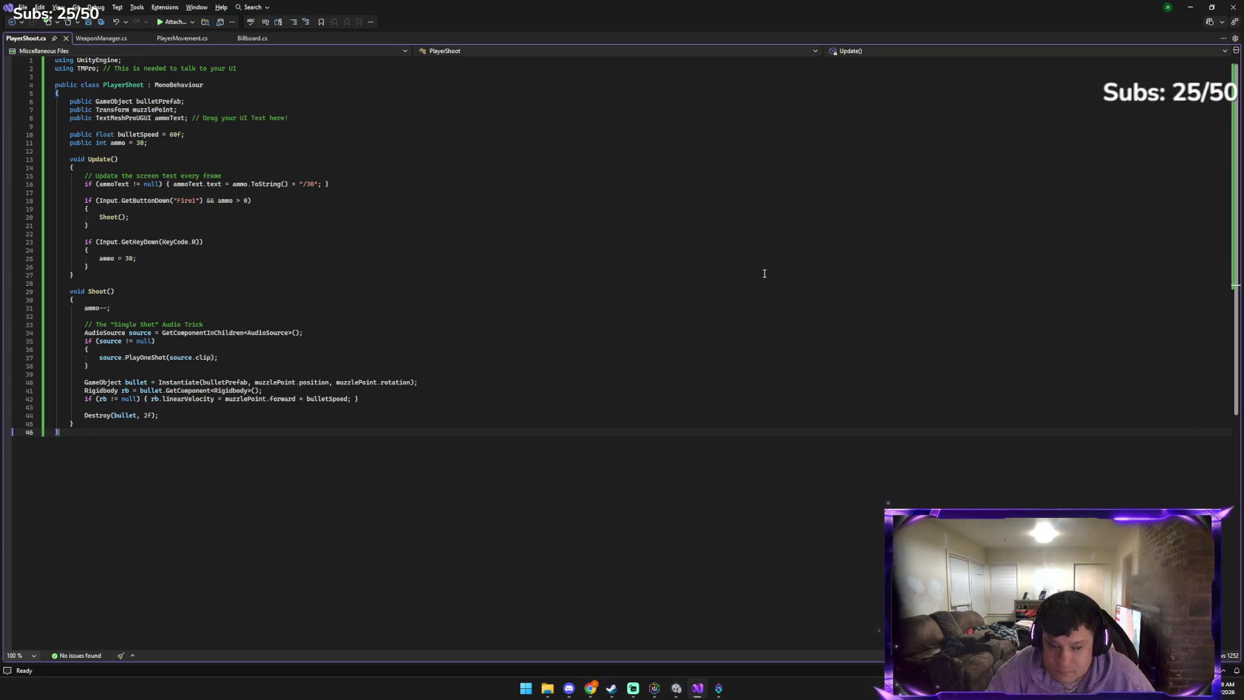
key(ctrl+a)
key(ctrl+v)
key(ctrl+s)
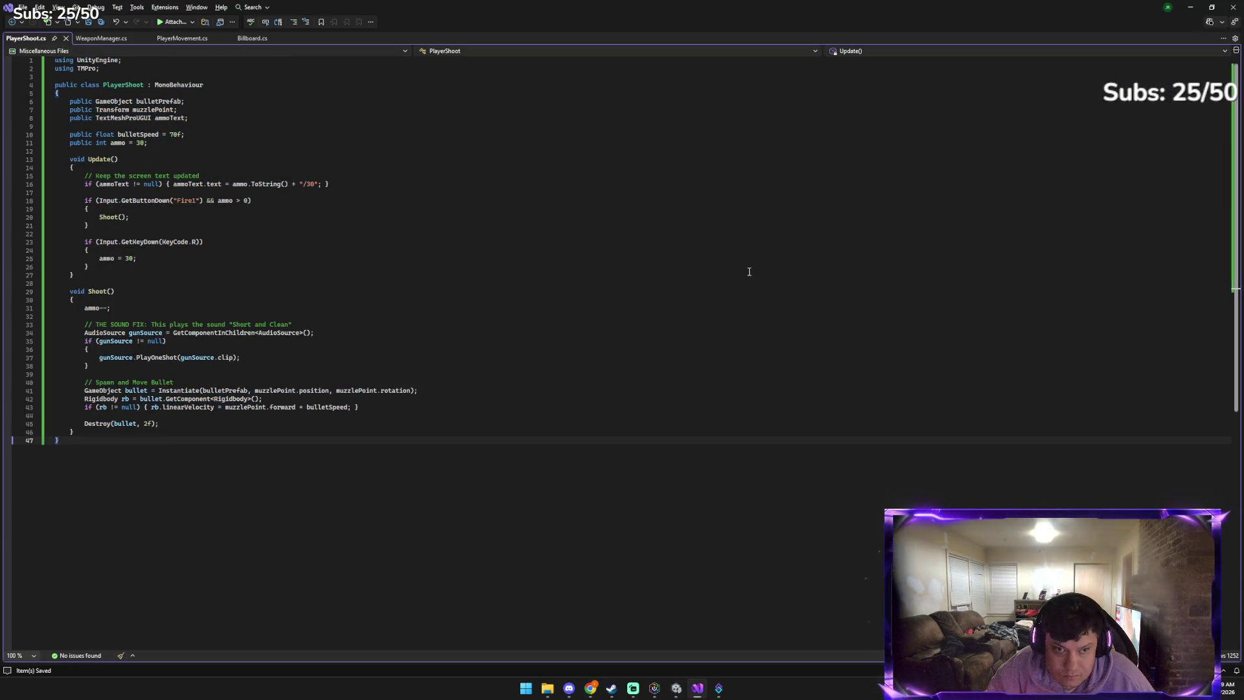
key(alt+Tab)
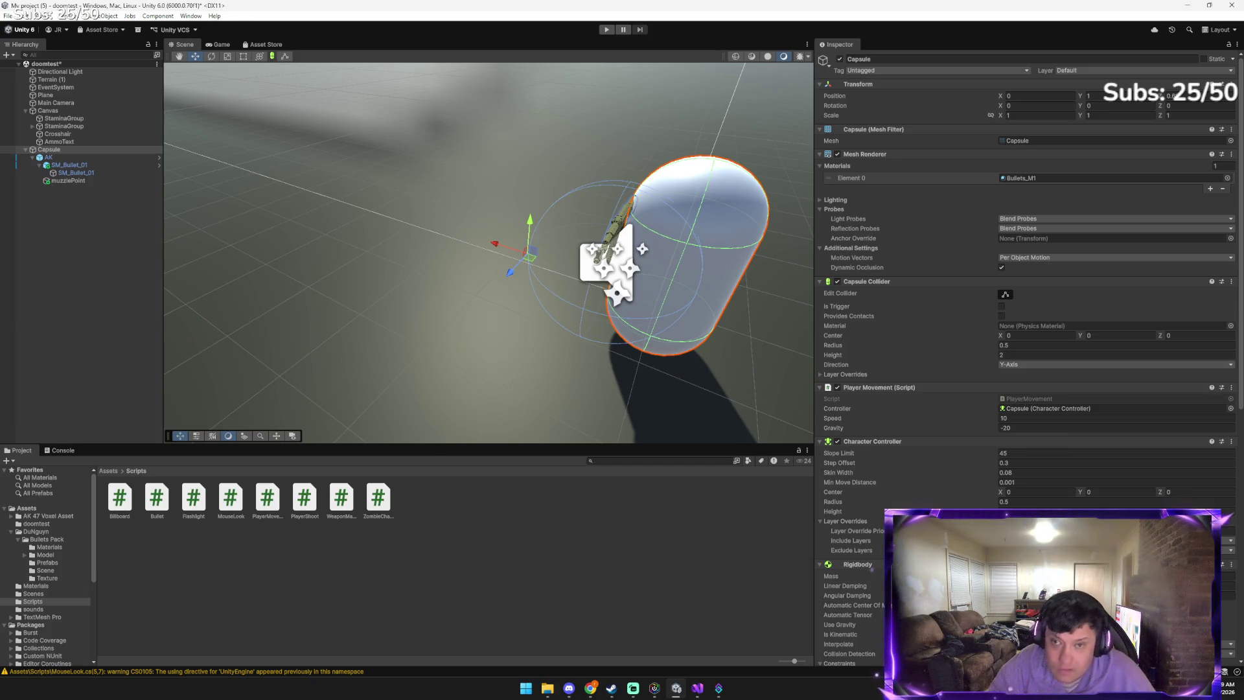
click(606, 30)
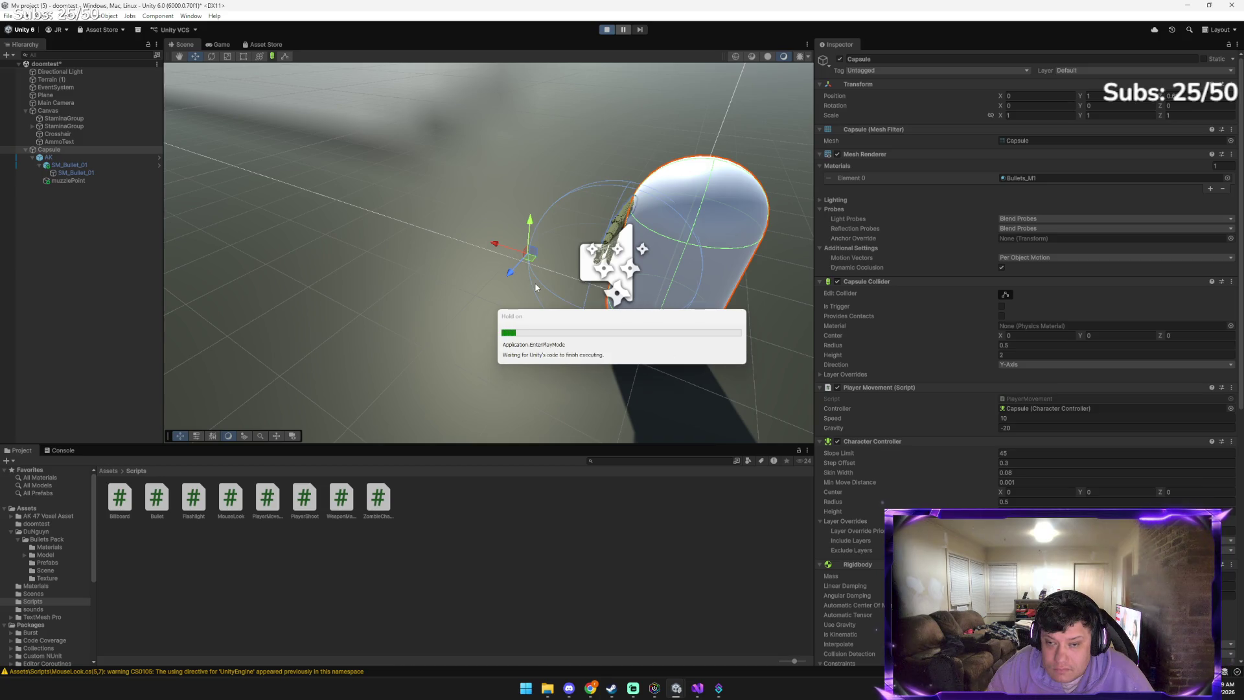
key(w)
click(645, 288)
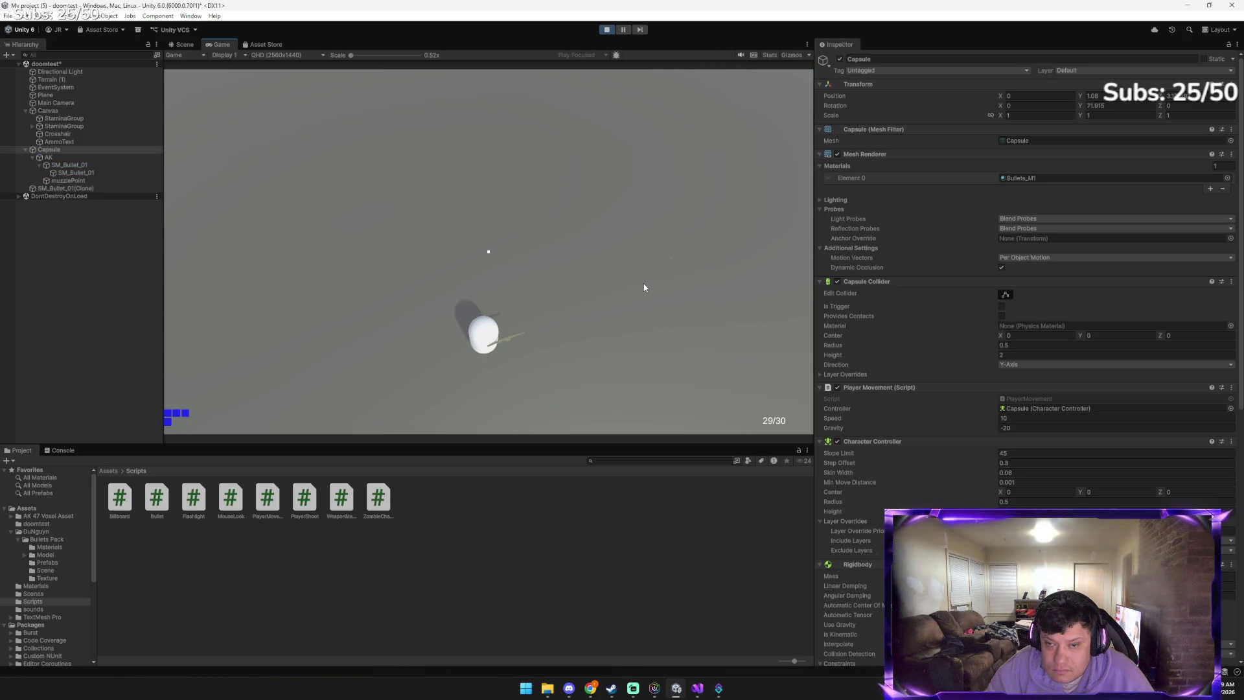
click(603, 275)
click(558, 266)
click(538, 265)
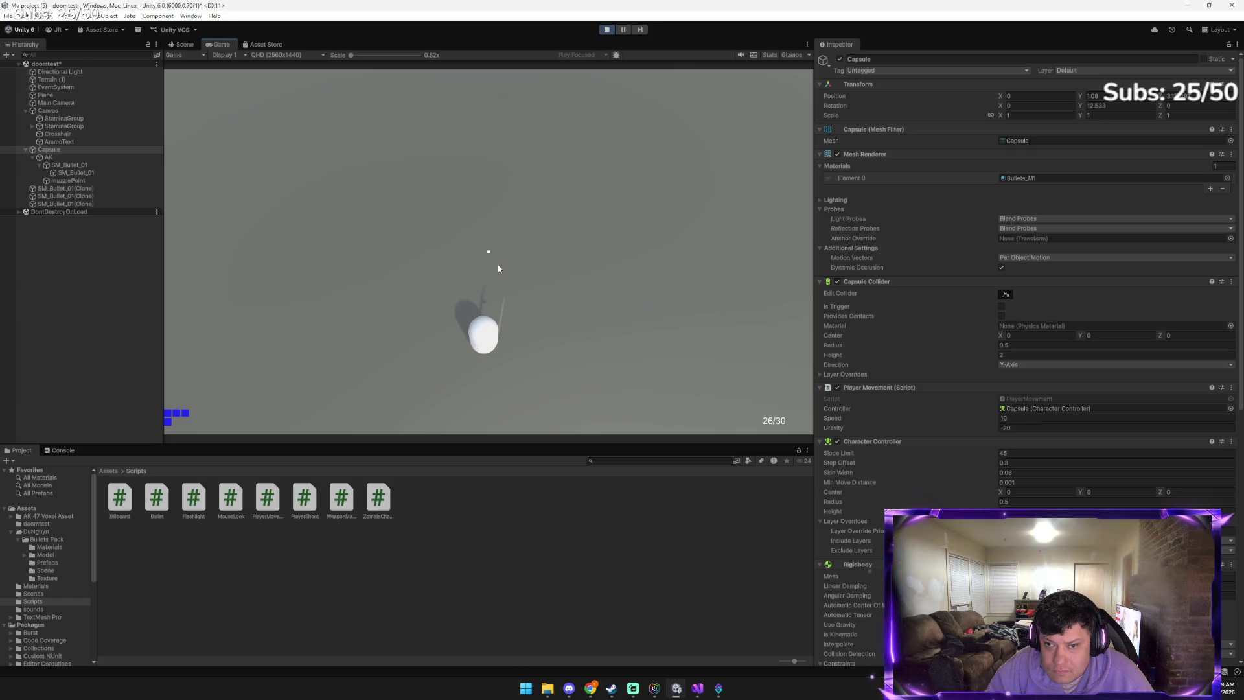
click(435, 273)
click(430, 277)
click(428, 280)
click(441, 284)
key(ctrl+p)
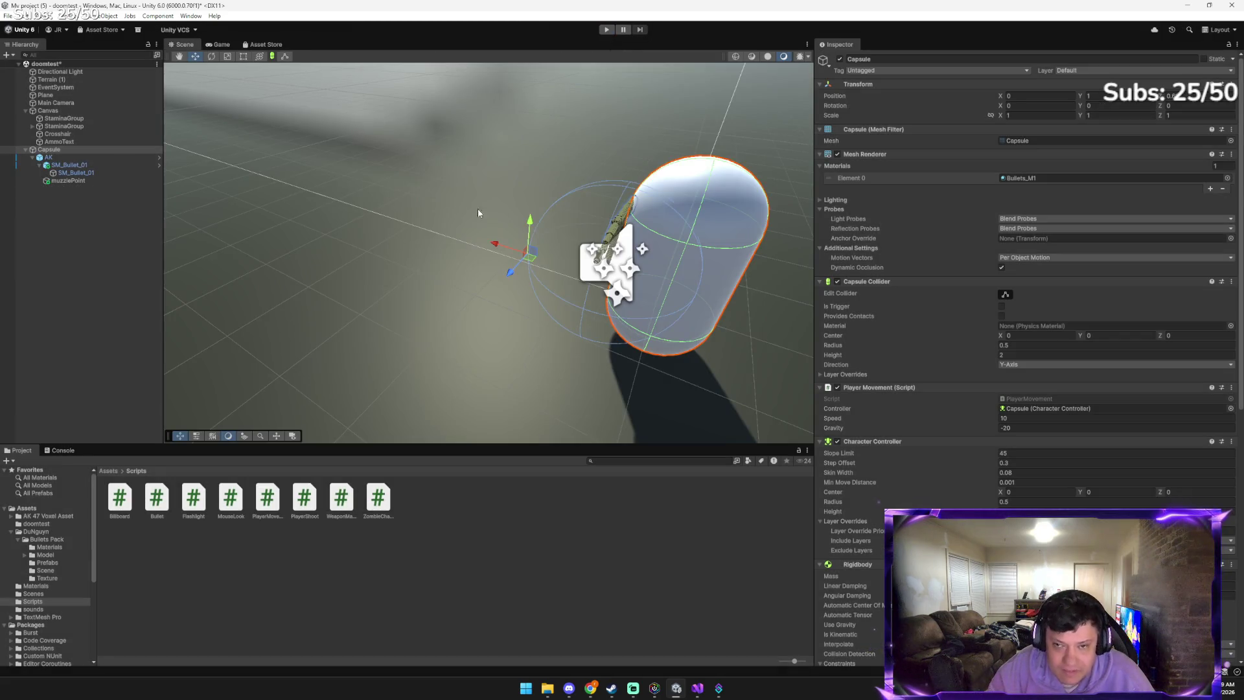
Check the Capsule's components and PlayerShoot.cs, then switch to the Gemini chat window
click(65, 150)
scroll(875, 359, down, 3)
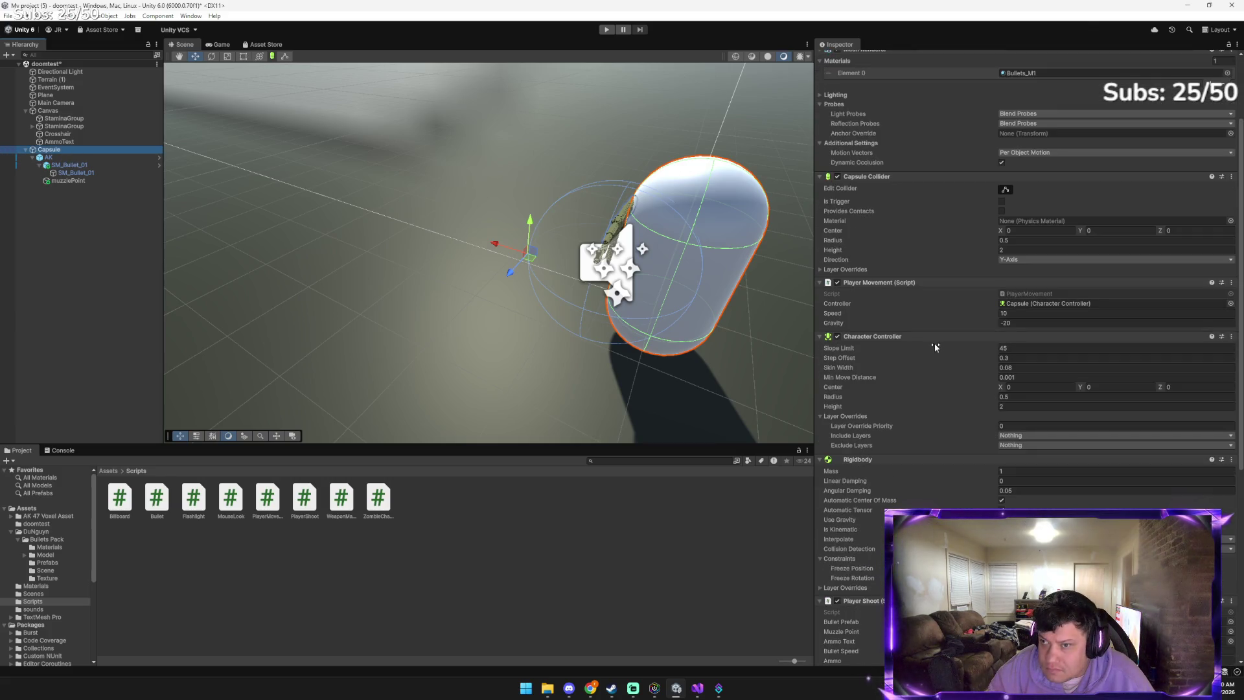
scroll(935, 344, down, 4)
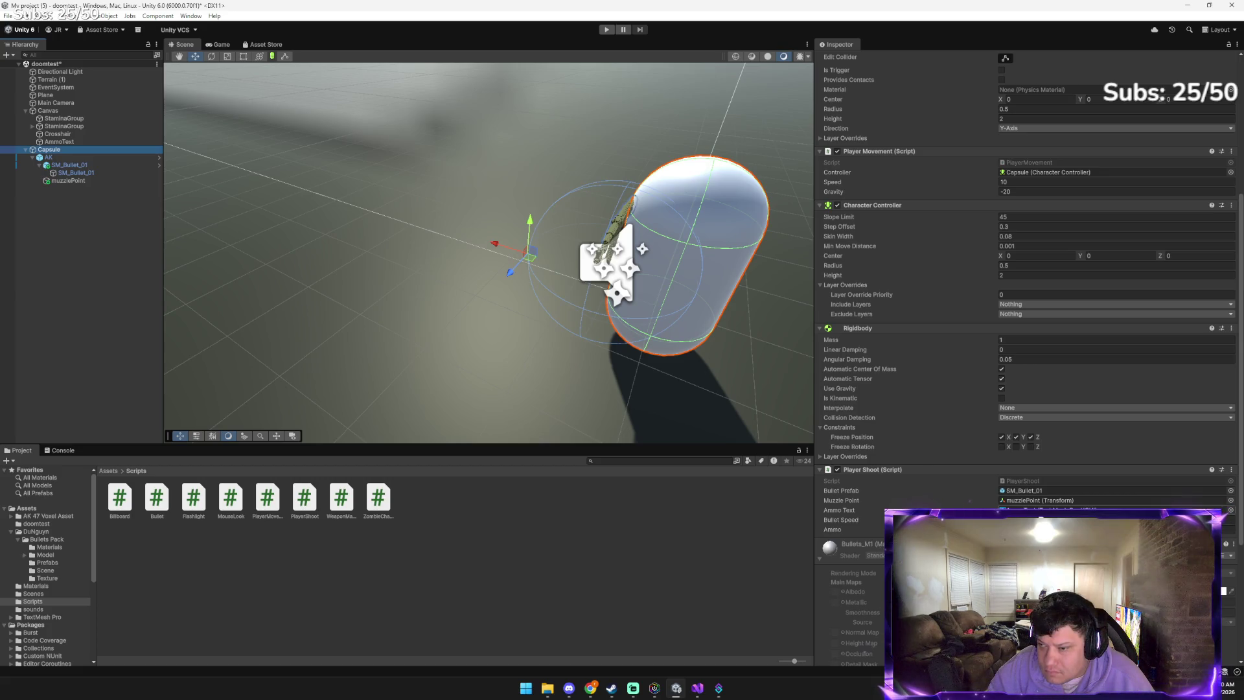
click(697, 689)
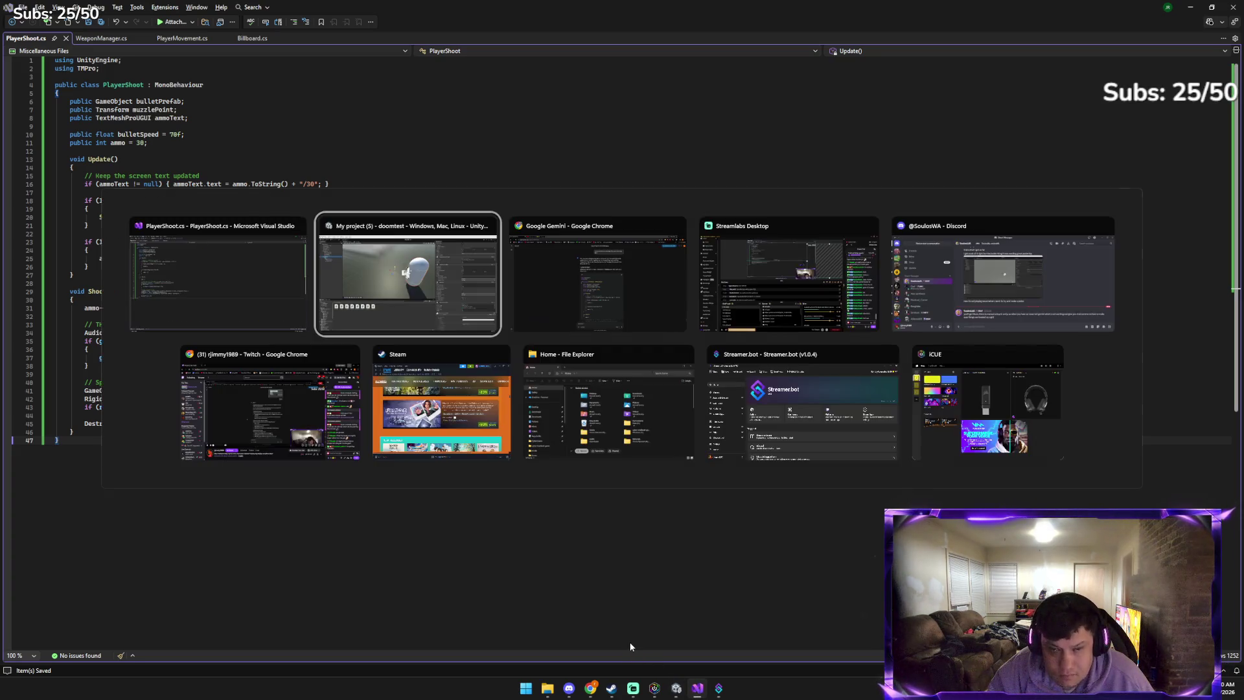
key(alt+Tab)
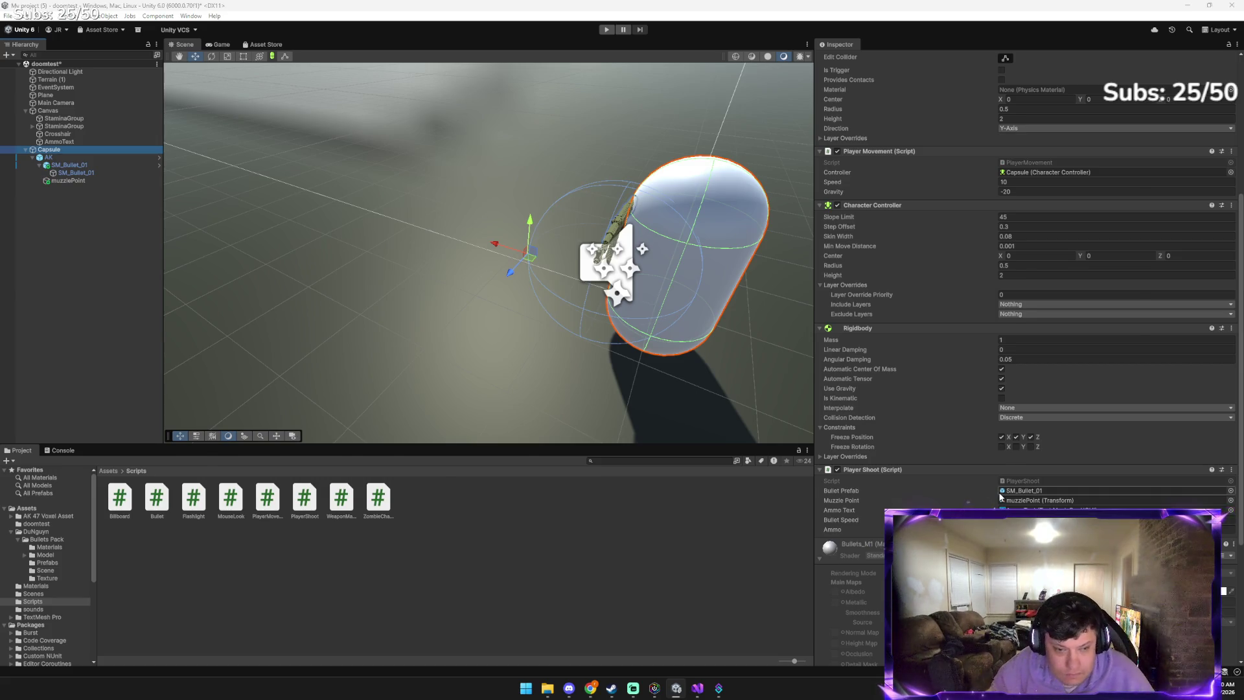
key(alt+Tab)
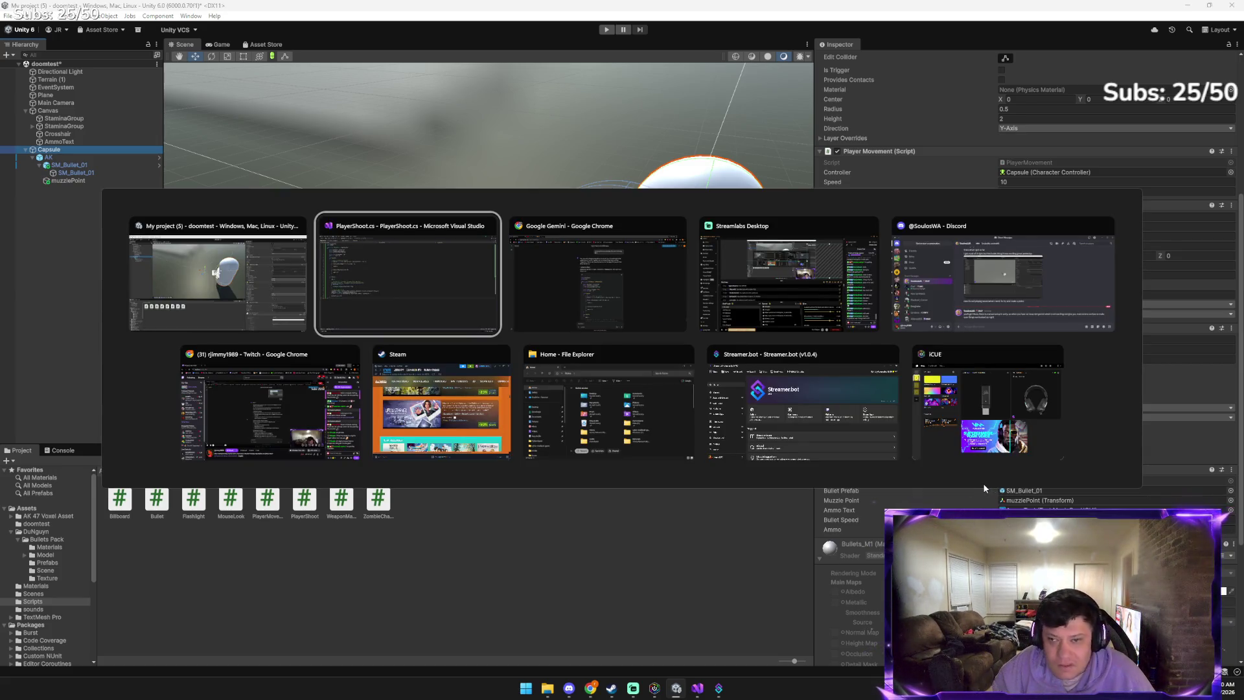
key(alt+Tab)
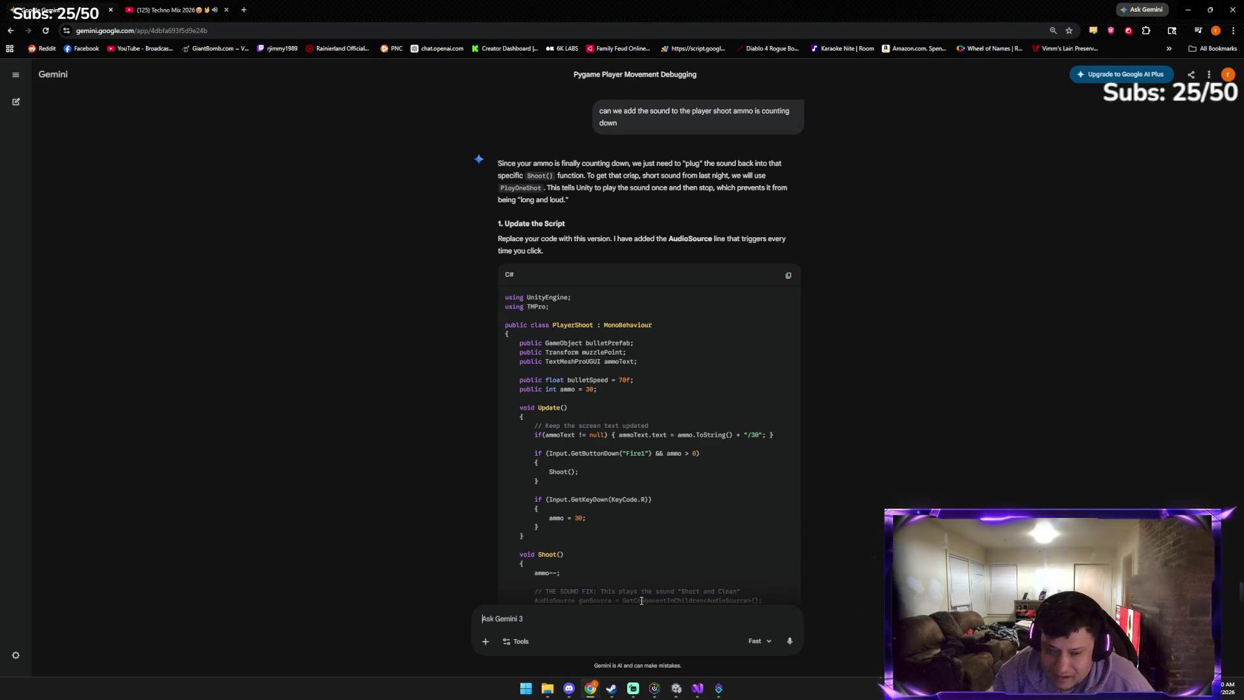
Ask Gemini, with a pasted screenshot, why the Audio Source is missing, then return to Unity
key(ctrl+v)
text(w)
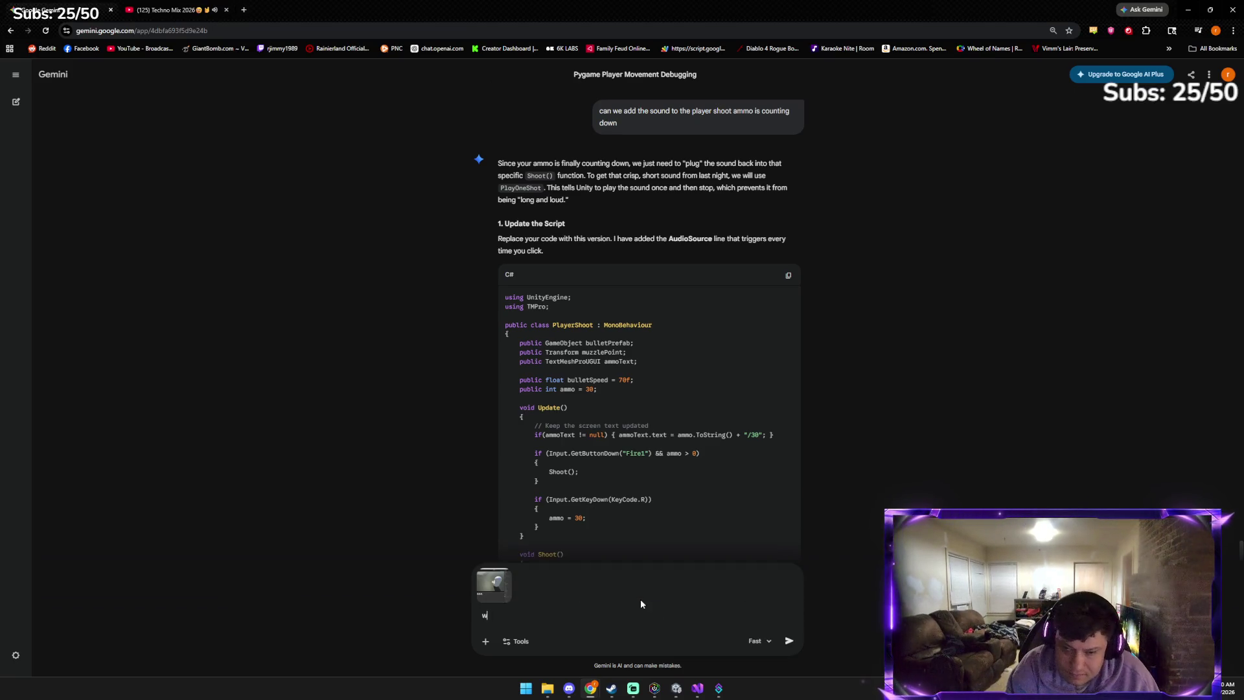
text(hy is audio source not there?)
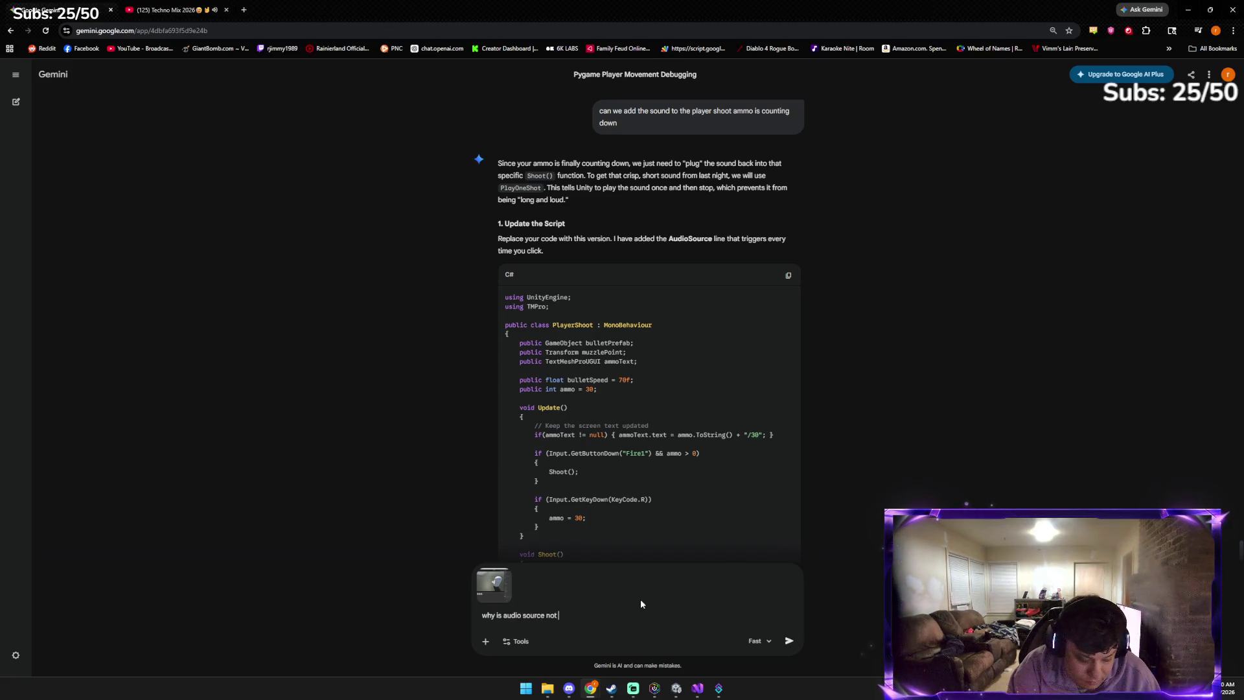
key(Return)
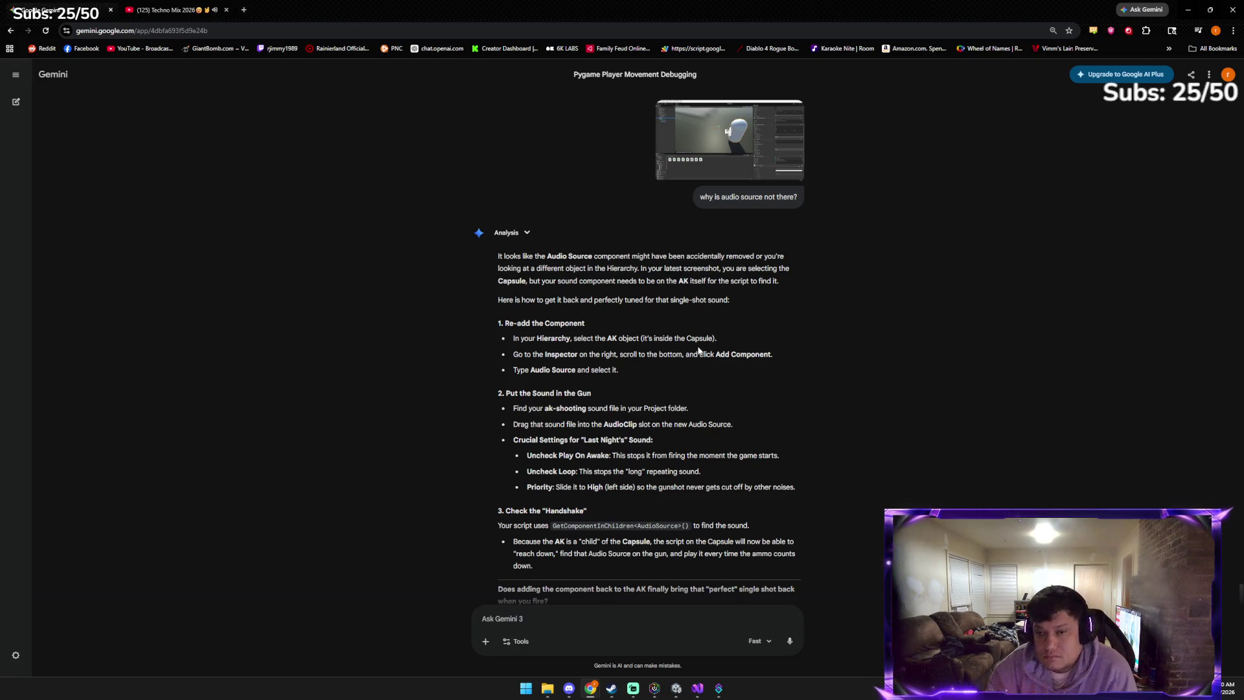
click(677, 690)
Remove the Player Shoot component from the Capsule through its options menu
click(1232, 470)
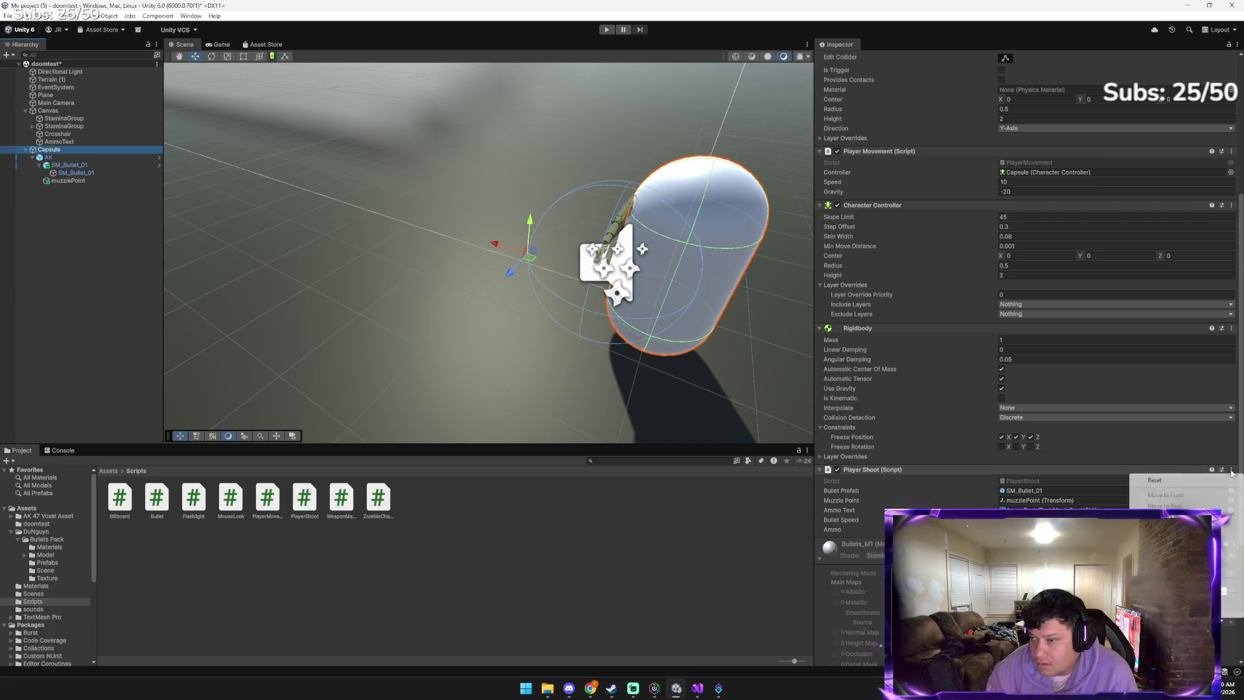
click(1167, 516)
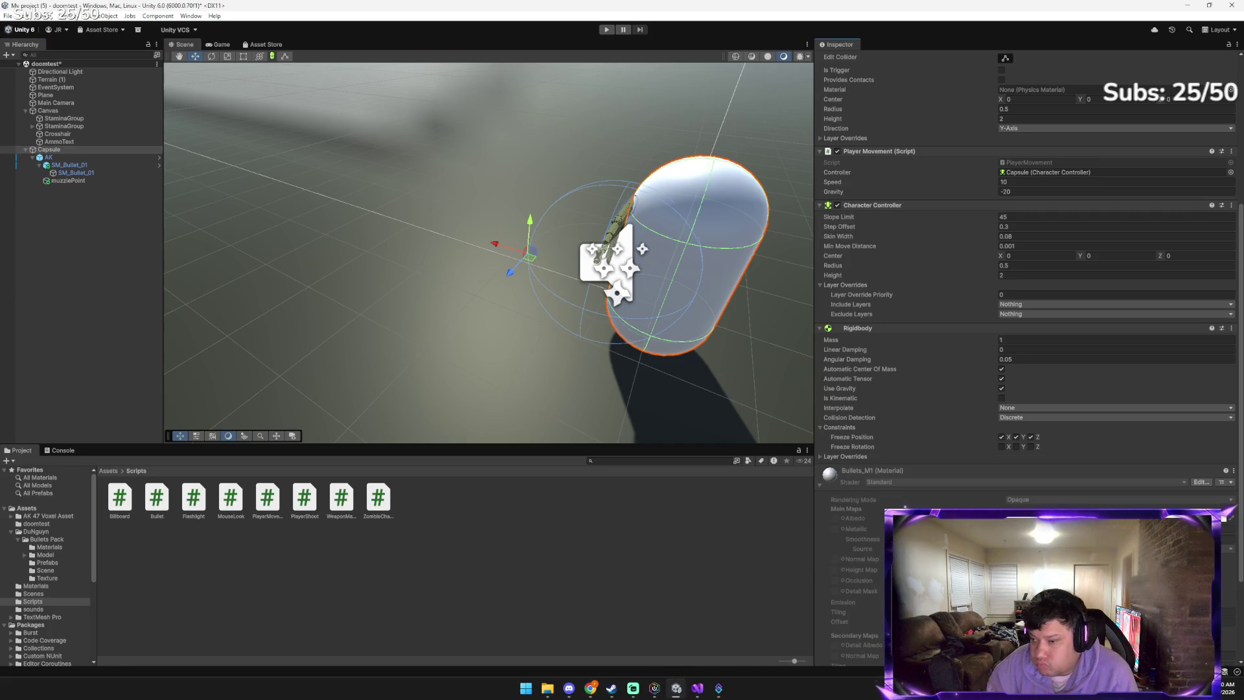
scroll(1030, 259, down, 3)
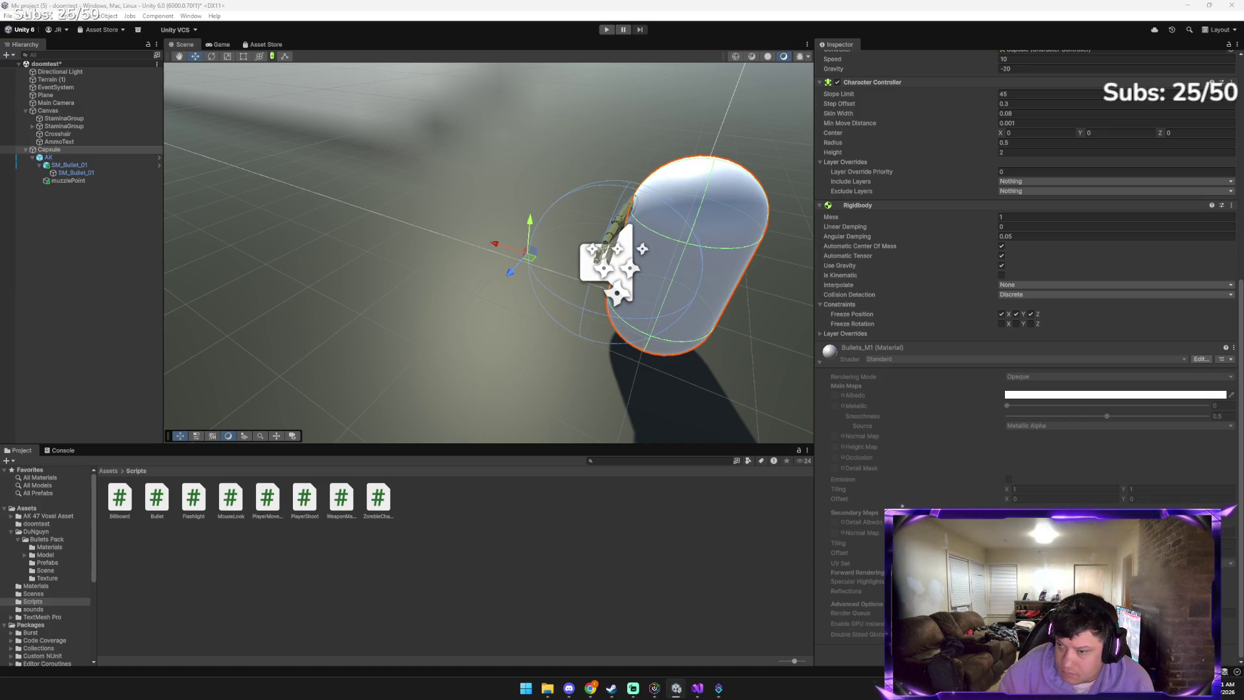
scroll(1024, 476, up, 5)
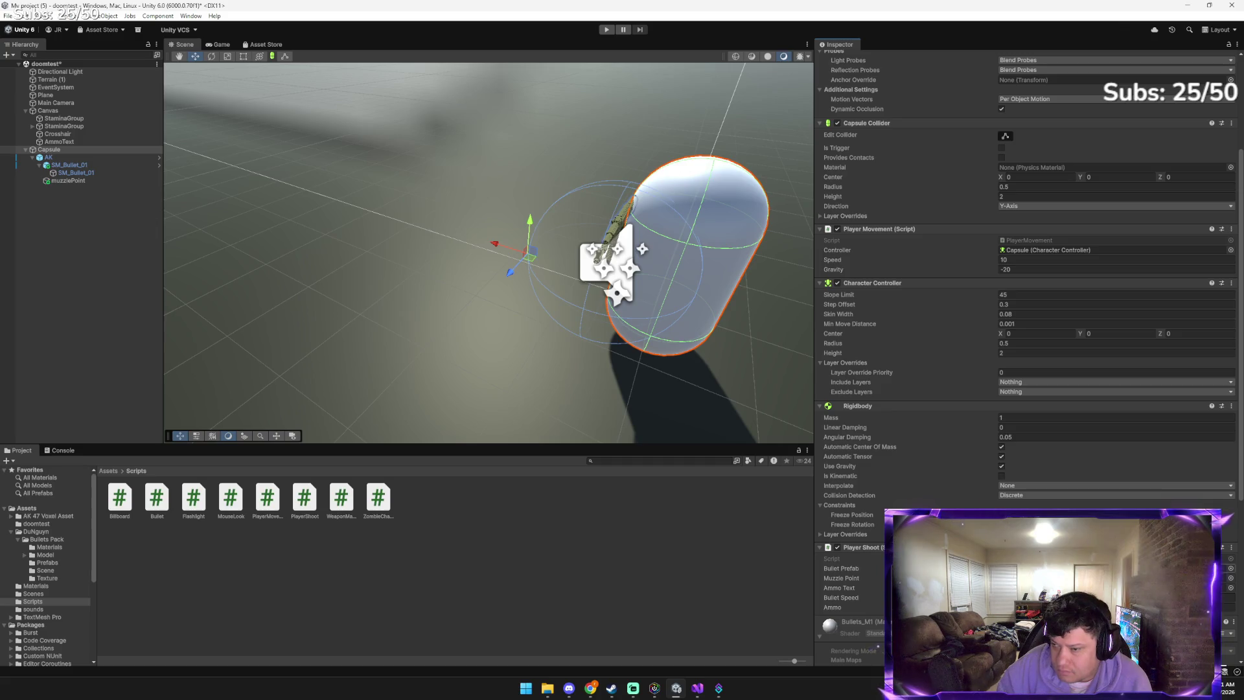
Find and select the SM_Bullet_01 prefab in Assets for Player Shoot's Bullet Prefab
click(1232, 568)
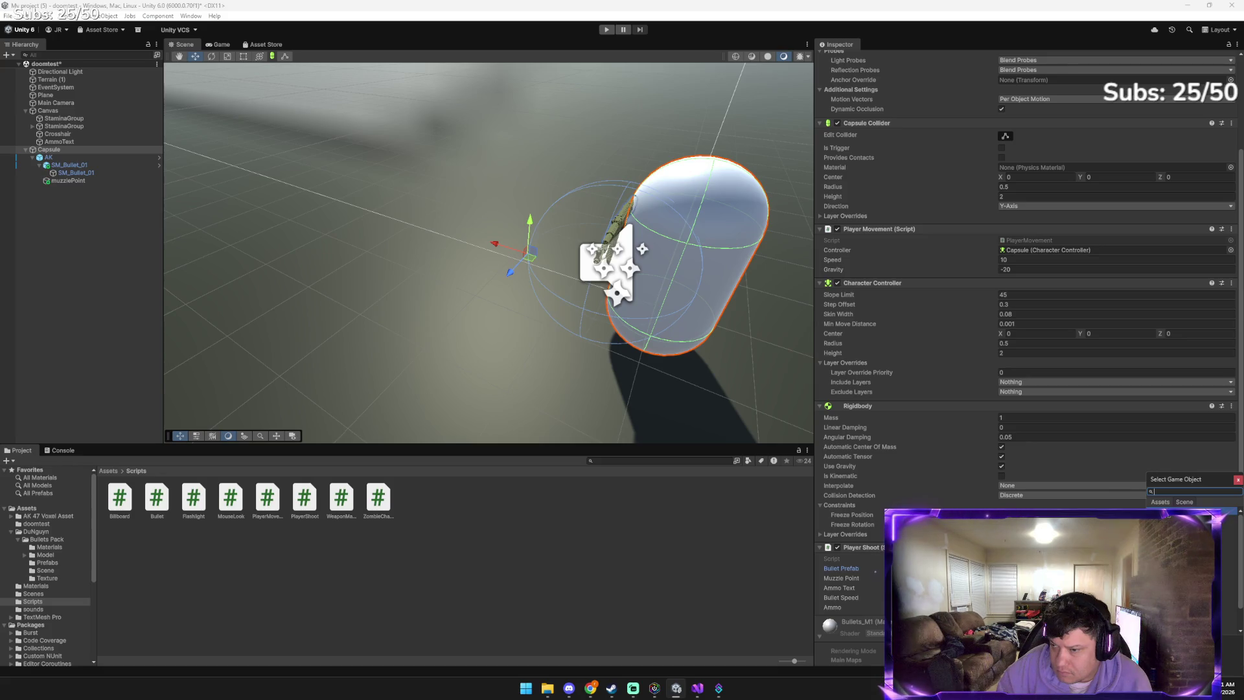
key(Escape)
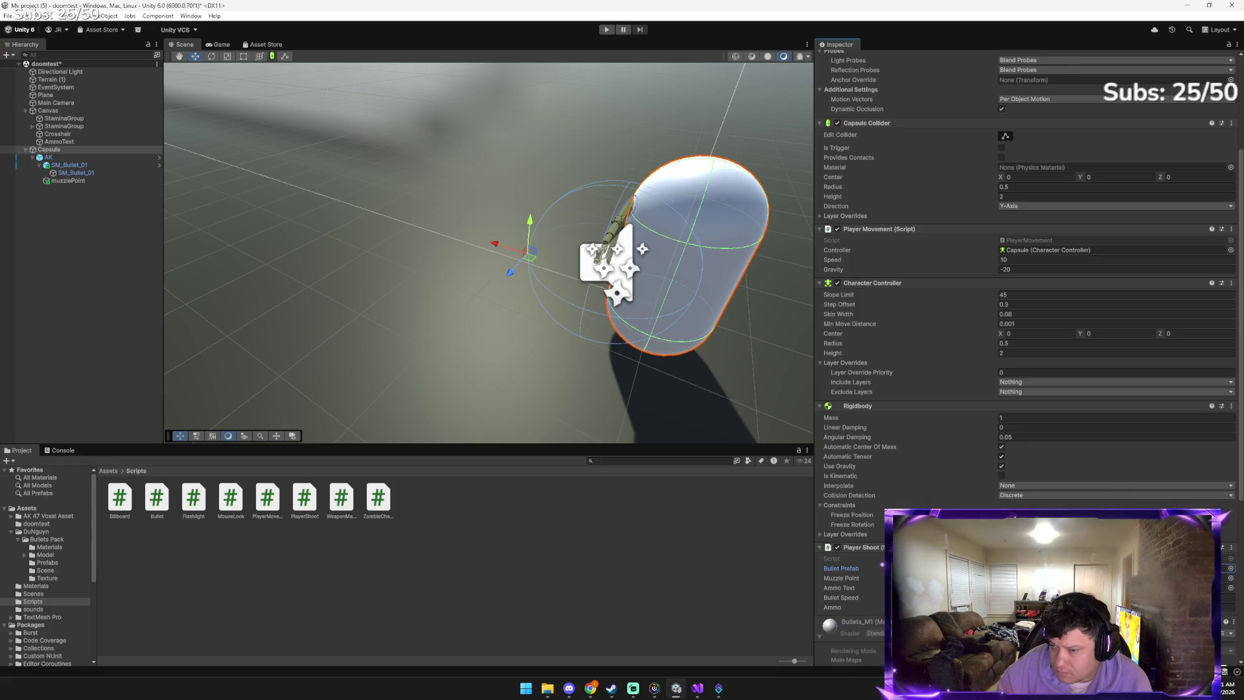
click(116, 474)
click(576, 506)
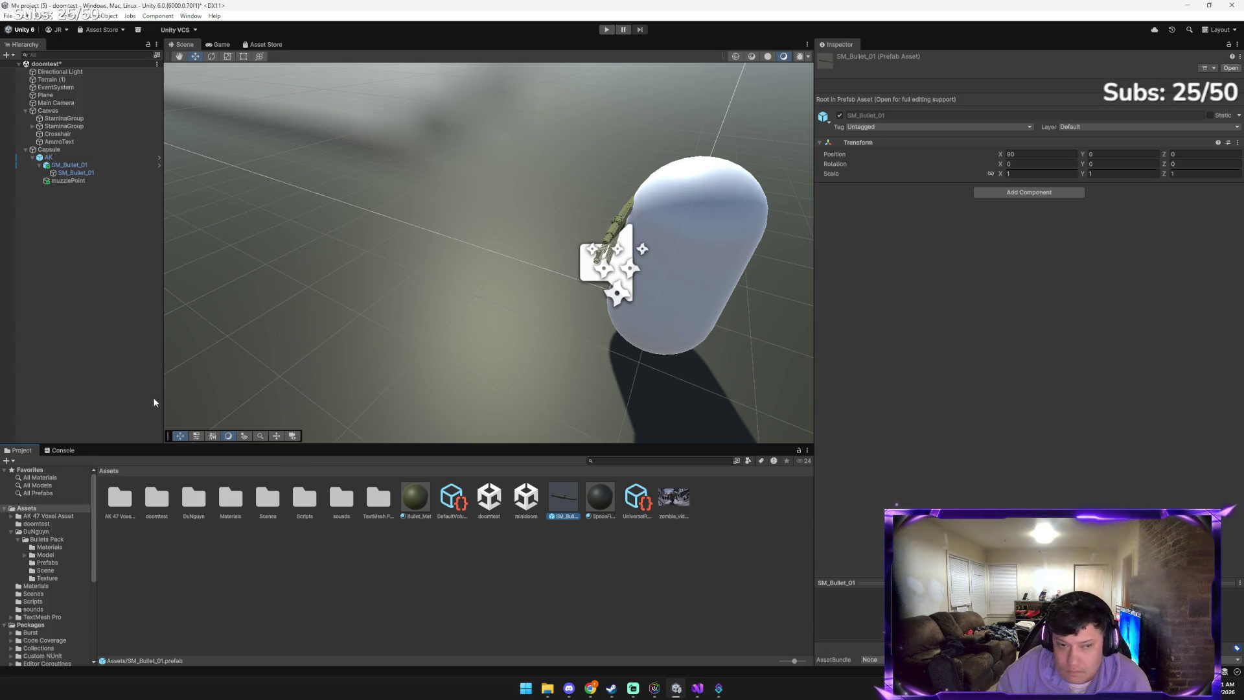
Assign muzzlePoint as Muzzle Point and AmmoText as Ammo Text on the Capsule's Player Shoot
click(48, 150)
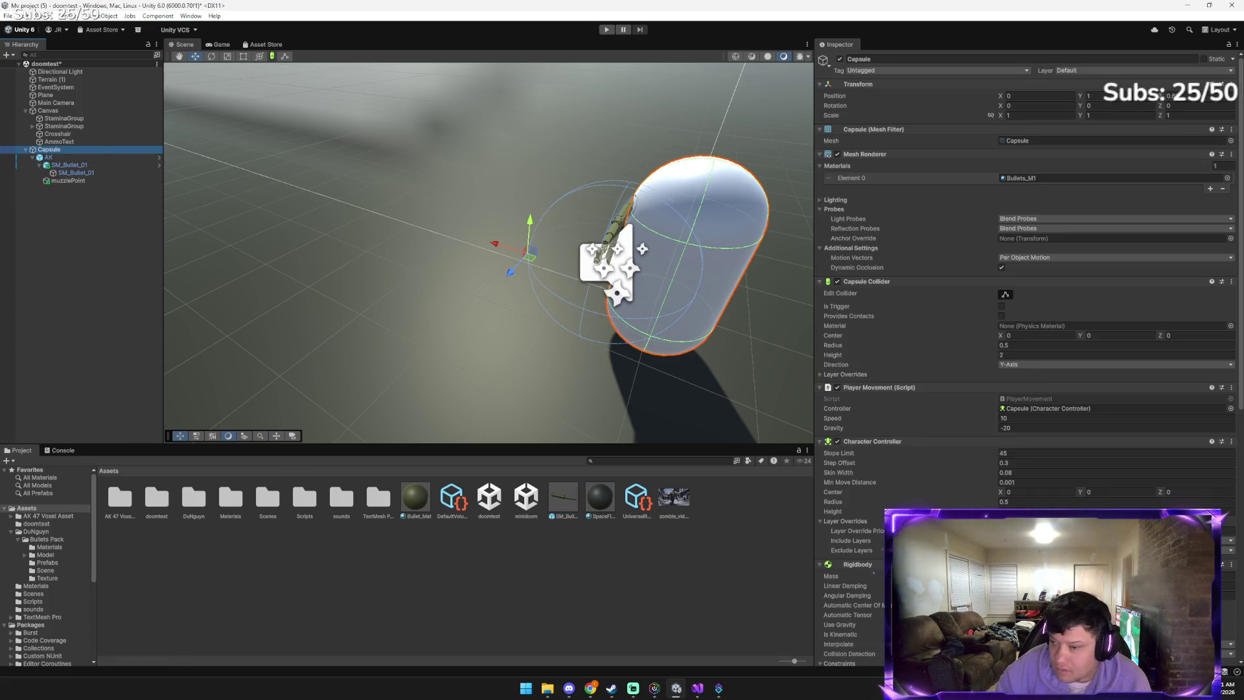
scroll(1031, 292, down, 6)
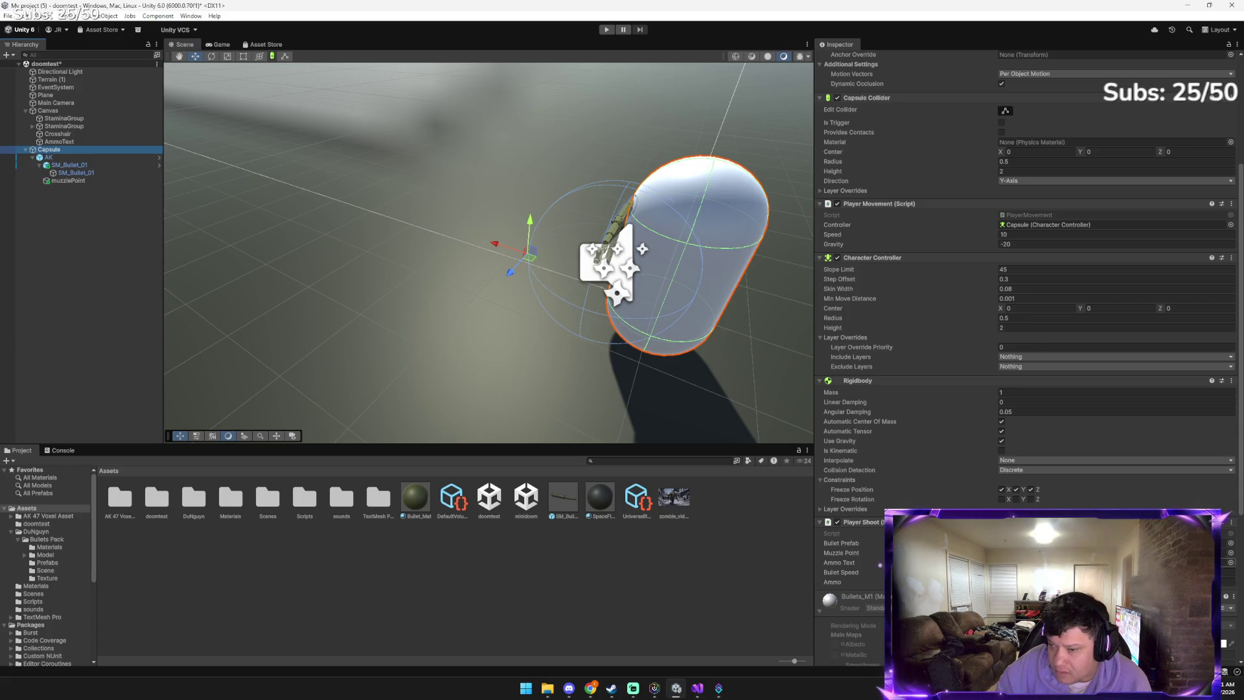
click(1231, 554)
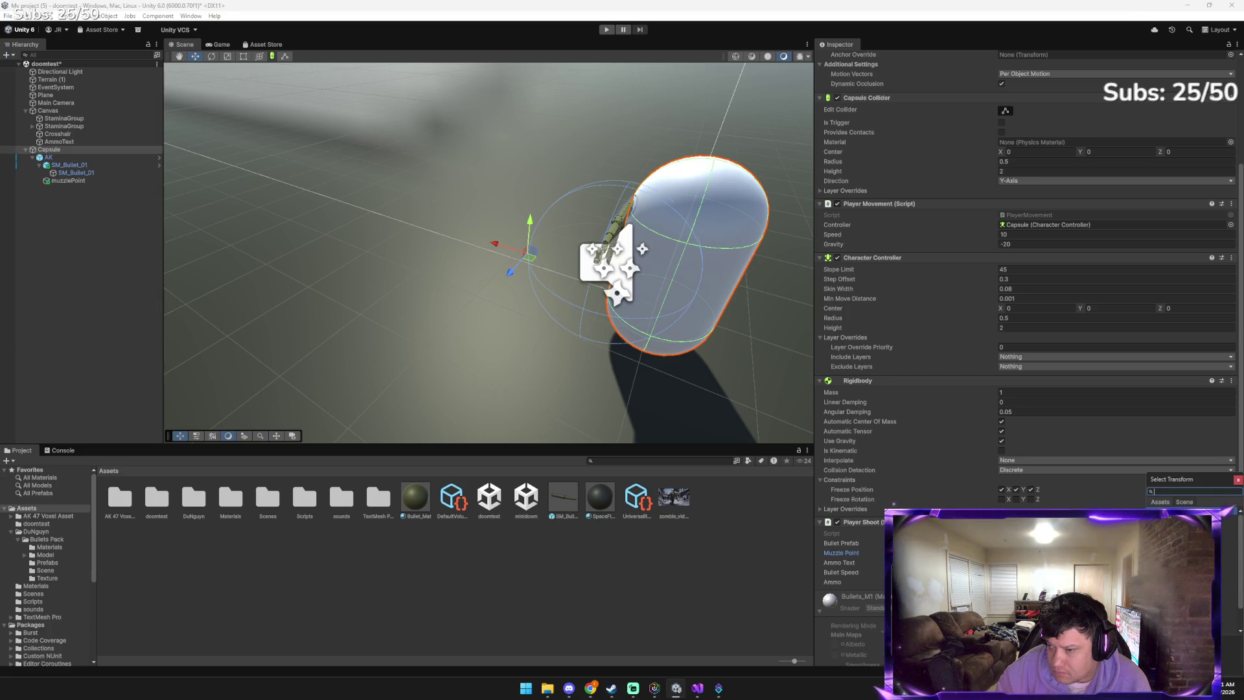
double_click(1192, 531)
click(1230, 563)
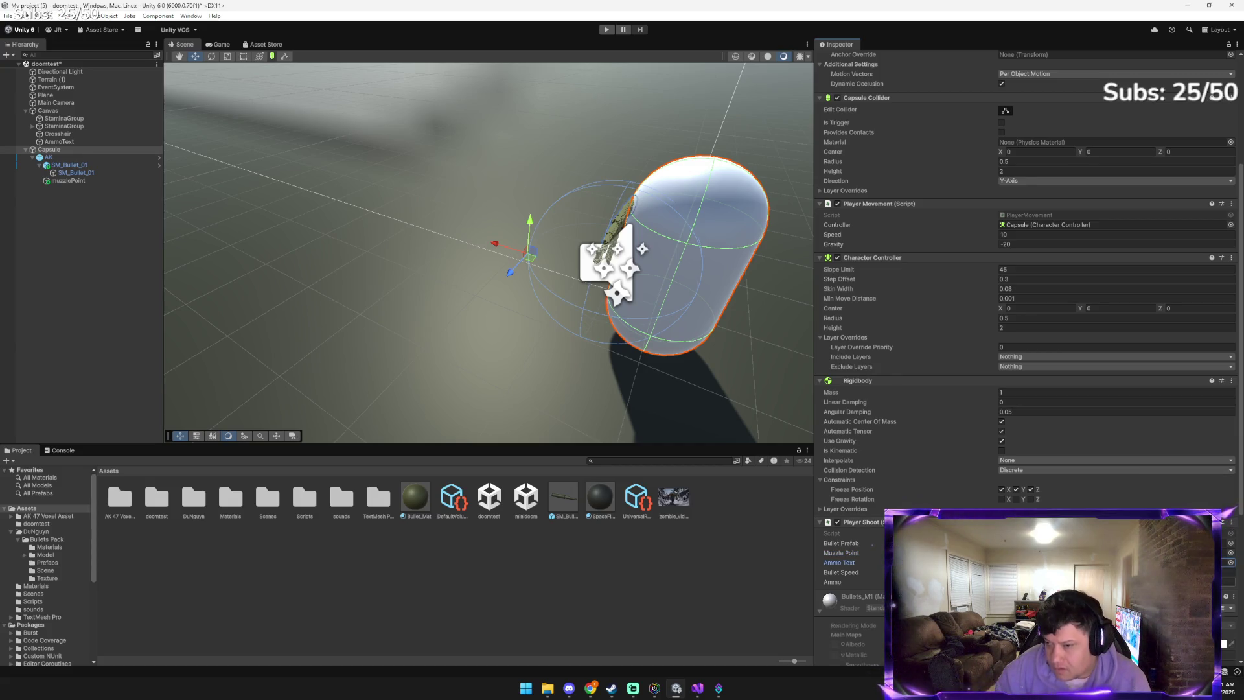
scroll(1027, 356, down, 10)
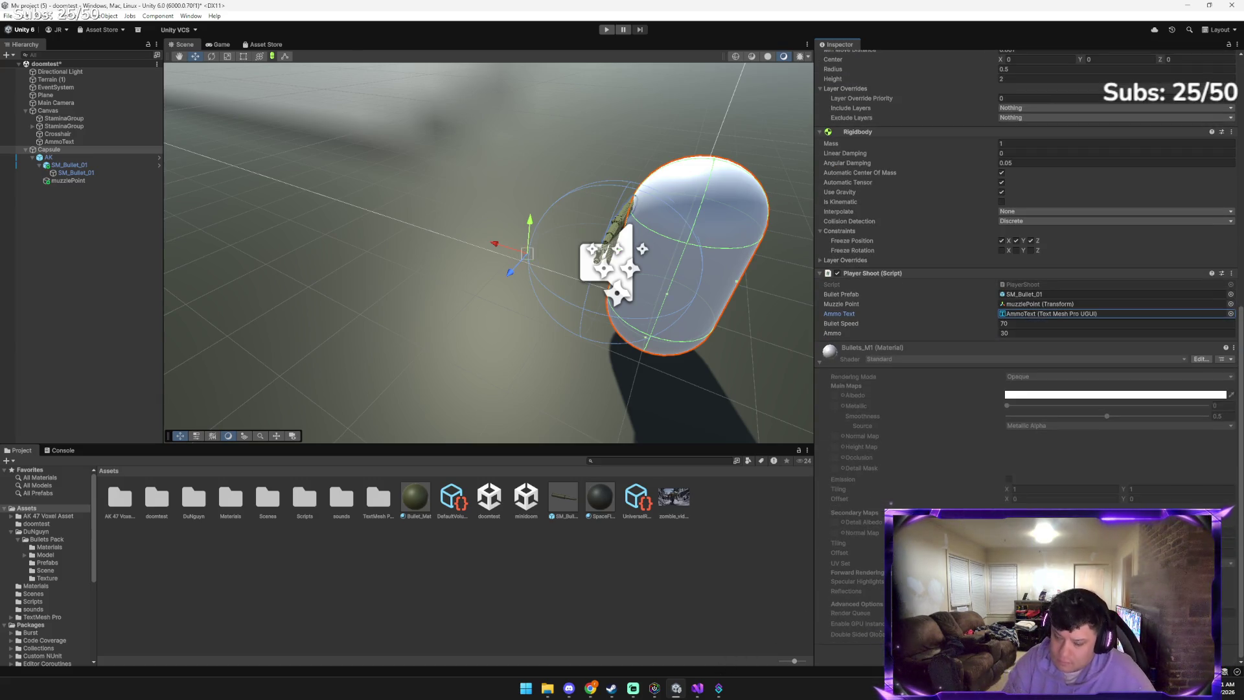
key(alt+Tab)
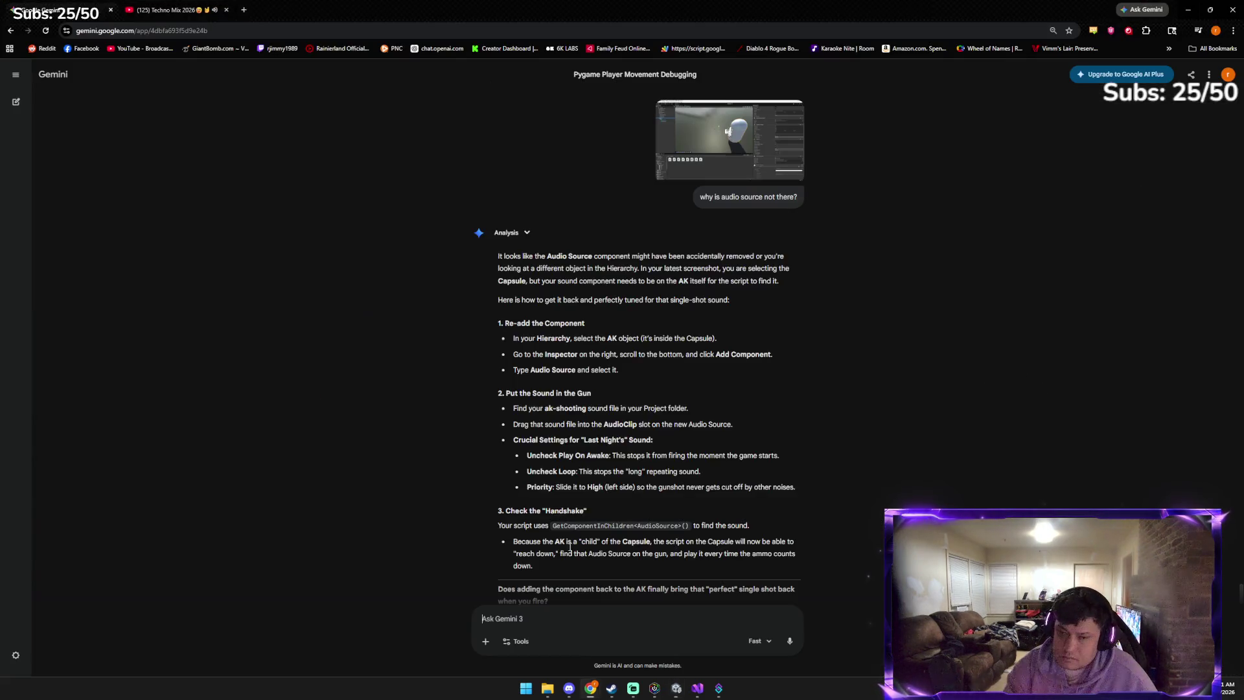
Tell Gemini, with a new screenshot, that audio is still missing after re-adding, then return to Unity
key(ctrl+v)
text(i dont see)
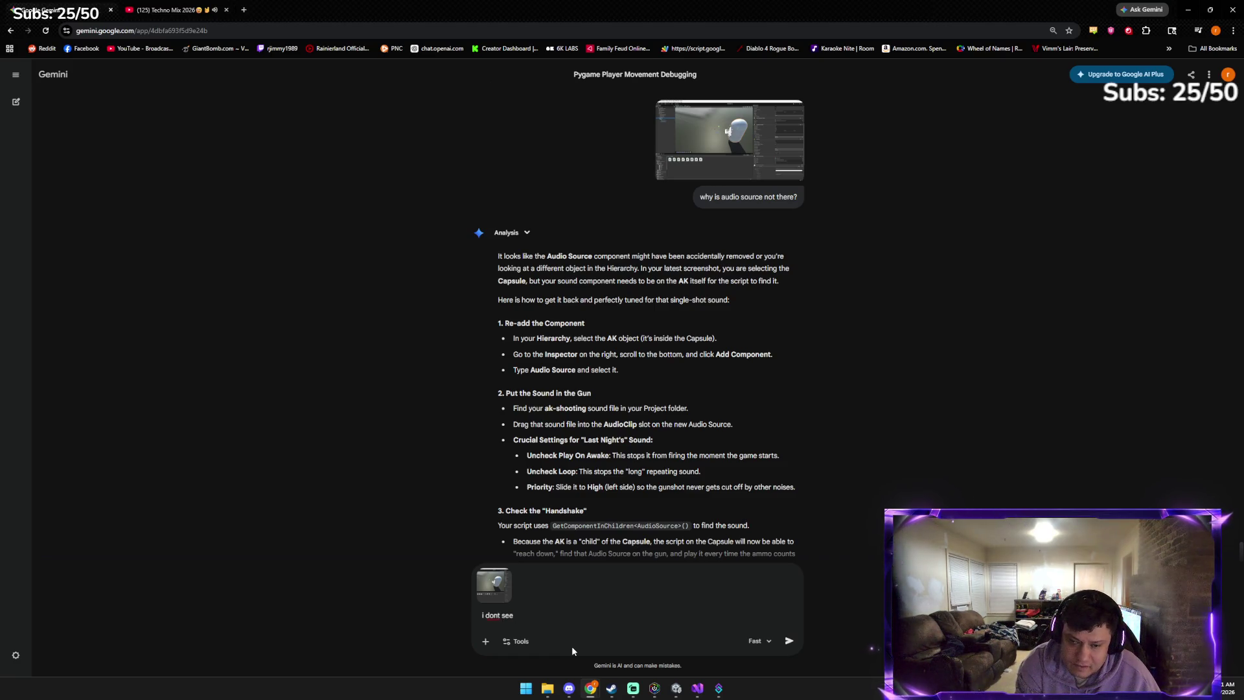
text( the a)
text(till after r)
text(eadding)
key(Return)
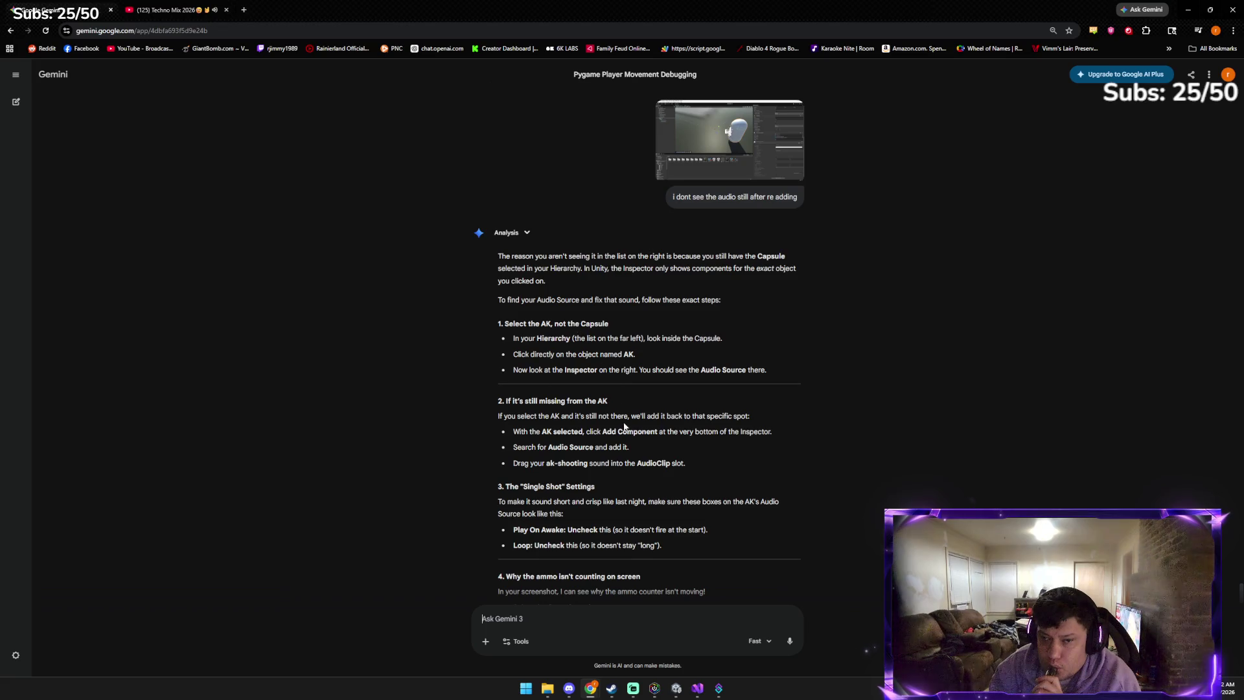
click(676, 689)
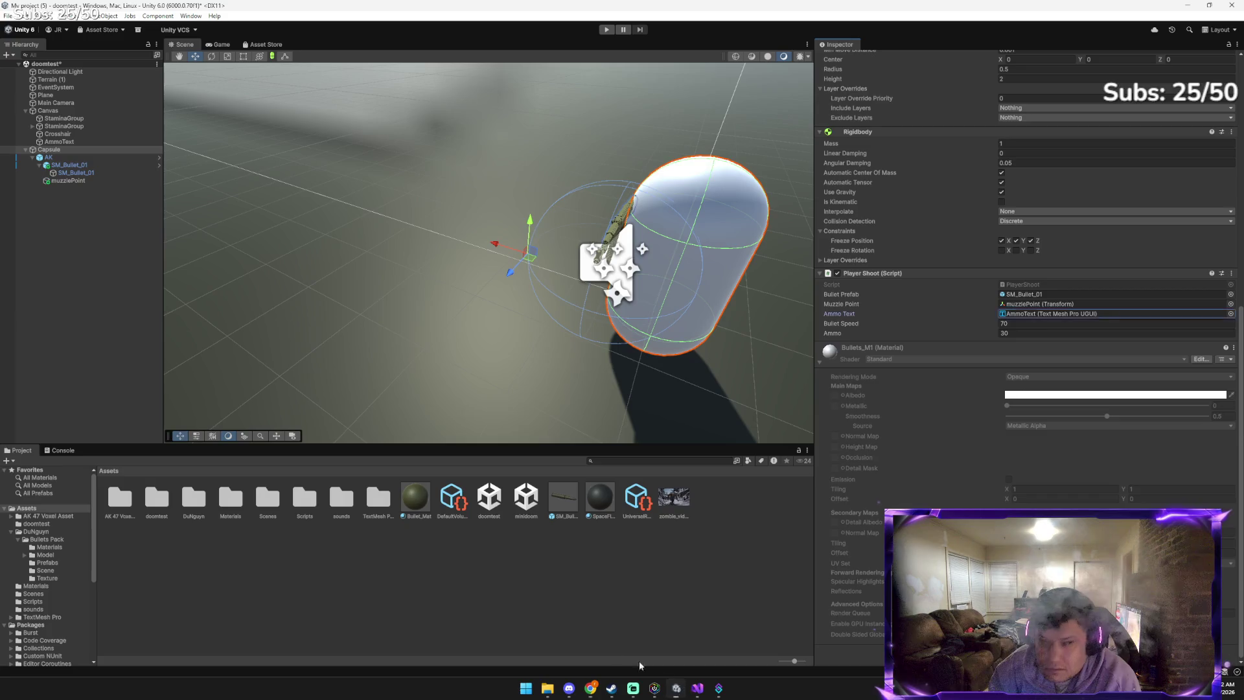
Remove the existing Audio Source component from the AK
click(52, 157)
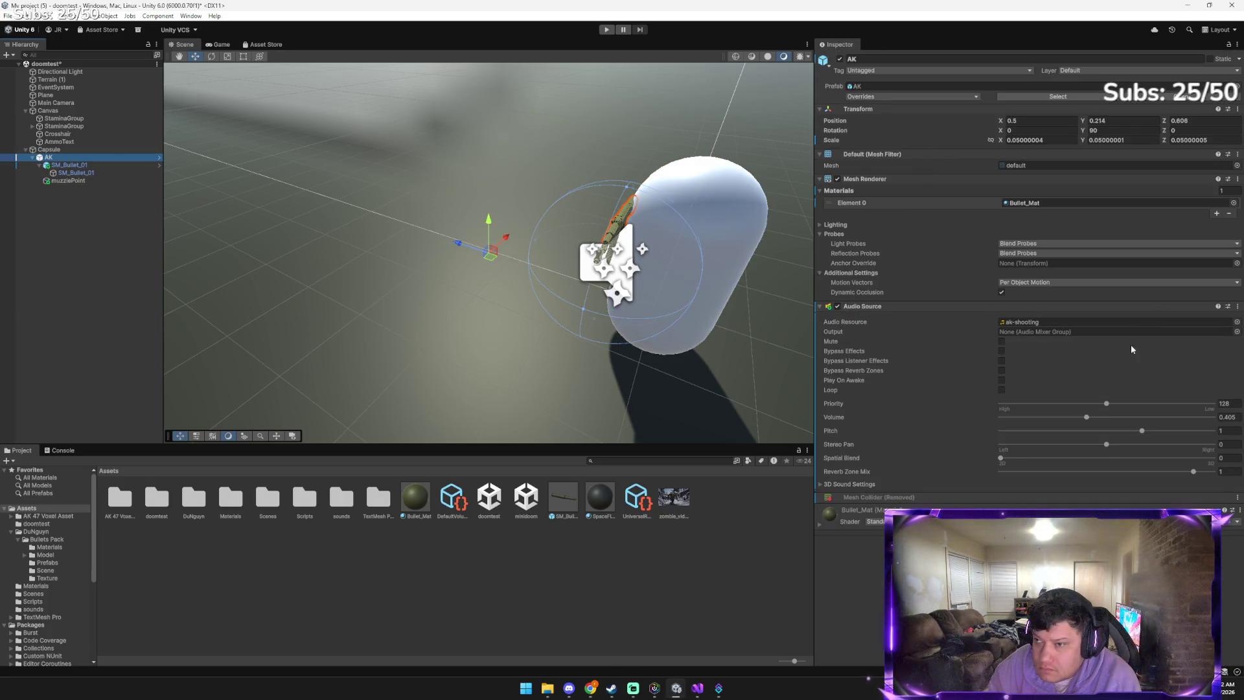
click(1235, 307)
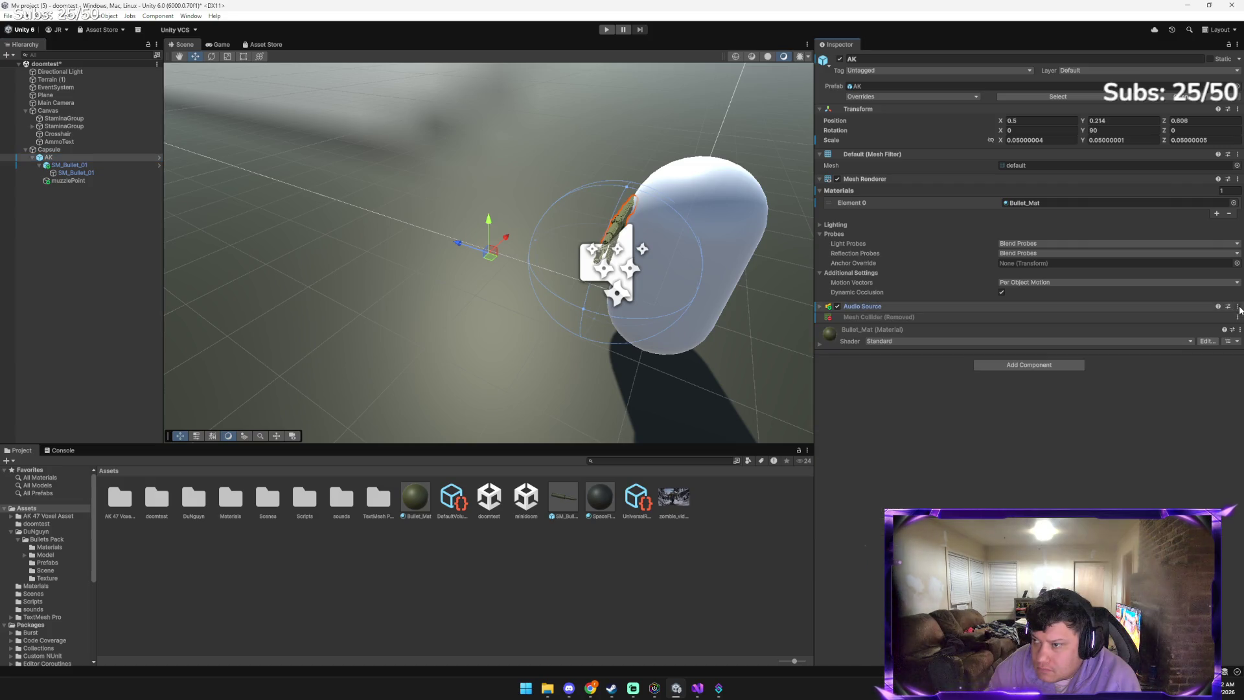
click(1238, 308)
click(1174, 364)
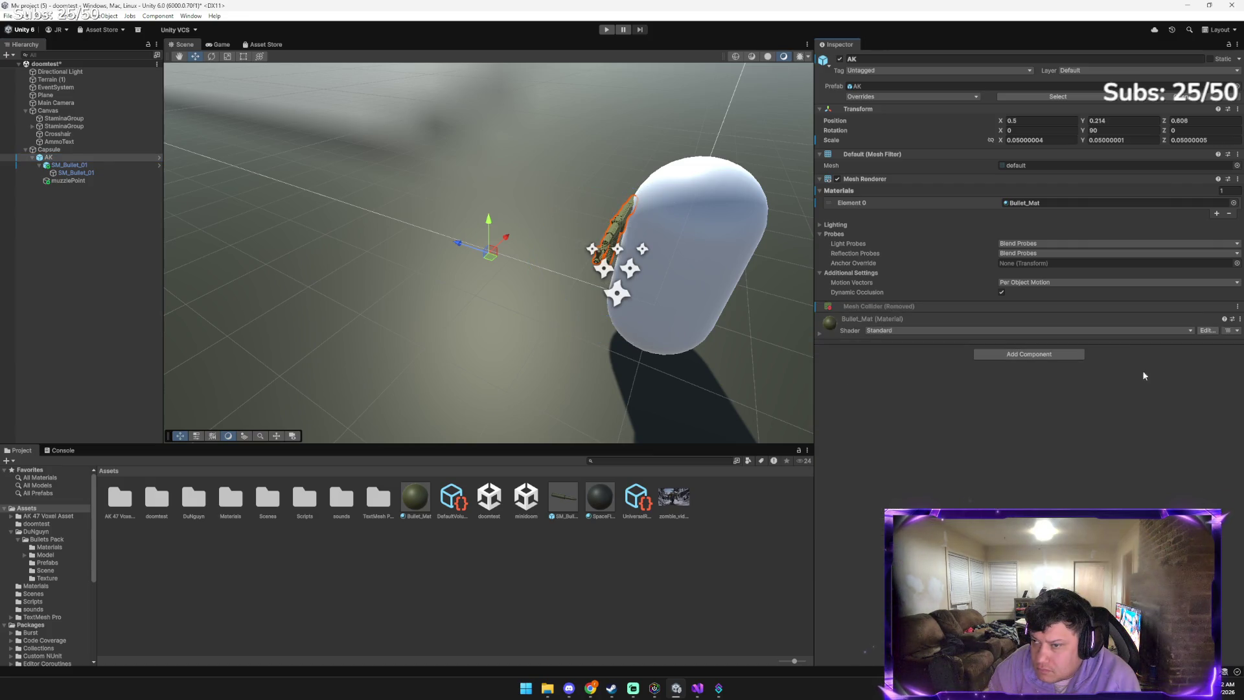
Add a fresh Audio Source to the AK and open the sounds folder of gun clips
click(1029, 354)
text(pl)
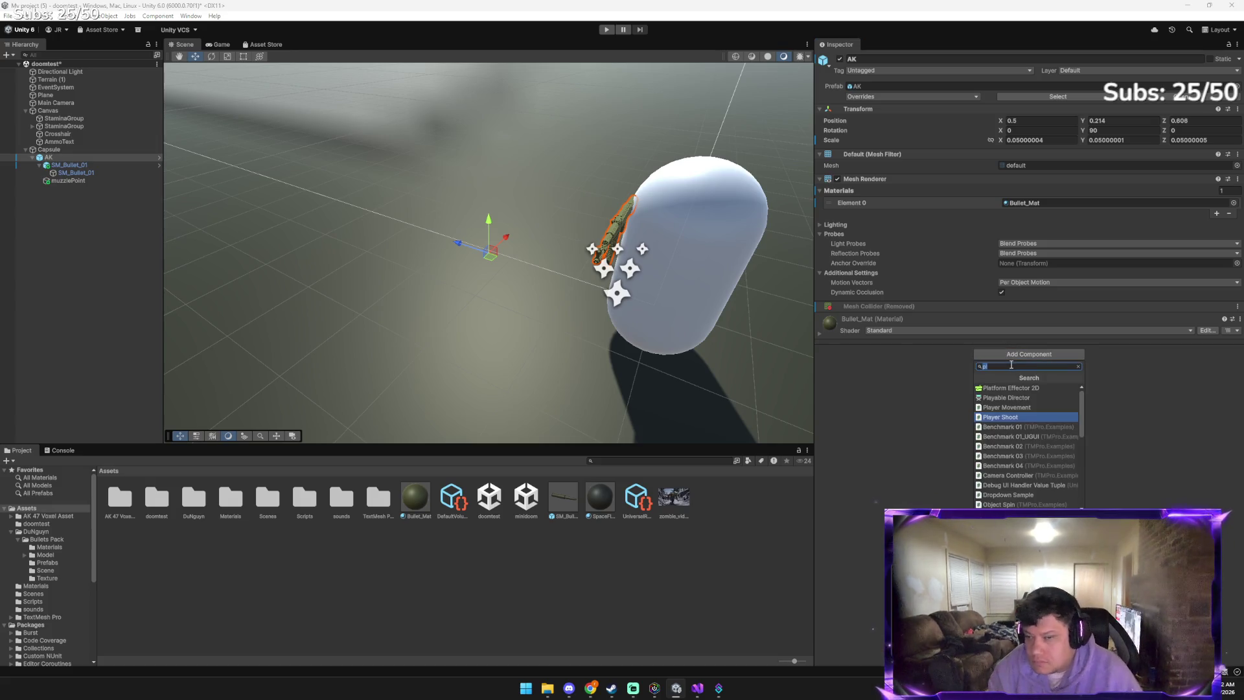
key(BackSpace)
key(BackSpace)
text(audi)
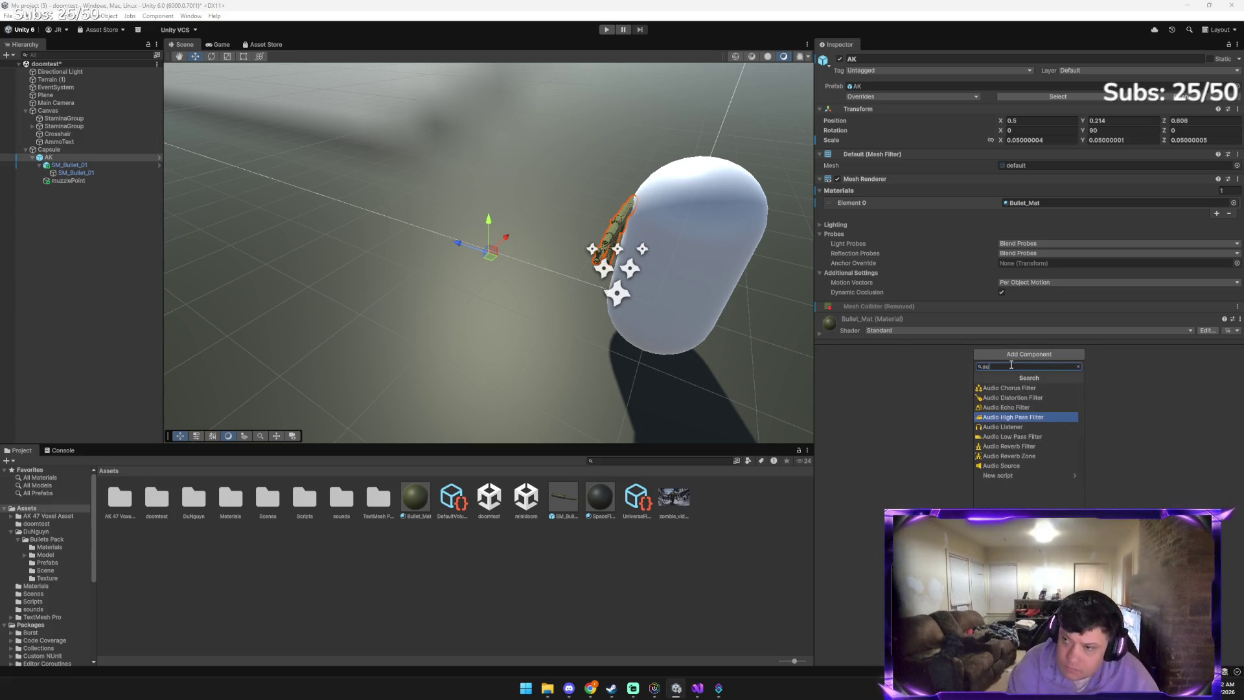
click(1009, 466)
click(914, 306)
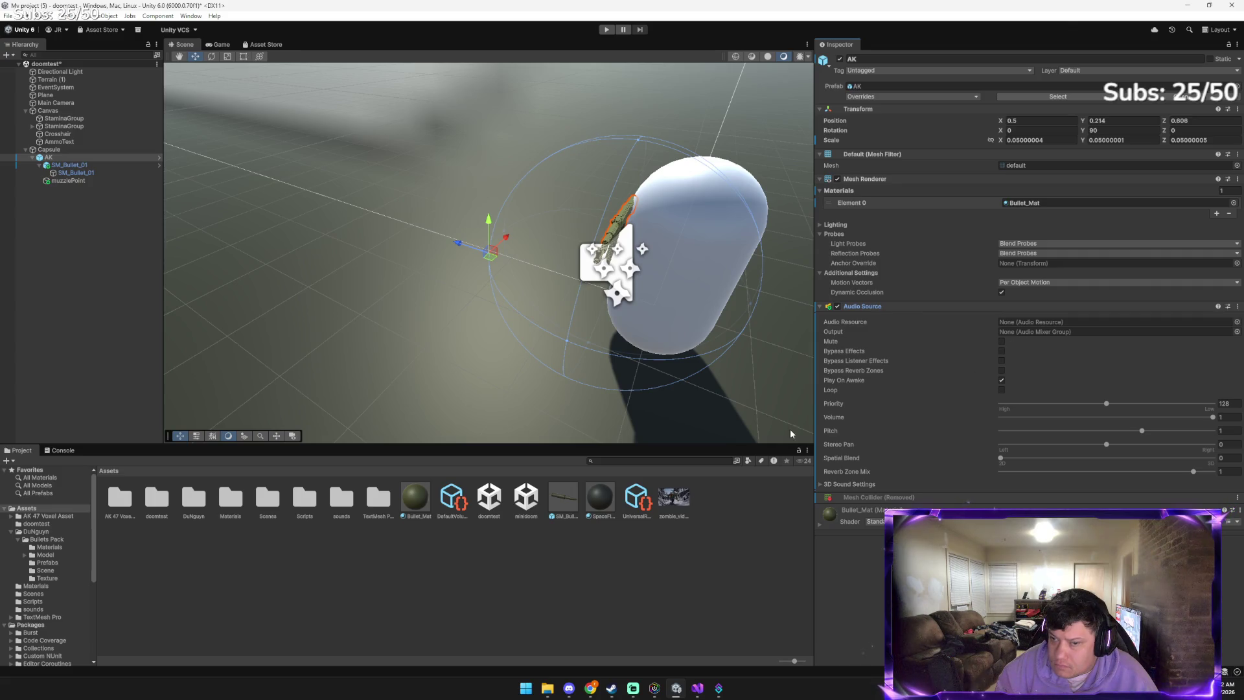
double_click(336, 508)
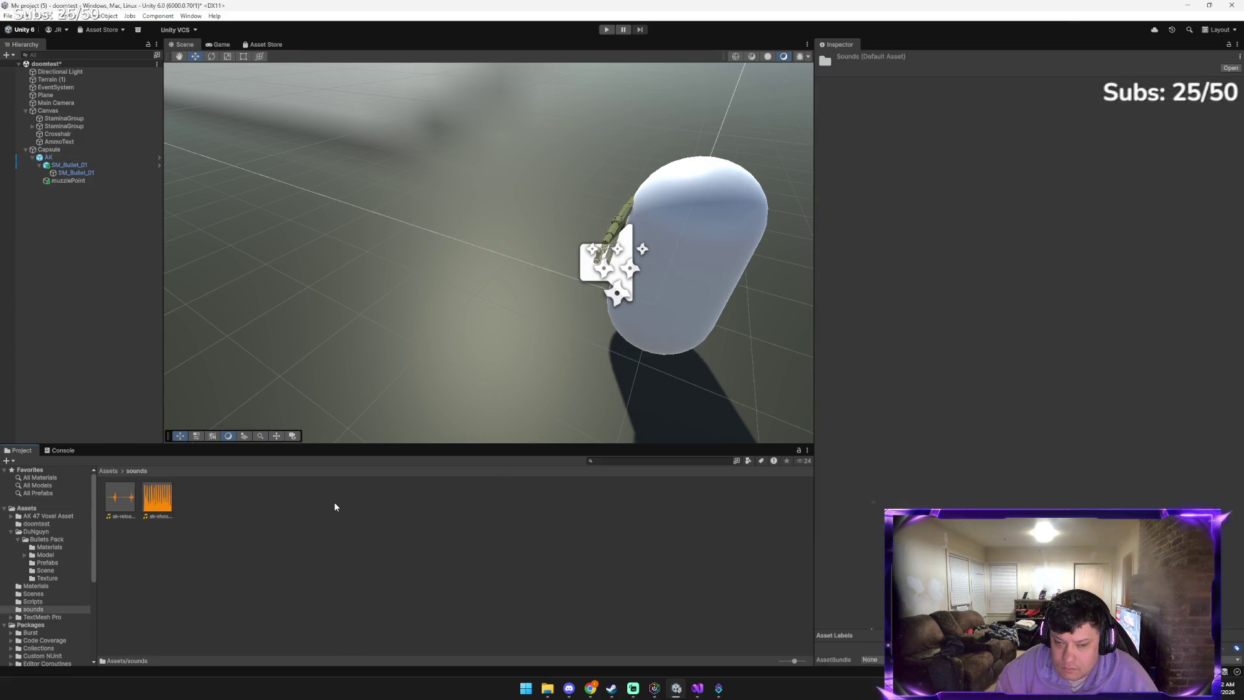
Ask Gemini whether an audio script already existed, noting the ammo counter now works
mouse_move(590, 688)
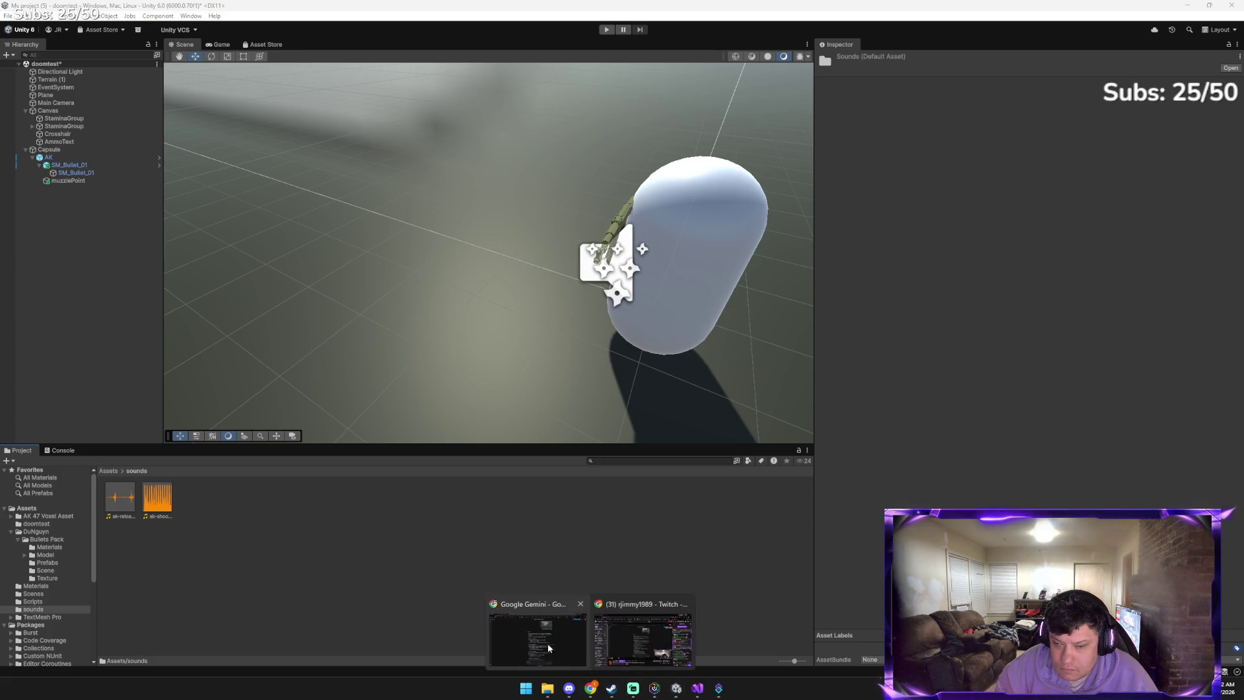
click(592, 623)
text(oh wait didt we have)
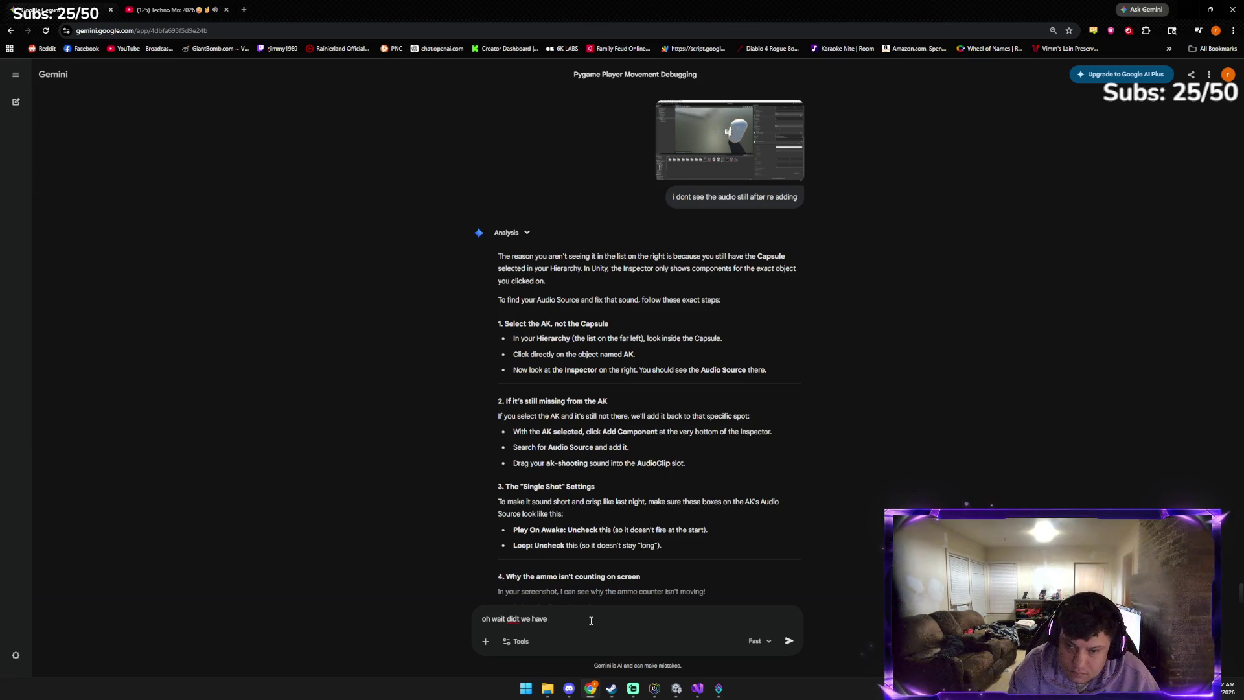
text( an a)
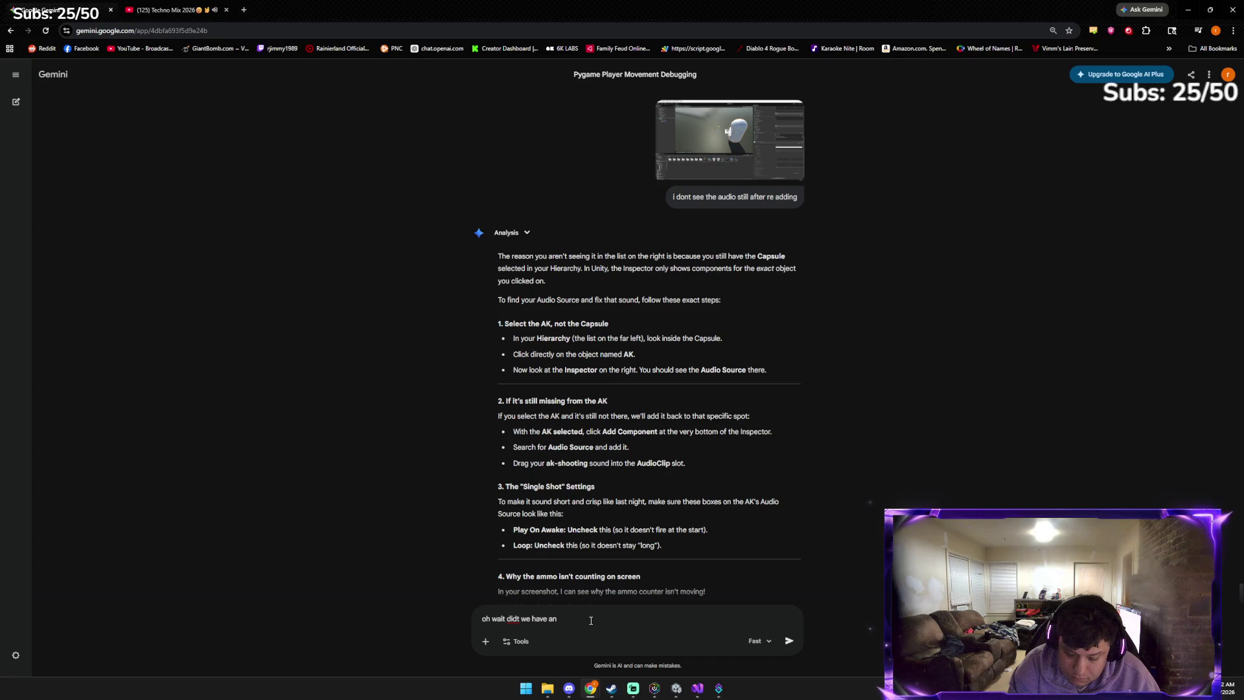
text(udio scri)
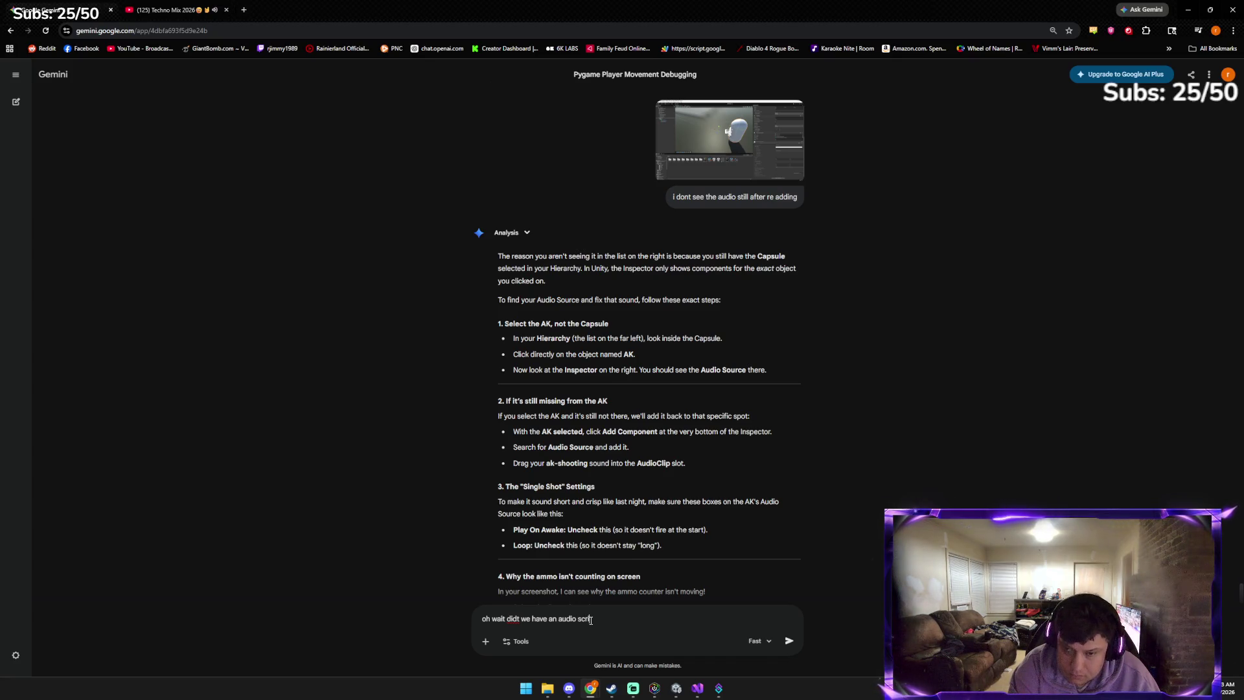
text(pt?)
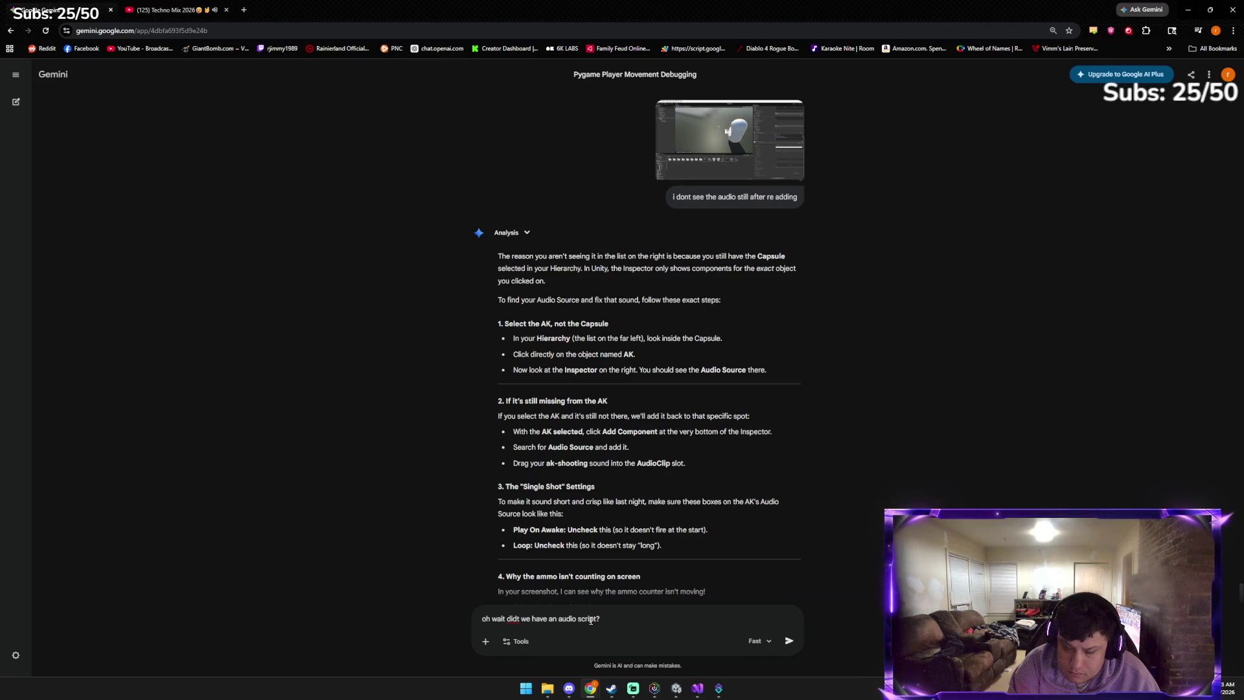
text( the ammo works)
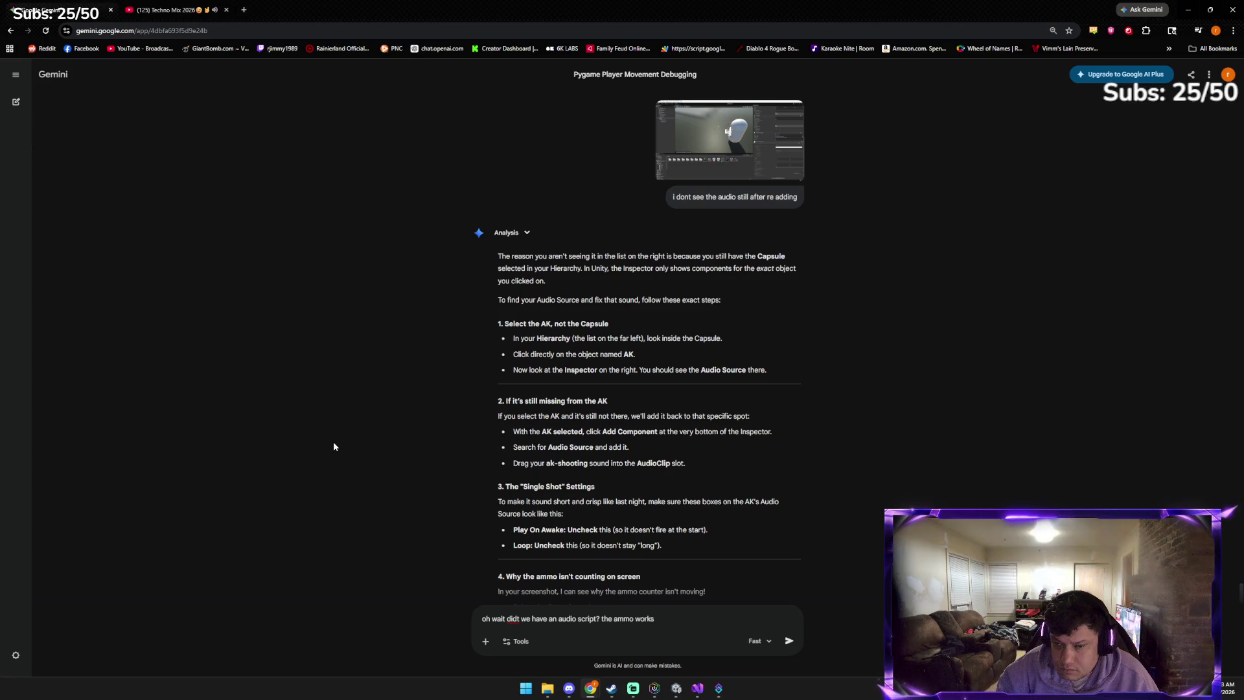
key(Return)
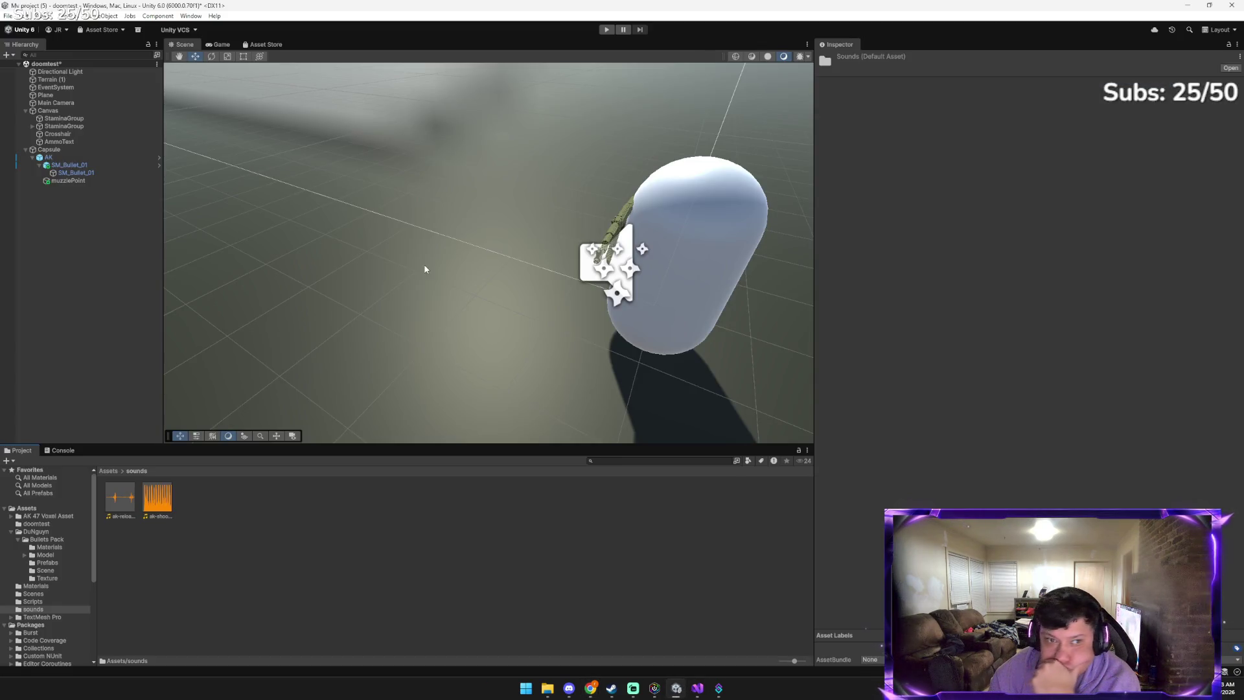
Inspect the AK's Audio Source and try dragging the ak-shoot clip onto it
click(81, 158)
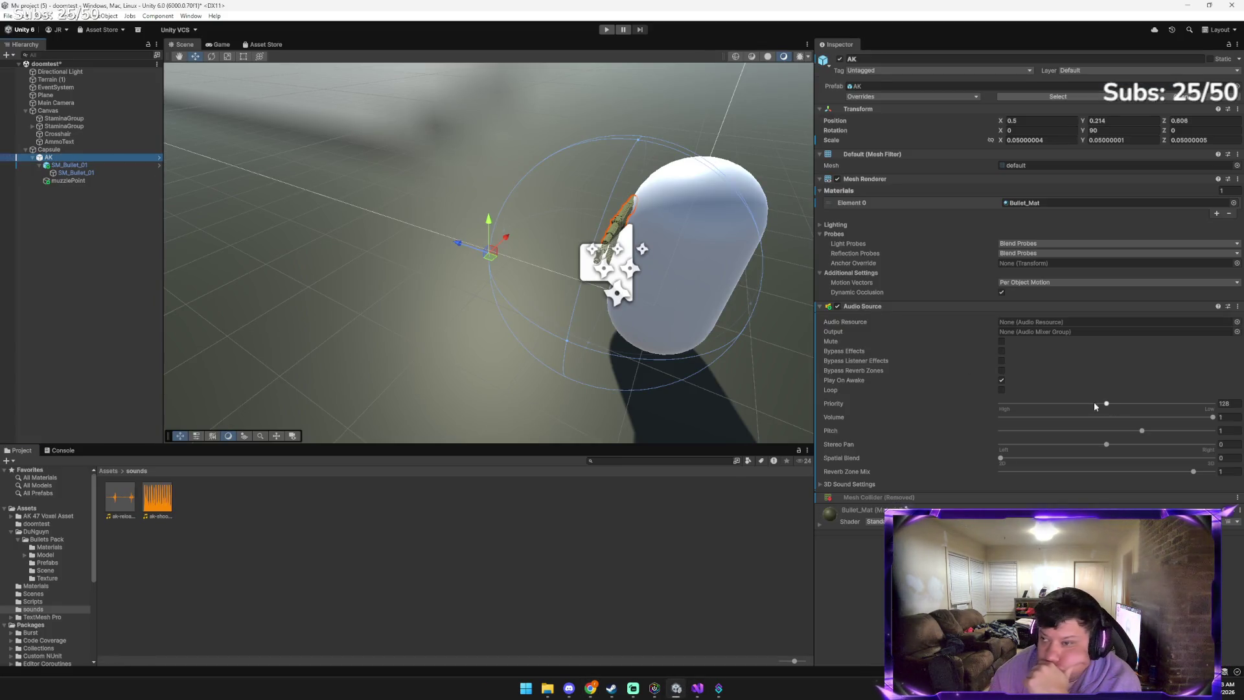
mouse_move(166, 497)
mouse_down()
mouse_move(325, 497)
mouse_move(1056, 430)
mouse_move(600, 476)
mouse_up()
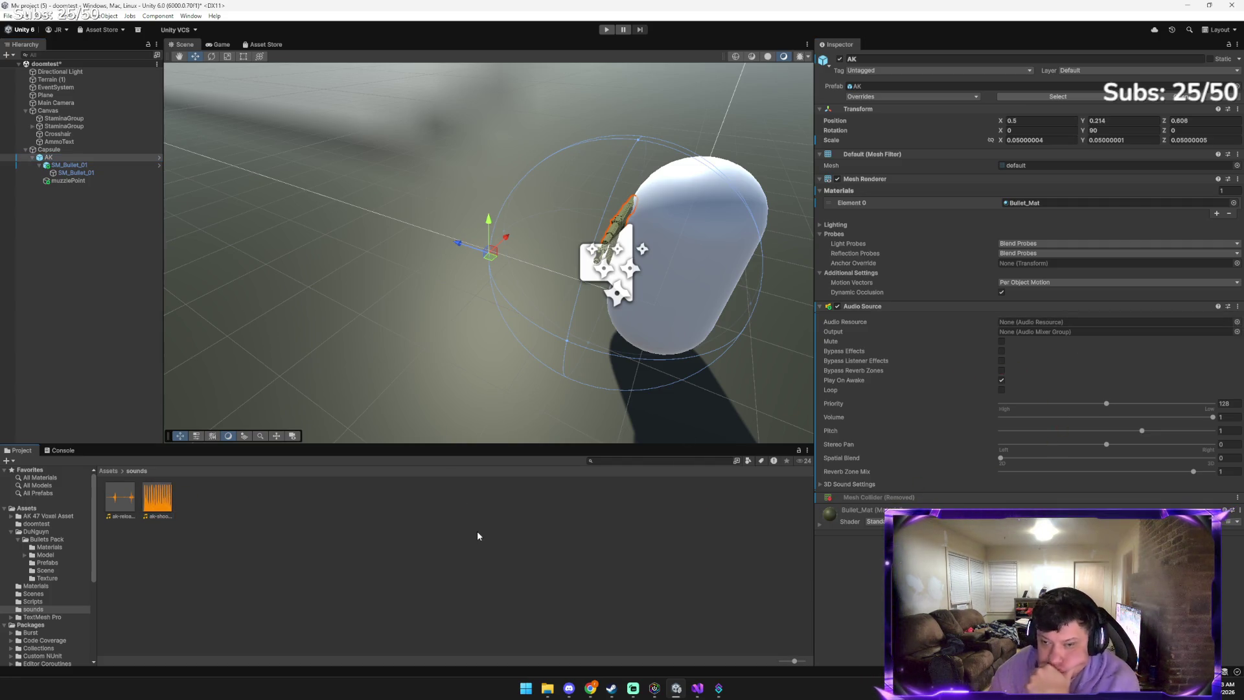
key(alt+Tab)
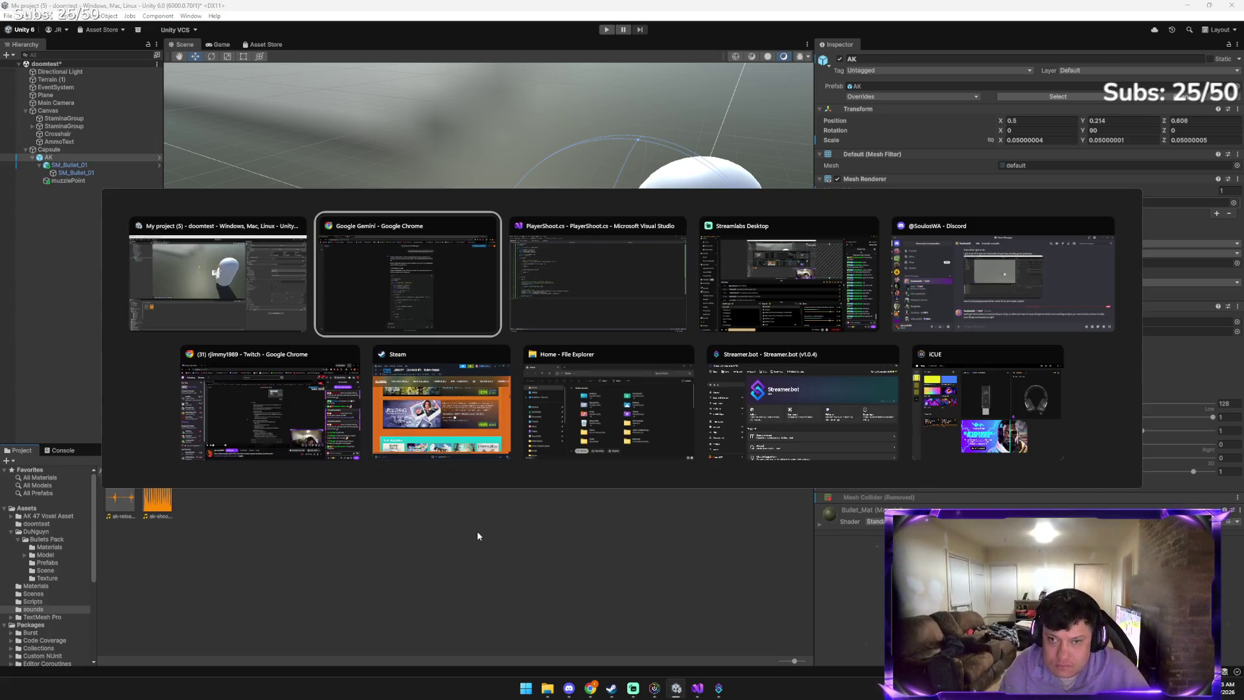
Ask Gemini, with a screenshot, about the earlier 'really long or big' sound or bullet issue
key(ctrl+v)
text(you s)
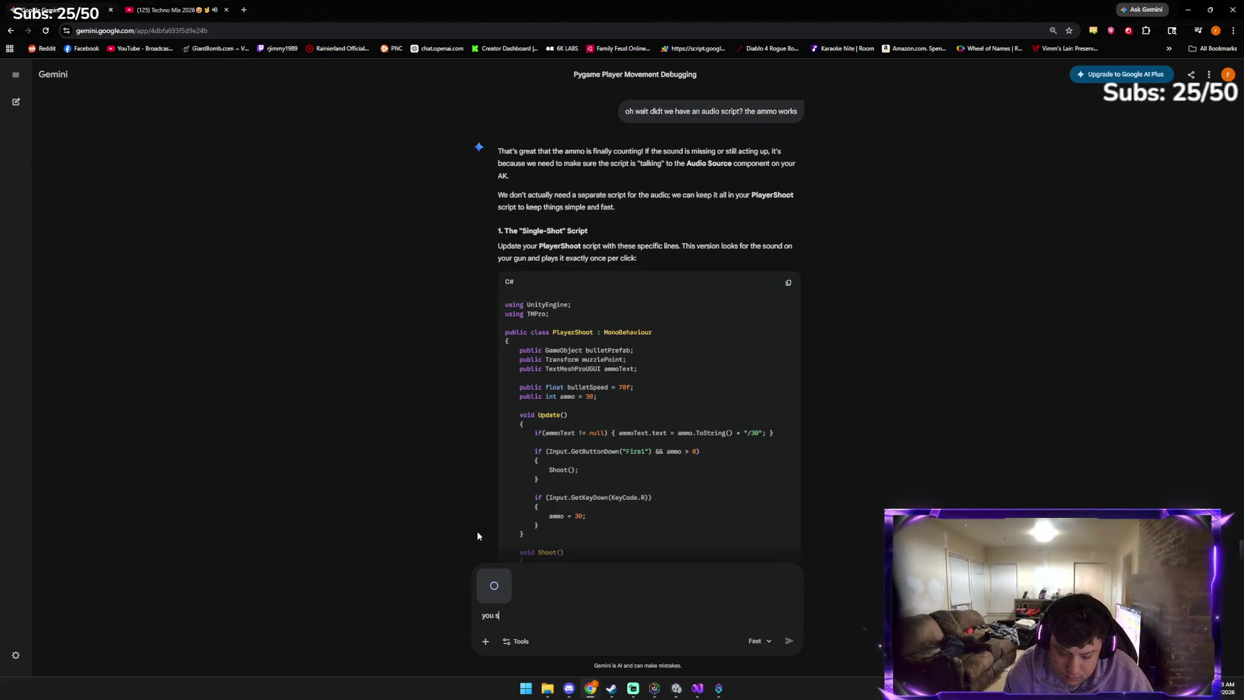
text(aid it was really)
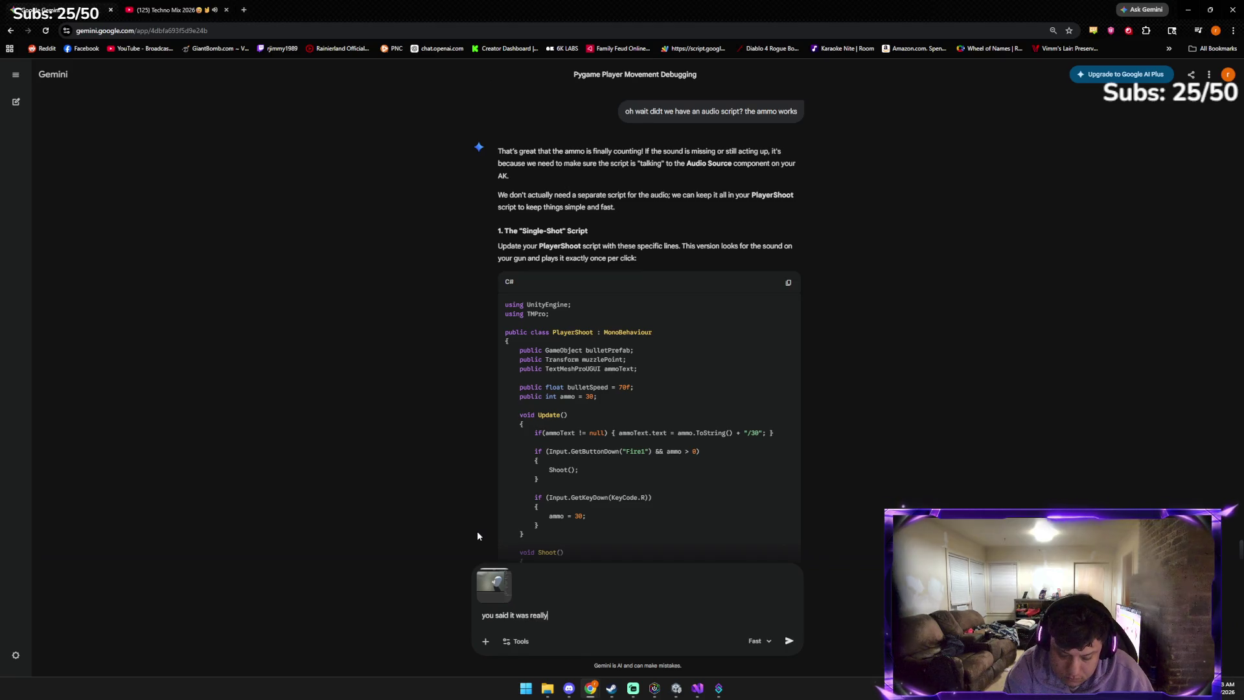
text( long or )
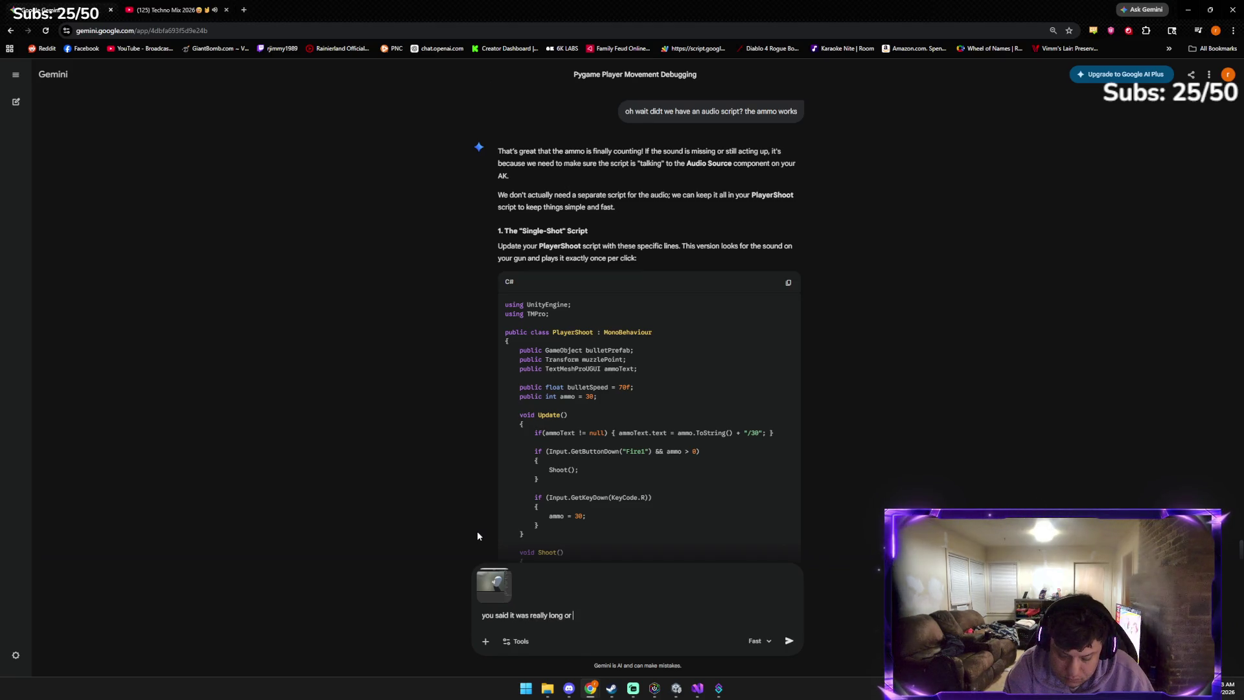
text(big cant r)
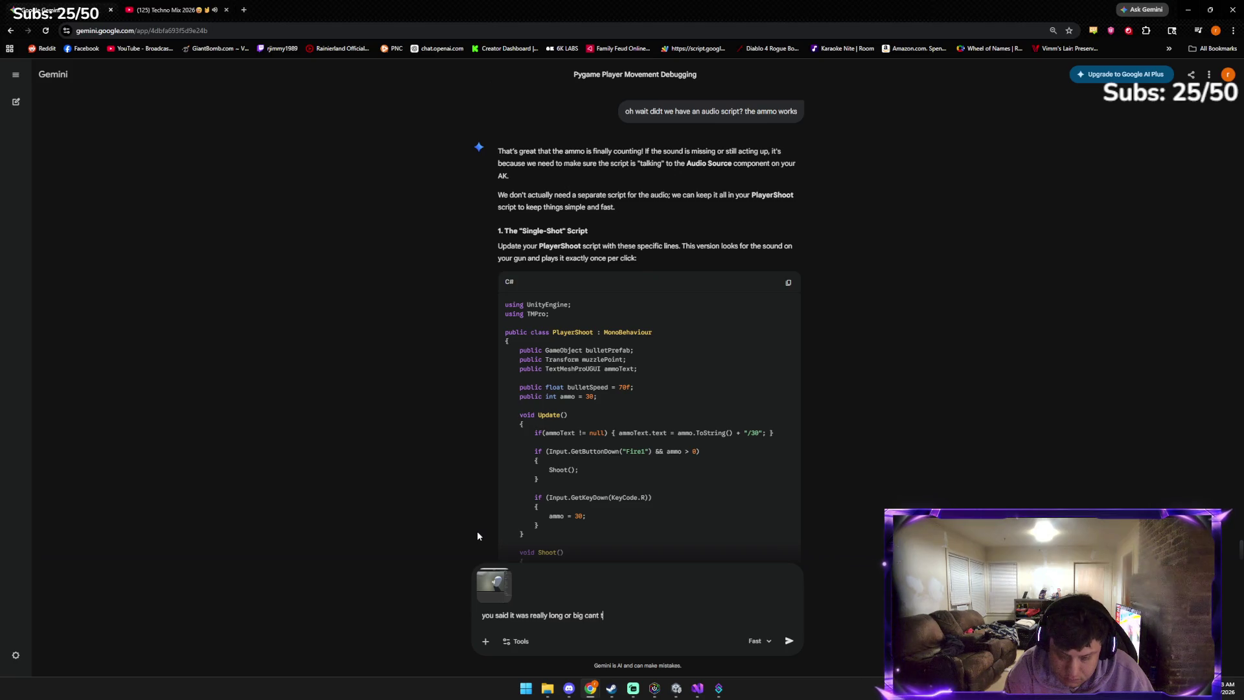
text(emember though)
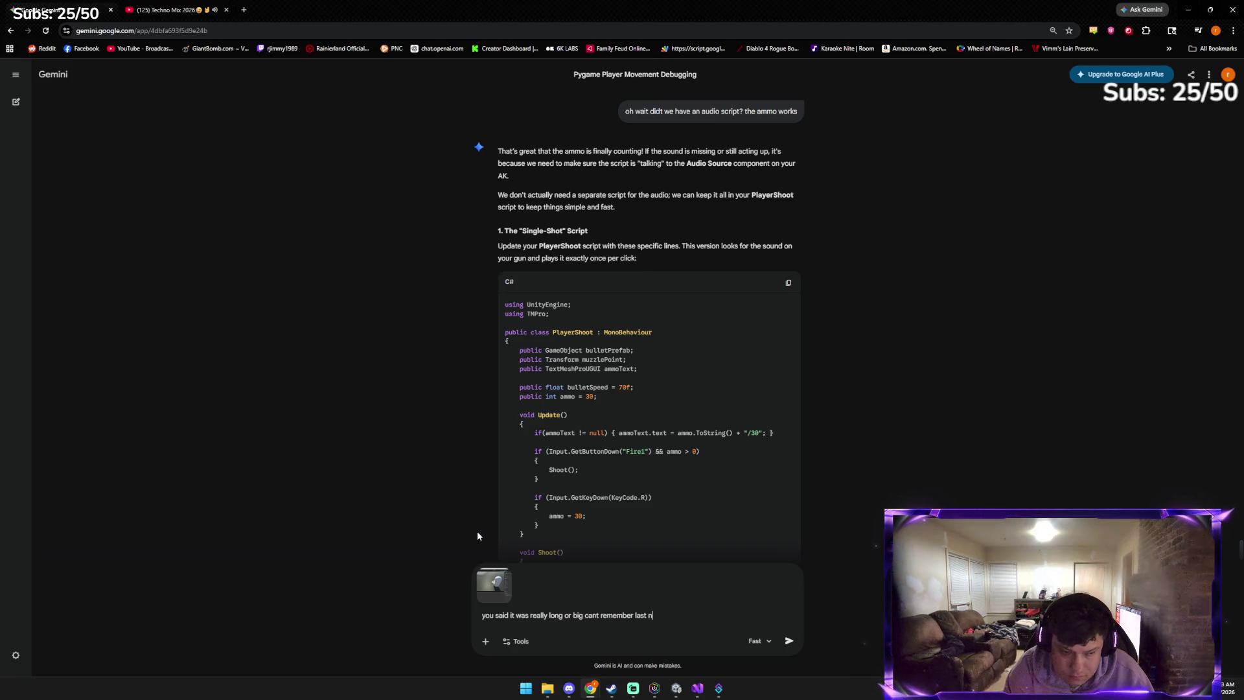
key(Return)
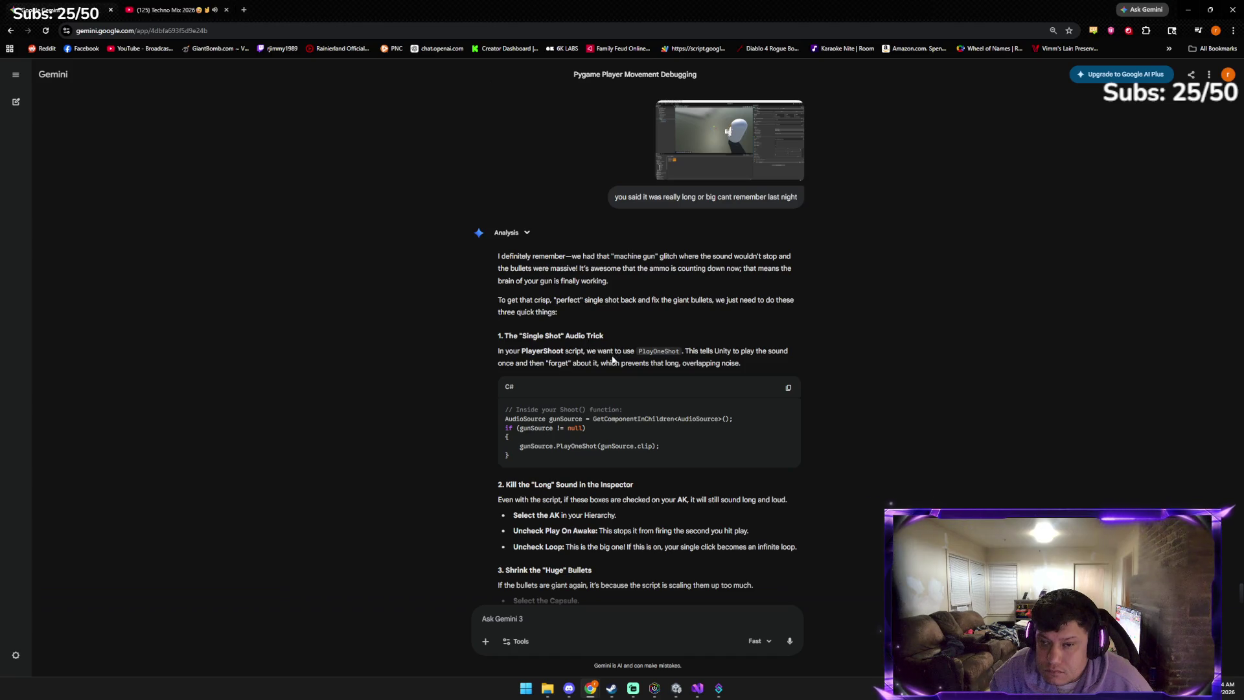
Copy Gemini's suggested PlayOneShot code snippet
click(789, 387)
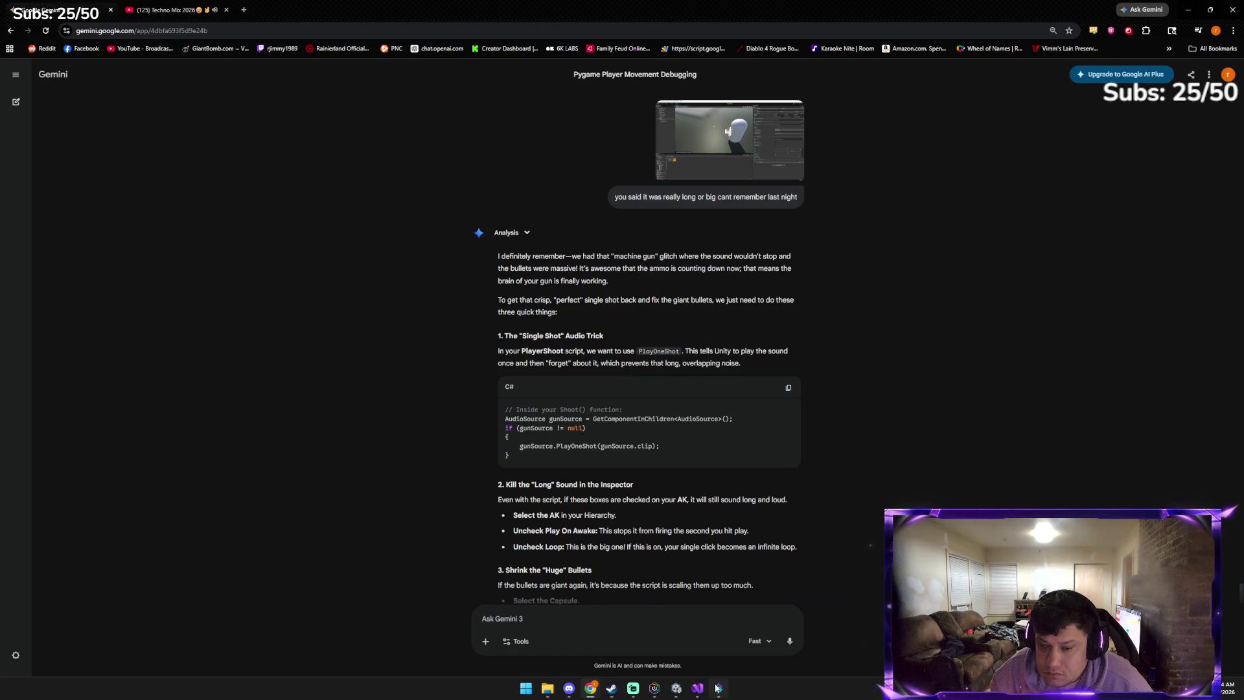
mouse_move(679, 687)
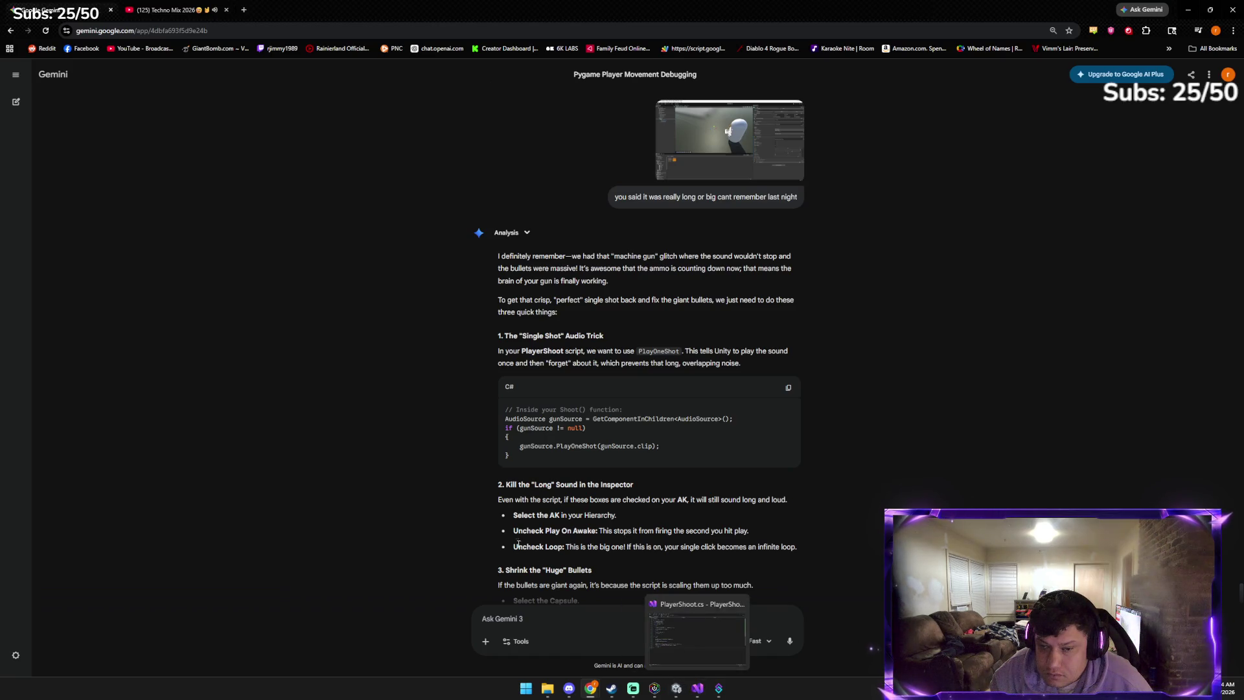
scroll(574, 534, down, 1)
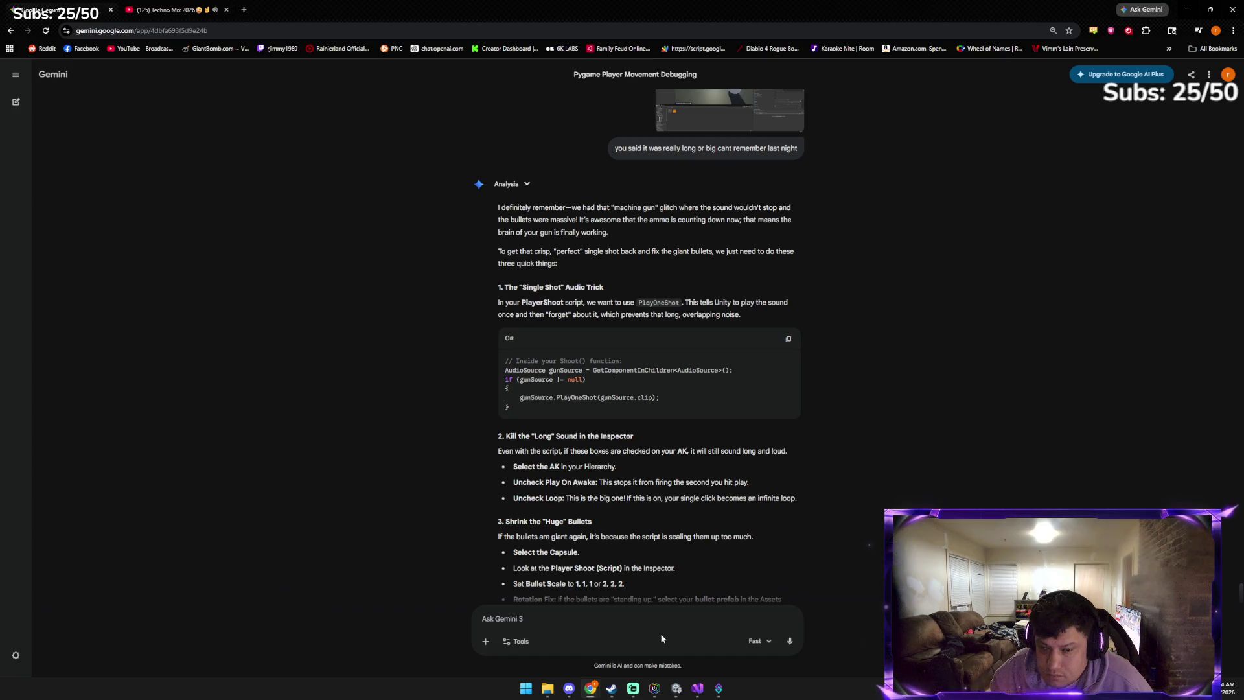
Set SM_Bullet_01's scale to 1 on X, Y and Z
click(676, 688)
click(100, 173)
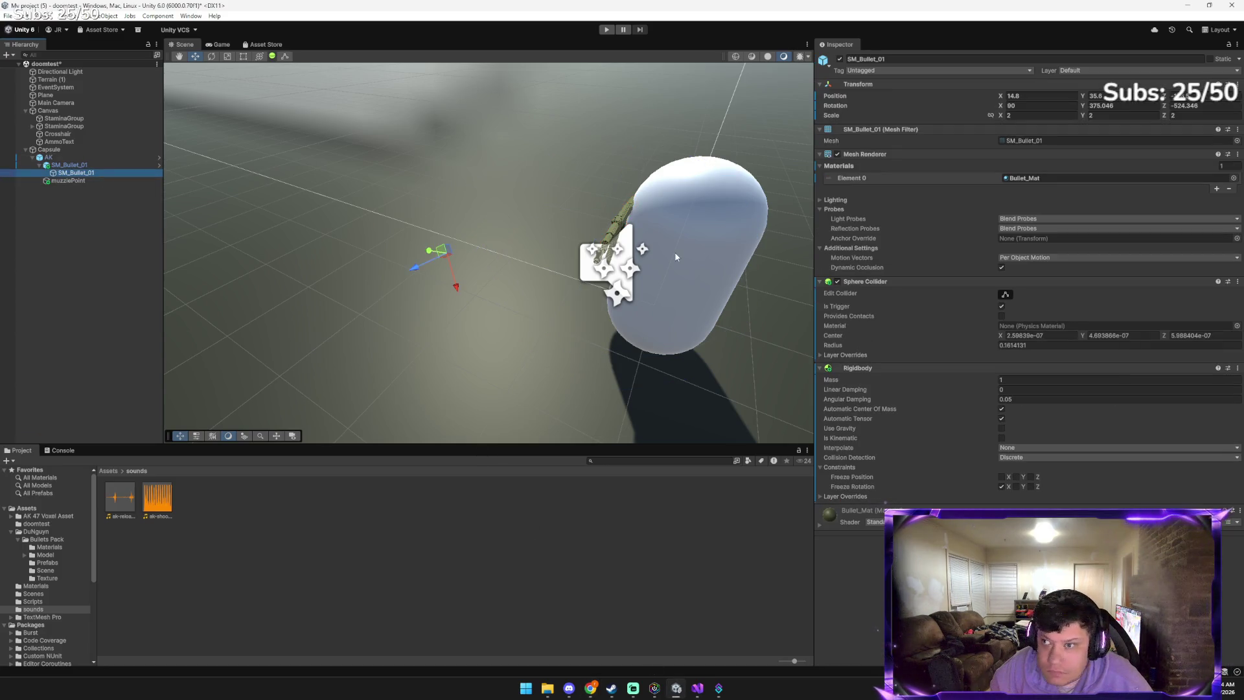
click(1038, 116)
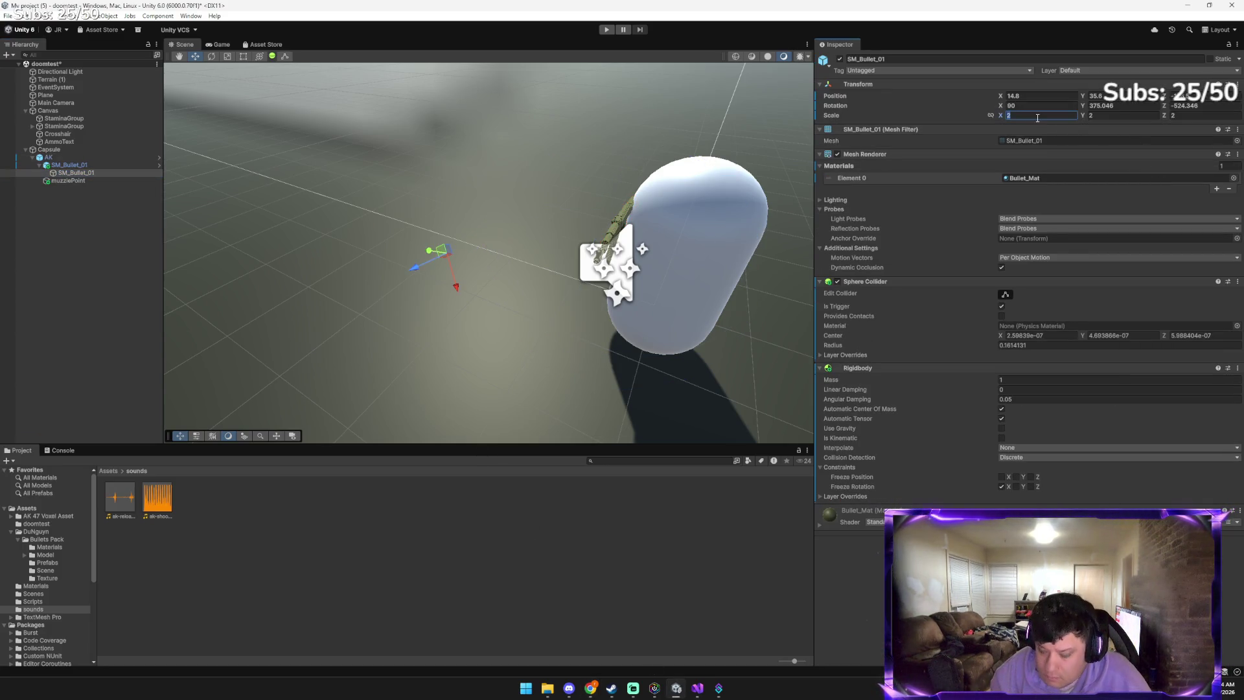
text(1)
key(Tab)
key(Tab)
text(1)
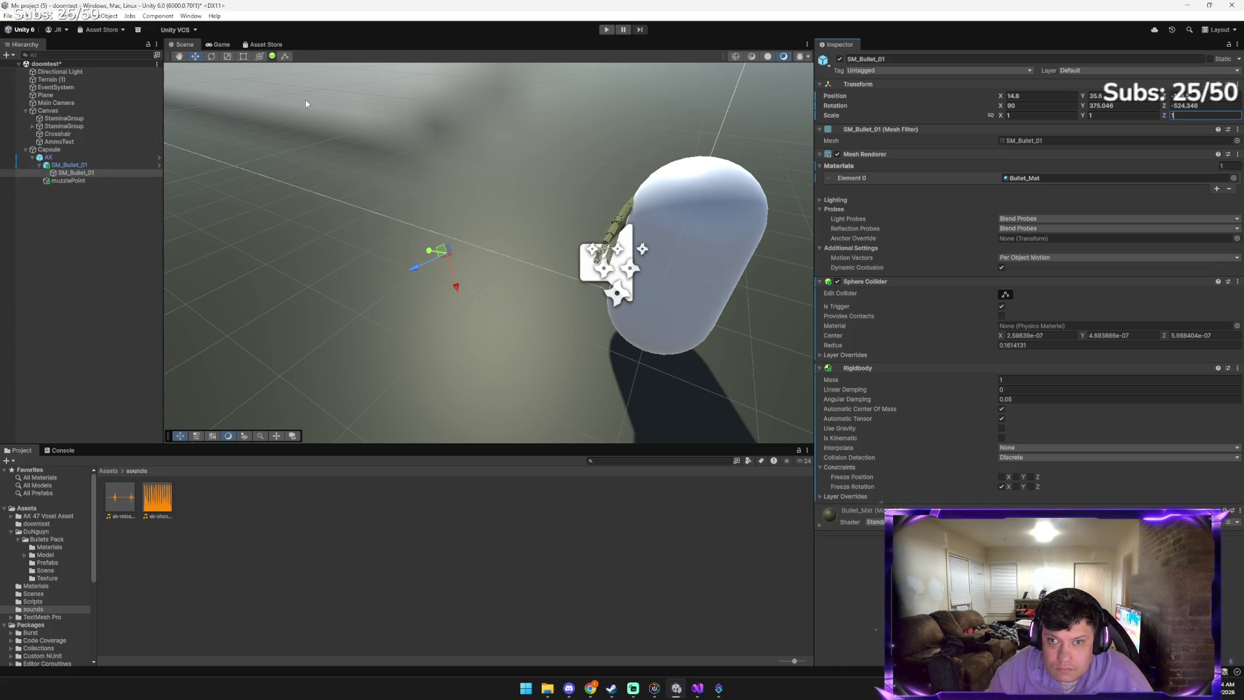
click(439, 253)
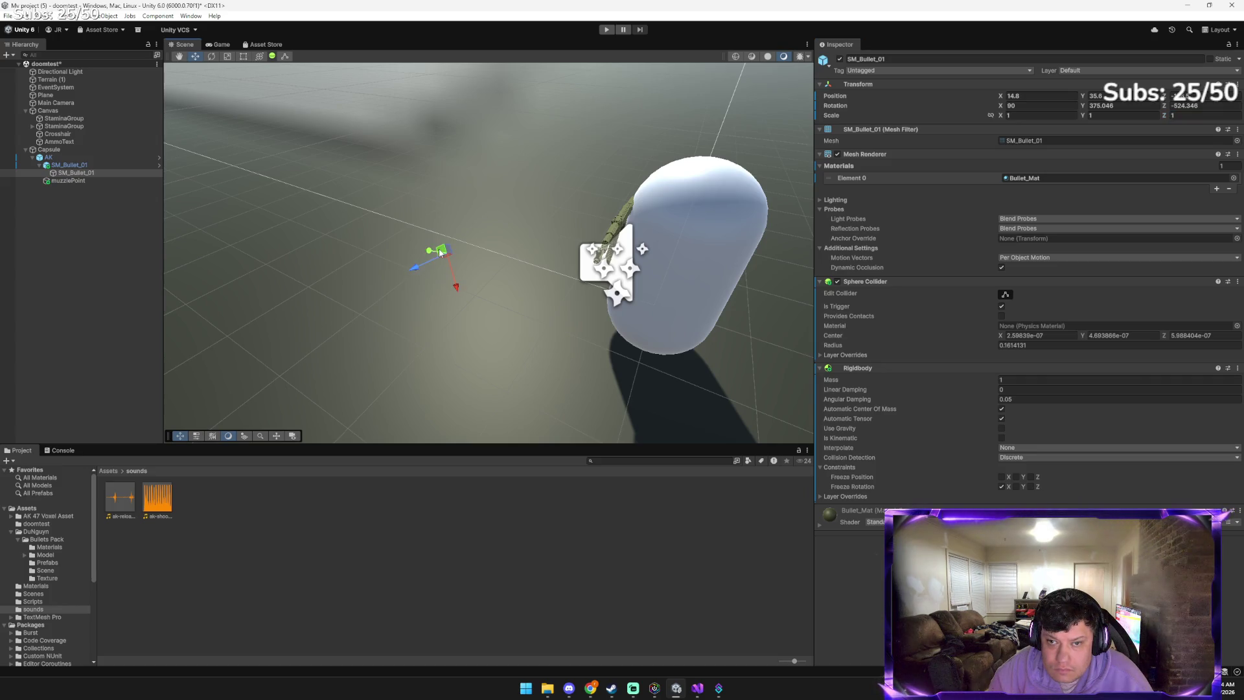
Rotate the bullet, move it beside the capsule, and start a play-test
key(e)
drag(441, 253, 360, 261)
key(w)
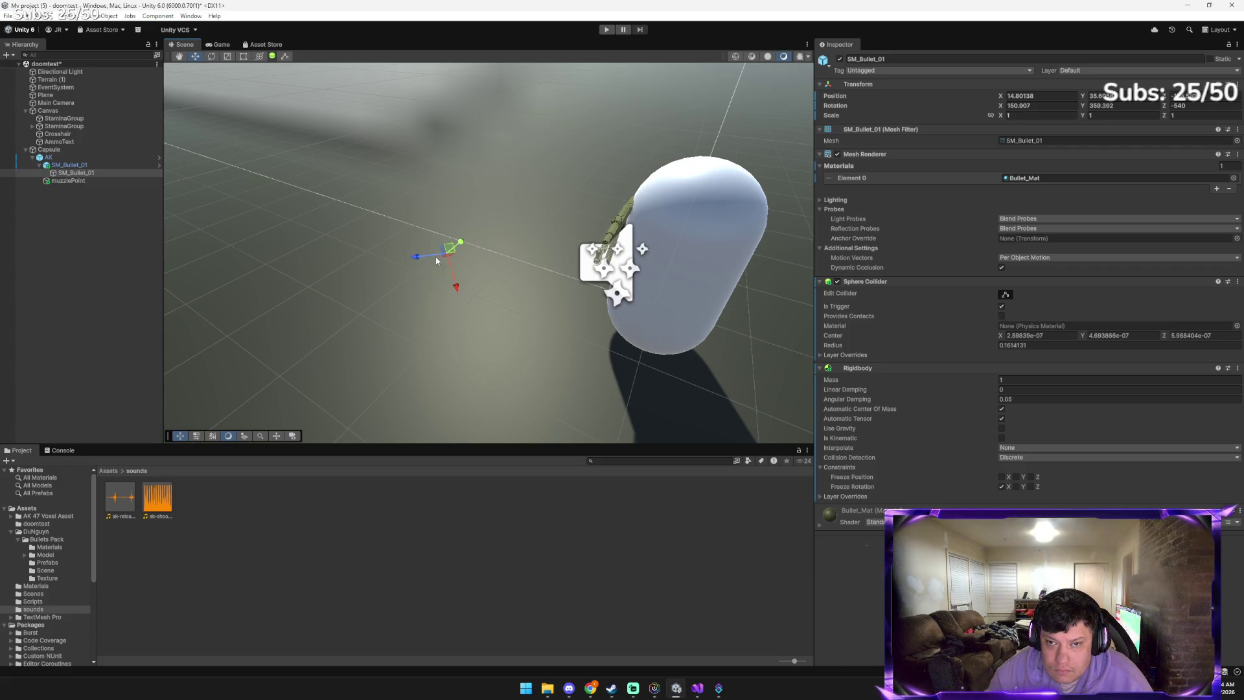
key(e)
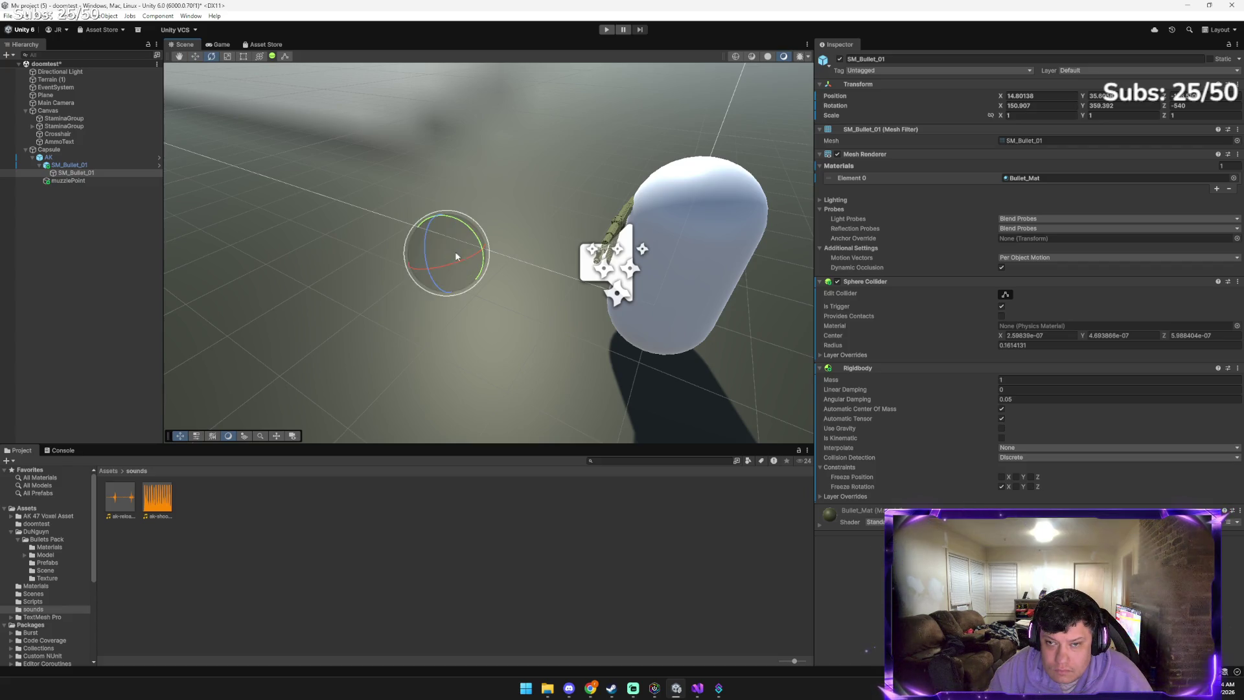
mouse_move(478, 245)
mouse_down()
mouse_move(488, 289)
mouse_move(474, 244)
mouse_up()
key(w)
key(e)
key(w)
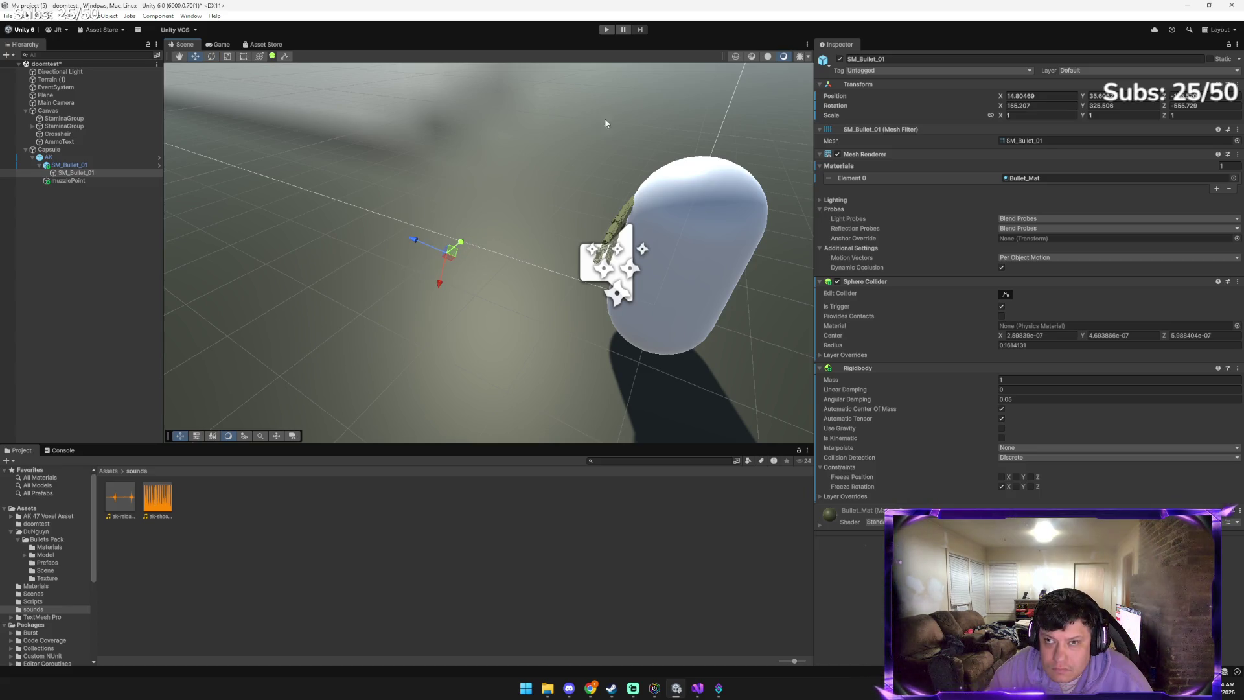
drag(450, 255, 585, 268)
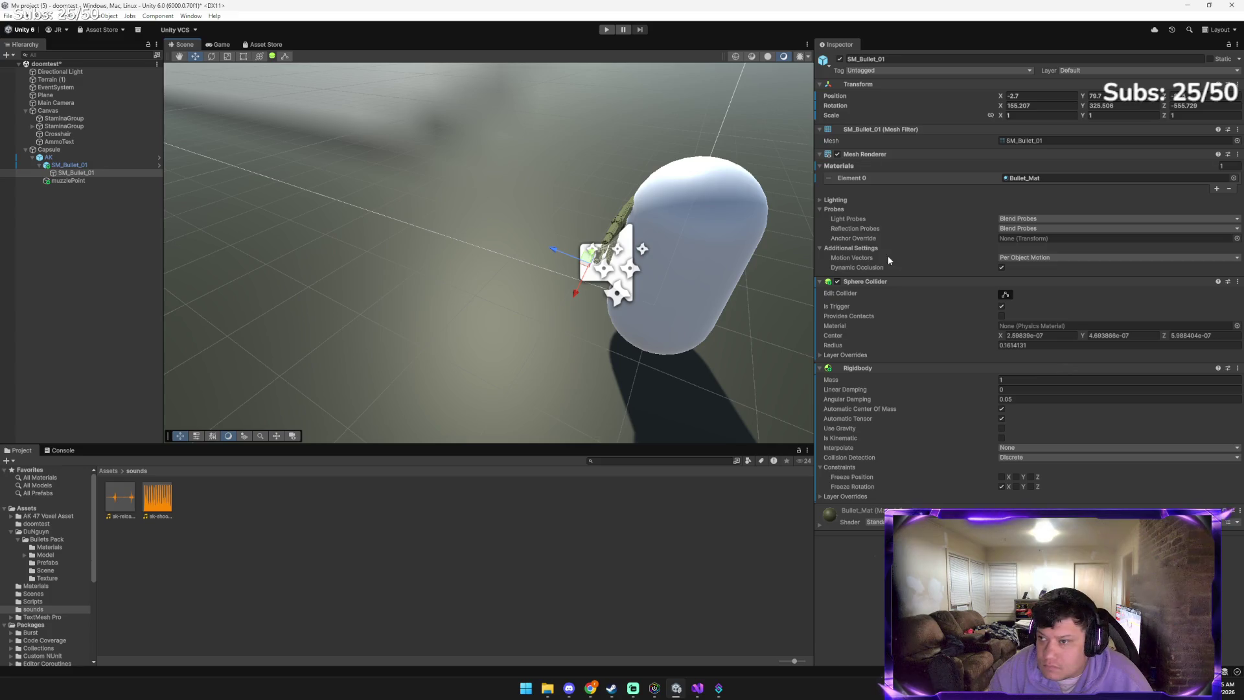
click(607, 30)
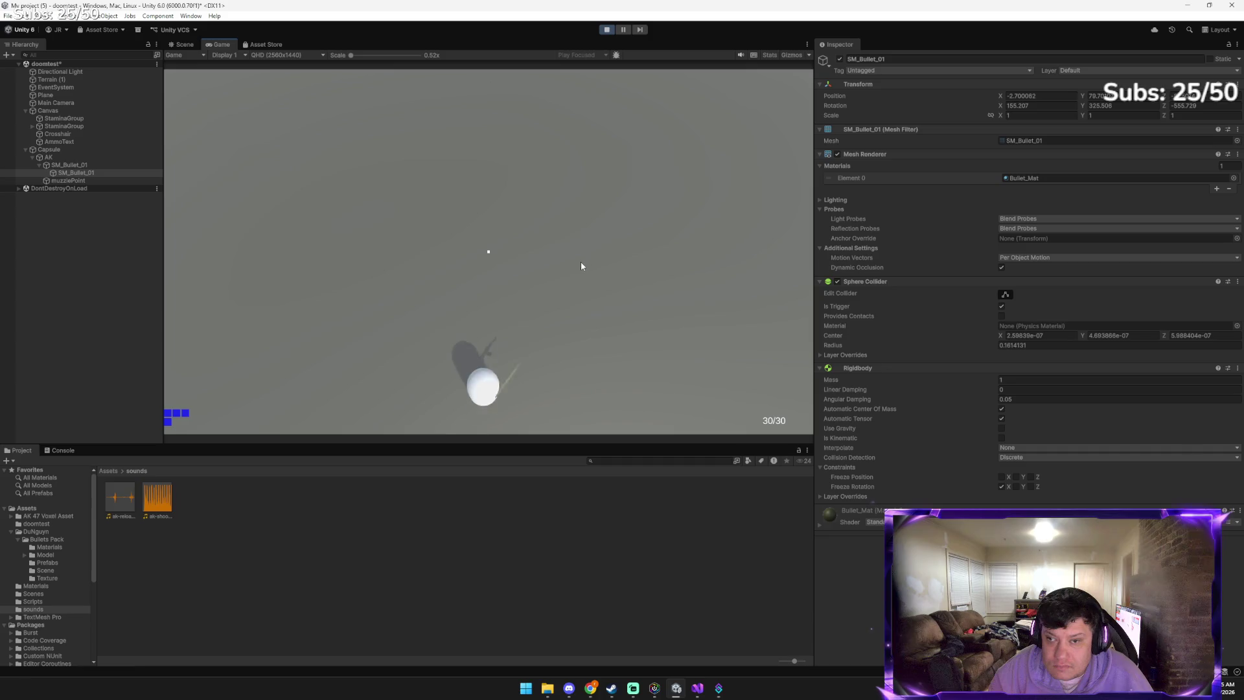
Fire repeatedly until the ammo counter drops from 30/30 to 1/30, then restart play mode
click(582, 266)
click(581, 286)
click(585, 295)
drag(589, 304, 587, 305)
drag(508, 349, 514, 345)
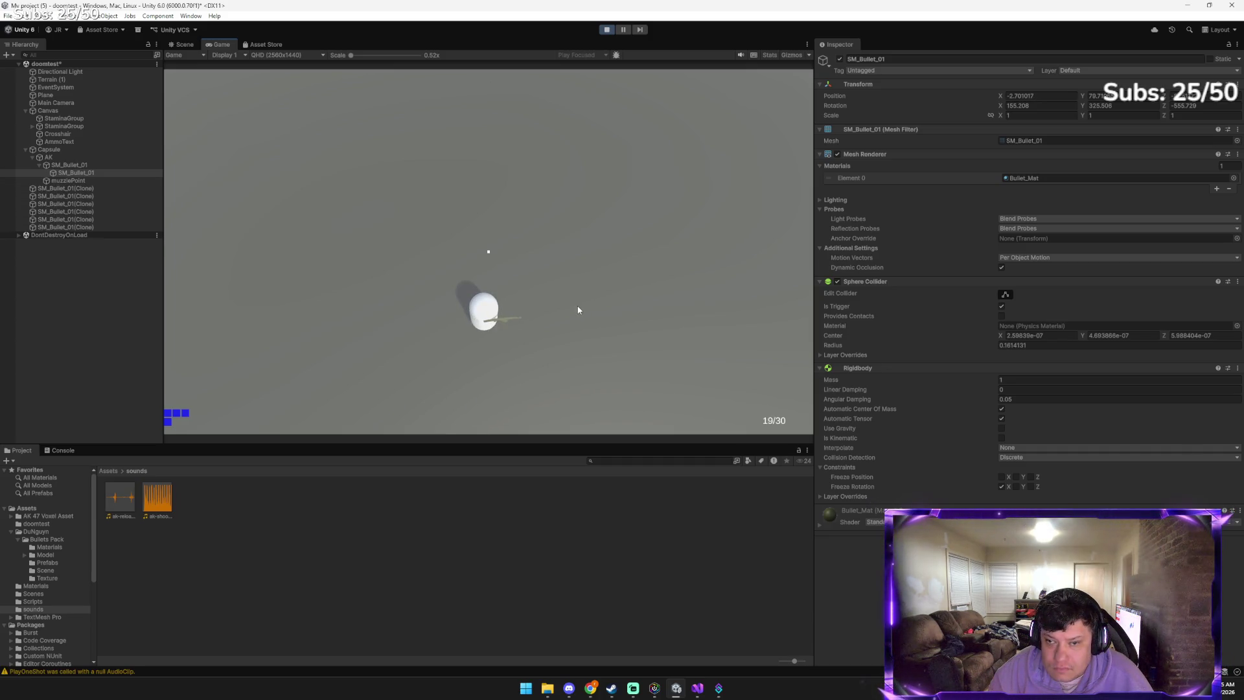
drag(579, 310, 566, 341)
click(565, 341)
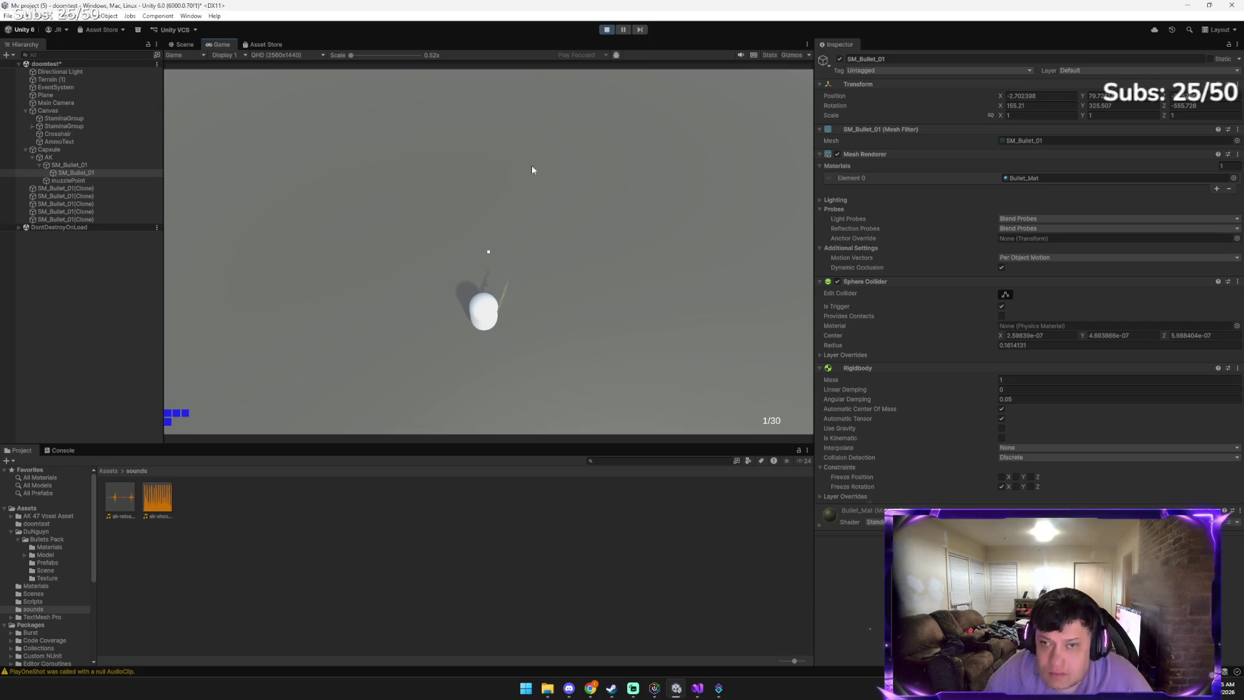
click(607, 30)
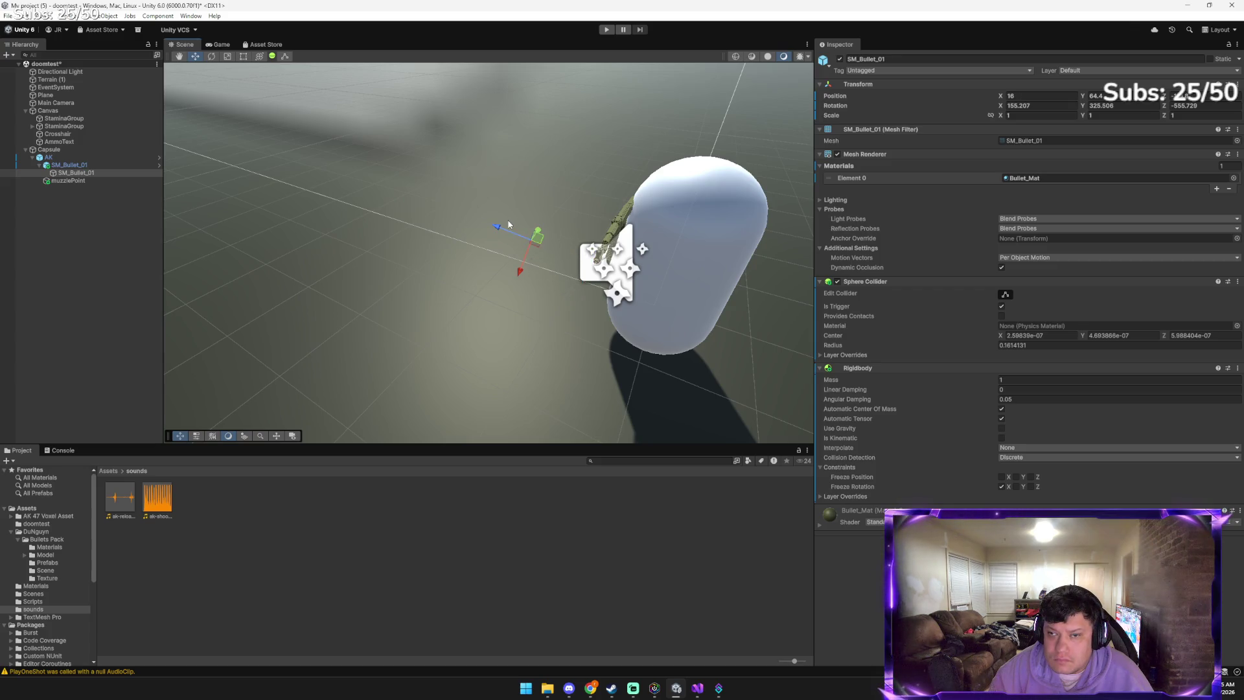
click(607, 29)
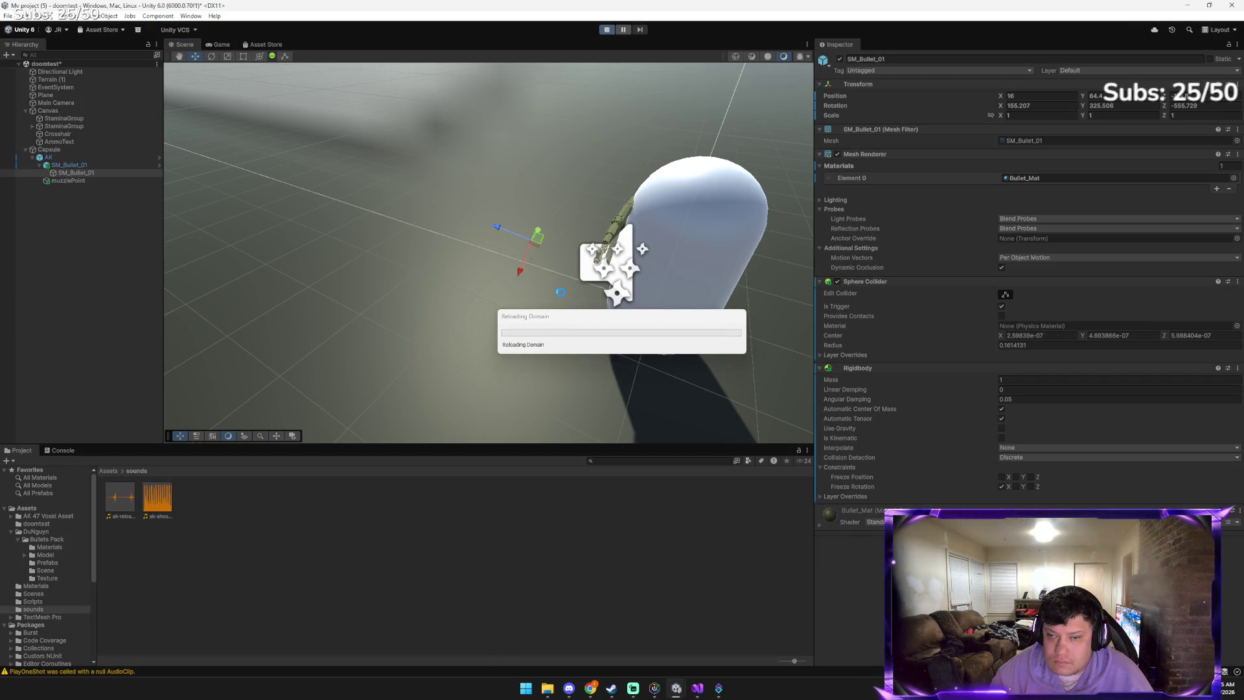